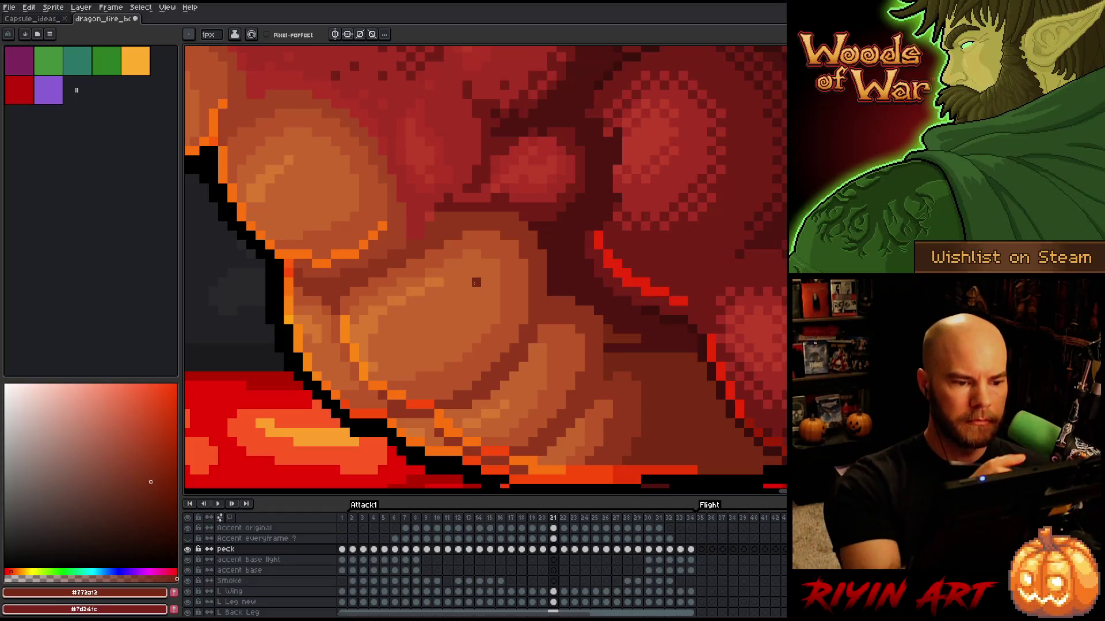
# Step: Lasso-select the belly scales on frame 20 and nudge them up one pixel
pyautogui.press('alt')
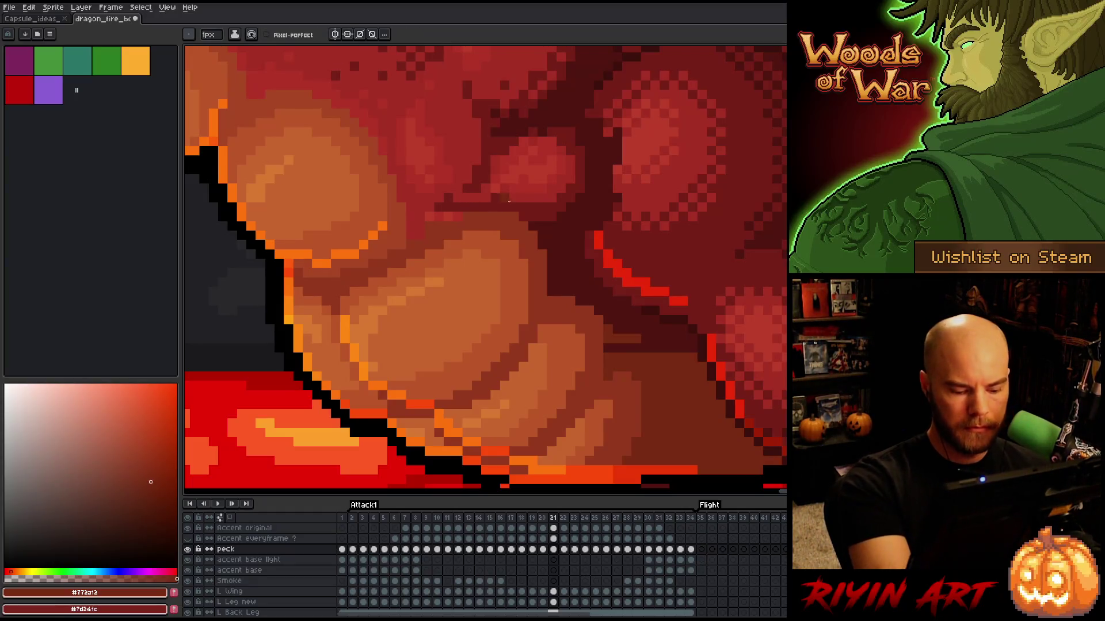
pyautogui.press(',')
pyautogui.press('q')
pyautogui.moveTo(593, 432)
pyautogui.mouseDown()
pyautogui.moveTo(593, 383)
pyautogui.moveTo(345, 86)
pyautogui.moveTo(580, 439)
pyautogui.mouseUp()
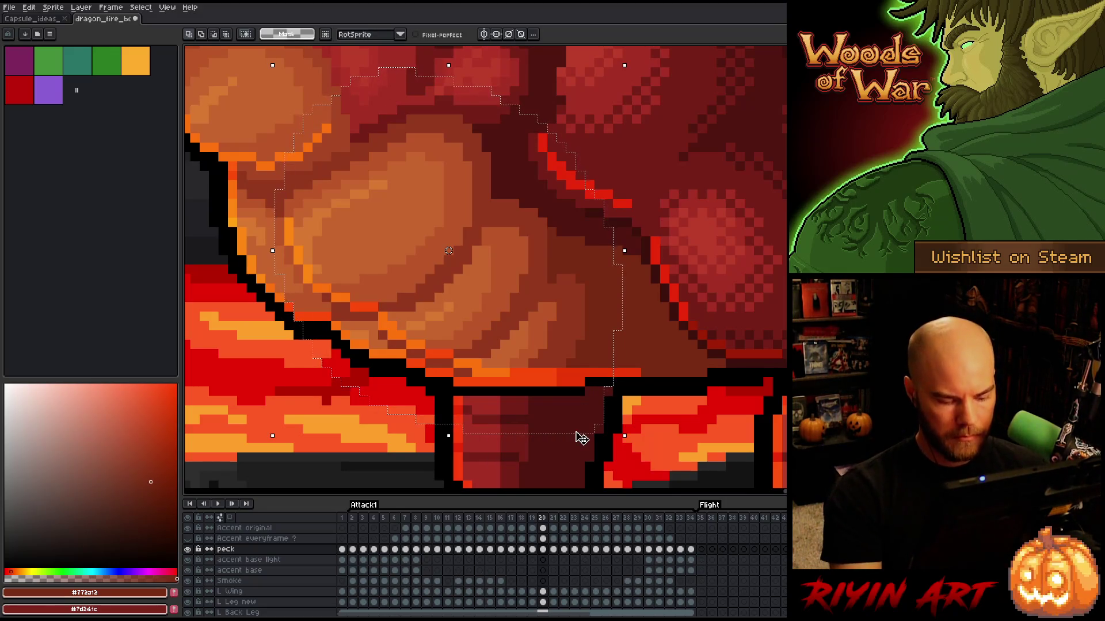
pyautogui.press('.')
pyautogui.press('Up')
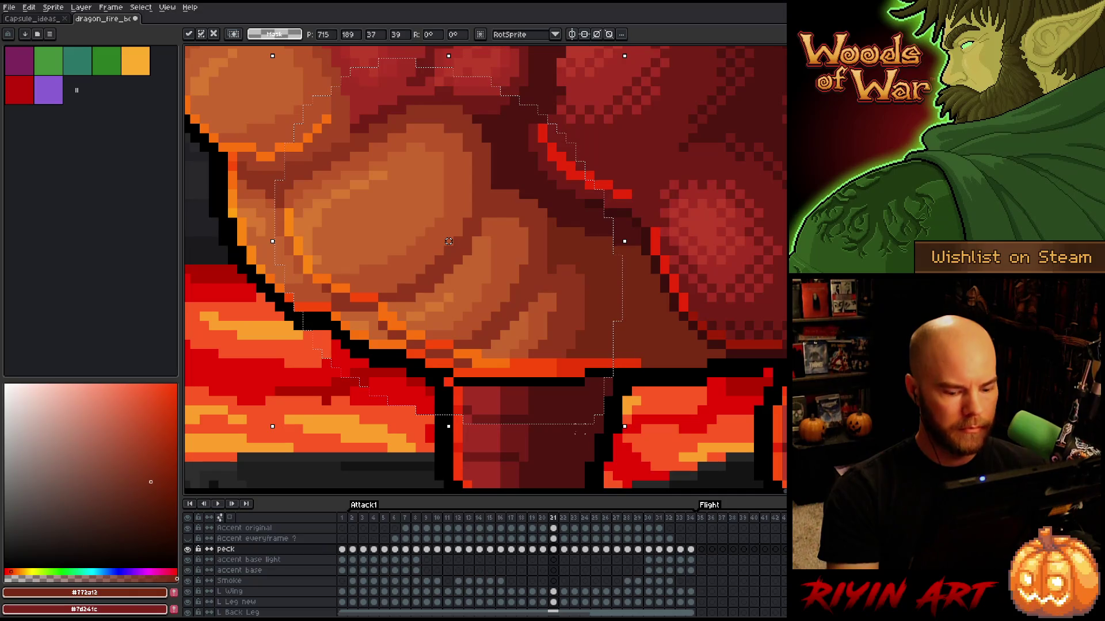
pyautogui.press(',')
# Step: Compare frames 20 and 21, drop the belly selection, and land on frame 21
pyautogui.press('.')
pyautogui.press(',')
pyautogui.press('.')
pyautogui.press(',')
pyautogui.press('.')
pyautogui.press(',')
pyautogui.press('.')
pyautogui.press(',')
pyautogui.hotkey('ctrl', 'd')
pyautogui.scroll(-5, 522, 347)
pyautogui.press('.')
# Step: Compare frames 21 and 22, then settle on frame 22 zoomed in on the belly with the pencil
pyautogui.press('.')
pyautogui.press(',')
pyautogui.press('.')
pyautogui.press(',')
pyautogui.press('.')
pyautogui.press(',')
pyautogui.press('.')
pyautogui.press(',')
pyautogui.press('.')
pyautogui.scroll(1, 509, 300)
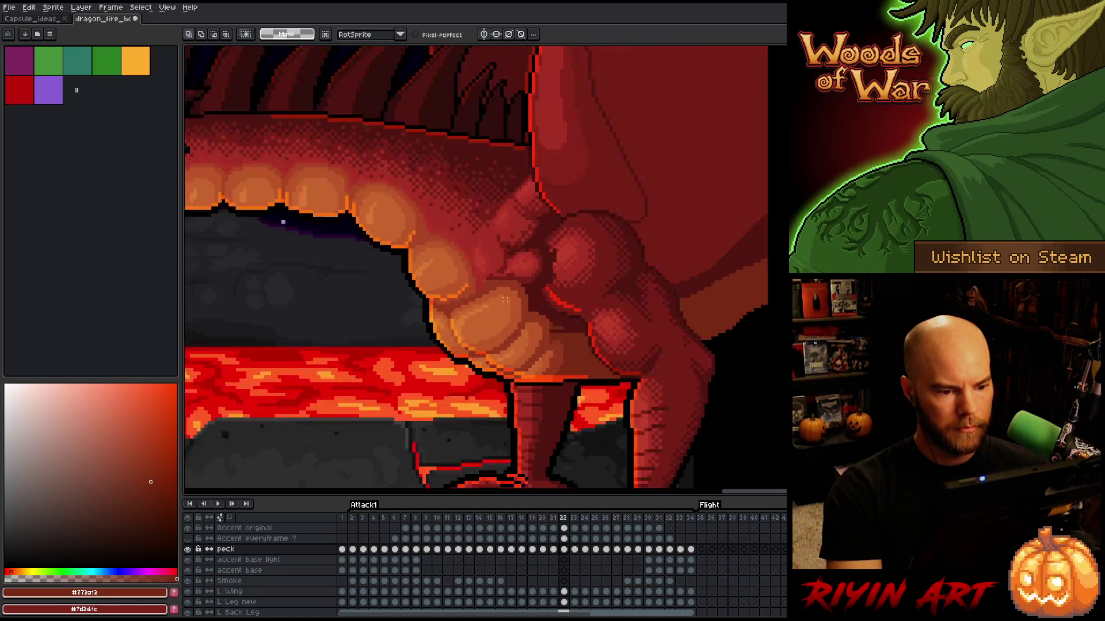
pyautogui.scroll(1, 509, 299)
pyautogui.press('b')
pyautogui.press('alt')
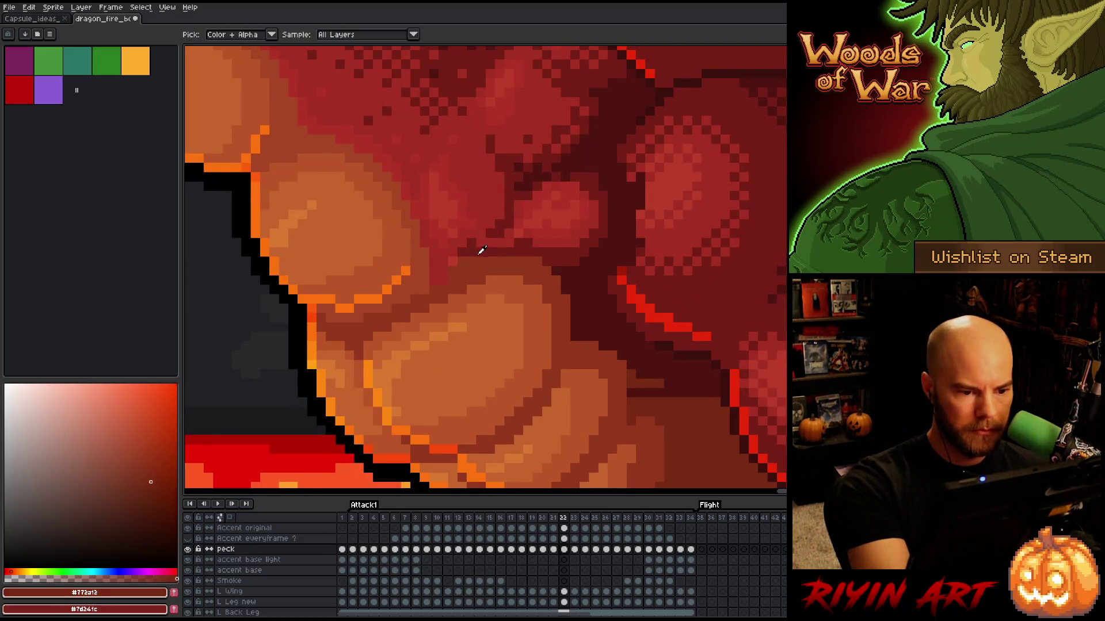
# Step: Paint a dark red #761f18 shading pixel between the belly scales on frame 22, checking against frame 21
pyautogui.keyDown('alt'); pyautogui.click(462, 262); pyautogui.keyUp('alt')
pyautogui.keyDown('alt'); pyautogui.click(456, 276); pyautogui.keyUp('alt')
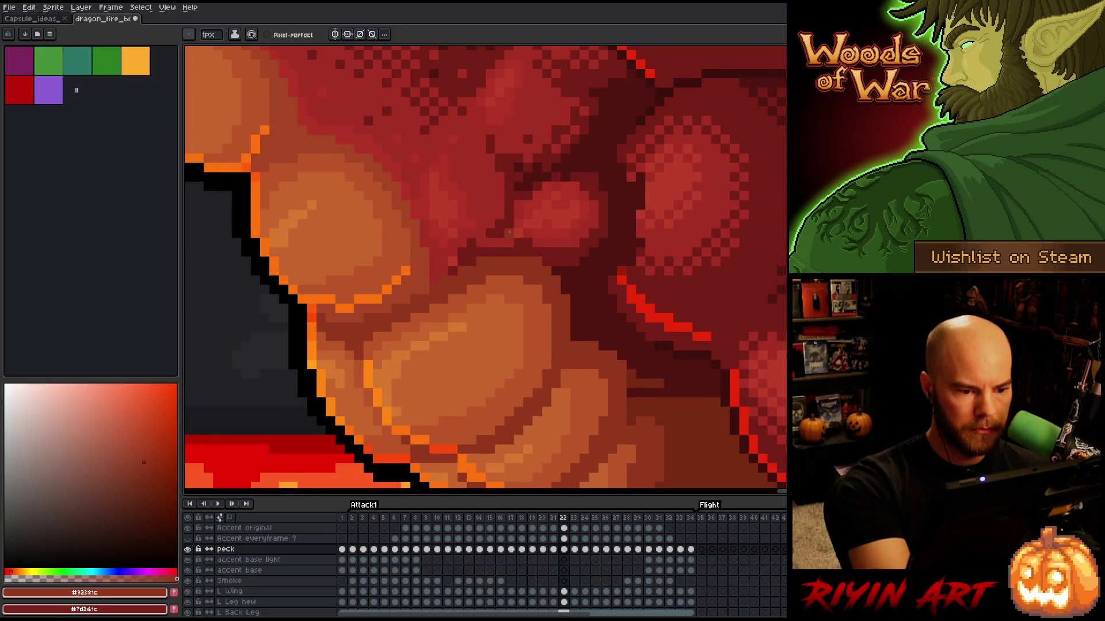
pyautogui.keyDown('alt'); pyautogui.click(480, 255); pyautogui.keyUp('alt')
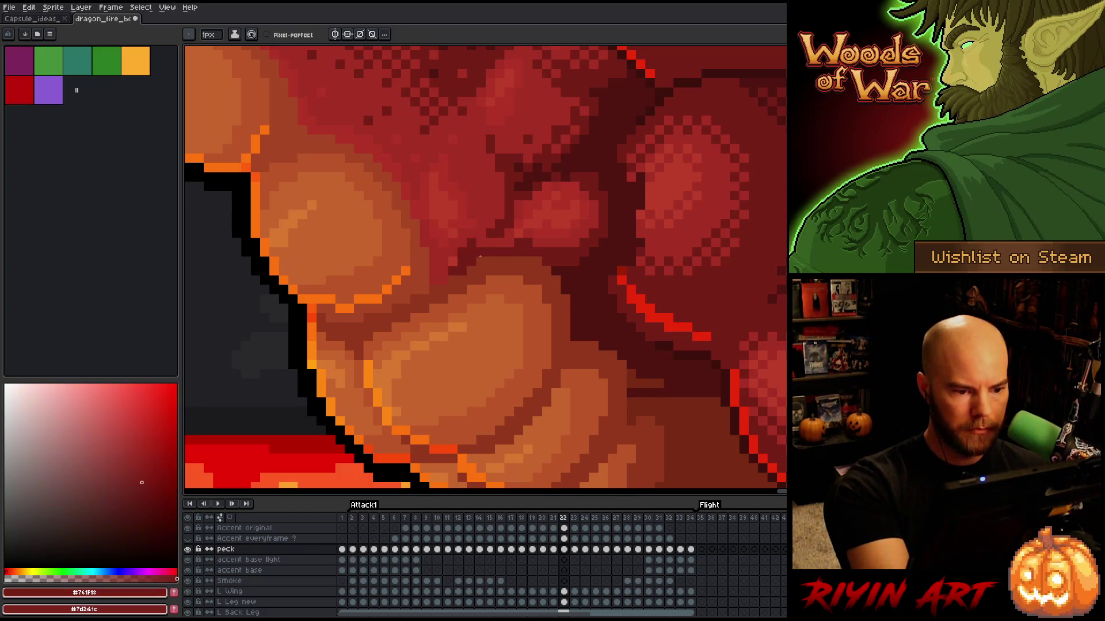
pyautogui.press('Left')
pyautogui.press('Right')
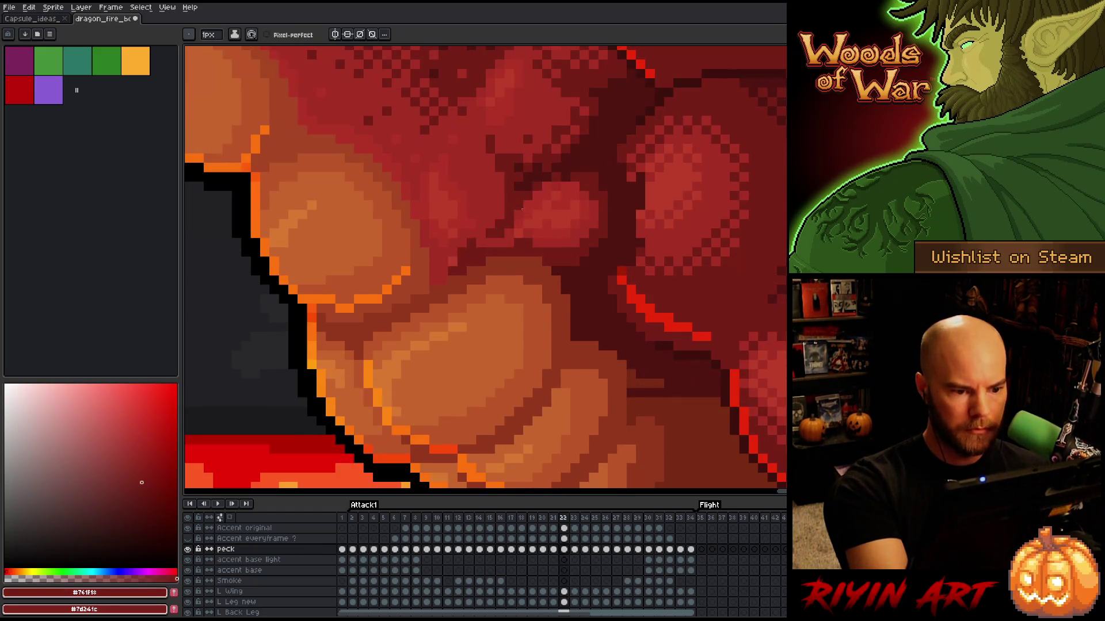
pyautogui.click(434, 280)
pyautogui.press('Left')
pyautogui.press('Right')
pyautogui.press('Left')
pyautogui.press('Right')
# Step: Add a dark shading pixel on the chest and sample red #a52f24, comparing with frame 21
pyautogui.click(482, 224)
pyautogui.keyDown('alt'); pyautogui.click(476, 239); pyautogui.keyUp('alt')
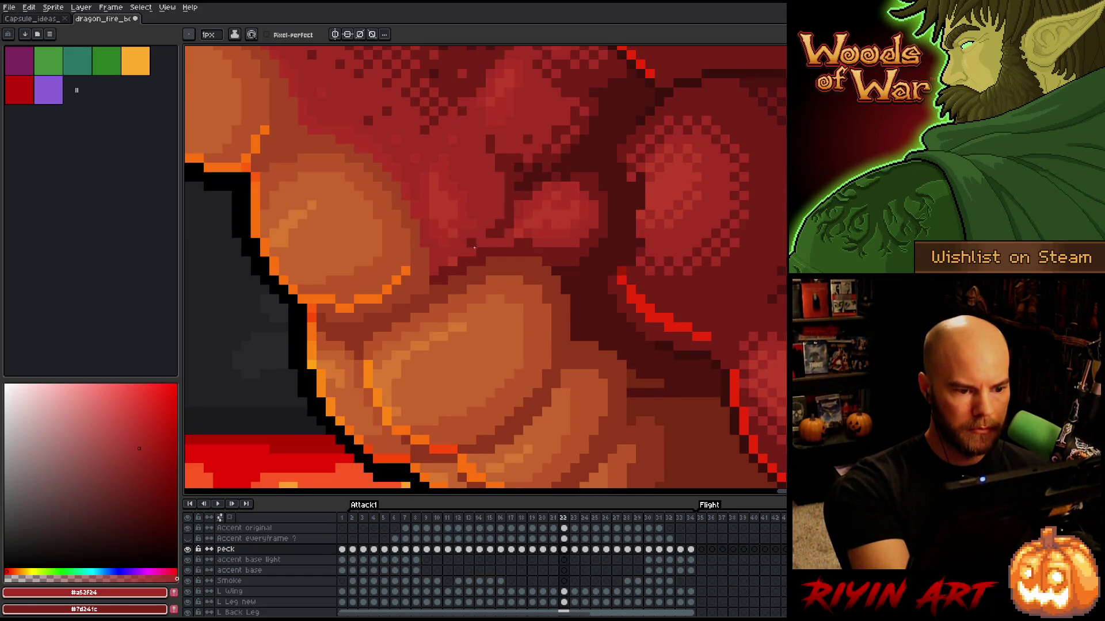
pyautogui.press('Left')
pyautogui.press('Right')
pyautogui.press('Left')
pyautogui.press('Right')
pyautogui.press('Left')
pyautogui.press('Right')
# Step: Sample brown-red #772a12 and darkest red #501612 from the upper chest scales, comparing frames
pyautogui.keyDown('alt'); pyautogui.click(632, 392); pyautogui.keyUp('alt')
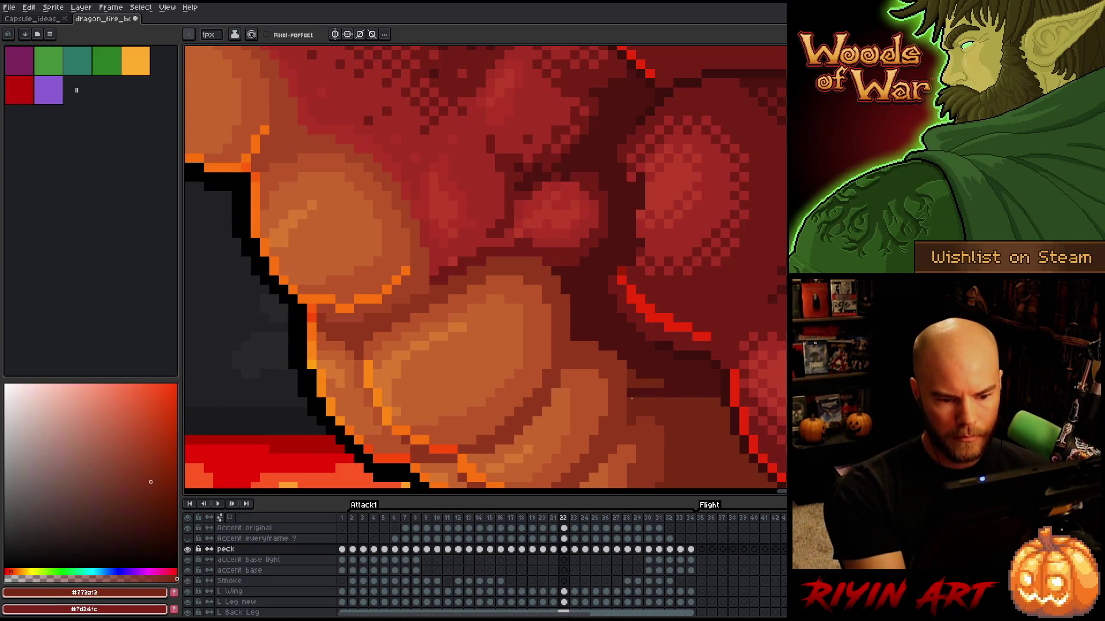
pyautogui.moveTo(711, 392); pyautogui.dragTo(652, 355)
pyautogui.keyDown('alt'); pyautogui.click(651, 356); pyautogui.keyUp('alt')
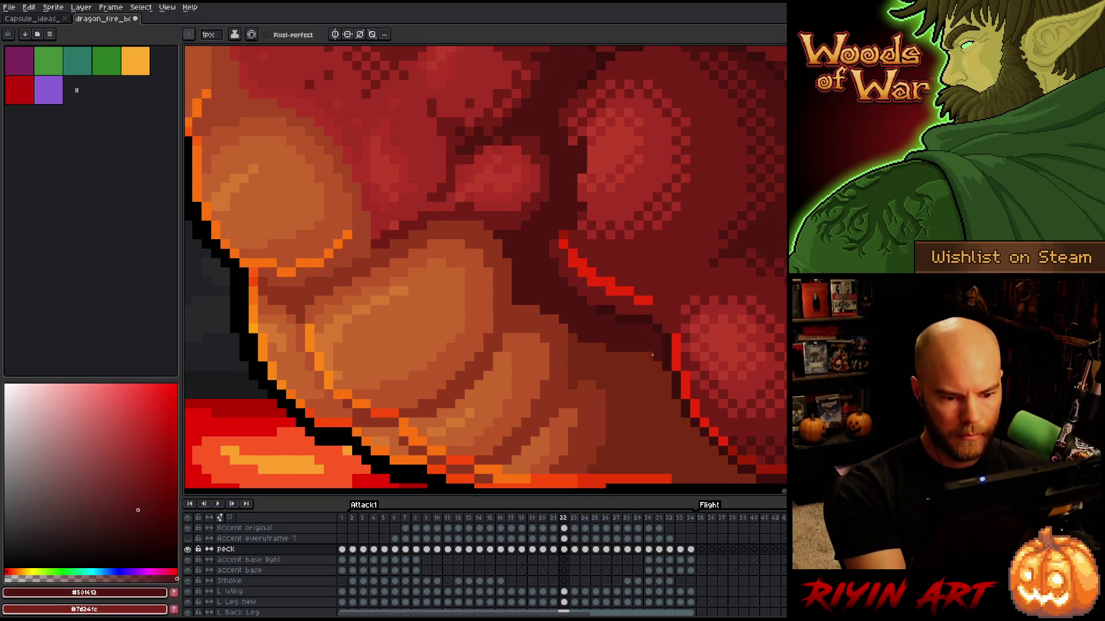
pyautogui.press('Left')
pyautogui.press('Right')
pyautogui.press('Left')
pyautogui.press('Right')
pyautogui.press('Left')
pyautogui.press('Right')
pyautogui.press('Left')
pyautogui.press('Right')
# Step: Recheck frames 21 and 22, sample red #a52f24, and save the sprite with Ctrl+S
pyautogui.press('Left')
pyautogui.press('Right')
pyautogui.press('Left')
pyautogui.press('Right')
pyautogui.press('Left')
pyautogui.press('Right')
pyautogui.keyDown('alt'); pyautogui.click(428, 189); pyautogui.keyUp('alt')
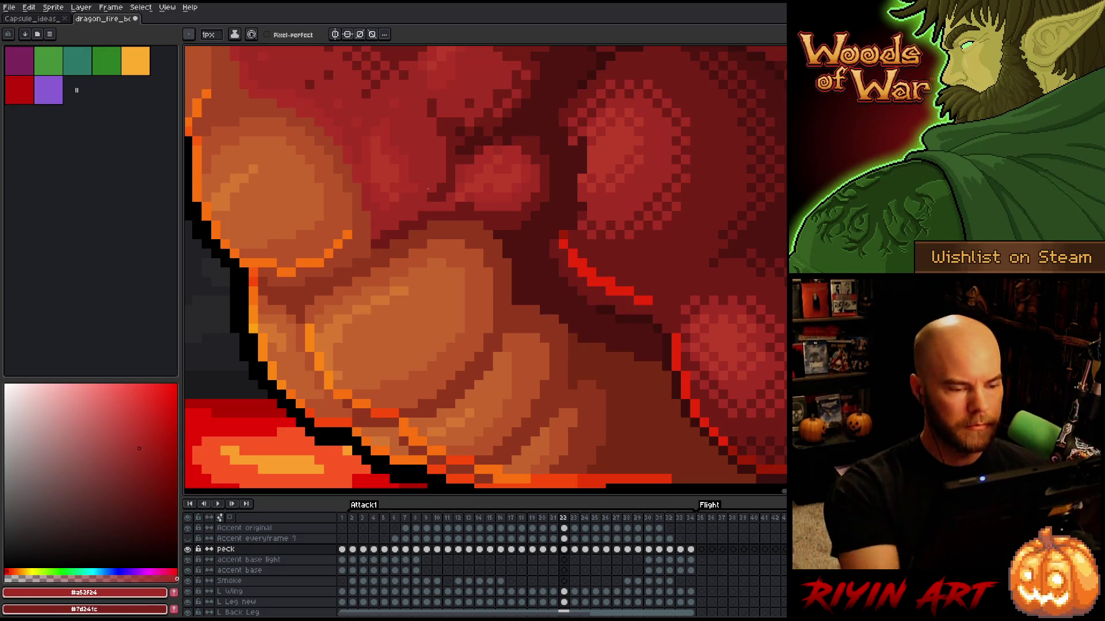
pyautogui.hotkey('ctrl', 's')
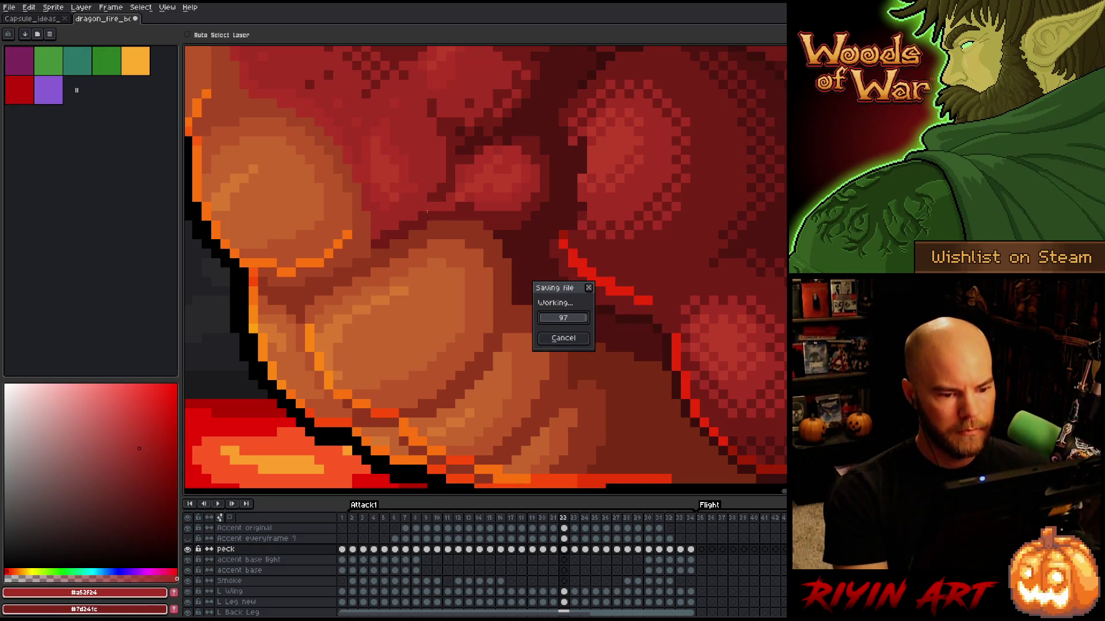
pyautogui.scroll(-1, 427, 212)
# Step: Flip between frames 21 and 22 to check the belly motion
pyautogui.press('Left')
pyautogui.press('Right')
pyautogui.press('Left')
pyautogui.press('Right')
pyautogui.press('Left')
pyautogui.press('Right')
pyautogui.press('Left')
pyautogui.press('Right')
pyautogui.press('Right')
pyautogui.press('Left')
pyautogui.press('Right')
pyautogui.scroll(2, 466, 339)
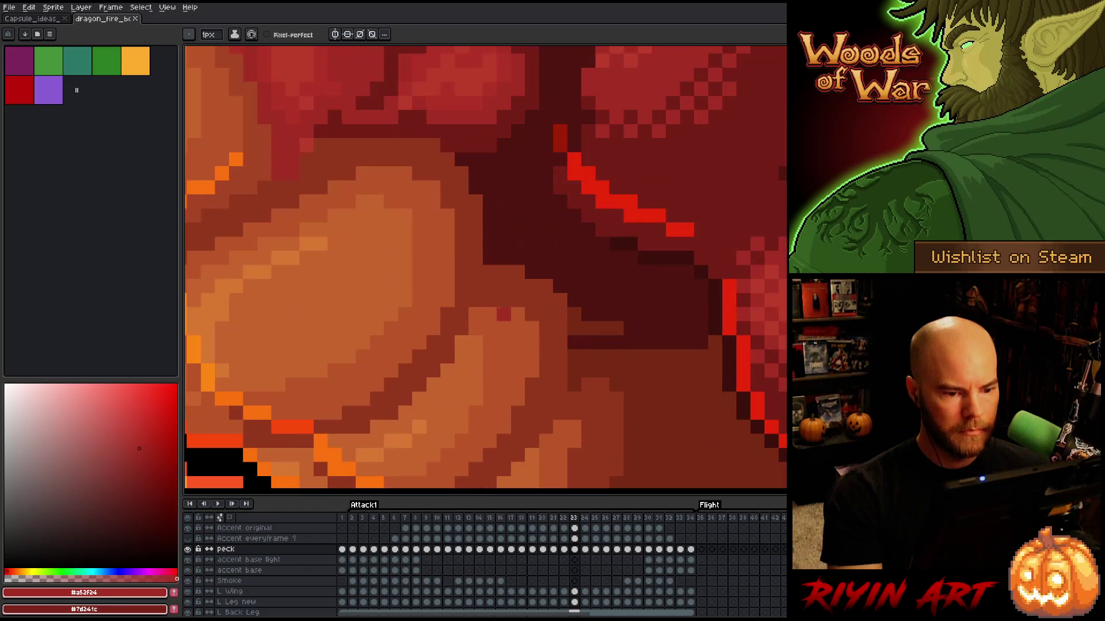
# Step: Repaint a row of dark belly pixels brown #772a12 on frame 23, then move to frame 24
pyautogui.keyDown('alt'); pyautogui.click(575, 343); pyautogui.keyUp('alt')
pyautogui.moveTo(633, 347); pyautogui.dragTo(711, 346)
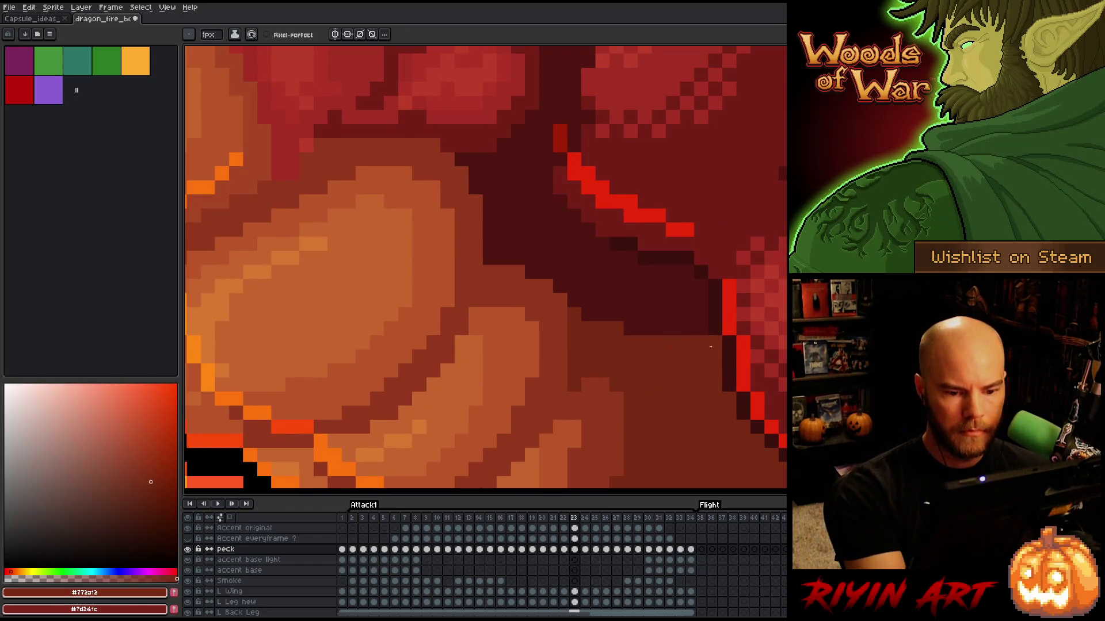
pyautogui.keyDown('alt'); pyautogui.click(695, 324); pyautogui.keyUp('alt')
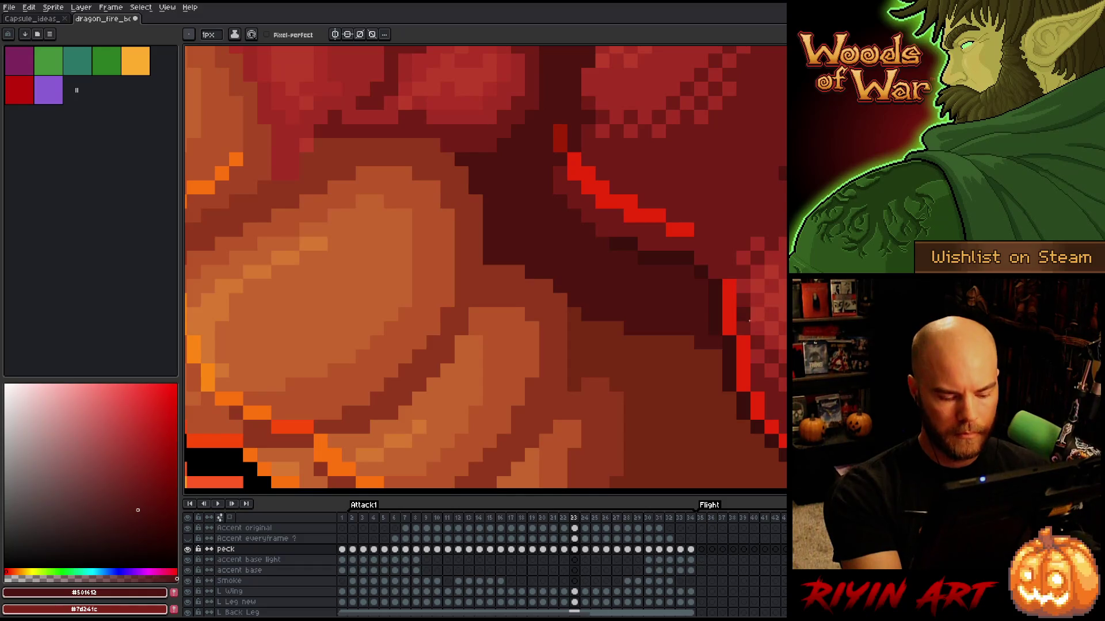
pyautogui.scroll(-3, 748, 326)
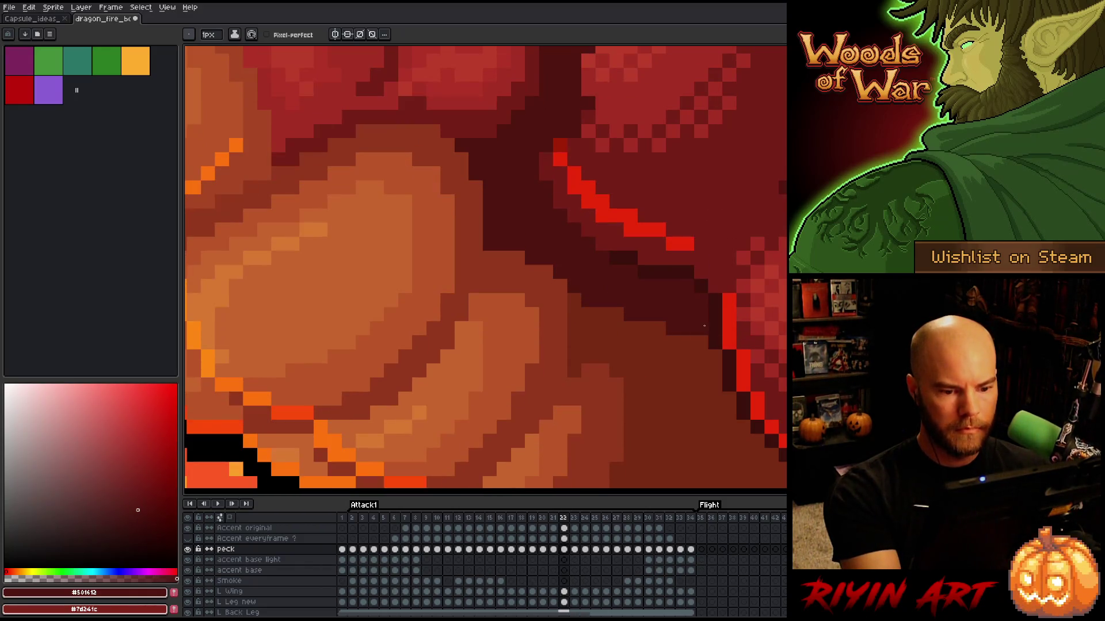
pyautogui.scroll(-2, 680, 326)
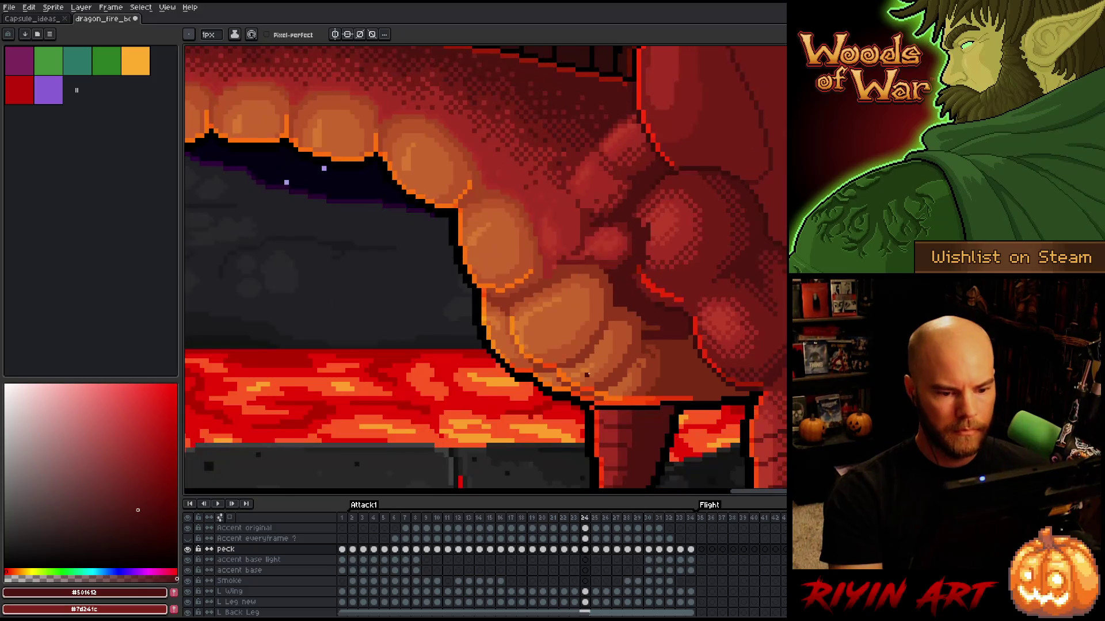
pyautogui.press('Right')
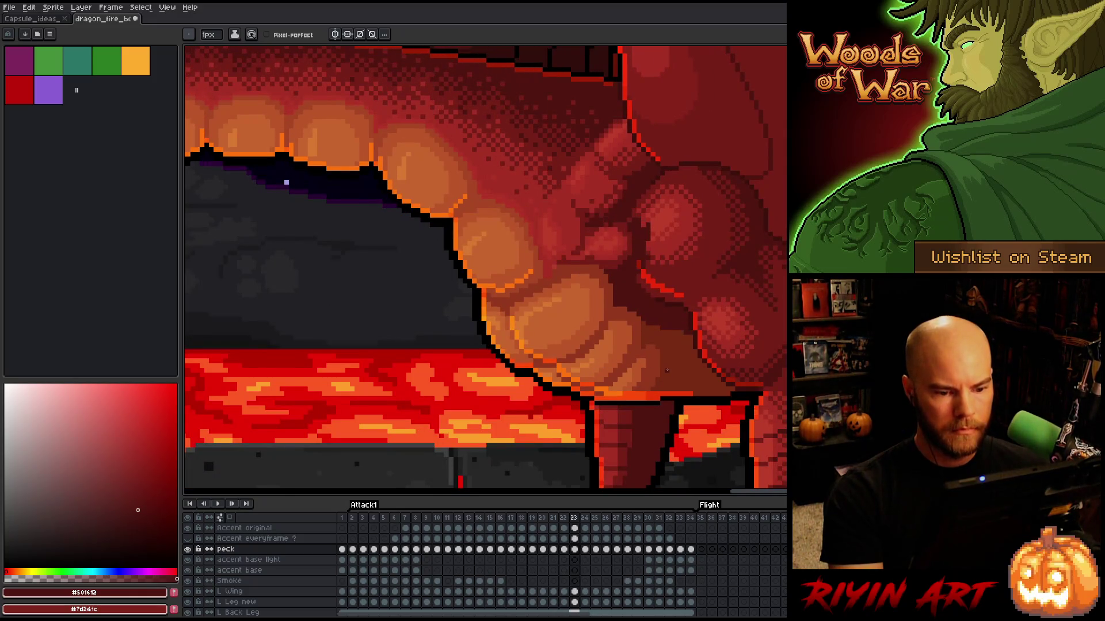
pyautogui.scroll(3, 665, 368)
# Step: Lasso part of the belly scales on frame 24, deselect, and sample #bb5629 and #92381c
pyautogui.press('q')
pyautogui.moveTo(656, 315)
pyautogui.mouseDown()
pyautogui.moveTo(693, 374)
pyautogui.moveTo(627, 314)
pyautogui.mouseUp()
pyautogui.hotkey('ctrl', 'd')
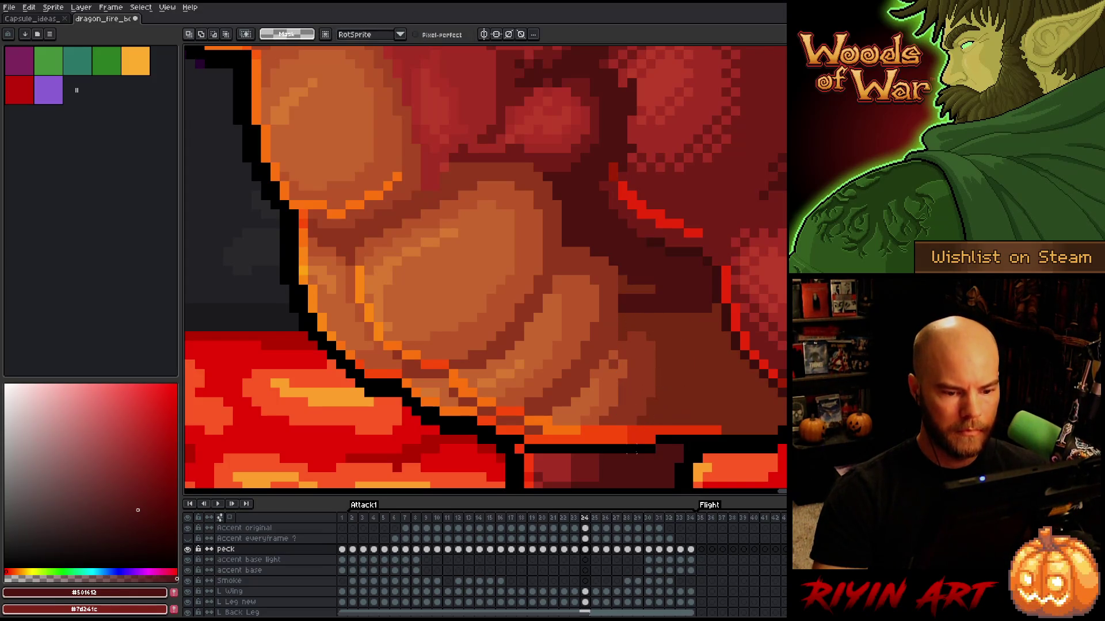
pyautogui.press('b')
pyautogui.keyDown('alt'); pyautogui.click(613, 366); pyautogui.keyUp('alt')
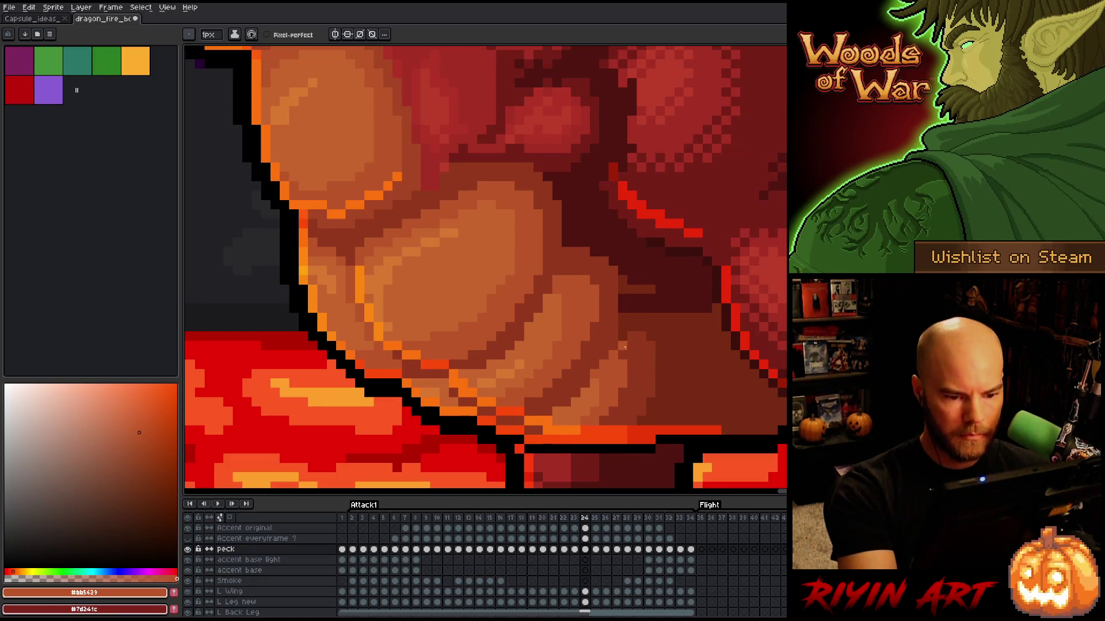
pyautogui.keyDown('alt'); pyautogui.click(616, 353); pyautogui.keyUp('alt')
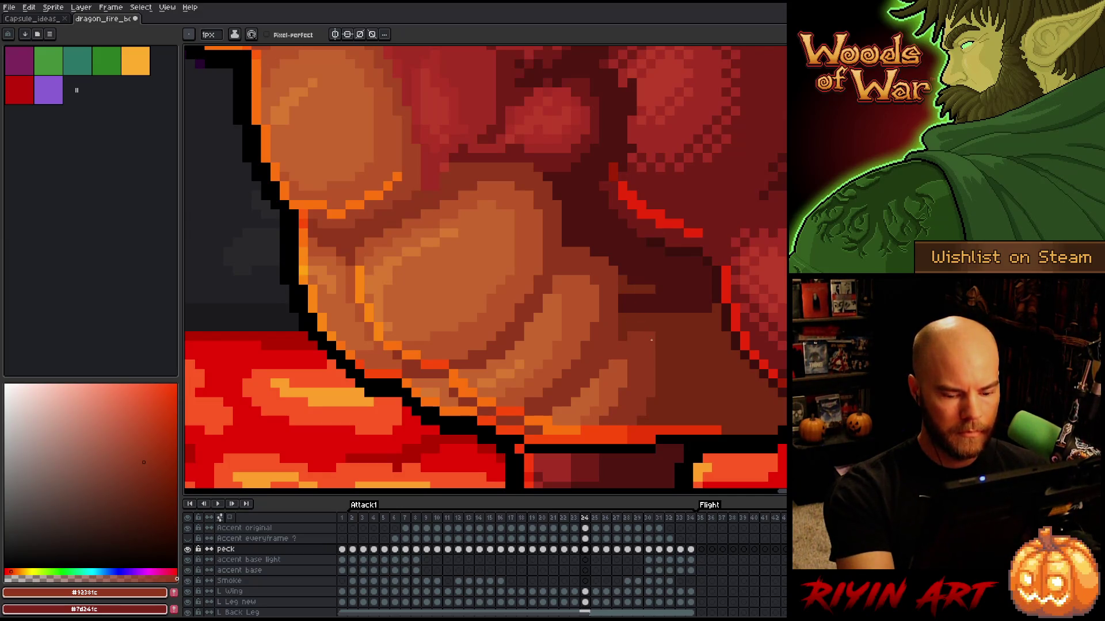
pyautogui.press('Left')
pyautogui.press('Right')
pyautogui.press('Left')
pyautogui.press('Right')
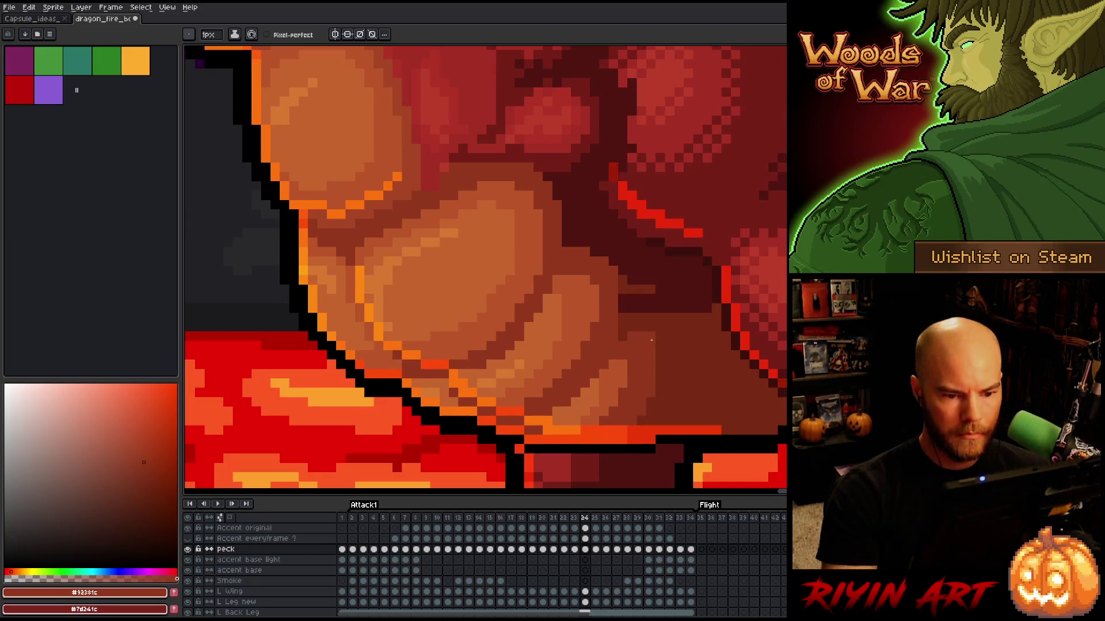
# Step: Paint a brown-red #772a12 row along a belly scale edge on frame 24
pyautogui.keyDown('alt'); pyautogui.click(646, 286); pyautogui.keyUp('alt')
pyautogui.moveTo(622, 308); pyautogui.dragTo(694, 306)
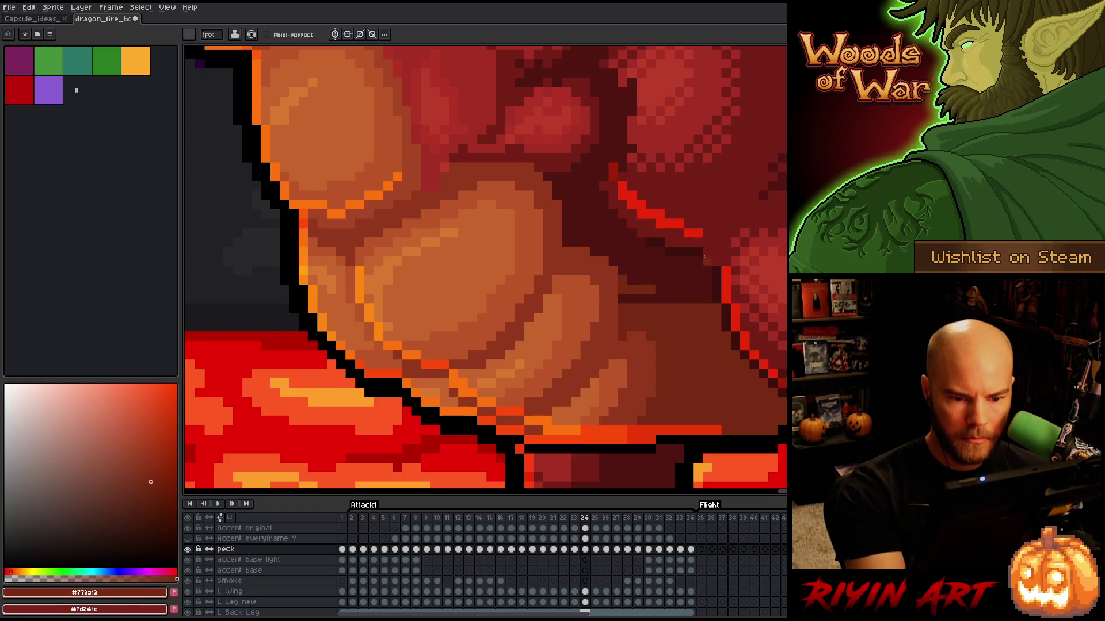
pyautogui.press('Left')
pyautogui.press('Right')
pyautogui.press('Left')
pyautogui.press('Right')
# Step: Touch up frame 24's chest-belly shading with reds #92381c, #761f18 and #a52f24, comparing with frame 23
pyautogui.press('Left')
pyautogui.press('Right')
pyautogui.press('Left')
pyautogui.press('Right')
pyautogui.press('Left')
pyautogui.press('Right')
pyautogui.press('Left')
pyautogui.press('Right')
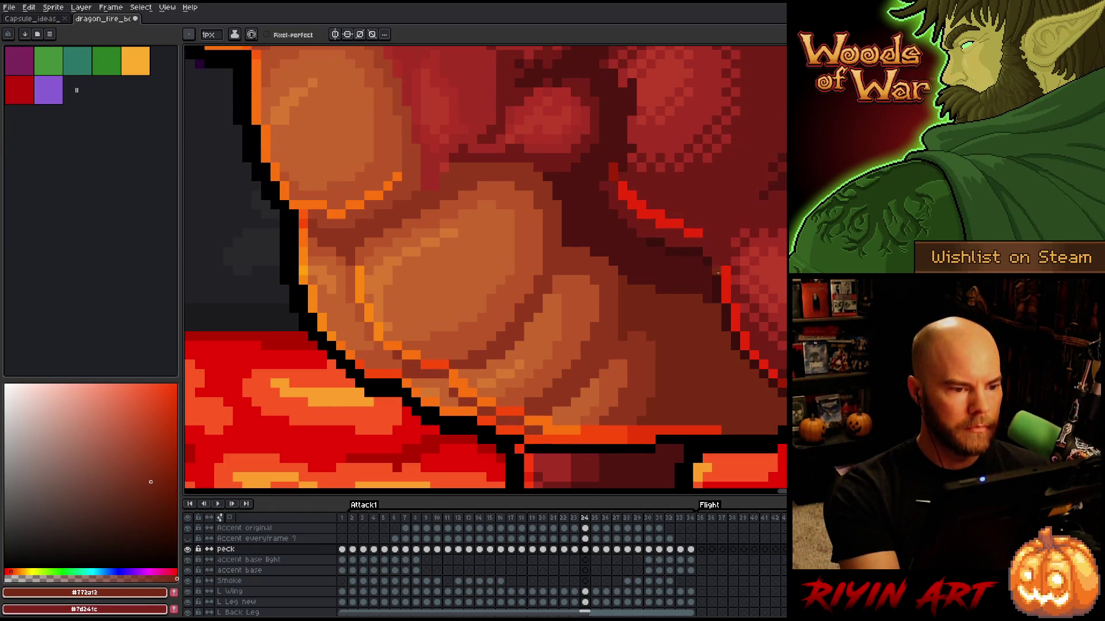
pyautogui.keyDown('alt'); pyautogui.click(436, 185); pyautogui.keyUp('alt')
pyautogui.keyDown('alt'); pyautogui.click(459, 147); pyautogui.keyUp('alt')
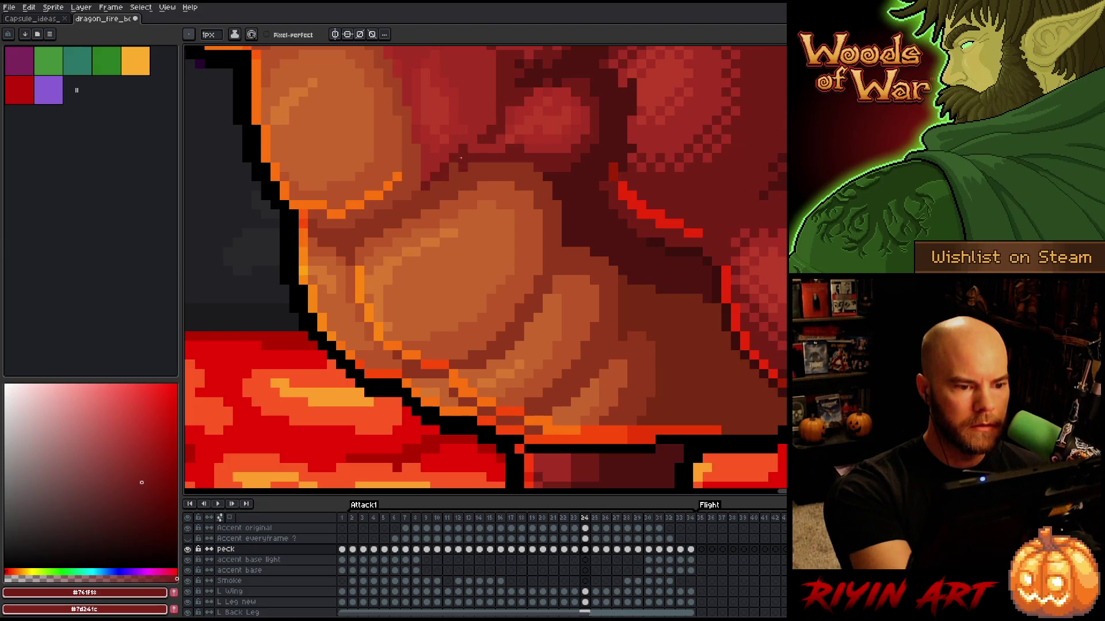
pyautogui.keyDown('alt'); pyautogui.click(442, 162); pyautogui.keyUp('alt')
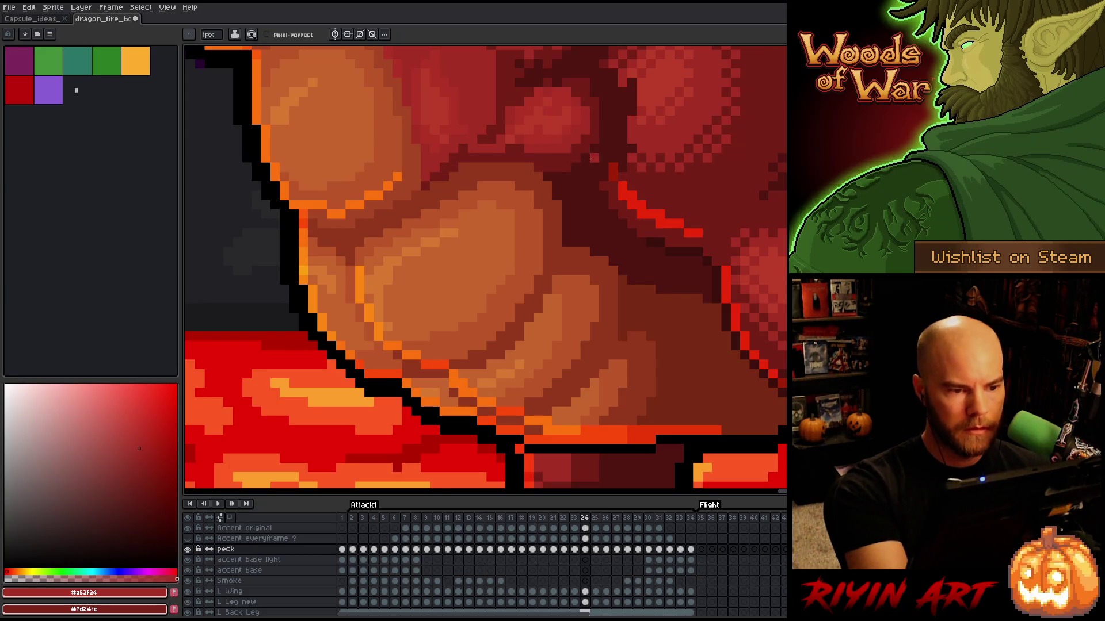
pyautogui.press('Left')
# Step: Go to frame 23 and pick the belly reds #92381c and #761f18 for scale retouching
pyautogui.press('Right')
pyautogui.press('Right')
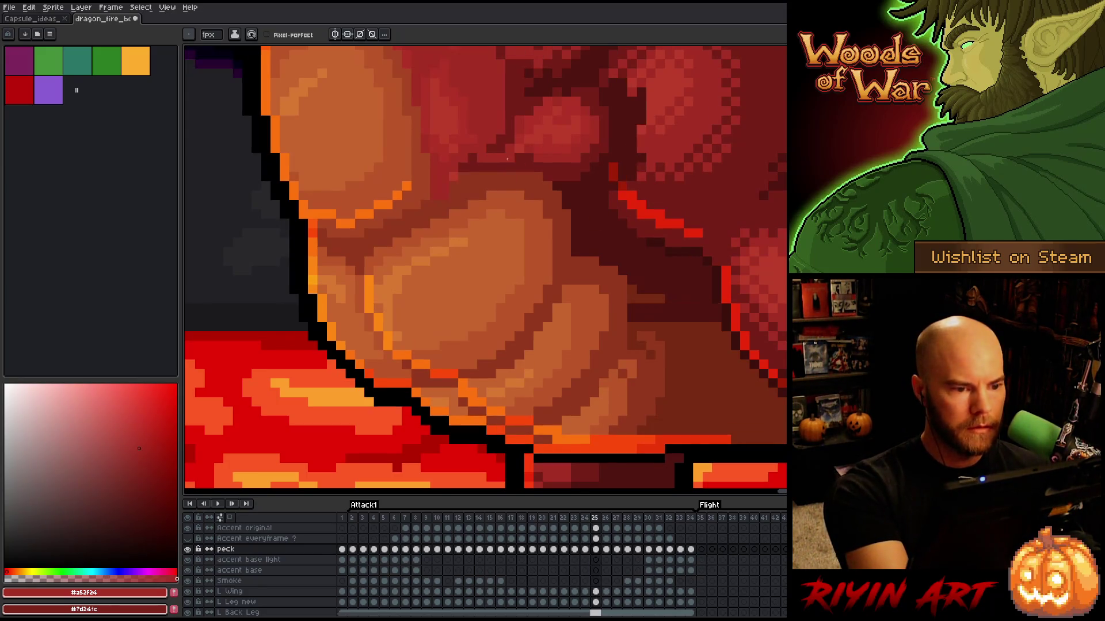
pyautogui.press('Left')
pyautogui.press('Left')
pyautogui.press('Left')
pyautogui.press('Right')
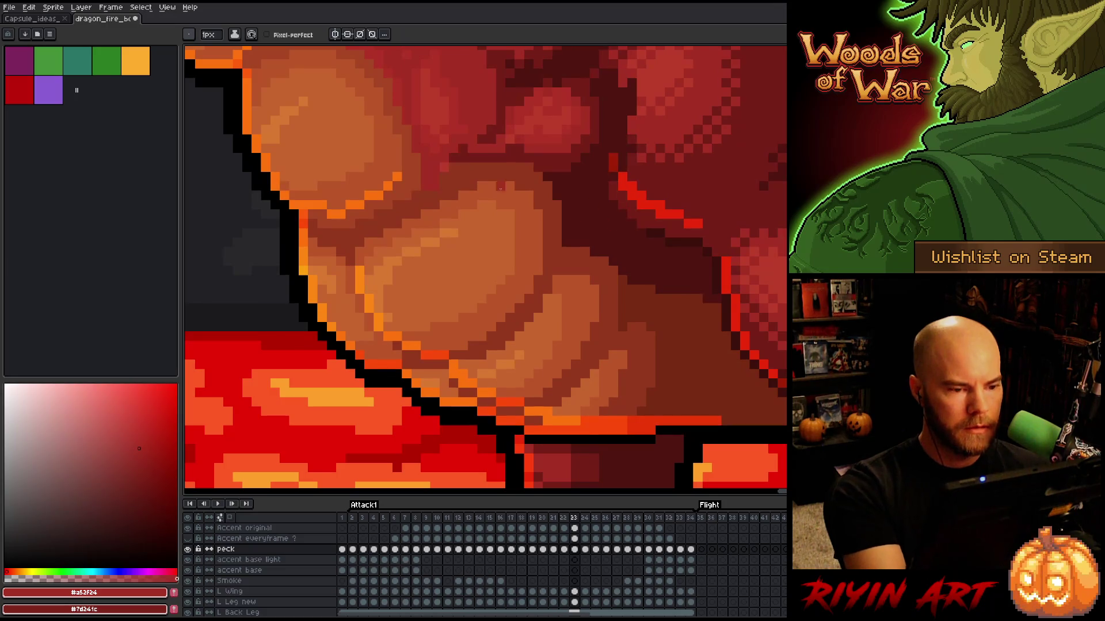
pyautogui.keyDown('alt'); pyautogui.click(449, 177); pyautogui.keyUp('alt')
pyautogui.keyDown('alt'); pyautogui.click(462, 154); pyautogui.keyUp('alt')
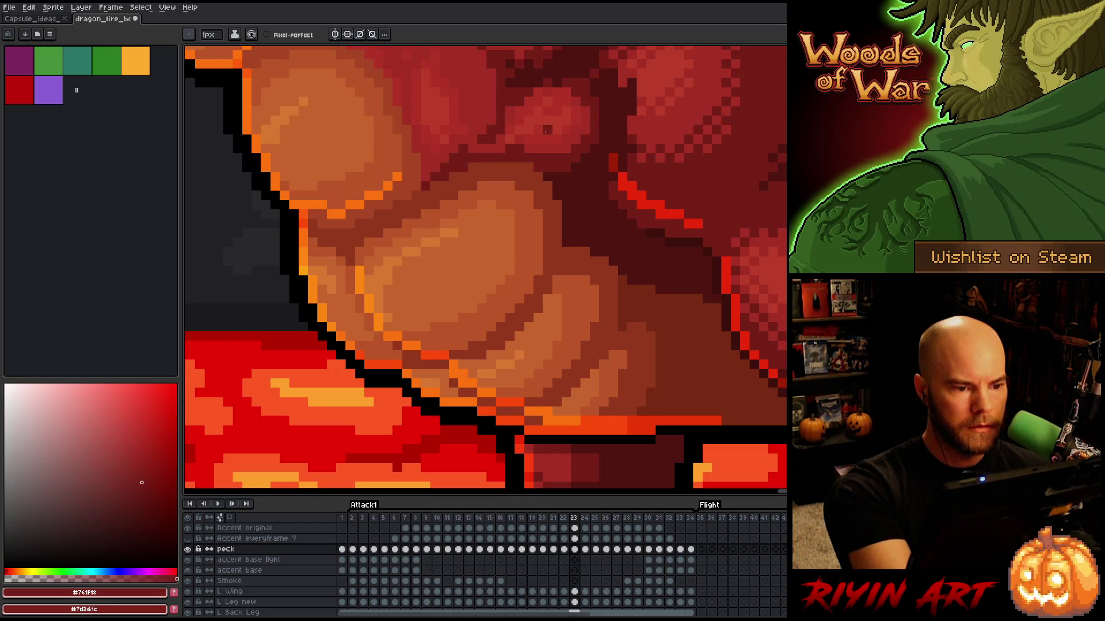
# Step: Check frame 23 against frame 22 while retouching belly scales with #a52f24 and #761f18
pyautogui.press('Left')
pyautogui.press('Right')
pyautogui.press('Left')
pyautogui.press('Right')
pyautogui.keyDown('alt'); pyautogui.click(464, 147); pyautogui.keyUp('alt')
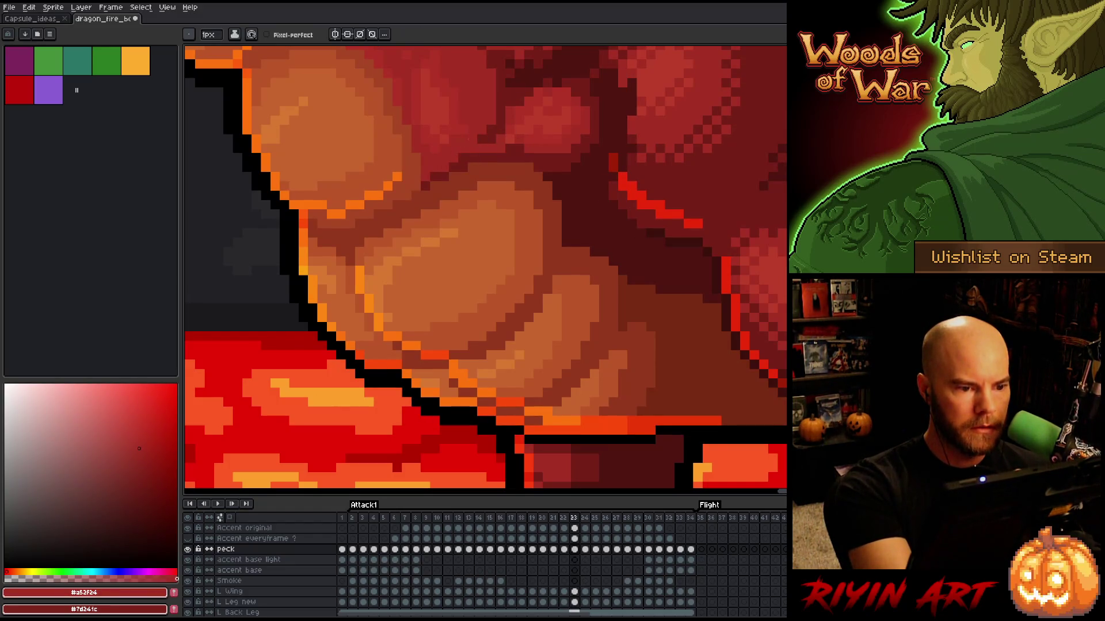
pyautogui.press('Left')
pyautogui.press('Right')
pyautogui.press('Left')
pyautogui.press('Right')
pyautogui.press('Left')
pyautogui.press('Right')
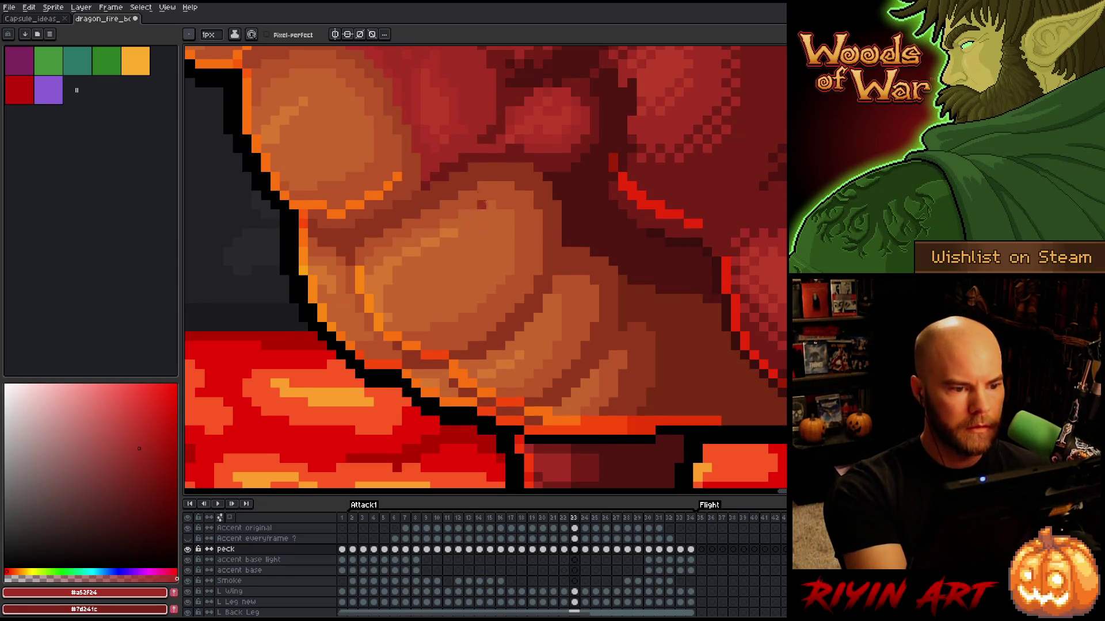
pyautogui.keyDown('alt'); pyautogui.click(439, 174); pyautogui.keyUp('alt')
pyautogui.keyDown('alt'); pyautogui.click(462, 148); pyautogui.keyUp('alt')
# Step: Compare frames 22 and 23 repeatedly, then touch up frame 23's belly with dark red
pyautogui.press('Left')
pyautogui.press('Right')
pyautogui.press('Left')
pyautogui.press('Right')
pyautogui.press('Left')
pyautogui.press('Right')
pyautogui.press('Left')
pyautogui.press('Right')
pyautogui.press('Left')
pyautogui.press('Right')
pyautogui.press('Left')
pyautogui.press('Right')
pyautogui.press('Left')
pyautogui.press('Right')
pyautogui.press('Left')
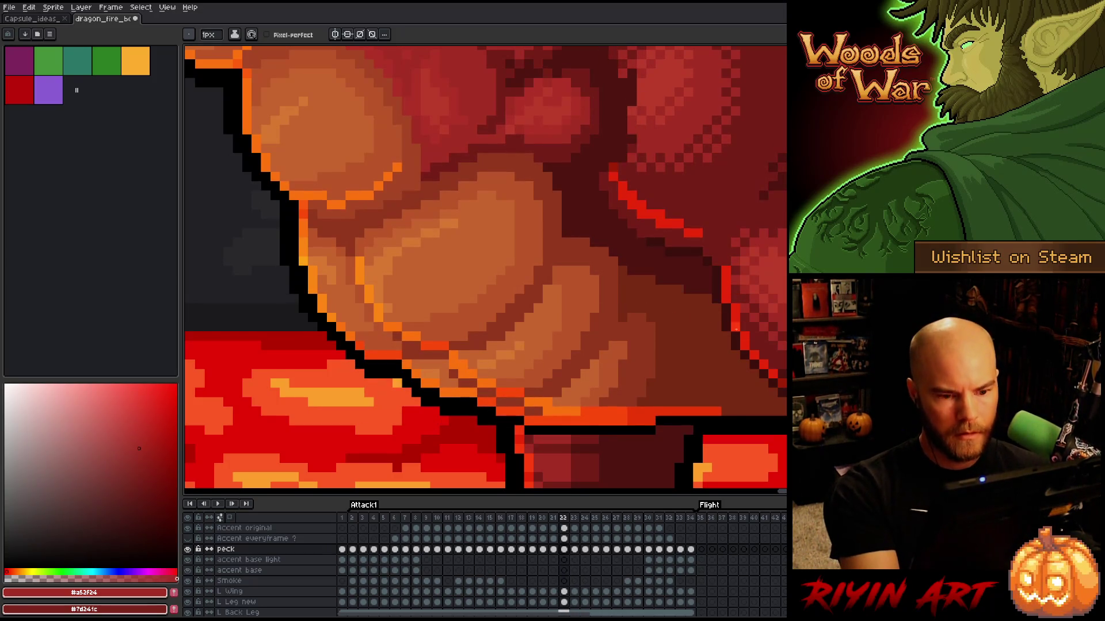
pyautogui.press('Right')
pyautogui.press('Left')
pyautogui.press('Right')
pyautogui.press('Left')
pyautogui.press('Right')
pyautogui.keyDown('alt'); pyautogui.click(701, 296); pyautogui.keyUp('alt')
# Step: Check the belly scale motion between frames 22 and 23
pyautogui.press('Left')
pyautogui.press('Right')
pyautogui.press('Left')
pyautogui.press('Right')
pyautogui.press('Left')
pyautogui.press('Right')
pyautogui.press('Left')
pyautogui.press('Right')
pyautogui.press('Left')
pyautogui.press('Right')
pyautogui.press('Left')
pyautogui.press('Right')
pyautogui.press('Left')
pyautogui.press('Right')
pyautogui.press('Left')
pyautogui.press('Right')
pyautogui.press('Left')
pyautogui.press('Right')
pyautogui.press('Left')
pyautogui.press('Right')
# Step: Retouch the frame 24 belly scales with lighter #a52f24 and darker #761f18 reds
pyautogui.press('Right')
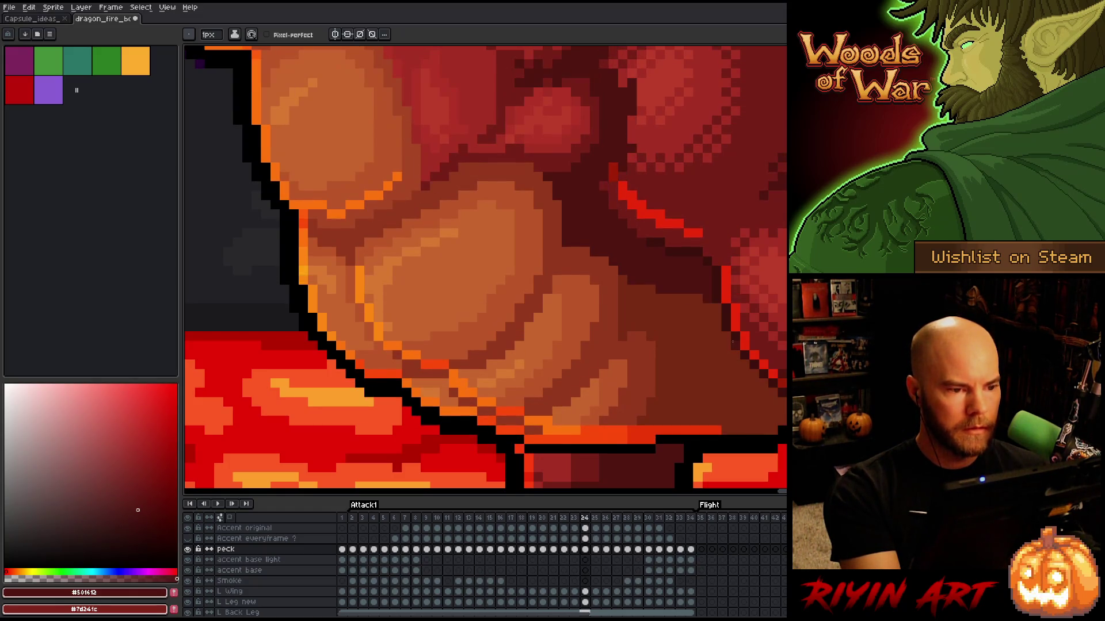
pyautogui.press('Left')
pyautogui.press('Left')
pyautogui.press('Right')
pyautogui.press('Left')
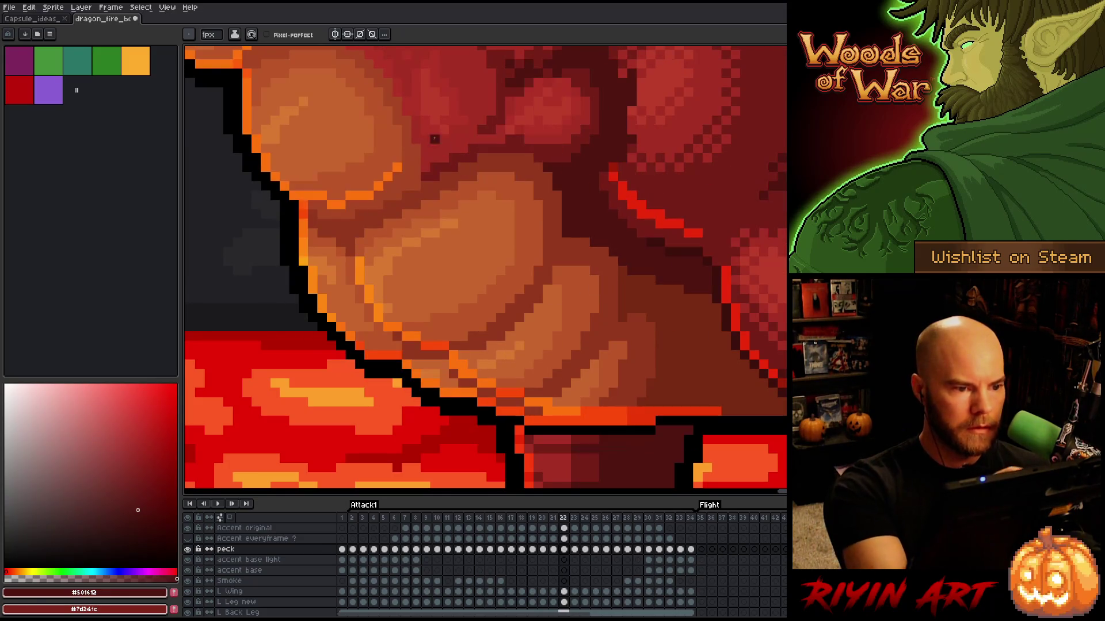
pyautogui.keyDown('alt'); pyautogui.click(412, 85); pyautogui.keyUp('alt')
pyautogui.press('Right')
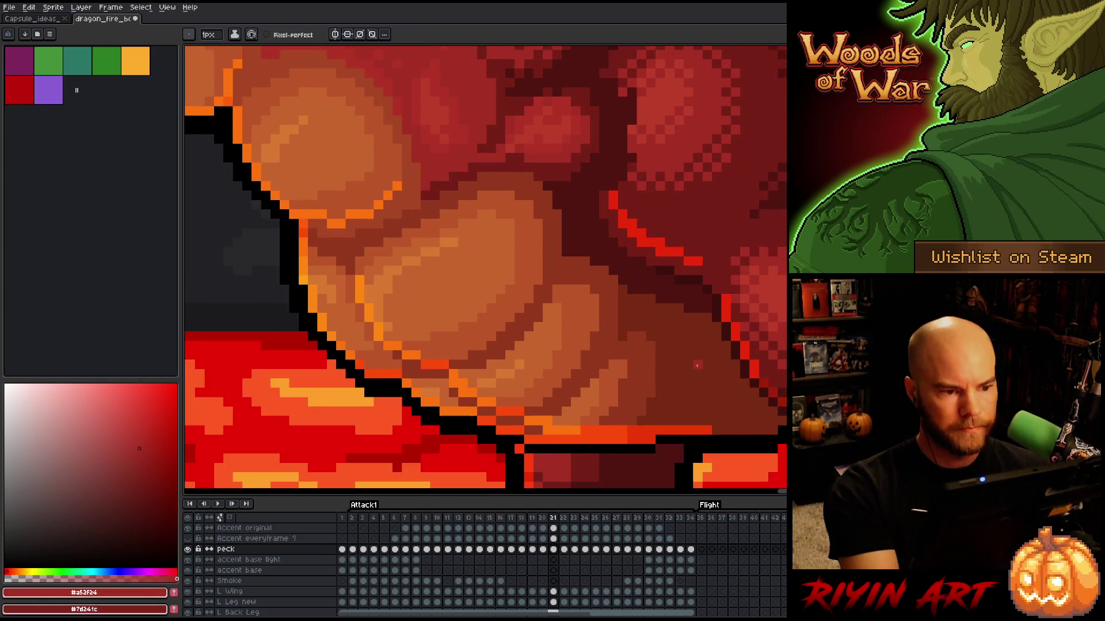
pyautogui.press('Right')
pyautogui.press('Left')
pyautogui.press('Right')
pyautogui.press('Left')
pyautogui.press('Right')
pyautogui.keyDown('alt'); pyautogui.click(469, 151); pyautogui.keyUp('alt')
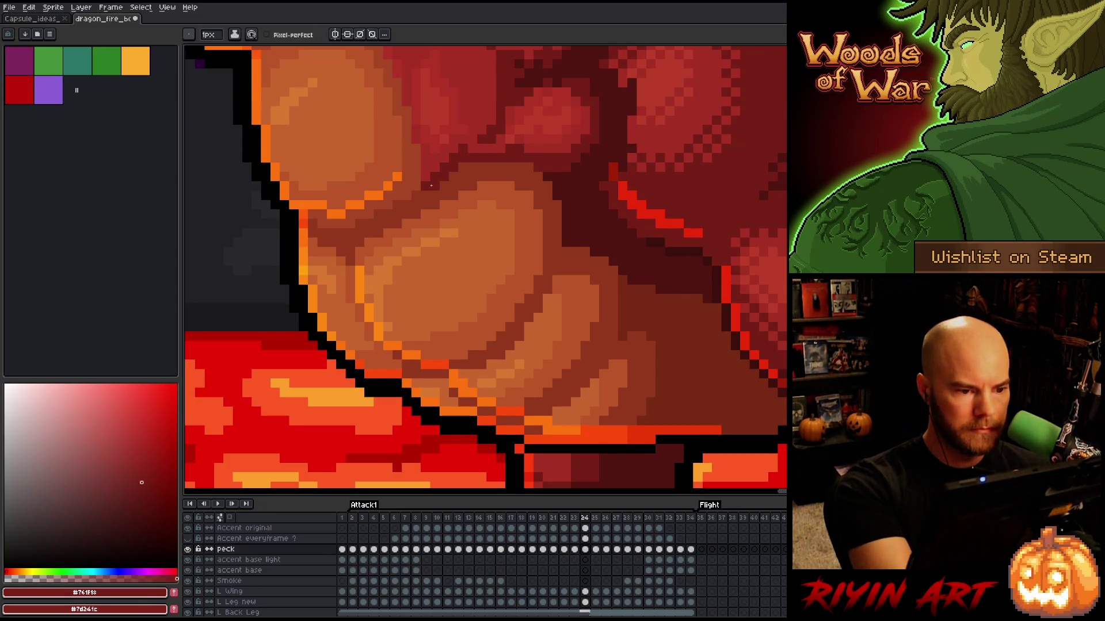
pyautogui.keyDown('alt'); pyautogui.click(463, 150); pyautogui.keyUp('alt')
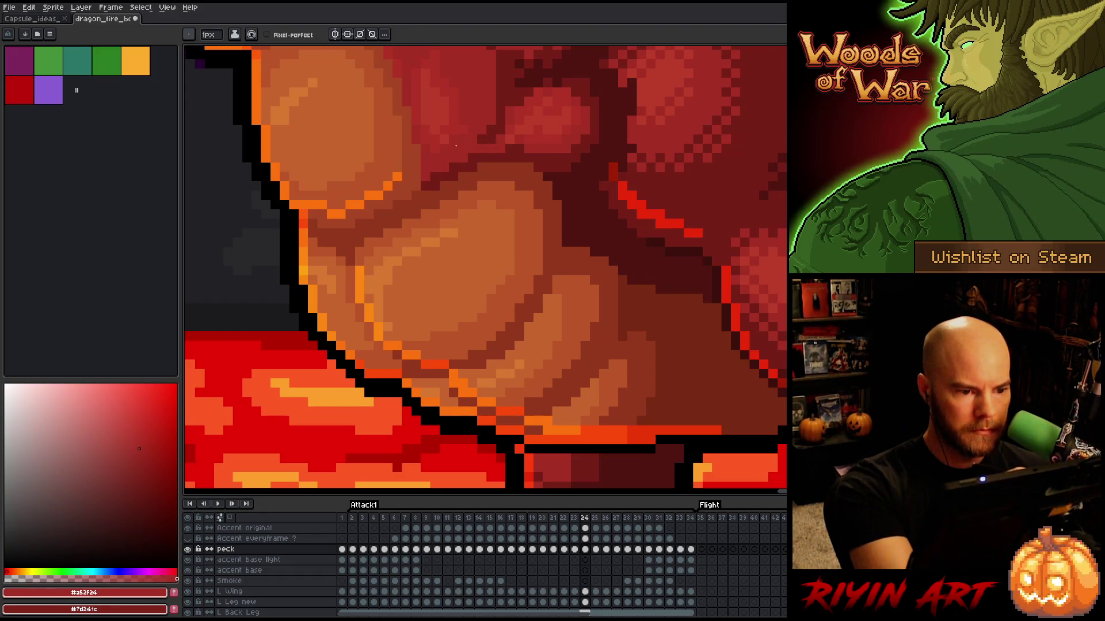
# Step: Add darkest red #501612 shading on frame 24, checking it against frame 23
pyautogui.press('Left')
pyautogui.press('Right')
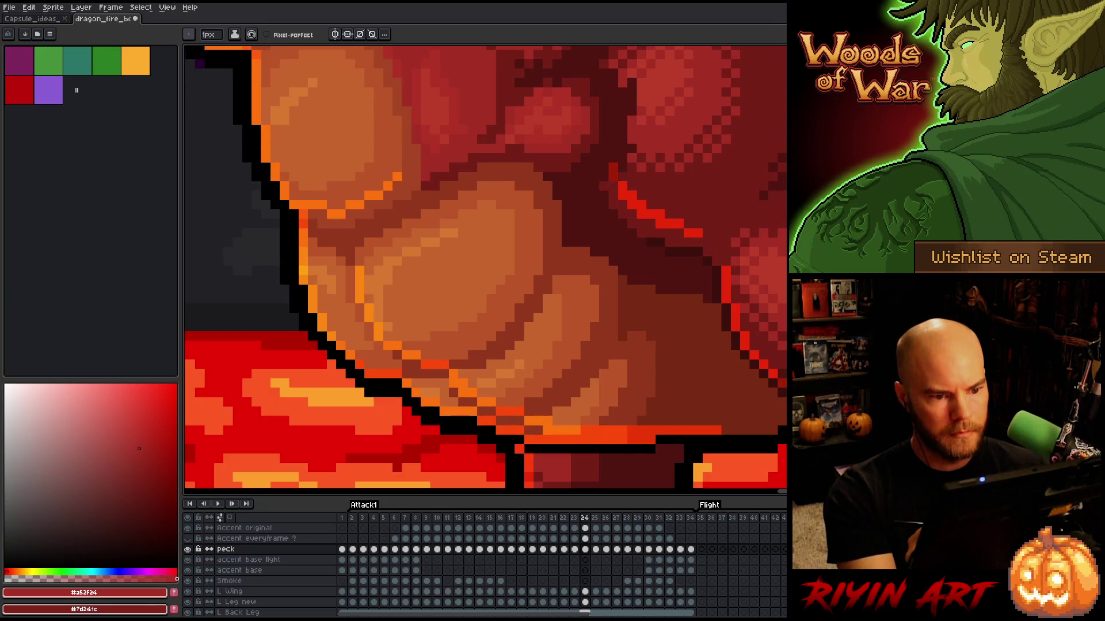
pyautogui.press('Left')
pyautogui.press('Right')
pyautogui.keyDown('alt'); pyautogui.click(699, 290); pyautogui.keyUp('alt')
pyautogui.press('Left')
pyautogui.press('Right')
pyautogui.press('Left')
pyautogui.press('Right')
pyautogui.press('Left')
pyautogui.press('Right')
pyautogui.press('Left')
pyautogui.press('Right')
pyautogui.press('Left')
pyautogui.press('Right')
pyautogui.press('Left')
pyautogui.press('Right')
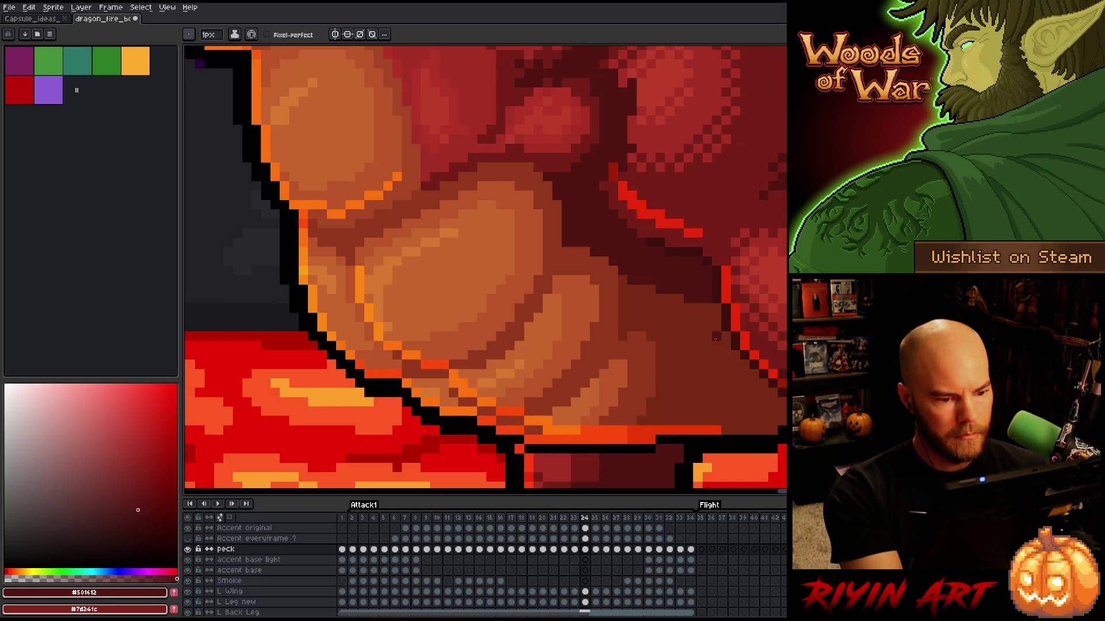
# Step: Toggle the peck layer off and back on to compare frame 24 with frame 23
pyautogui.click(189, 550)
pyautogui.click(189, 550)
pyautogui.click(189, 550)
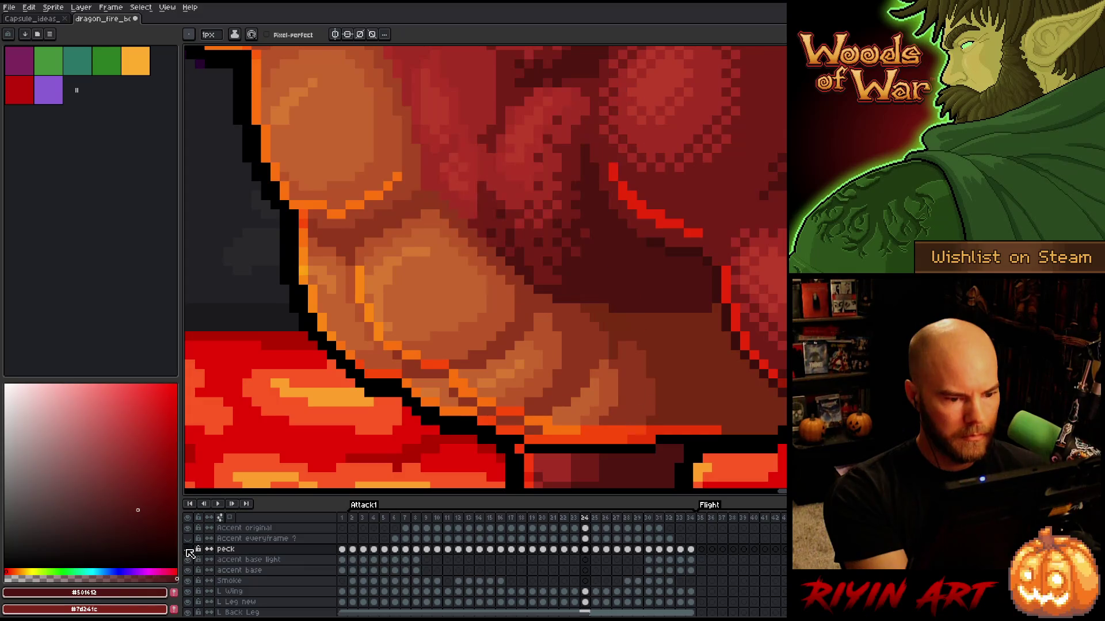
pyautogui.press('Left')
pyautogui.press('Right')
pyautogui.press('Left')
pyautogui.press('Right')
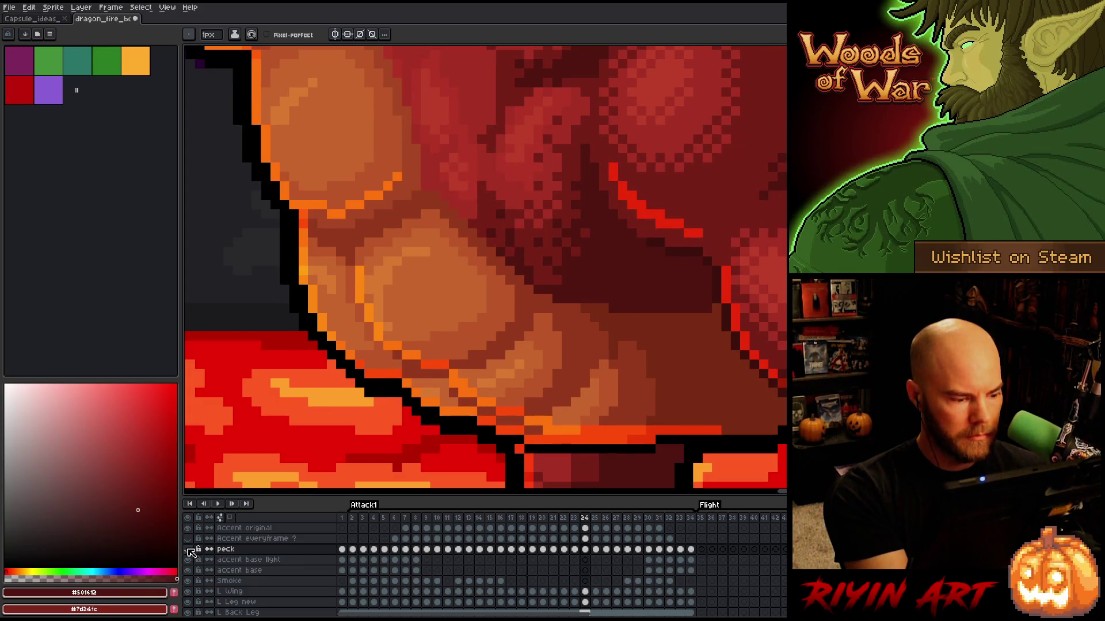
pyautogui.click(188, 549)
# Step: Lasso and shift the belly scale right of centre, then sample mid red #92381c
pyautogui.press('Left')
pyautogui.press('Right')
pyautogui.press('m')
pyautogui.moveTo(631, 257)
pyautogui.mouseDown()
pyautogui.moveTo(562, 259)
pyautogui.moveTo(517, 337)
pyautogui.moveTo(644, 310)
pyautogui.mouseUp()
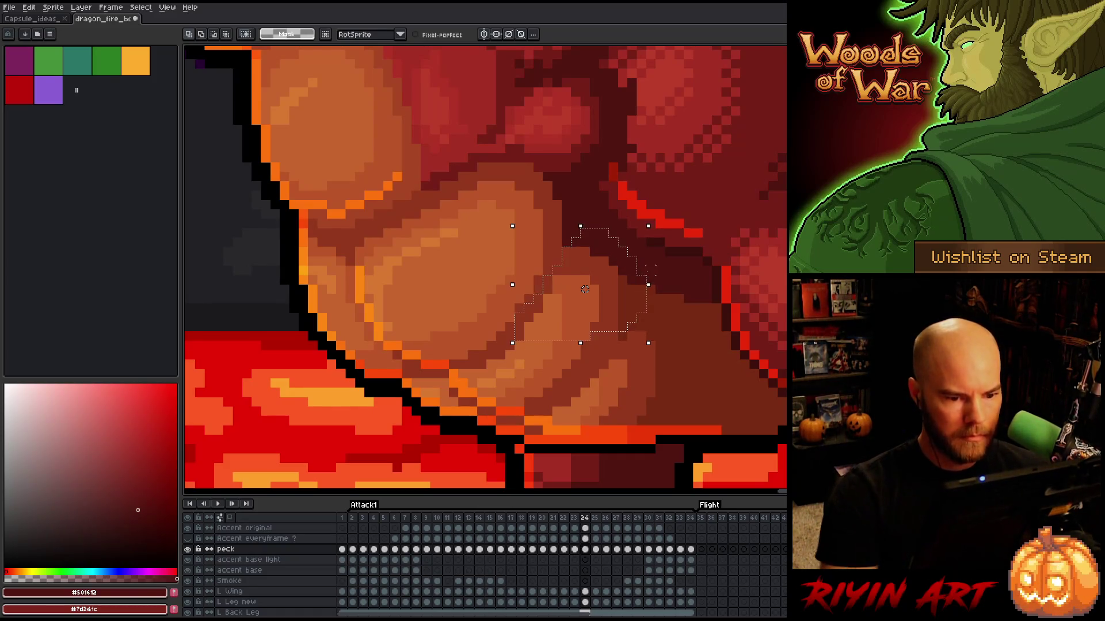
pyautogui.hotkey('ctrl', 'd')
pyautogui.press('b')
pyautogui.keyDown('alt'); pyautogui.click(558, 269); pyautogui.keyUp('alt')
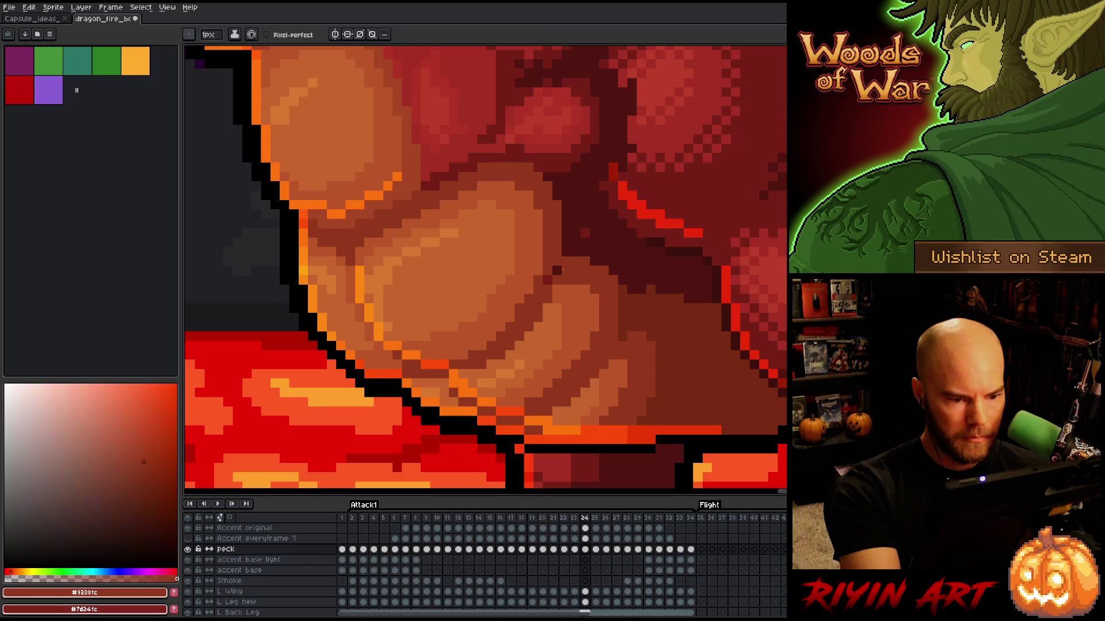
# Step: After comparing with frame 23, lasso and move a thin strip of the lower belly scale
pyautogui.press('Left')
pyautogui.press('Right')
pyautogui.press('Left')
pyautogui.press('Right')
pyautogui.press('Left')
pyautogui.press('Right')
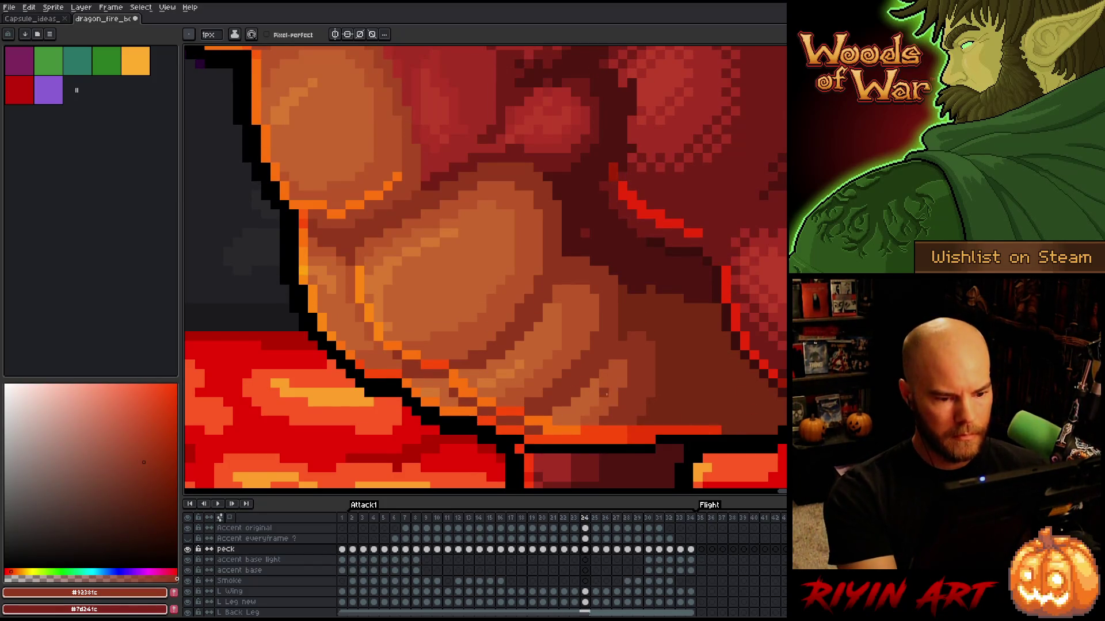
pyautogui.press('Left')
pyautogui.press('Right')
pyautogui.press('Left')
pyautogui.press('Right')
pyautogui.press('m')
pyautogui.moveTo(575, 327)
pyautogui.mouseDown()
pyautogui.moveTo(601, 358)
pyautogui.moveTo(515, 416)
pyautogui.mouseUp()
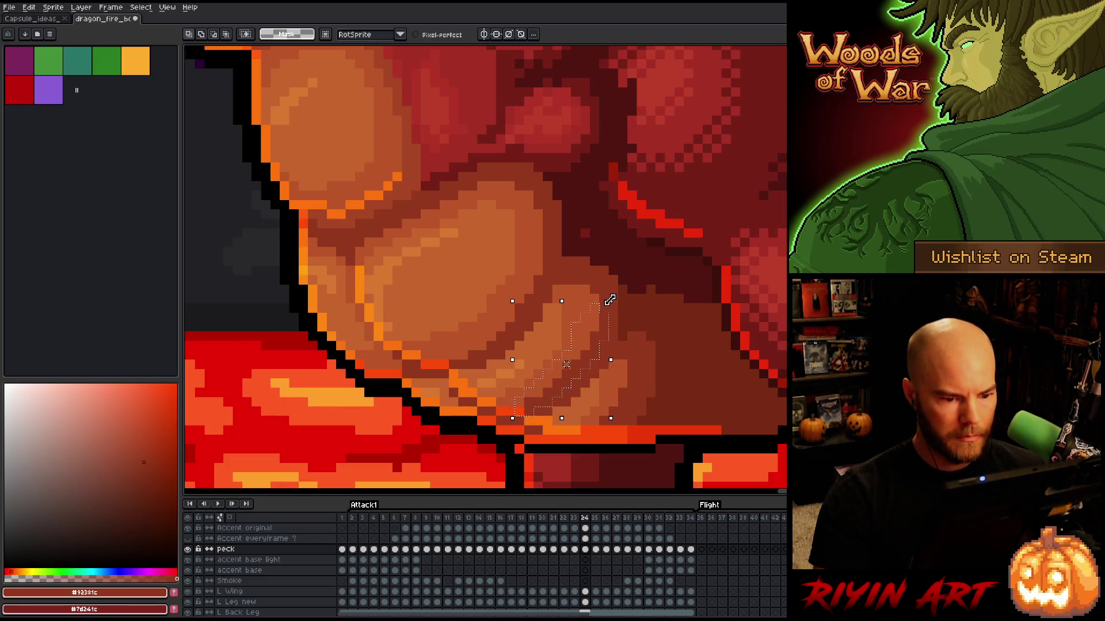
pyautogui.hotkey('ctrl', 'd')
pyautogui.press('b')
# Step: Repaint the lower belly scale edges with #bb5639, mid red, #501612 and #772a12
pyautogui.keyDown('alt'); pyautogui.click(593, 319); pyautogui.keyUp('alt')
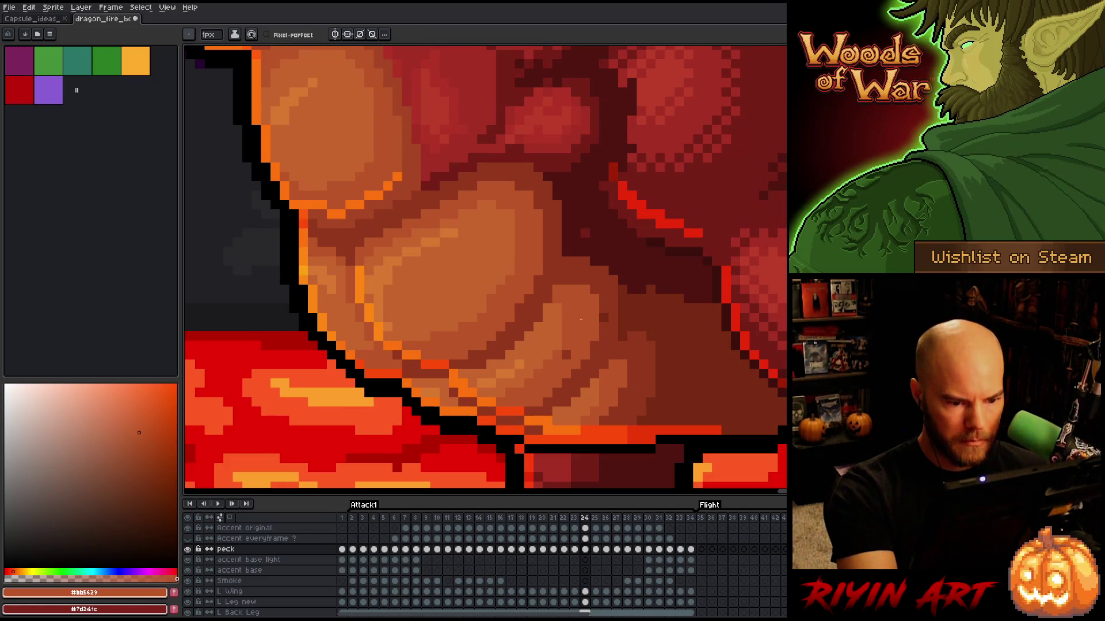
pyautogui.keyDown('alt'); pyautogui.click(624, 285); pyautogui.keyUp('alt')
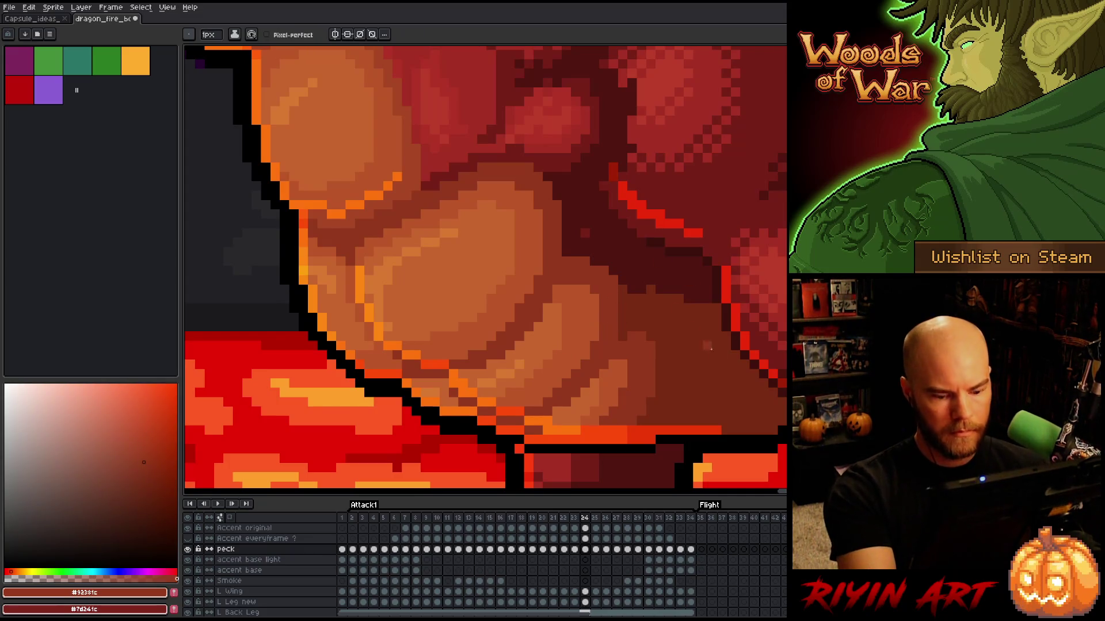
pyautogui.keyDown('alt'); pyautogui.click(596, 234); pyautogui.keyUp('alt')
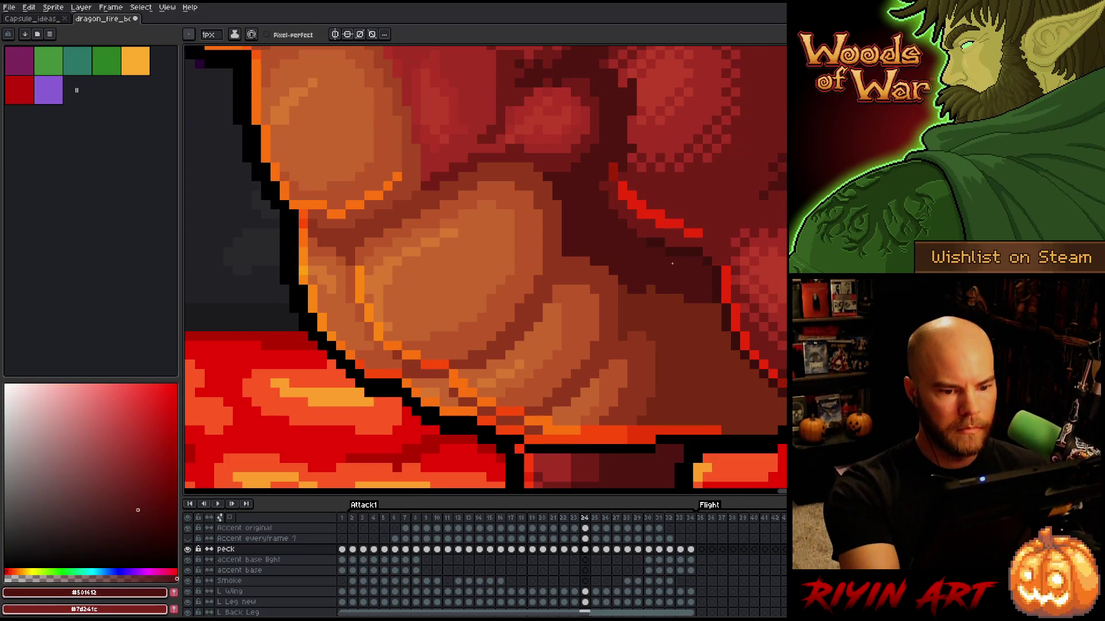
pyautogui.keyDown('alt'); pyautogui.click(630, 291); pyautogui.keyUp('alt')
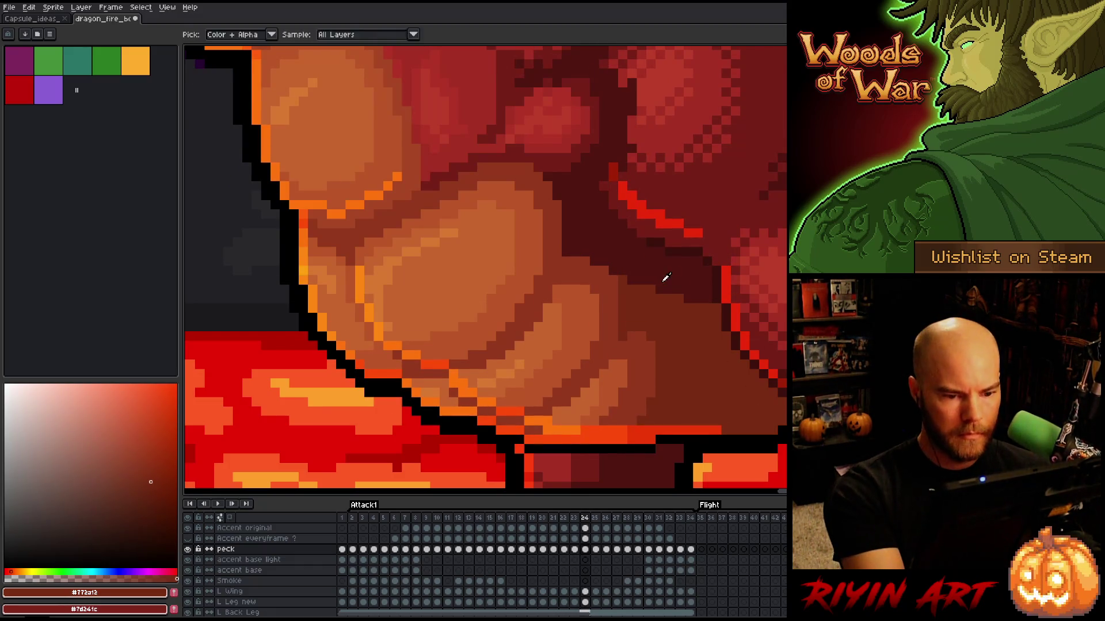
pyautogui.keyDown('alt'); pyautogui.click(653, 282); pyautogui.keyUp('alt')
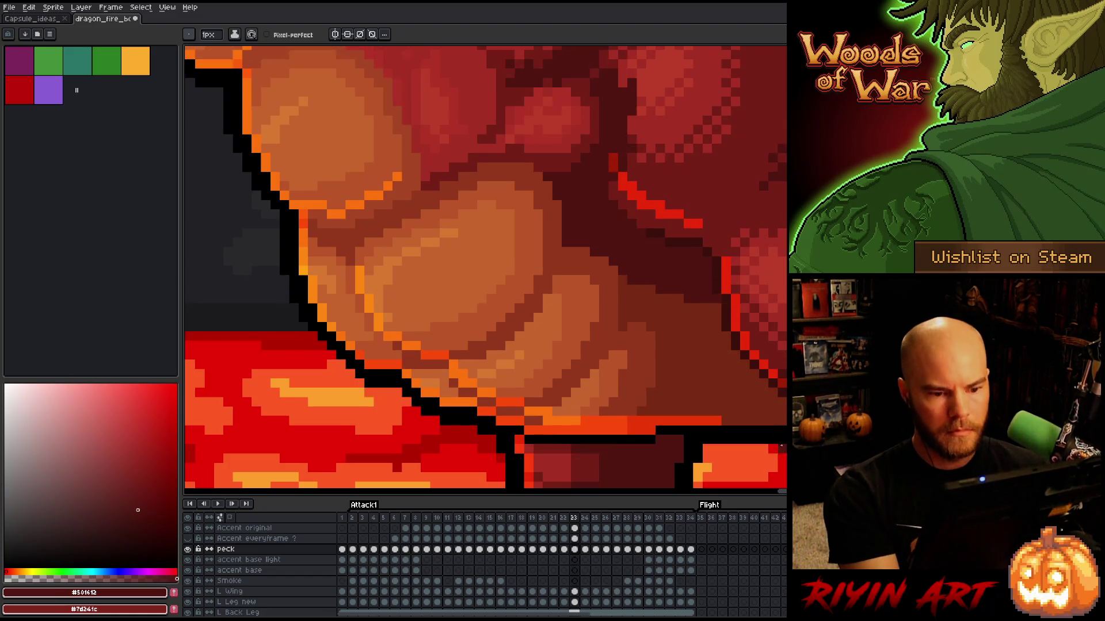
# Step: Preview frame 25, return to frame 24, and lasso-select the whole belly
pyautogui.press('.')
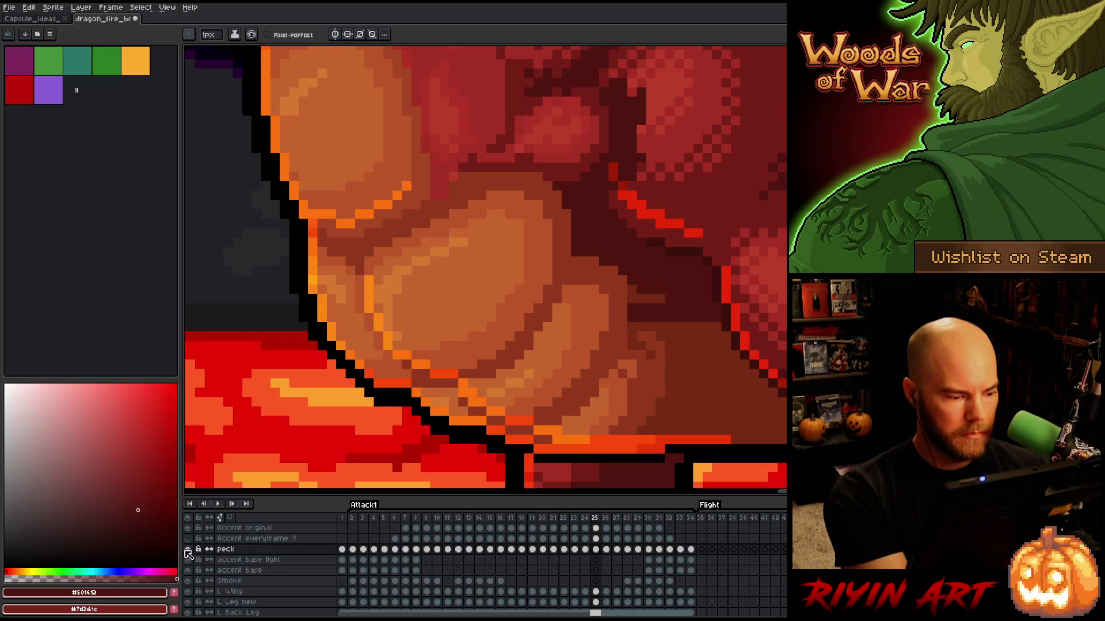
pyautogui.press('Left')
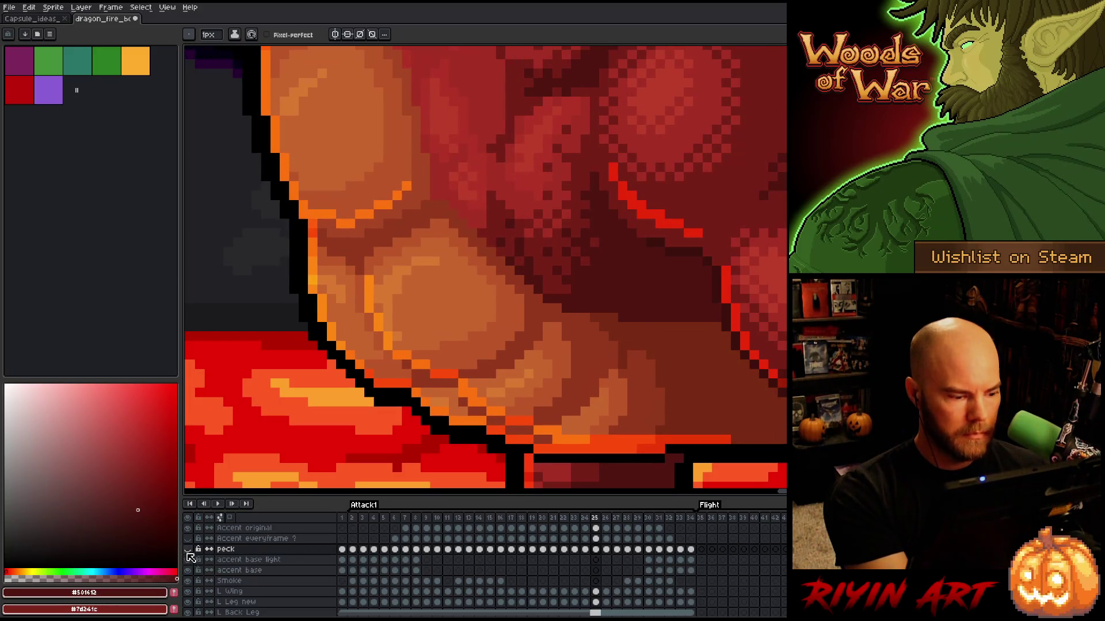
pyautogui.press('q')
pyautogui.moveTo(679, 463)
pyautogui.mouseDown()
pyautogui.moveTo(713, 423)
pyautogui.moveTo(492, 90)
pyautogui.moveTo(368, 448)
pyautogui.moveTo(679, 480)
pyautogui.mouseUp()
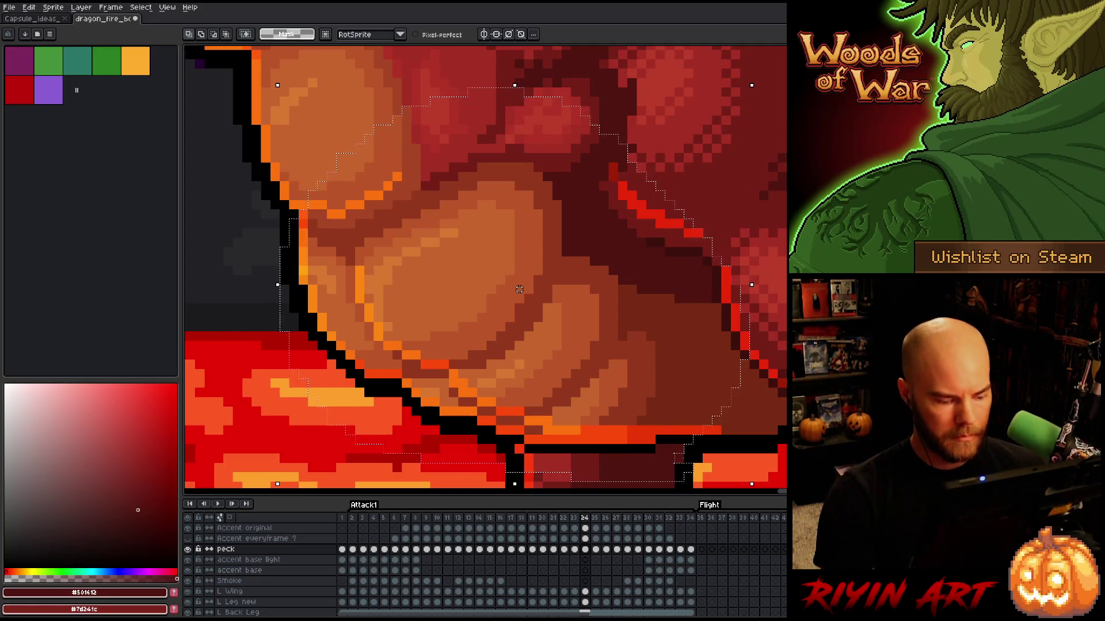
# Step: Paste the belly onto frame 25, nudged one pixel right and two down, and commit
pyautogui.press('Right')
pyautogui.hotkey('ctrl', 'v')
pyautogui.press('Right')
pyautogui.press('Down')
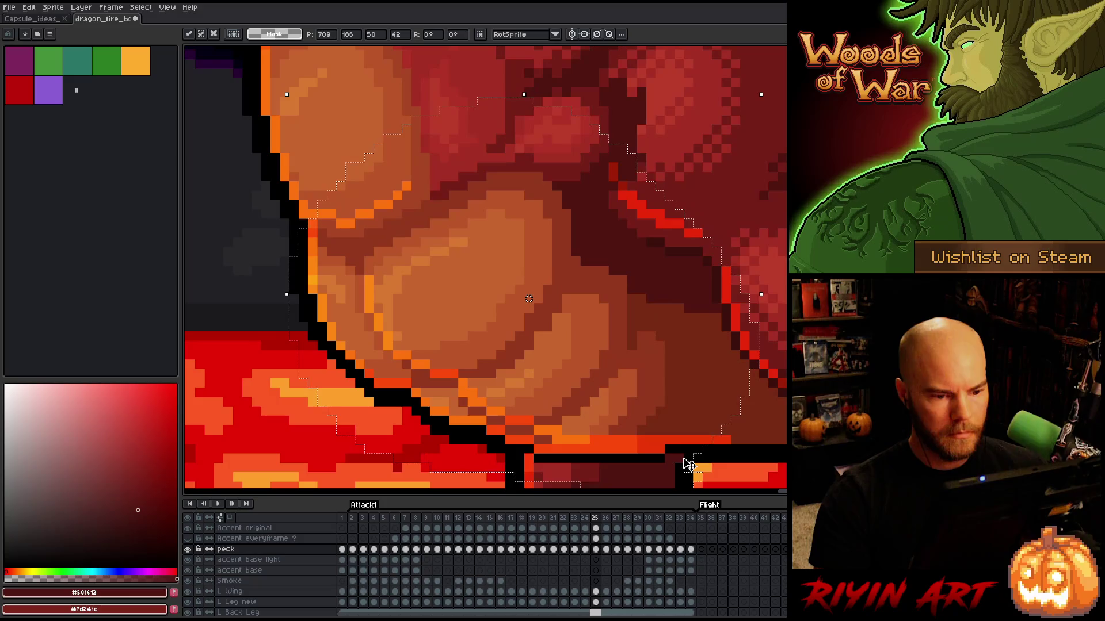
pyautogui.press('Down')
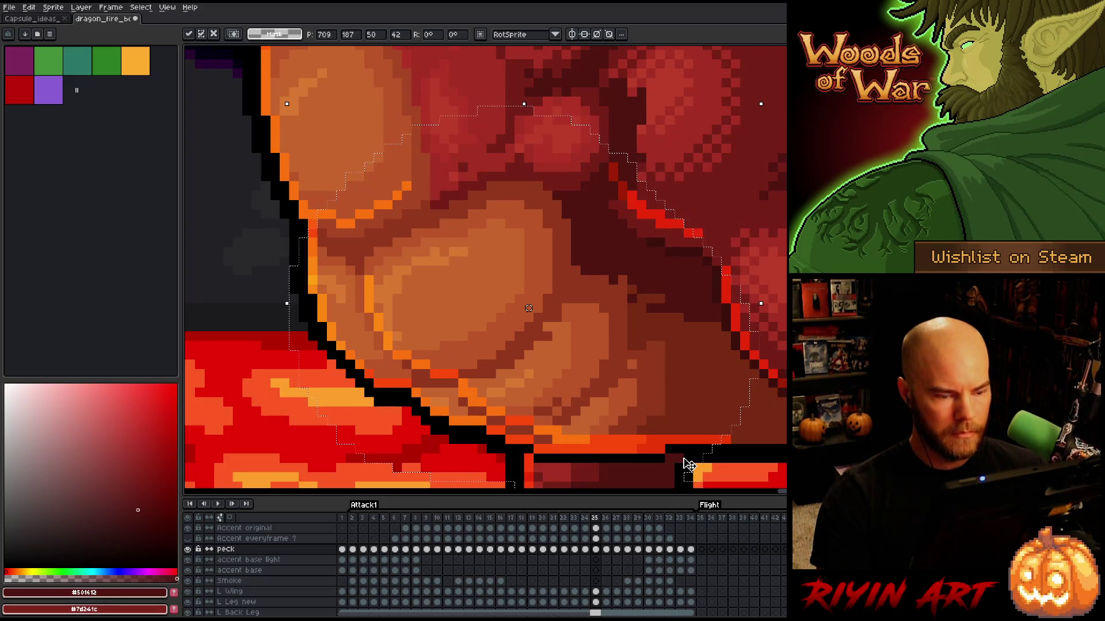
pyautogui.press('Return')
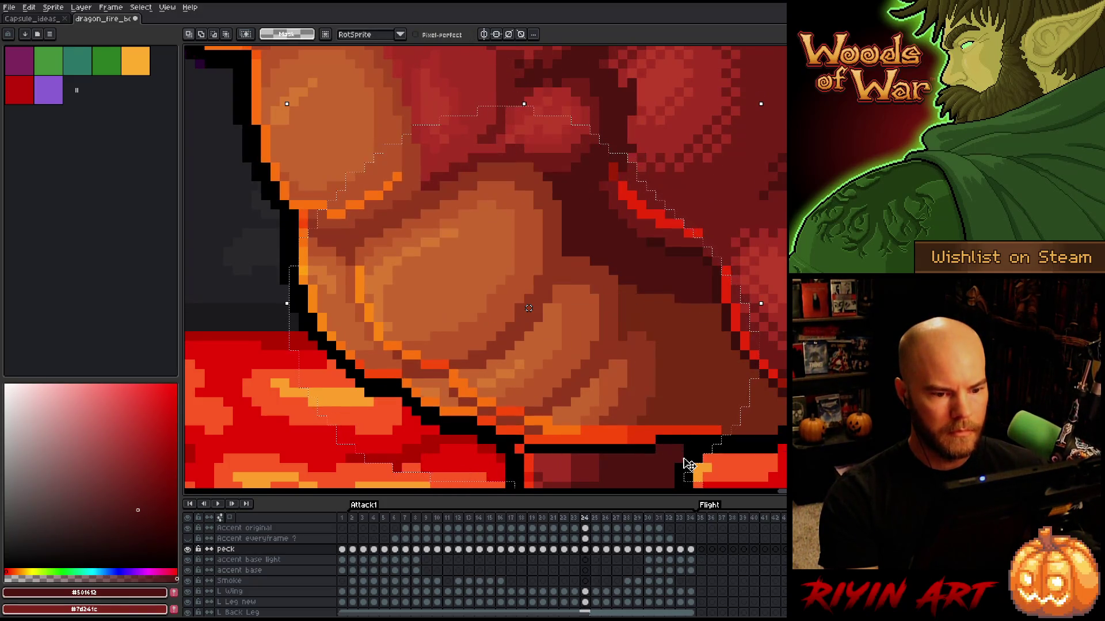
pyautogui.hotkey('ctrl', 'd')
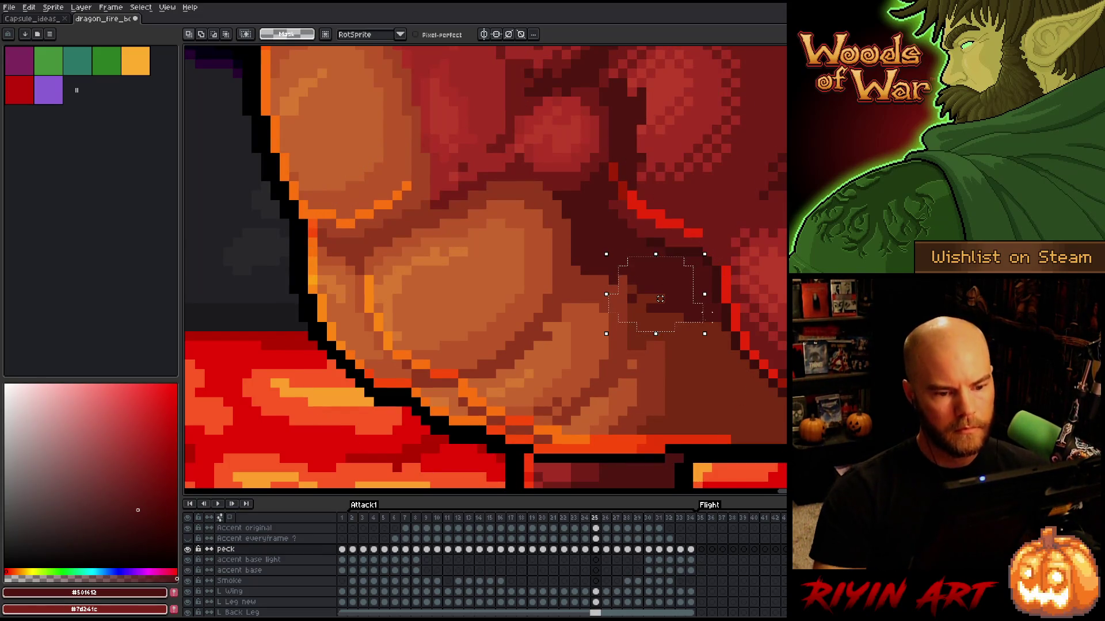
# Step: Paste and commit a smaller scale patch on frame 25
pyautogui.hotkey('ctrl', 'v')
pyautogui.press('Return')
pyautogui.press('b')
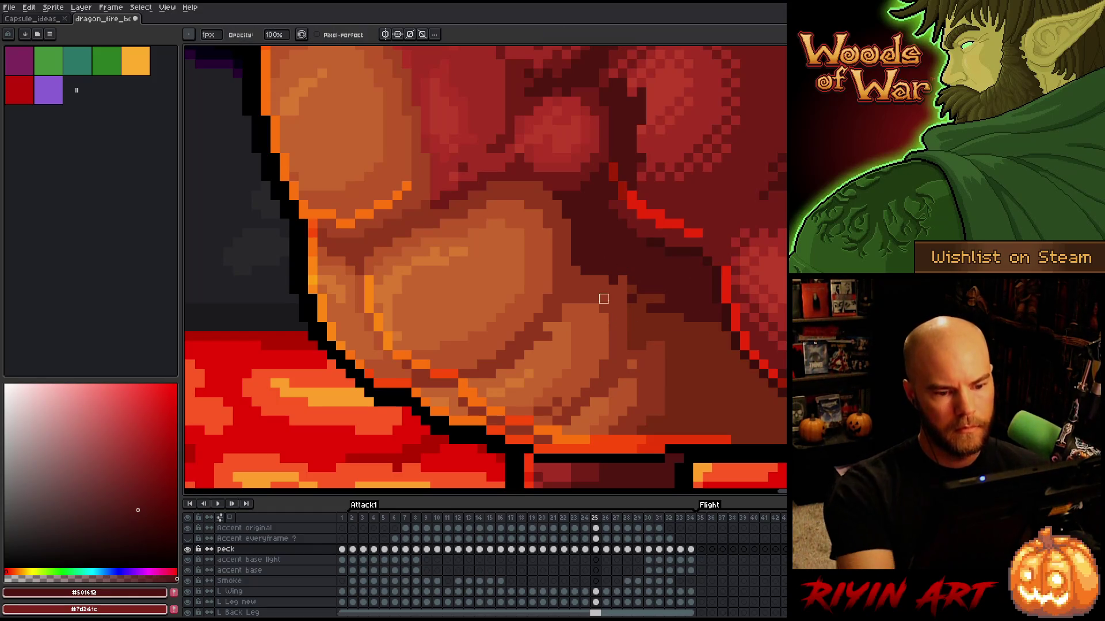
# Step: Recheck the last belly stroke, sample the mid red #92381c and return to the Pencil
pyautogui.hotkey('ctrl', 'z')
pyautogui.hotkey('ctrl', 'y')
pyautogui.press('i')
pyautogui.click(620, 296)
pyautogui.press('b')
pyautogui.hotkey('ctrl', 'z')
pyautogui.hotkey('ctrl', 'y')
# Step: Compare frame 25 against frame 24, then sample the belly orange and dark brown scale shade
pyautogui.press('Left')
pyautogui.press('Right')
pyautogui.press('Left')
pyautogui.press('Right')
pyautogui.press('Left')
pyautogui.press('Right')
pyautogui.press('Left')
pyautogui.press('Right')
pyautogui.press('Left')
pyautogui.press('Right')
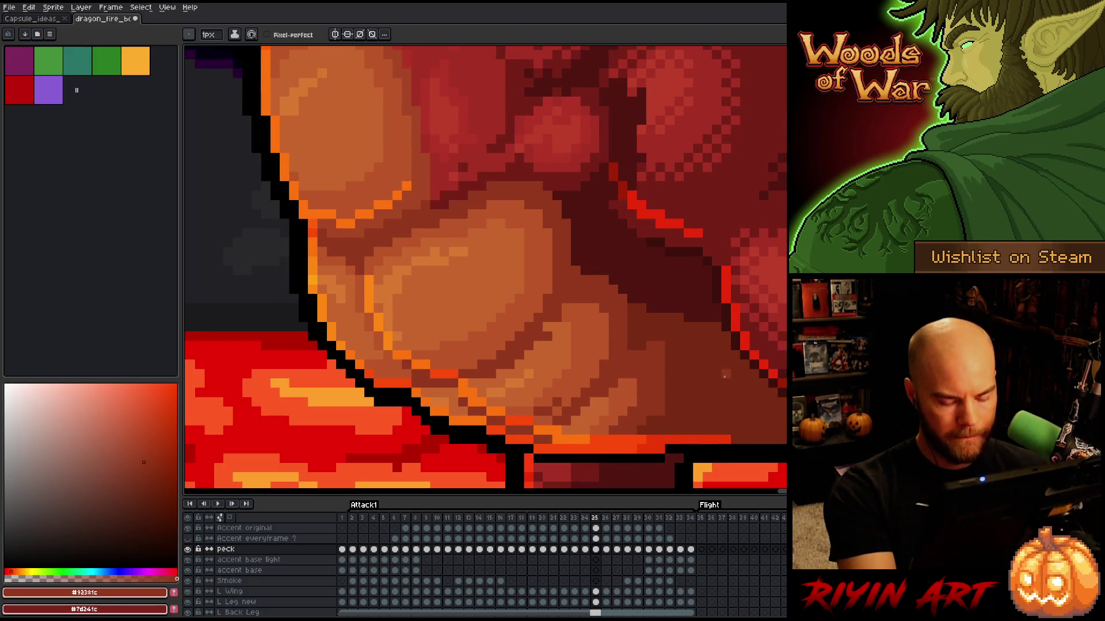
pyautogui.press('Left')
pyautogui.press('Right')
pyautogui.keyDown('alt'); pyautogui.click(552, 308); pyautogui.keyUp('alt')
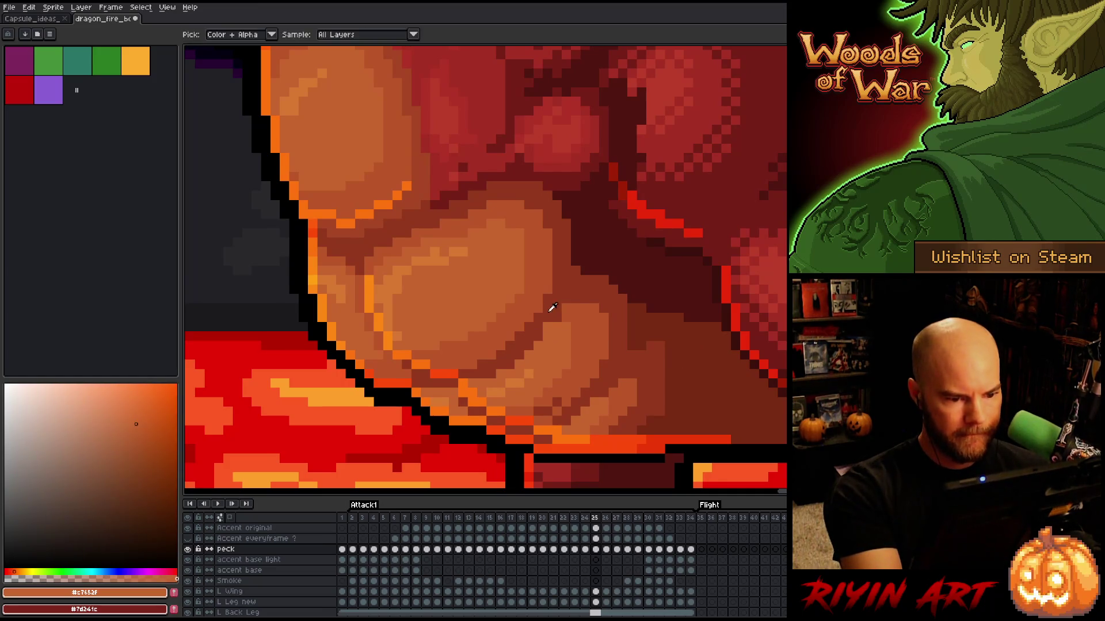
pyautogui.keyDown('alt'); pyautogui.click(548, 315); pyautogui.keyUp('alt')
# Step: Recheck the belly against frame 24 and pick the orange belly tone on frame 25
pyautogui.press('Left')
pyautogui.press('Right')
pyautogui.press('Left')
pyautogui.press('Right')
pyautogui.press('Left')
pyautogui.press('Right')
pyautogui.keyDown('alt'); pyautogui.click(557, 336); pyautogui.keyUp('alt')
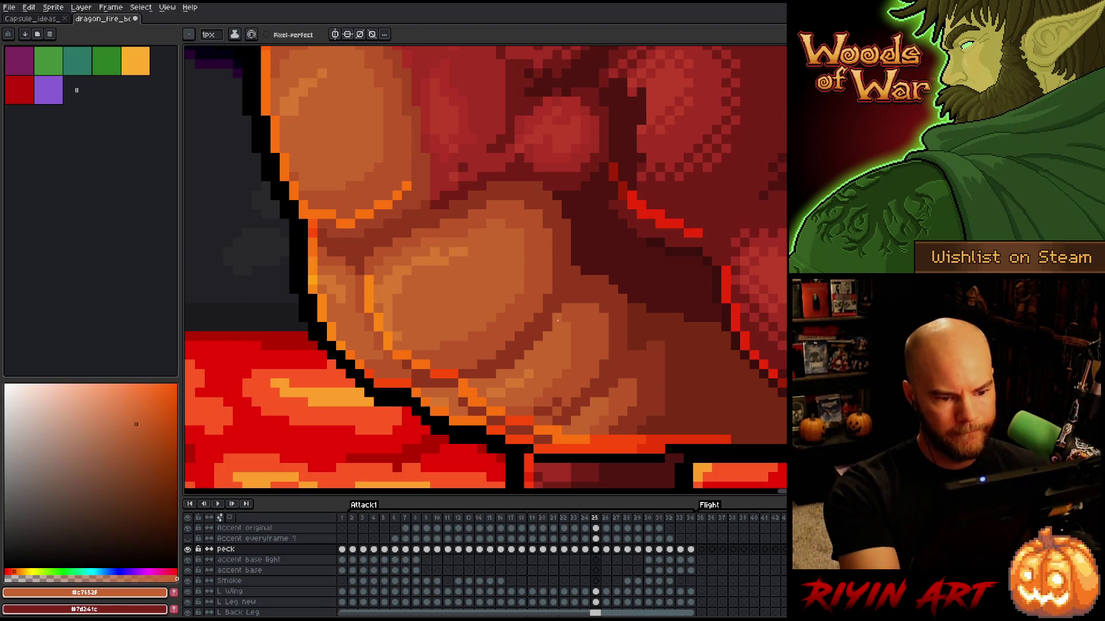
# Step: Compare frames 24 and 25, then sample dark brown, mid-orange #bb5629 and dark brown #92381c
pyautogui.press('Left')
pyautogui.press('Right')
pyautogui.press('Left')
pyautogui.press('Right')
pyautogui.press('Left')
pyautogui.press('Right')
pyautogui.press('Left')
pyautogui.press('Right')
pyautogui.press('Left')
pyautogui.press('Right')
pyautogui.keyDown('alt'); pyautogui.click(568, 412); pyautogui.keyUp('alt')
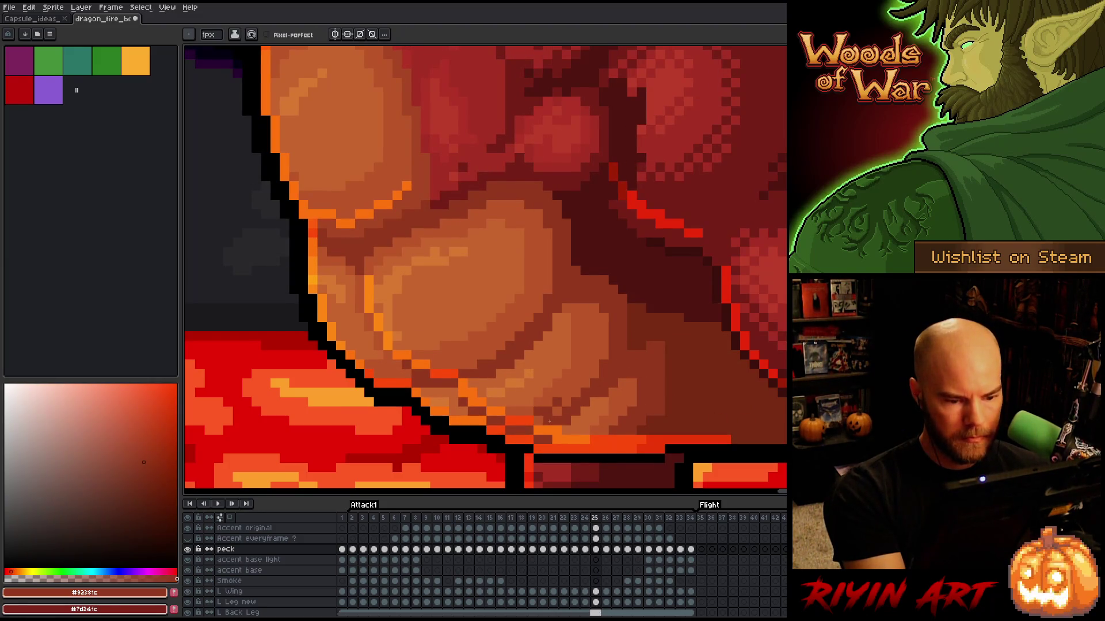
pyautogui.keyDown('alt'); pyautogui.click(557, 401); pyautogui.keyUp('alt')
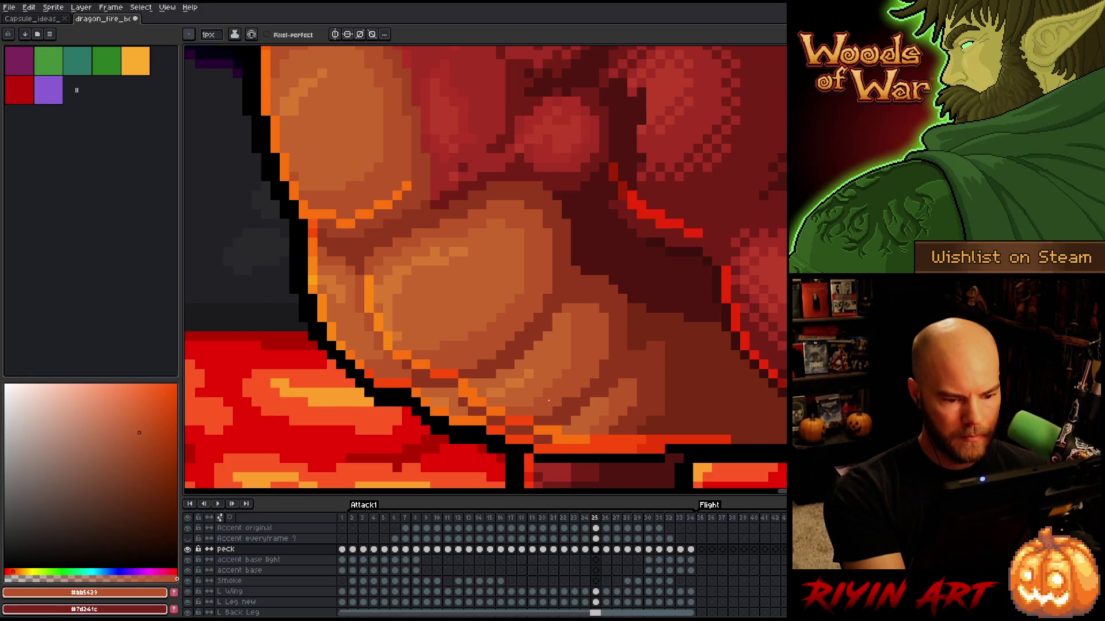
pyautogui.keyDown('alt'); pyautogui.click(568, 410); pyautogui.keyUp('alt')
# Step: Check frame 24 again and sample the mid-orange belly tone on frame 25
pyautogui.press('Left')
pyautogui.press('Right')
pyautogui.press('Left')
pyautogui.press('Right')
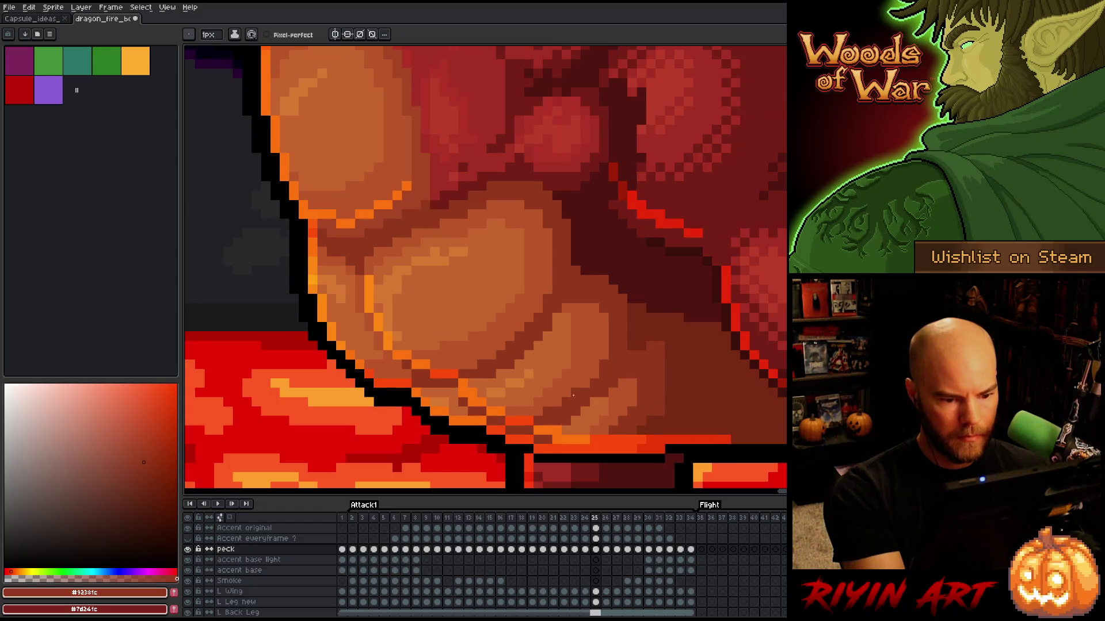
pyautogui.keyDown('alt'); pyautogui.click(563, 396); pyautogui.keyUp('alt')
# Step: Toggle between frames 24 and 25, then pick the dark brown scale shade
pyautogui.press('Left')
pyautogui.press('Right')
pyautogui.press('Left')
pyautogui.press('Right')
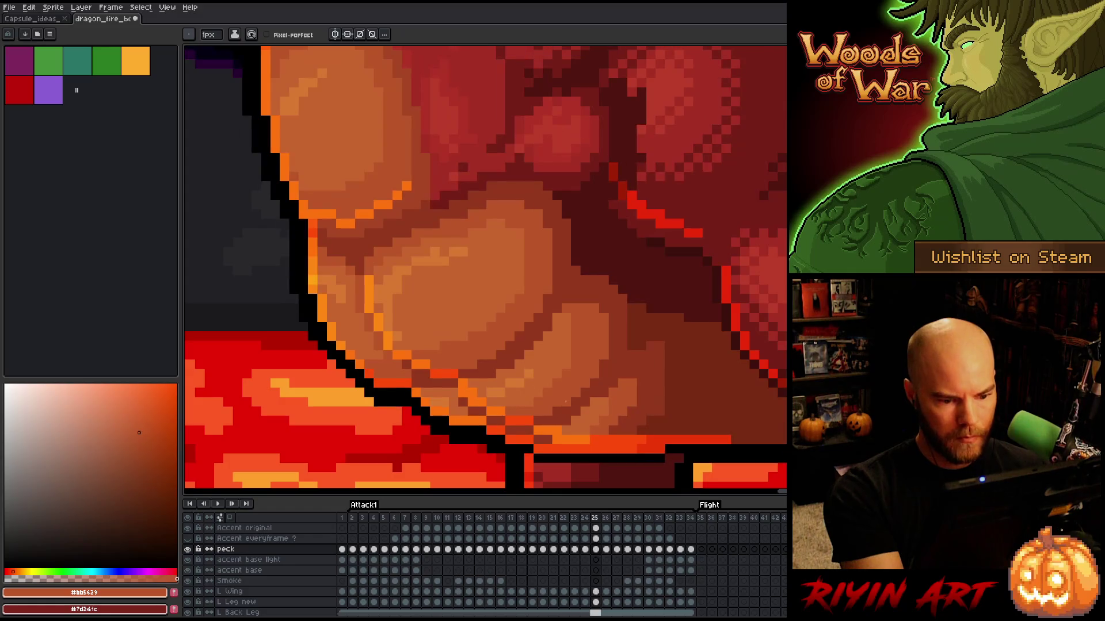
pyautogui.press('Left')
pyautogui.press('Right')
pyautogui.press('Left')
pyautogui.press('Right')
pyautogui.press('Left')
pyautogui.press('Right')
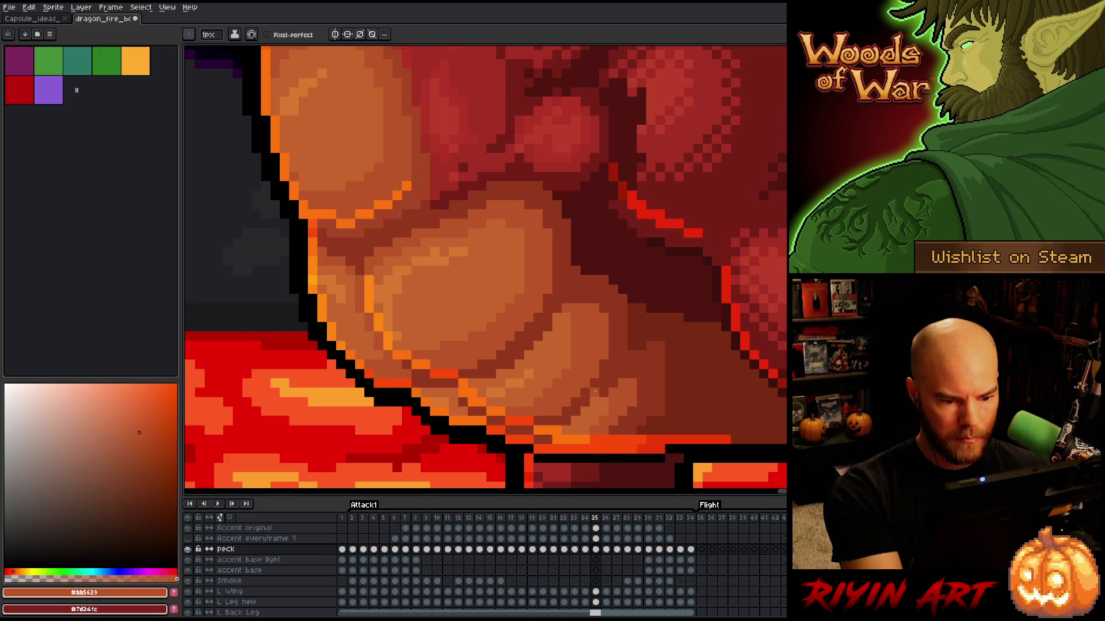
pyautogui.press('Left')
pyautogui.press('Right')
pyautogui.keyDown('alt'); pyautogui.click(591, 394); pyautogui.keyUp('alt')
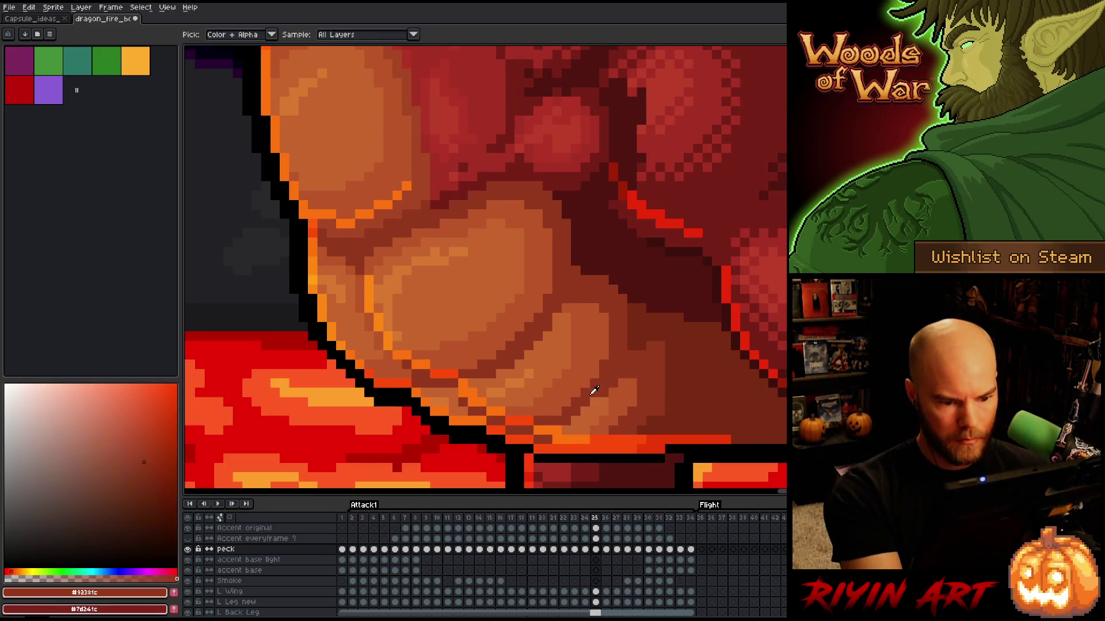
# Step: Flip repeatedly between frames 24 and 25 to check the belly scale shading
pyautogui.press('Left')
pyautogui.press('Right')
pyautogui.press('Left')
pyautogui.press('Right')
pyautogui.press('Left')
pyautogui.press('Right')
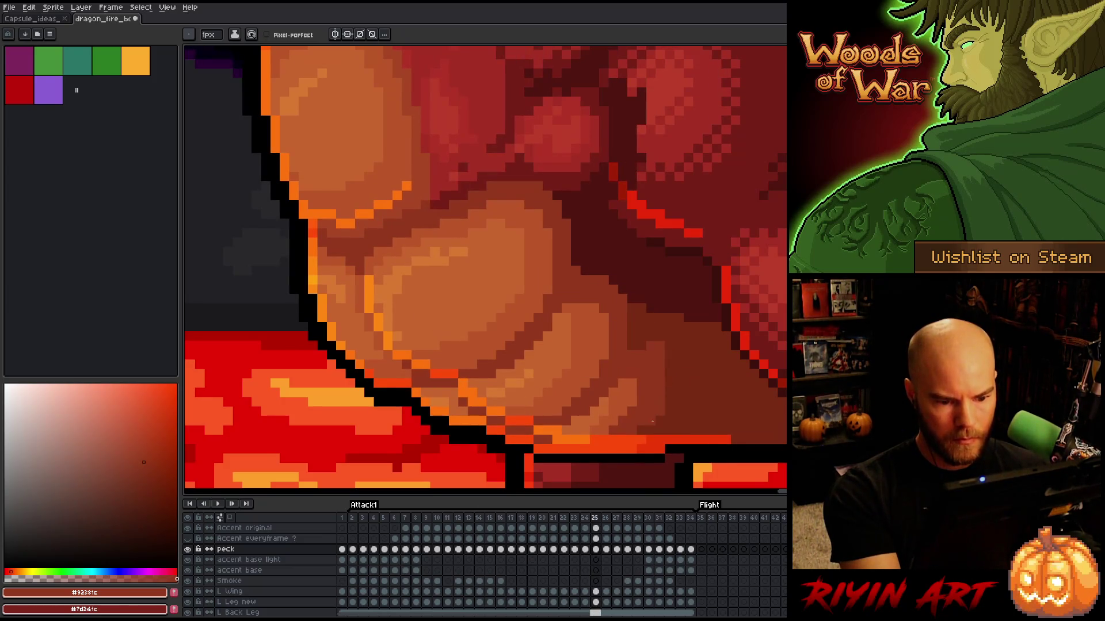
pyautogui.press('Left')
pyautogui.press('Right')
pyautogui.press('Left')
pyautogui.press('Right')
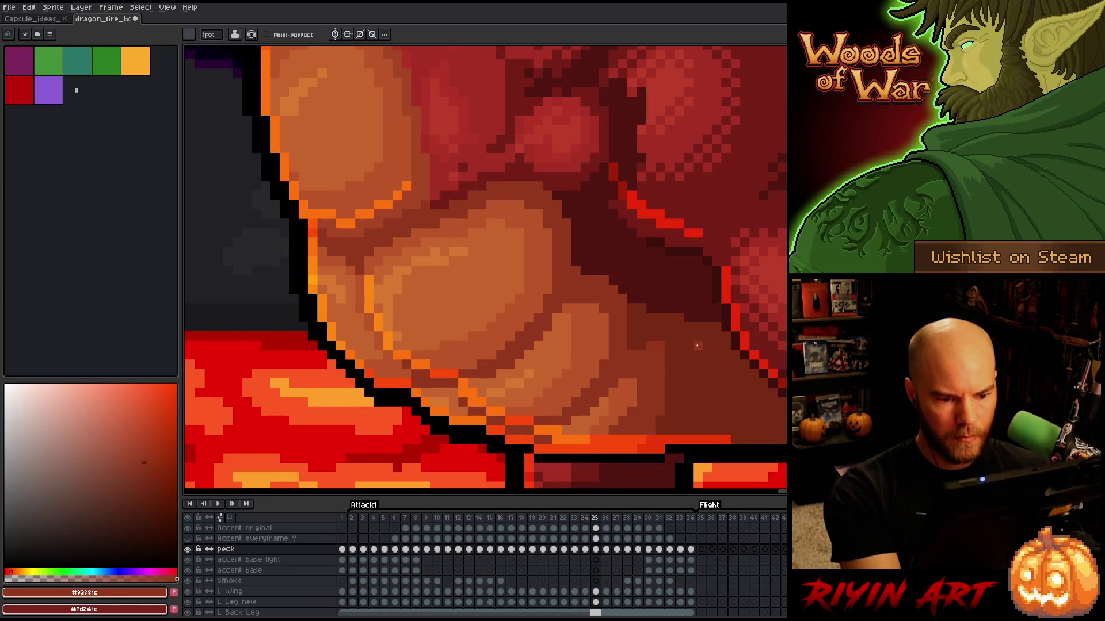
pyautogui.press('Left')
pyautogui.press('Right')
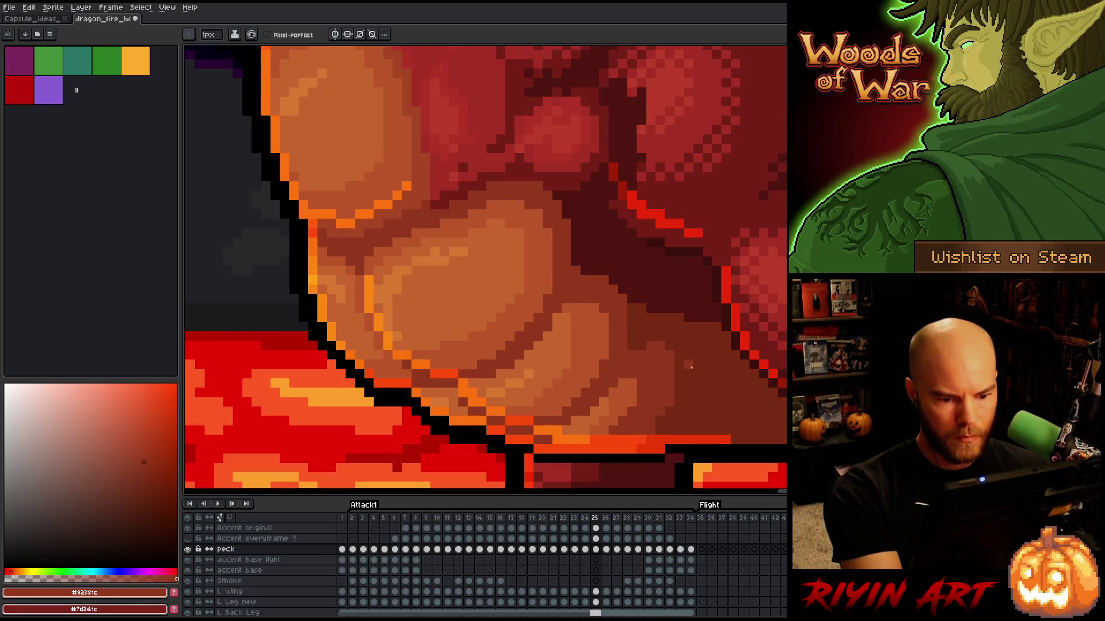
pyautogui.press('Left')
pyautogui.press('Right')
pyautogui.press('Left')
pyautogui.press('Right')
pyautogui.press('Left')
pyautogui.press('Right')
pyautogui.press('Left')
pyautogui.press('Right')
pyautogui.press('Left')
pyautogui.press('Right')
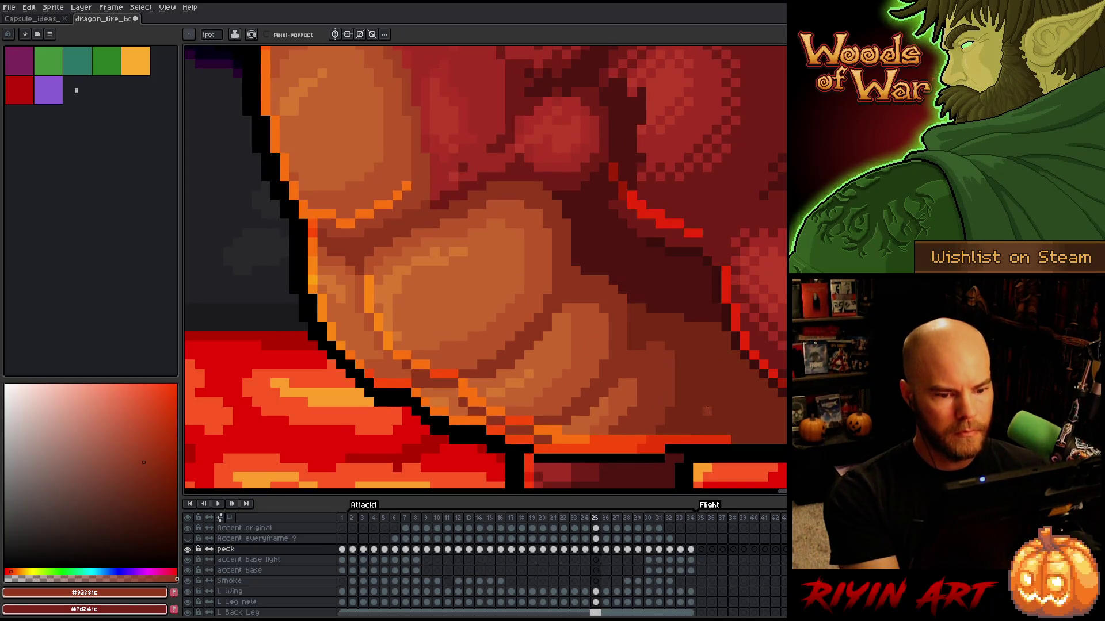
pyautogui.press('Left')
pyautogui.press('Right')
pyautogui.press('Left')
pyautogui.press('Right')
pyautogui.press('Left')
pyautogui.press('Right')
pyautogui.press('Left')
pyautogui.press('Right')
pyautogui.press('Left')
pyautogui.press('Right')
pyautogui.press('Left')
pyautogui.press('Right')
pyautogui.press('Left')
pyautogui.press('Right')
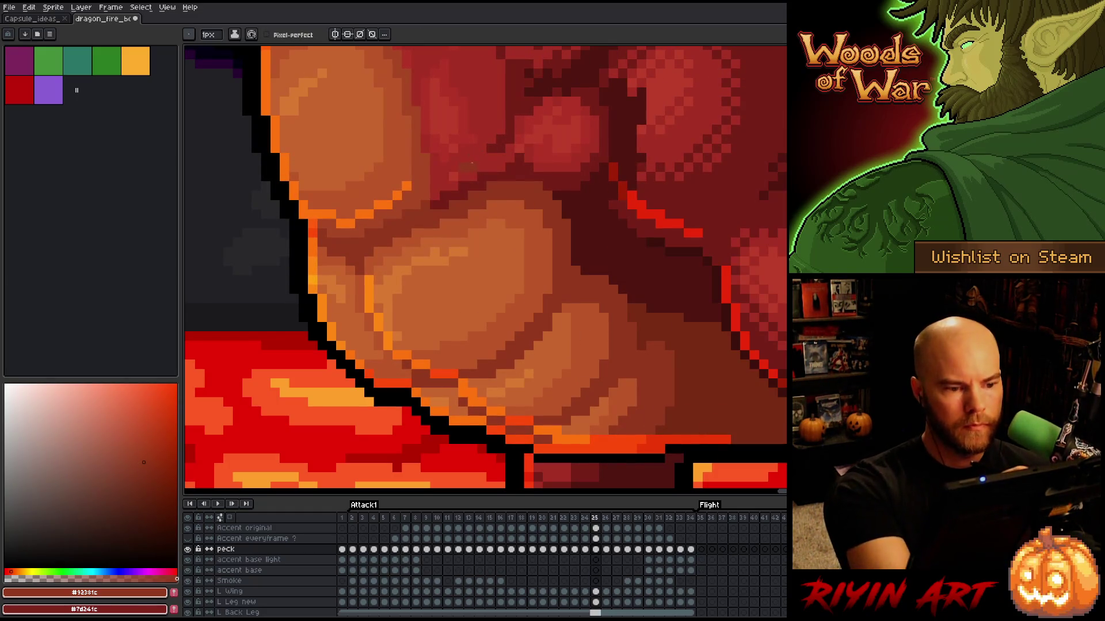
# Step: Pick the red #a52f24, save the animation, and advance to frame 26 after comparing
pyautogui.keyDown('alt'); pyautogui.click(483, 153); pyautogui.keyUp('alt')
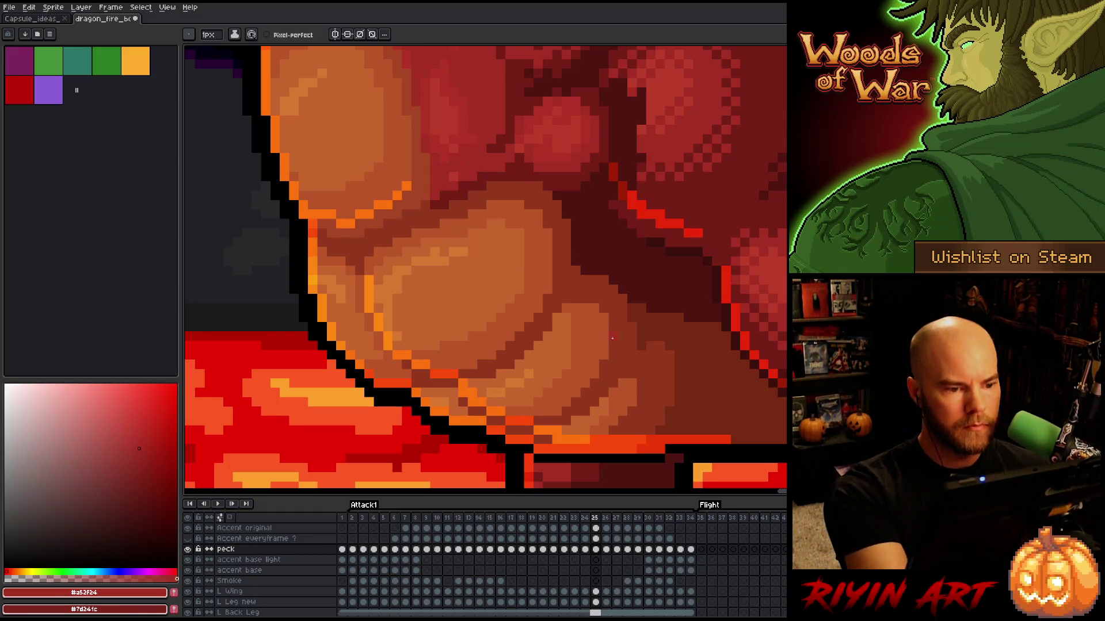
pyautogui.hotkey('ctrl', 's')
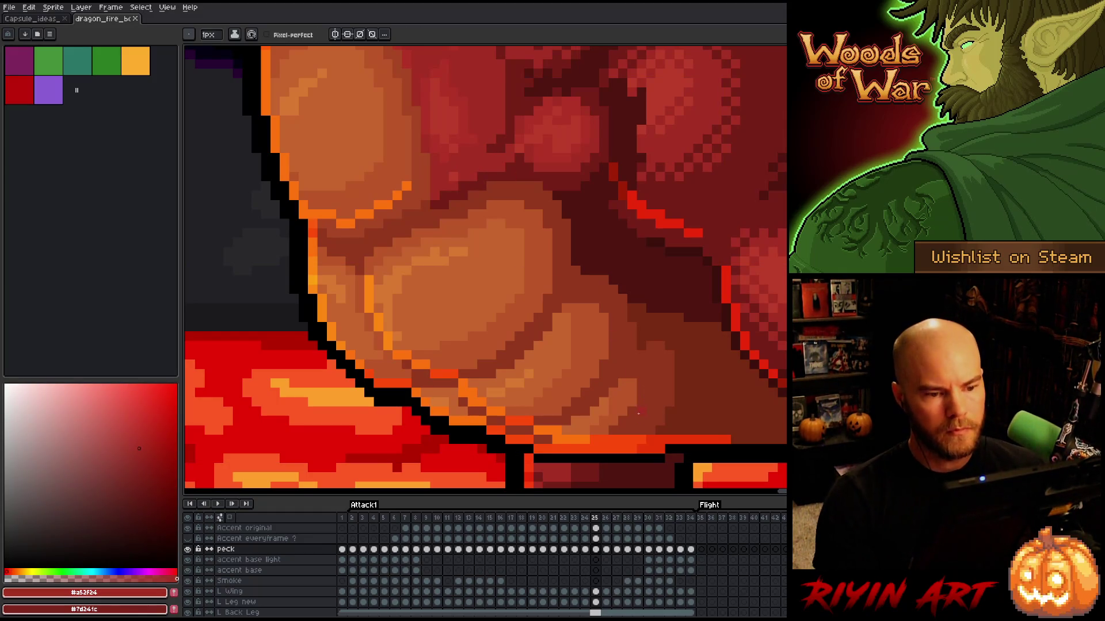
pyautogui.press('Left')
pyautogui.press('Right')
pyautogui.press('Right')
pyautogui.press('Left')
pyautogui.press('Right')
pyautogui.press('Left')
pyautogui.press('Right')
pyautogui.press('Left')
pyautogui.press('Right')
pyautogui.press('Left')
pyautogui.press('Right')
pyautogui.press('Left')
pyautogui.press('Right')
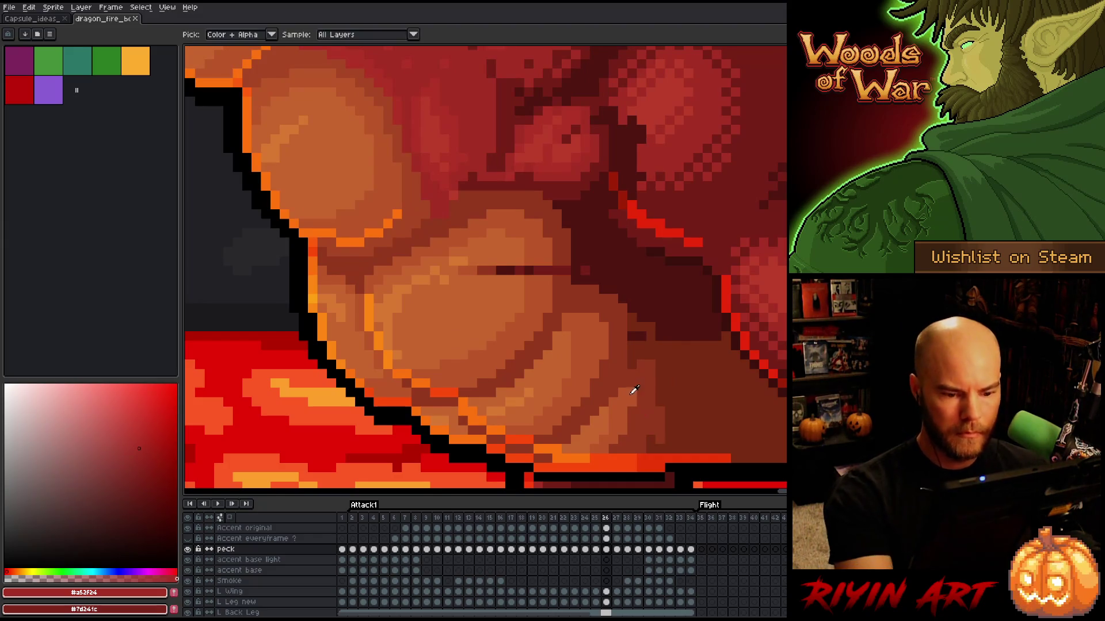
# Step: Sample the mid-orange and darker #772a12 belly tones, glancing at frame 25
pyautogui.keyDown('alt'); pyautogui.click(631, 390); pyautogui.keyUp('alt')
pyautogui.keyDown('alt'); pyautogui.click(658, 422); pyautogui.keyUp('alt')
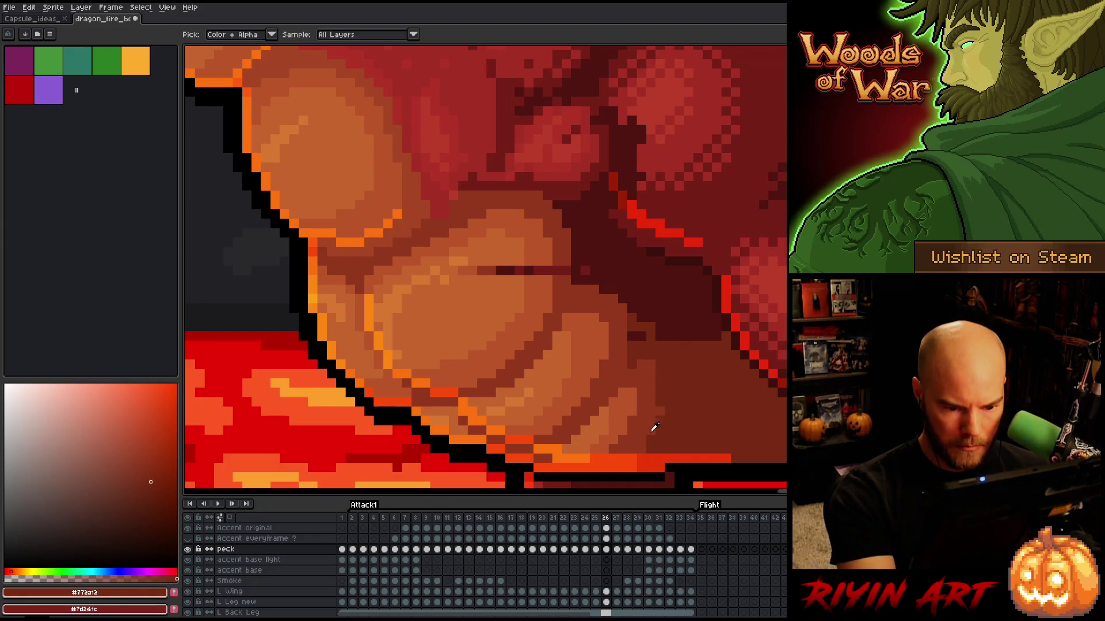
pyautogui.keyDown('alt'); pyautogui.click(643, 337); pyautogui.keyUp('alt')
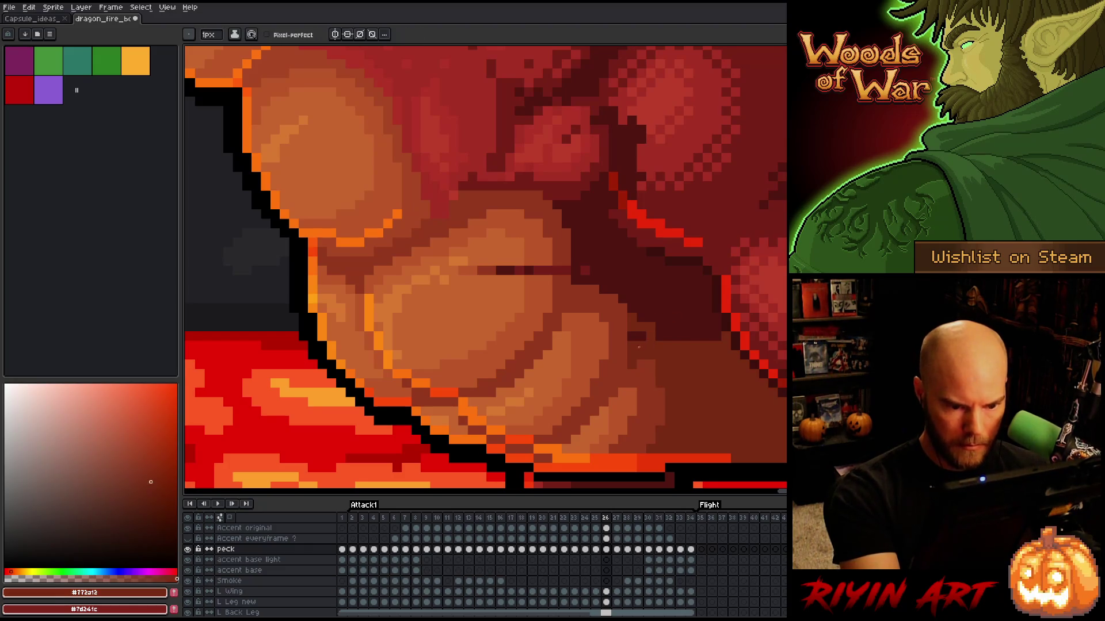
pyautogui.press('Left')
pyautogui.press('Left')
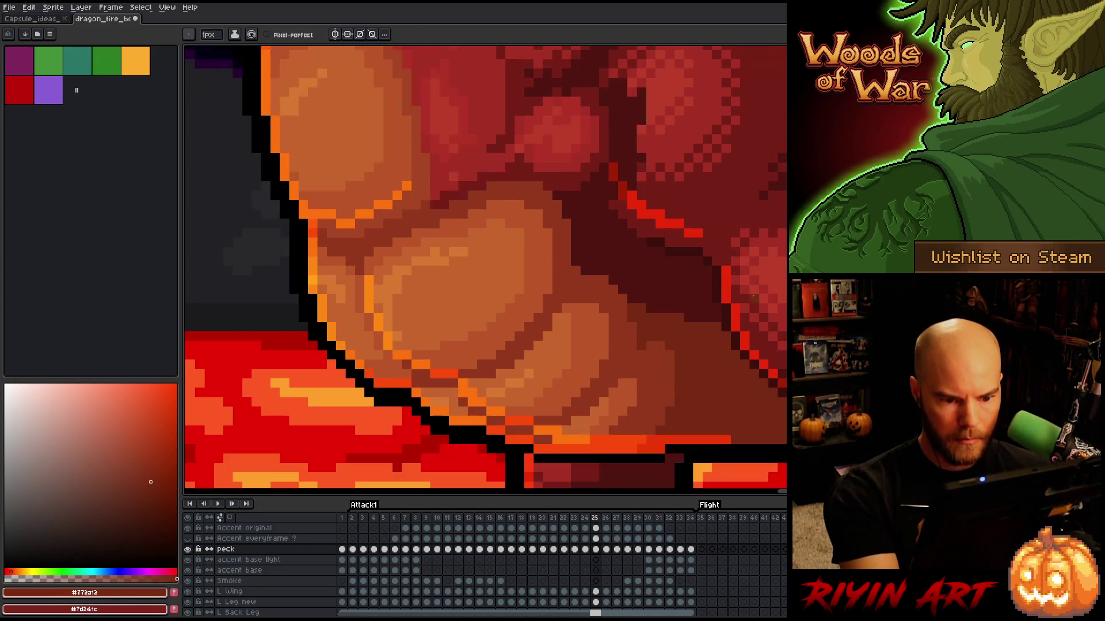
pyautogui.press('Right')
pyautogui.press('Right')
pyautogui.press('Left')
pyautogui.press('Right')
# Step: Compare frames 26 and 25 and pick the dark brown #92381c
pyautogui.press('Left')
pyautogui.press('Right')
pyautogui.press('Left')
pyautogui.press('Right')
pyautogui.press('Left')
pyautogui.press('Right')
pyautogui.keyDown('alt'); pyautogui.click(632, 339); pyautogui.keyUp('alt')
pyautogui.press('Left')
pyautogui.press('Right')
pyautogui.press('Left')
pyautogui.press('Right')
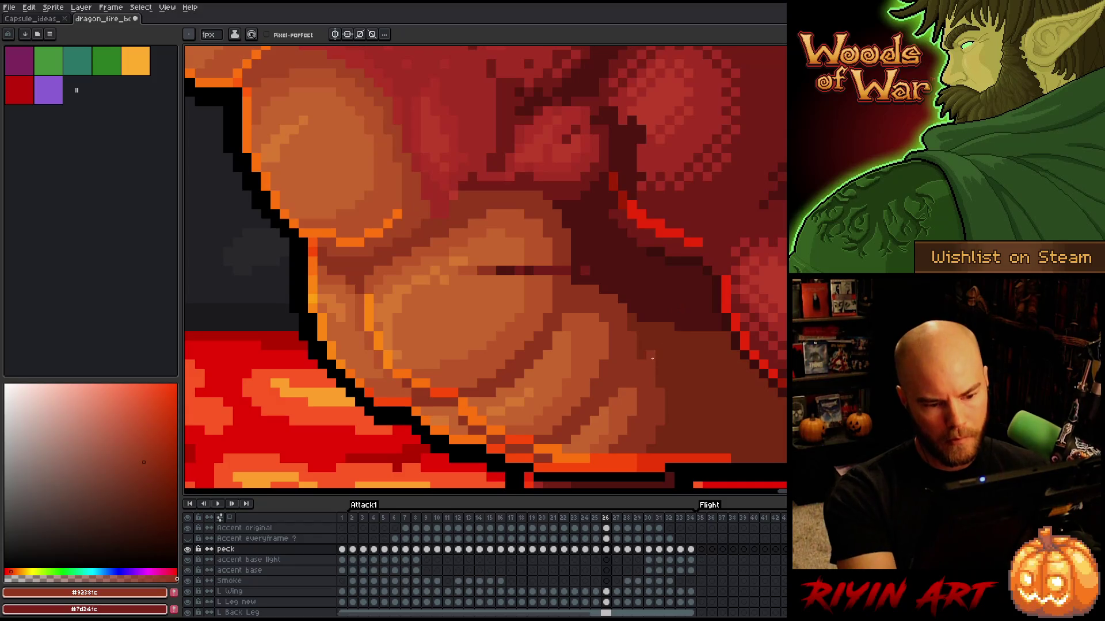
# Step: Paint a vertical run of lighter pixels on frame 26's lower belly and check against frame 25
pyautogui.moveTo(670, 383); pyautogui.dragTo(672, 380)
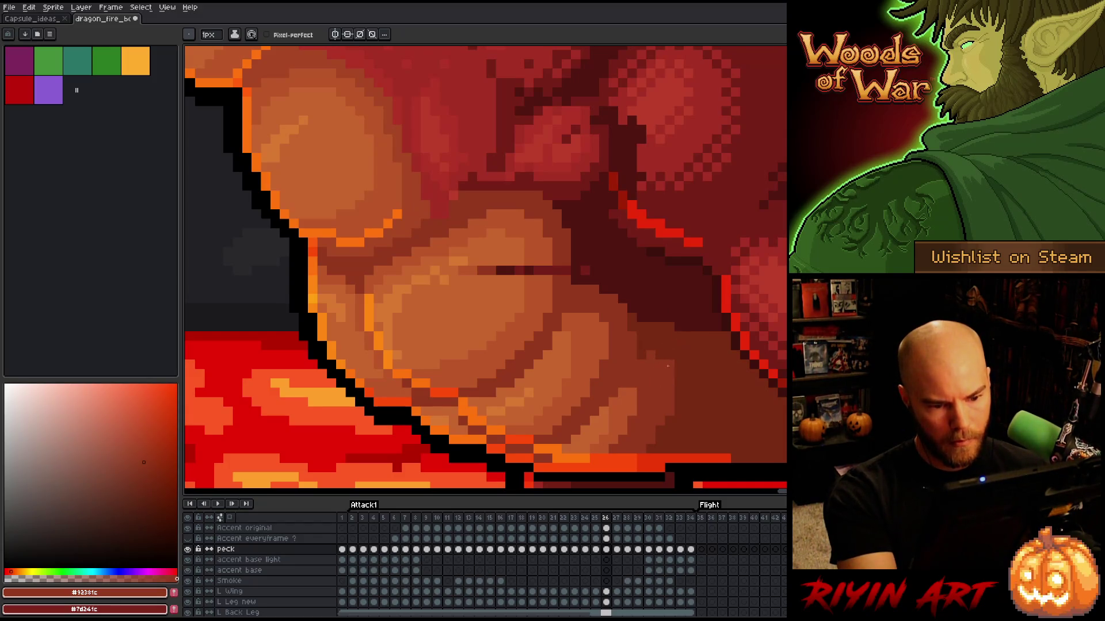
pyautogui.press('Left')
pyautogui.press('Right')
pyautogui.press('Left')
pyautogui.press('Right')
# Step: Recolour the dark red #501612 belly scale line in mid-orange
pyautogui.keyDown('alt'); pyautogui.click(596, 253); pyautogui.keyUp('alt')
pyautogui.keyDown('alt'); pyautogui.click(562, 247); pyautogui.keyUp('alt')
pyautogui.click(566, 271)
pyautogui.click(552, 271)
pyautogui.keyDown('alt'); pyautogui.click(542, 247); pyautogui.keyUp('alt')
pyautogui.moveTo(539, 271); pyautogui.dragTo(466, 272)
pyautogui.keyDown('alt'); pyautogui.click(518, 242); pyautogui.keyUp('alt')
pyautogui.keyDown('alt'); pyautogui.click(461, 254); pyautogui.keyUp('alt')
# Step: Touch up single scale and edge pixels with #d87731 and #c7652f oranges
pyautogui.click(452, 271)
pyautogui.keyDown('alt'); pyautogui.click(463, 261); pyautogui.keyUp('alt')
pyautogui.keyDown('alt'); pyautogui.click(463, 261); pyautogui.keyUp('alt')
pyautogui.keyDown('alt'); pyautogui.click(453, 257); pyautogui.keyUp('alt')
pyautogui.click(556, 280)
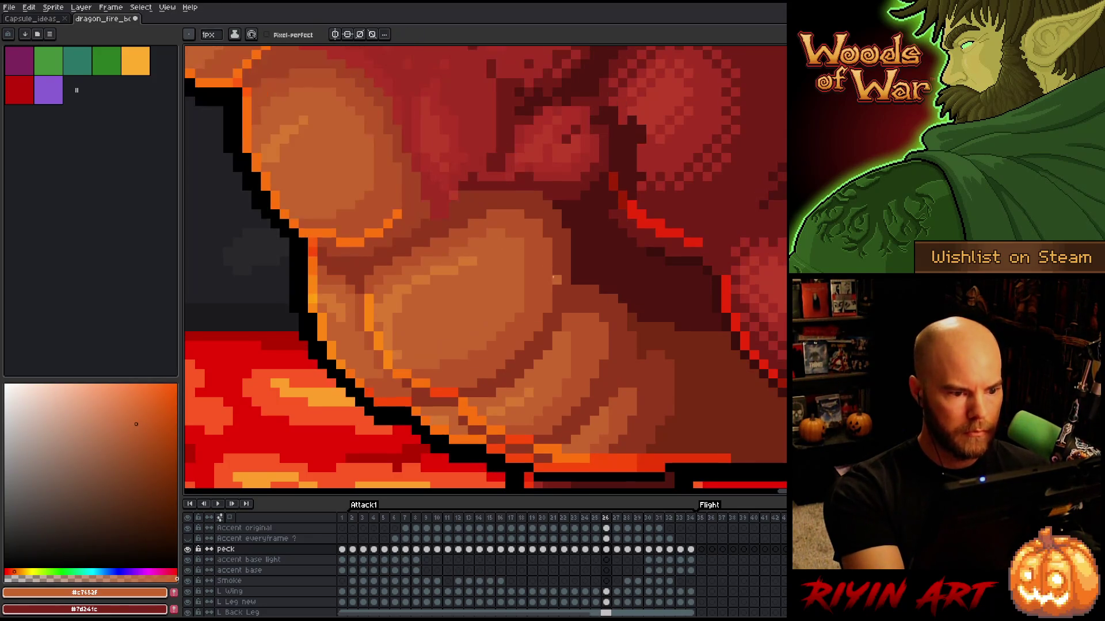
# Step: Compare with frame 25, sample #d87731, #c7652f, #bb5629 and #761f18, and move to frame 24
pyautogui.press(',')
pyautogui.press('.')
pyautogui.press(',')
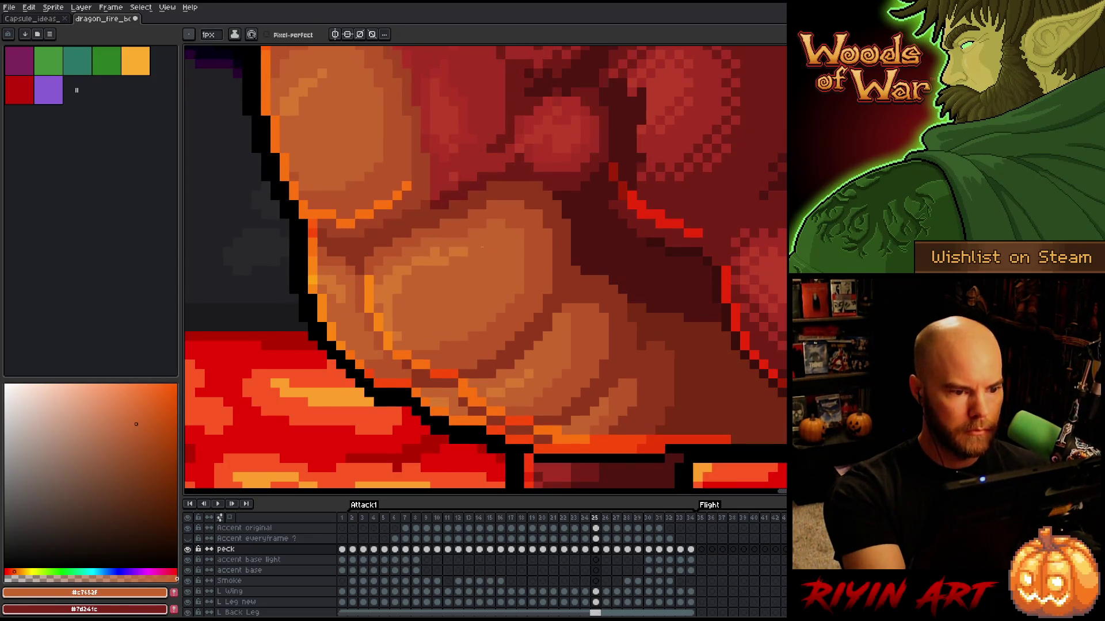
pyautogui.keyDown('alt'); pyautogui.click(481, 233); pyautogui.keyUp('alt')
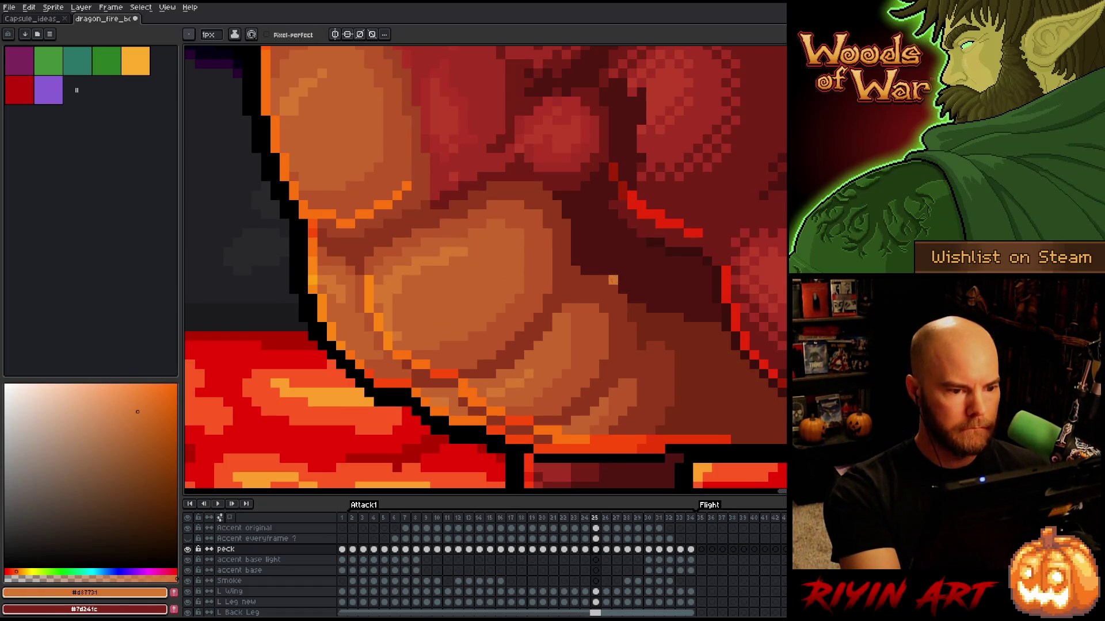
pyautogui.keyDown('alt'); pyautogui.click(489, 238); pyautogui.keyUp('alt')
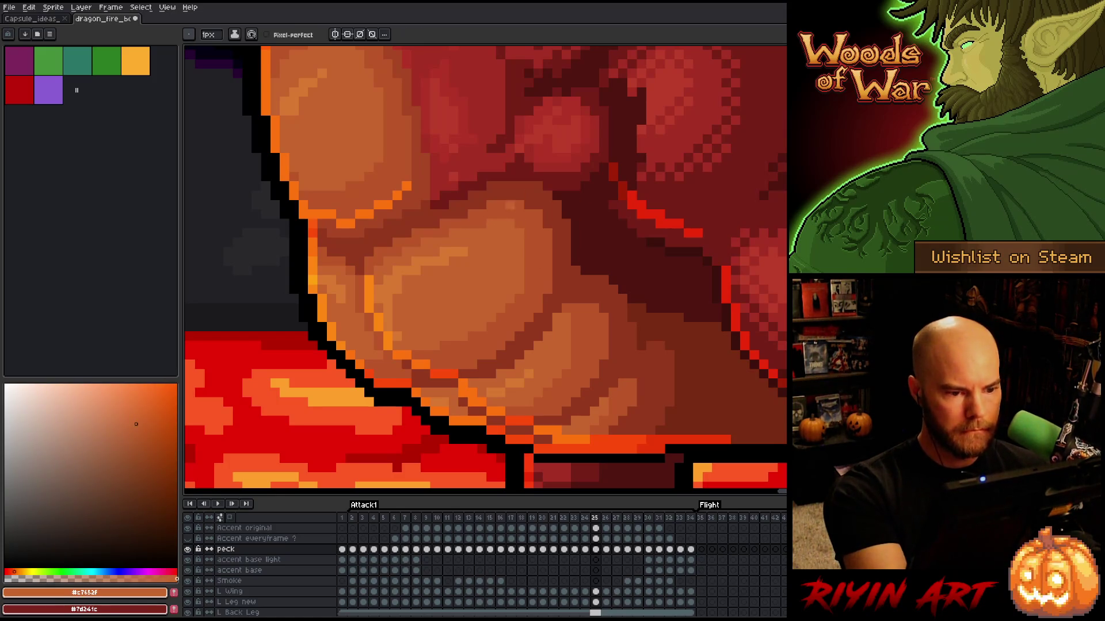
pyautogui.keyDown('alt'); pyautogui.click(530, 291); pyautogui.keyUp('alt')
pyautogui.keyDown('alt'); pyautogui.click(490, 233); pyautogui.keyUp('alt')
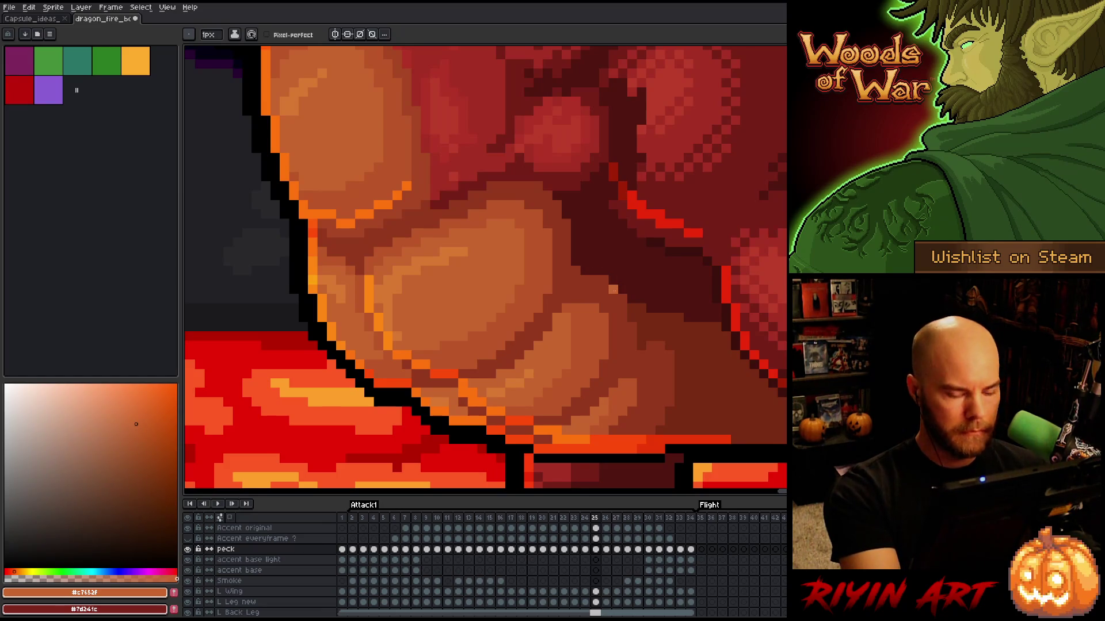
pyautogui.keyDown('alt'); pyautogui.click(440, 203); pyautogui.keyUp('alt')
pyautogui.press(',')
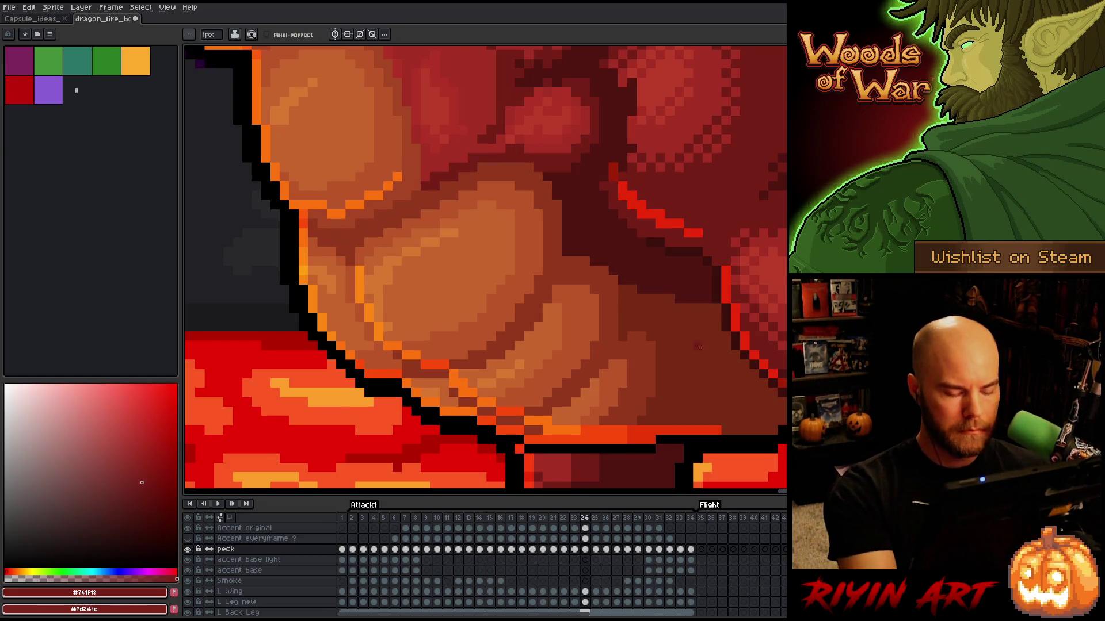
# Step: Flip between frames 24 and 25, pick the #c7652f orange, and step back to frame 23
pyautogui.press('.')
pyautogui.press(',')
pyautogui.press('.')
pyautogui.press(',')
pyautogui.keyDown('alt'); pyautogui.click(505, 207); pyautogui.keyUp('alt')
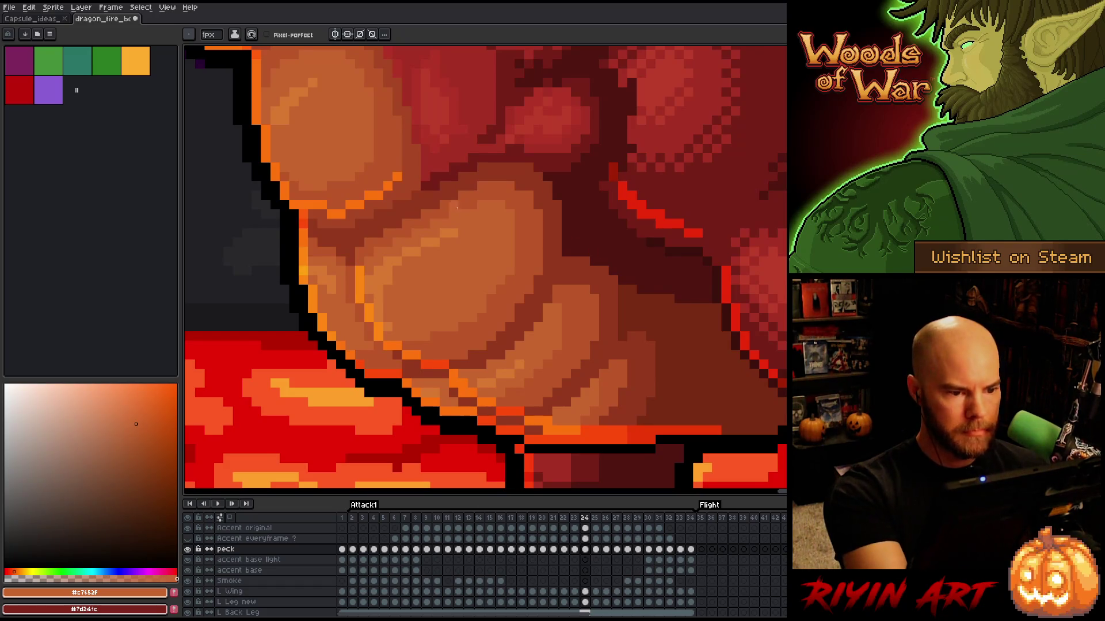
pyautogui.press(',')
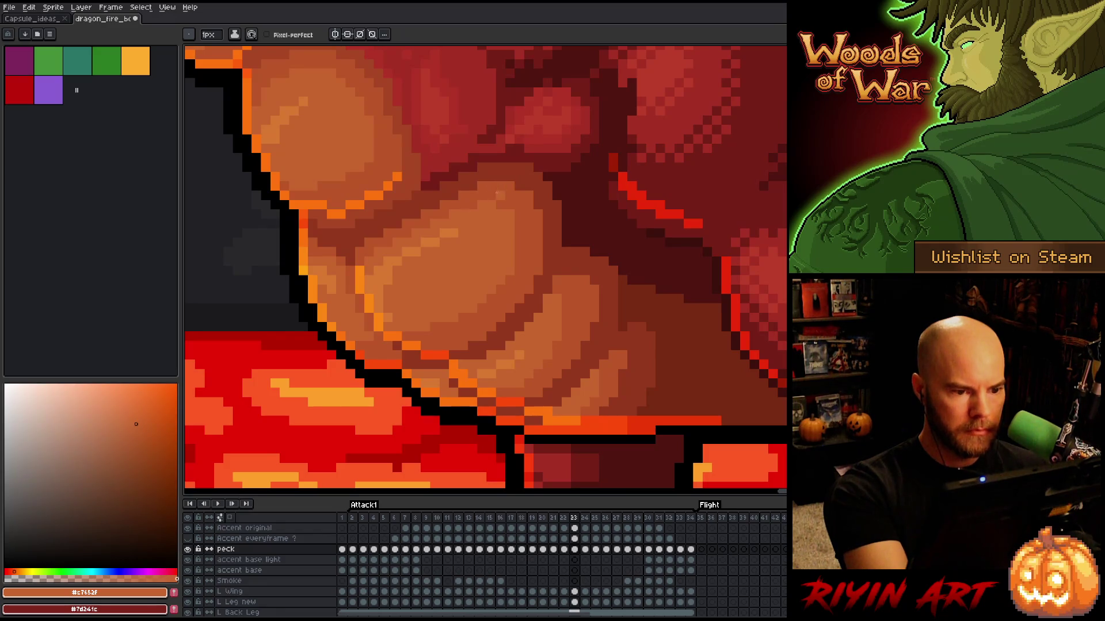
# Step: Sample the mid-orange belly colours on frames 22 and 21, then return to the pencil
pyautogui.keyDown('alt'); pyautogui.click(513, 289); pyautogui.keyUp('alt')
pyautogui.press(',')
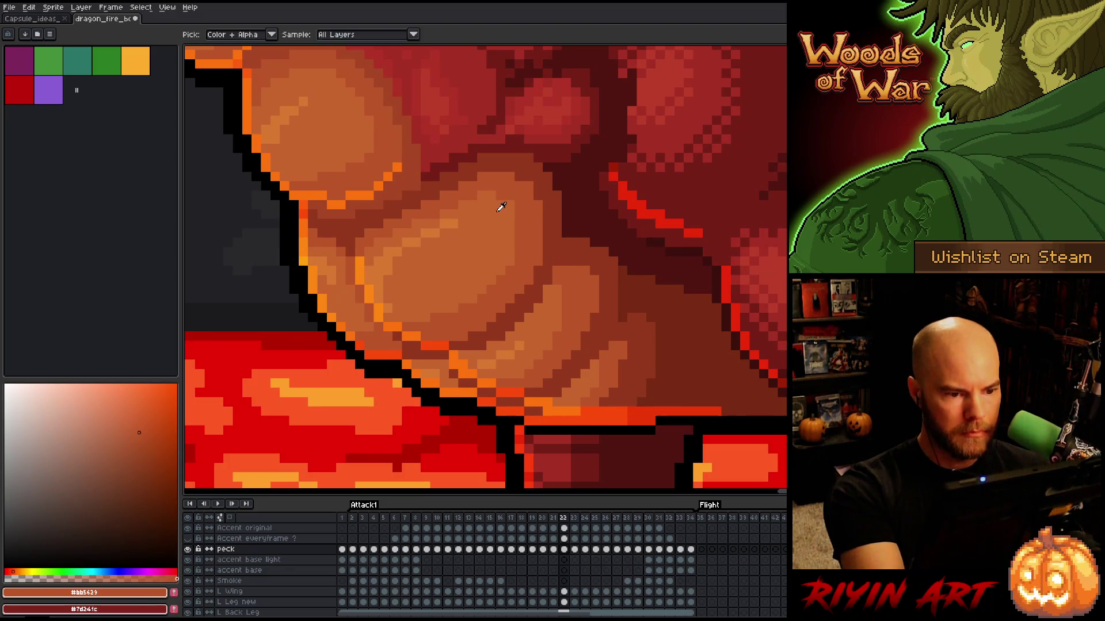
pyautogui.keyDown('alt'); pyautogui.click(442, 214); pyautogui.keyUp('alt')
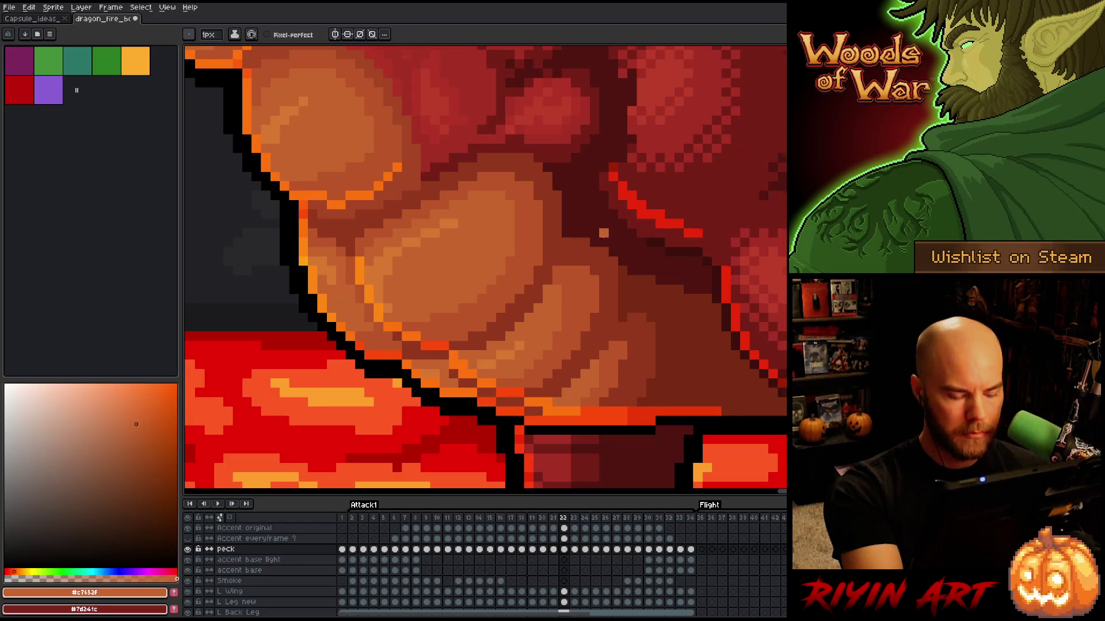
pyautogui.press(',')
pyautogui.press('alt')
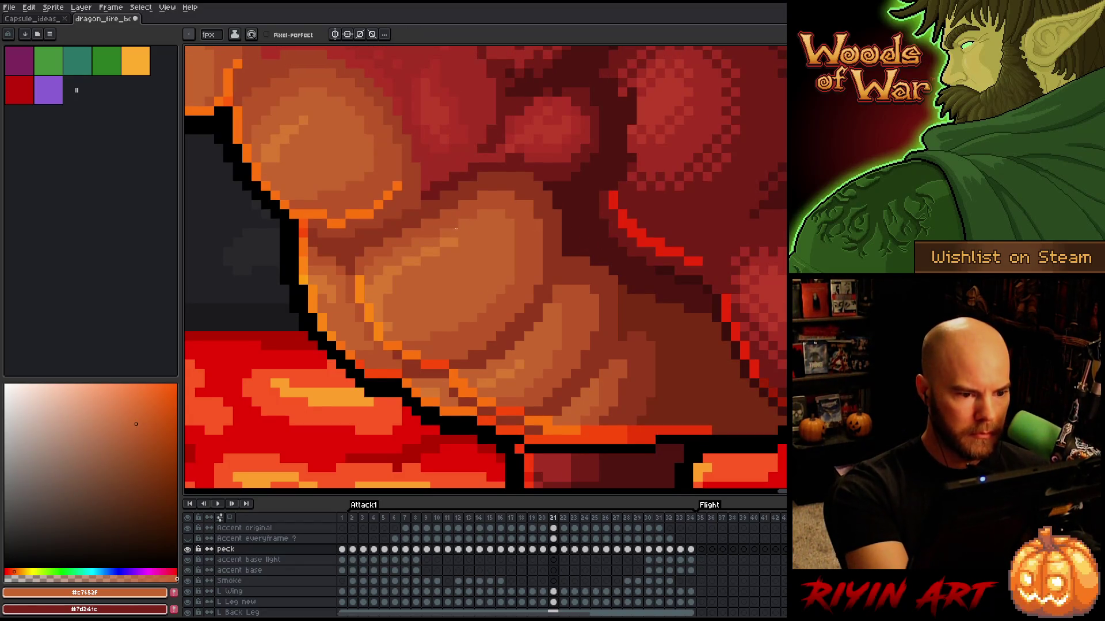
# Step: Compare frames 21 and 20 and sample the darker belly brown
pyautogui.press(',')
pyautogui.press('.')
pyautogui.press(',')
pyautogui.press('alt')
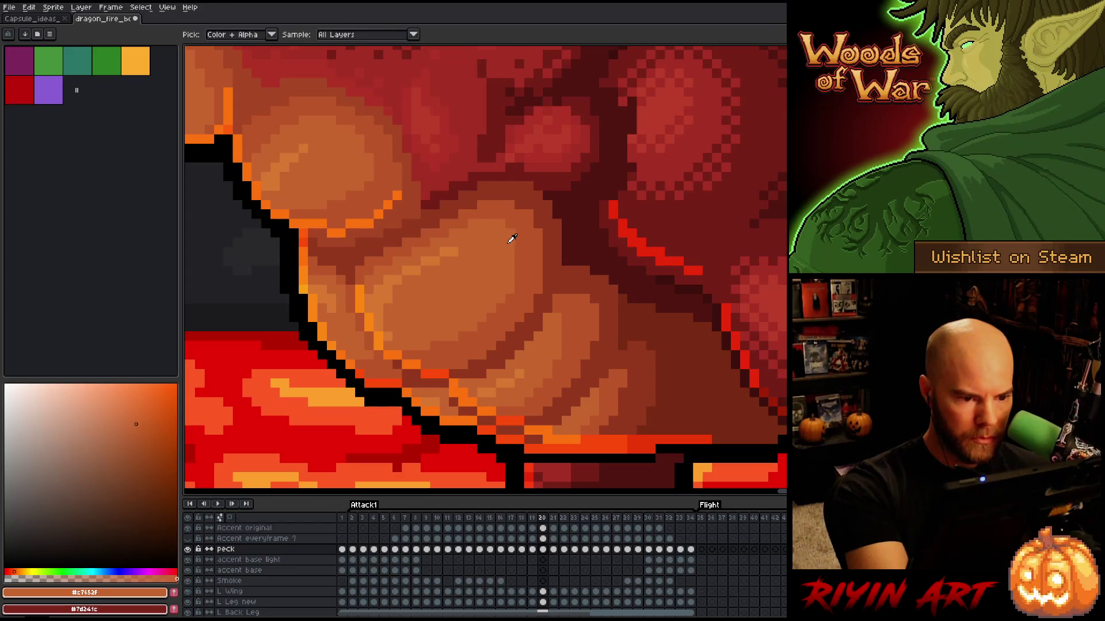
pyautogui.keyDown('alt'); pyautogui.click(566, 252); pyautogui.keyUp('alt')
# Step: Flip between frames 20 and 21, move to frame 19, and sample the lighter orange-brown
pyautogui.press('.')
pyautogui.press(',')
pyautogui.press('.')
pyautogui.press(',')
pyautogui.press('.')
pyautogui.press(',')
pyautogui.press('.')
pyautogui.press(',')
pyautogui.press(',')
pyautogui.press('.')
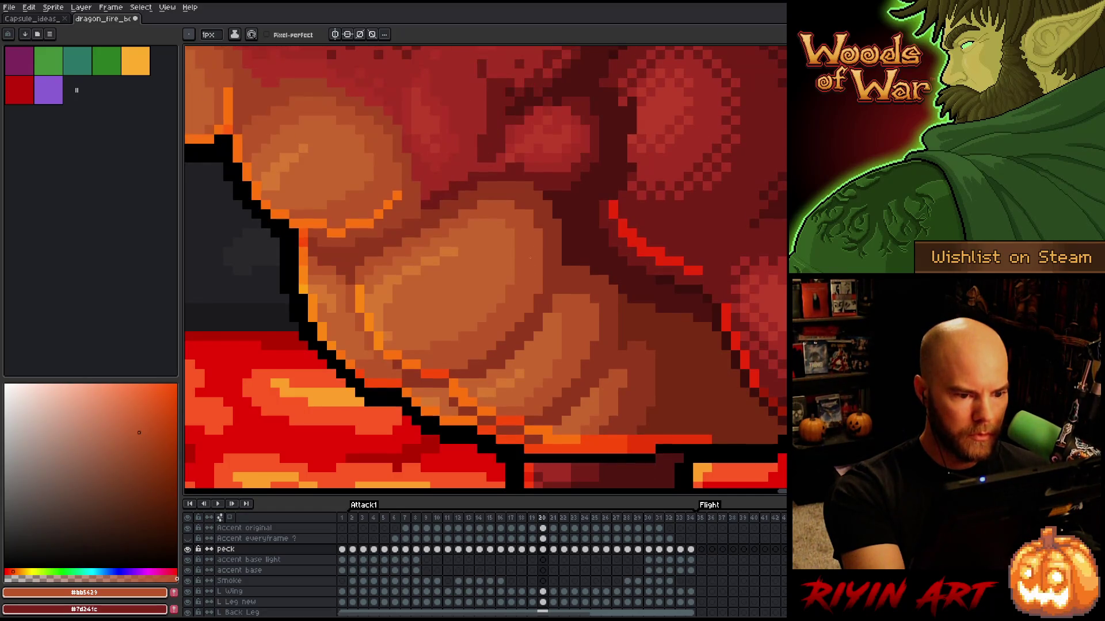
pyautogui.press(',')
pyautogui.keyDown('alt'); pyautogui.click(500, 245); pyautogui.keyUp('alt')
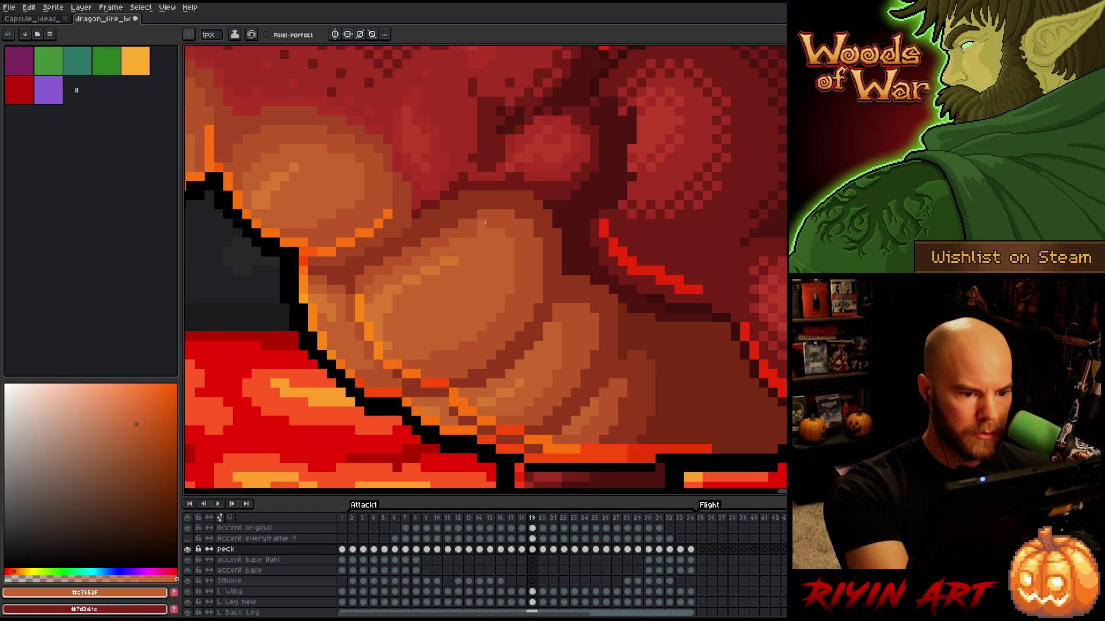
# Step: Flip through frames 18 to 20 to compare the belly scale shading
pyautogui.press('.')
pyautogui.press(',')
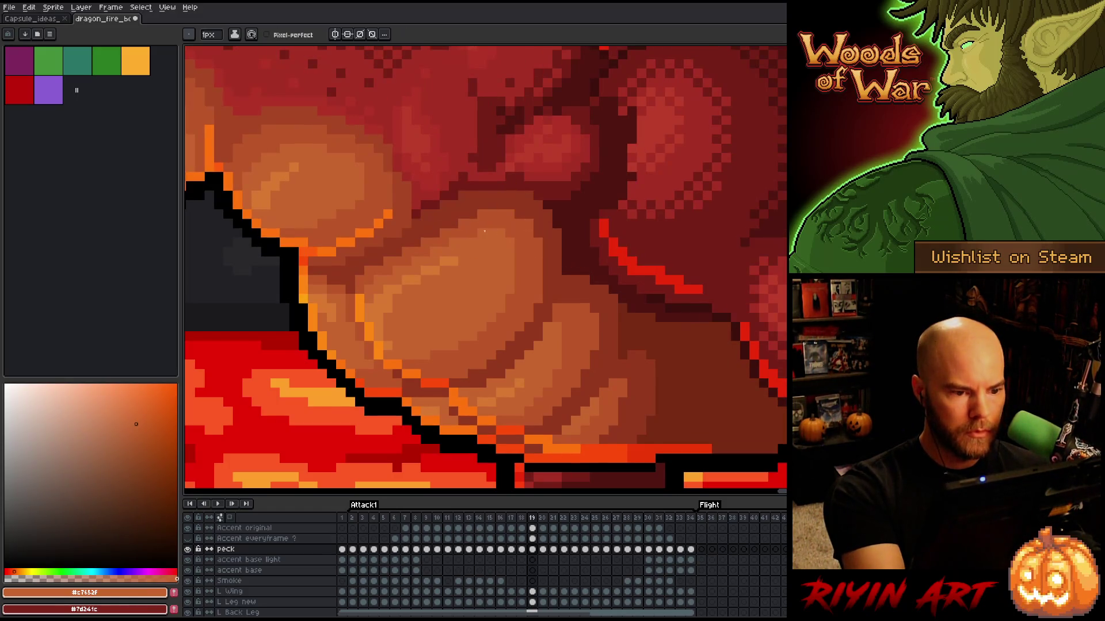
pyautogui.press('.')
pyautogui.press(',')
pyautogui.press('.')
pyautogui.press(',')
pyautogui.press('.')
pyautogui.press(',')
pyautogui.press(',')
pyautogui.press('.')
pyautogui.press(',')
pyautogui.press('.')
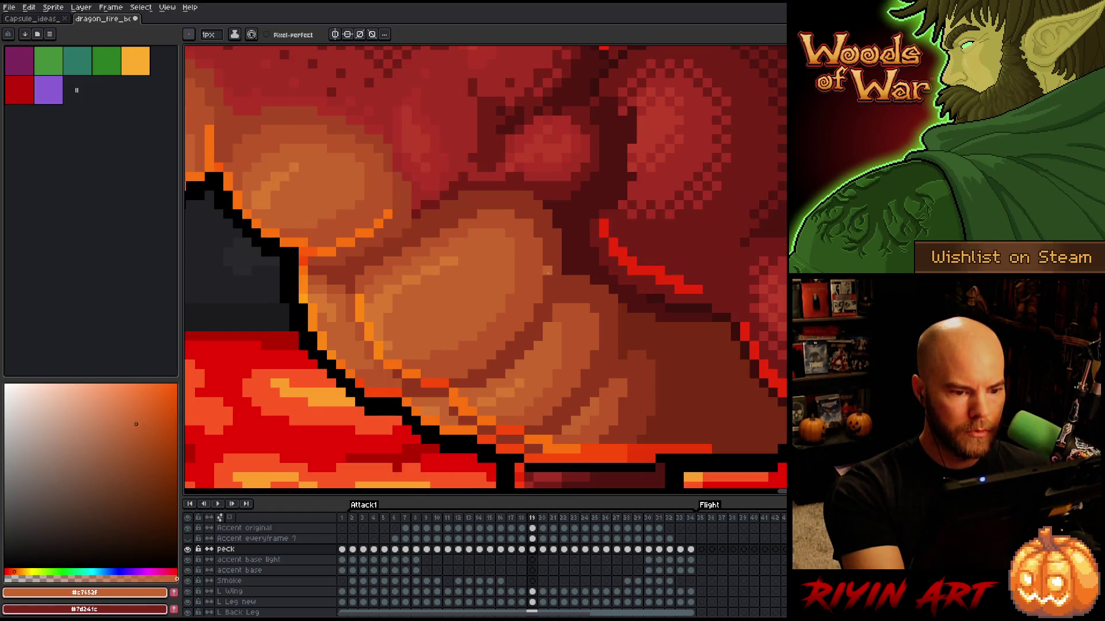
# Step: Advance to frames 24 and 25, comparing them, and sample the dark red outline colour
pyautogui.press('.')
pyautogui.press('.')
pyautogui.press('.')
pyautogui.press('.')
pyautogui.press(',')
pyautogui.press('.')
pyautogui.press(',')
pyautogui.press('.')
pyautogui.press(',')
pyautogui.press('.')
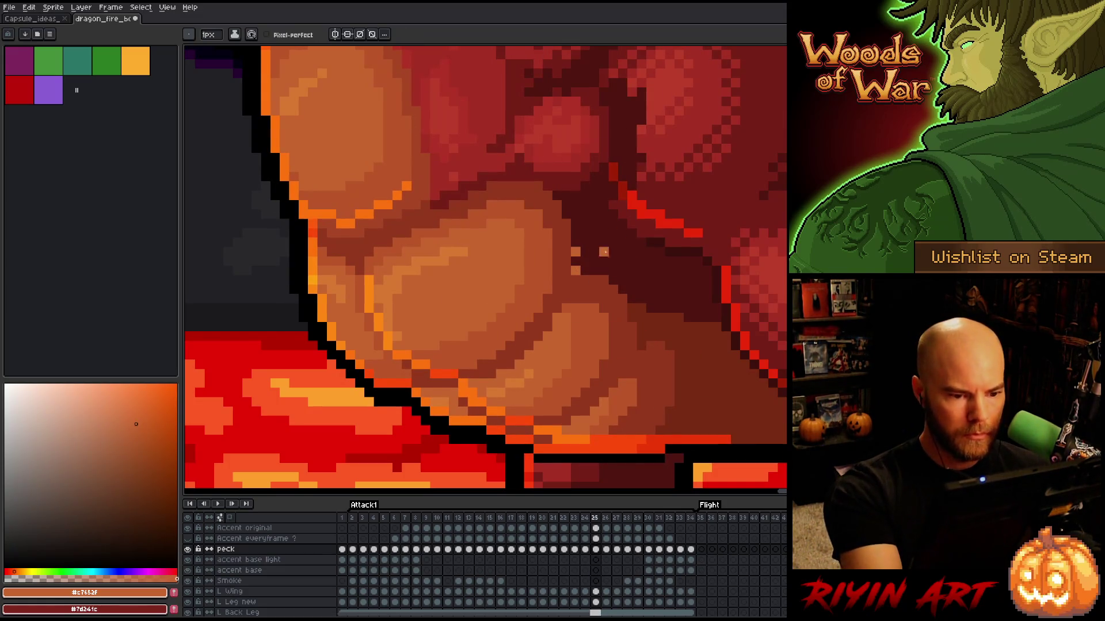
pyautogui.keyDown('alt'); pyautogui.click(585, 261); pyautogui.keyUp('alt')
# Step: Switch back to the pencil and sample the deep neck red plus a lighter highlight red
pyautogui.press('v')
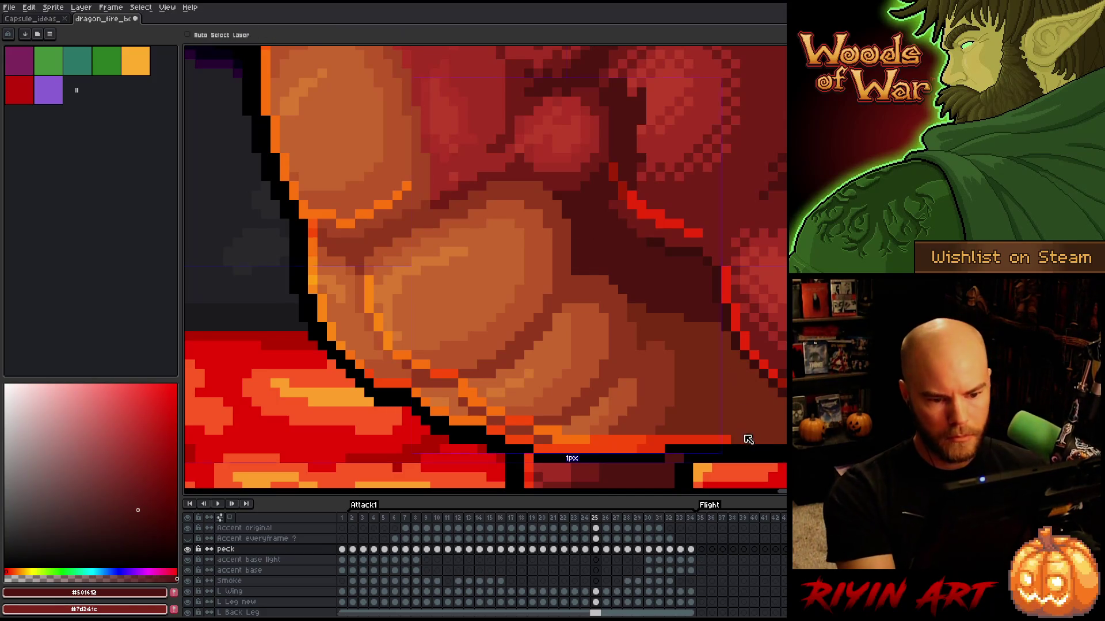
pyautogui.press('b')
pyautogui.press('.')
pyautogui.press('.')
pyautogui.press(',')
pyautogui.keyDown('alt'); pyautogui.click(469, 190); pyautogui.keyUp('alt')
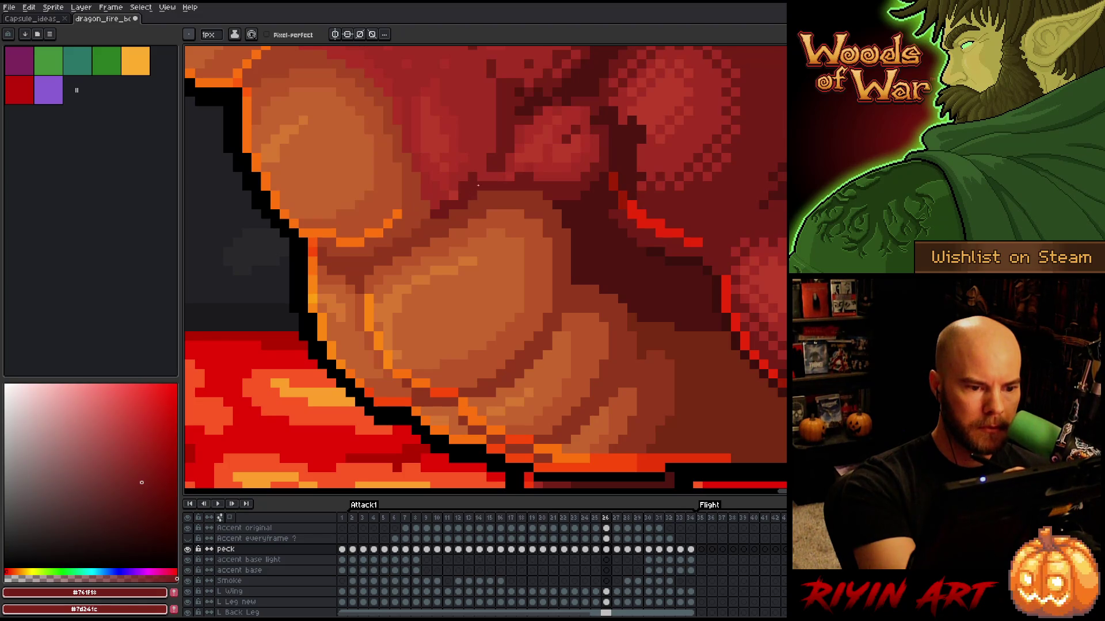
pyautogui.click(139, 449)
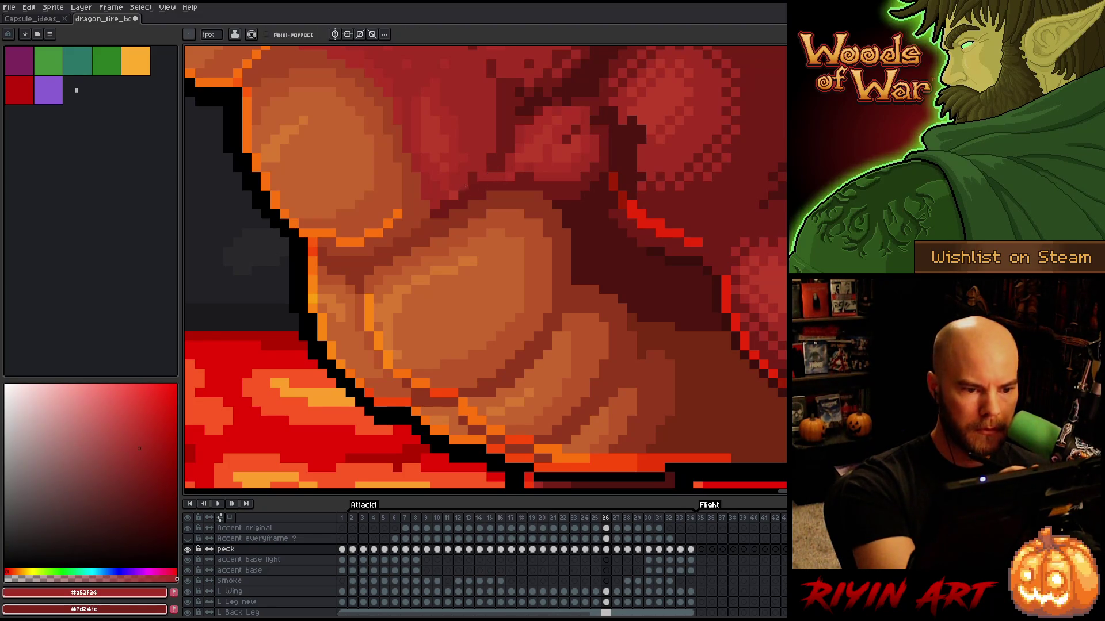
pyautogui.keyDown('alt'); pyautogui.click(474, 177); pyautogui.keyUp('alt')
# Step: Flip through frames 23 to 26 comparing the neck scales, stopping on frame 27
pyautogui.press('.')
pyautogui.press(',')
pyautogui.press(',')
pyautogui.press('.')
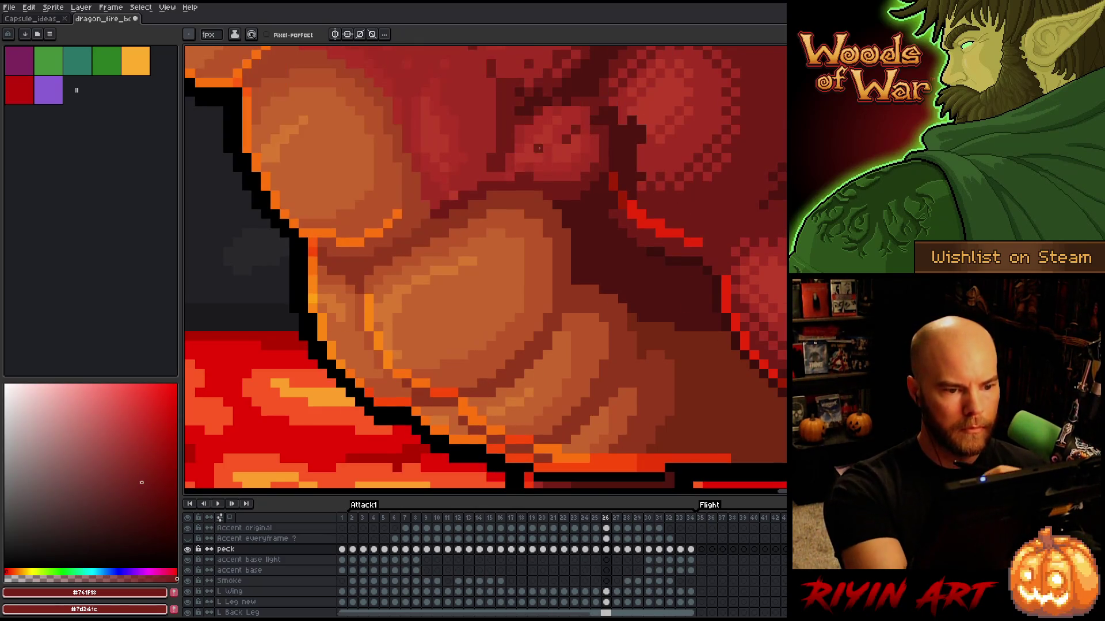
pyautogui.press('Left')
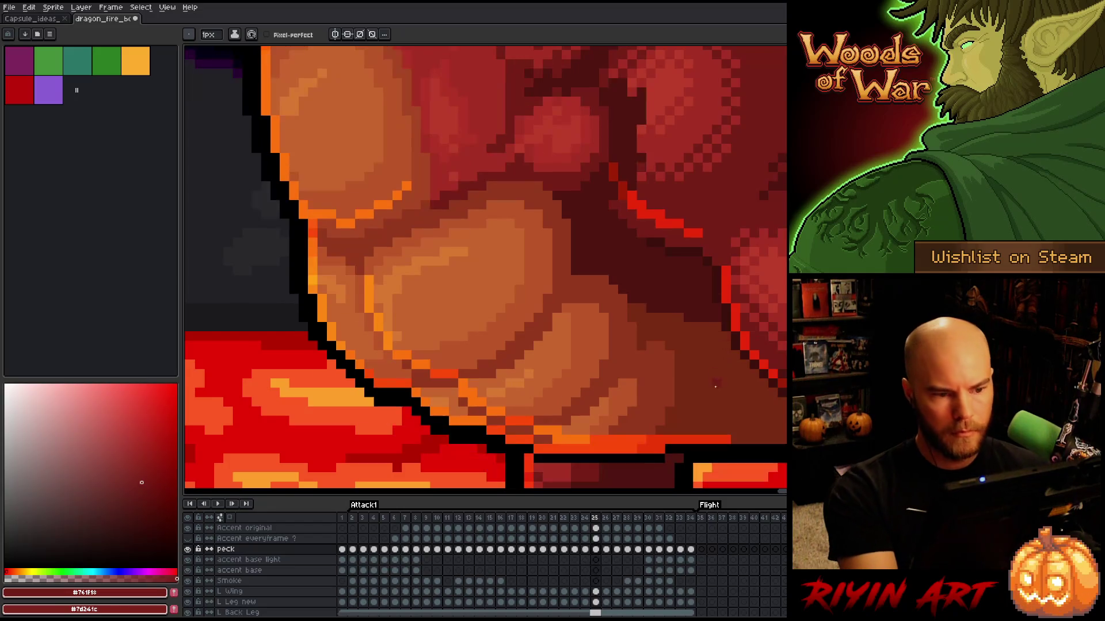
pyautogui.press('Left')
pyautogui.press('Left')
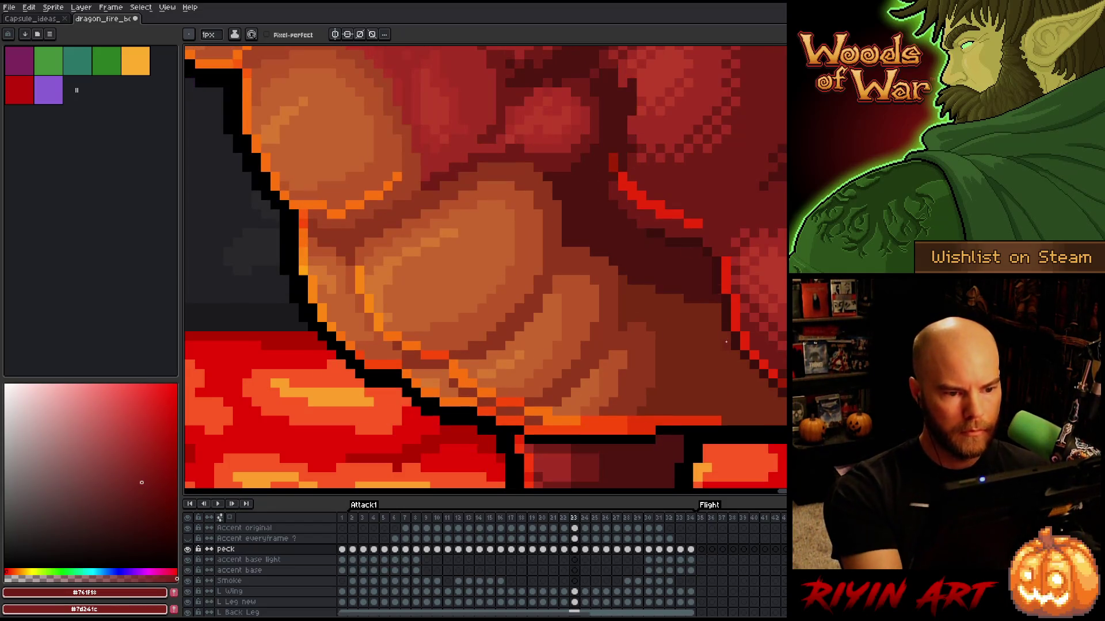
pyautogui.press('Right')
pyautogui.press('Left')
pyautogui.press('Right')
pyautogui.press('Left')
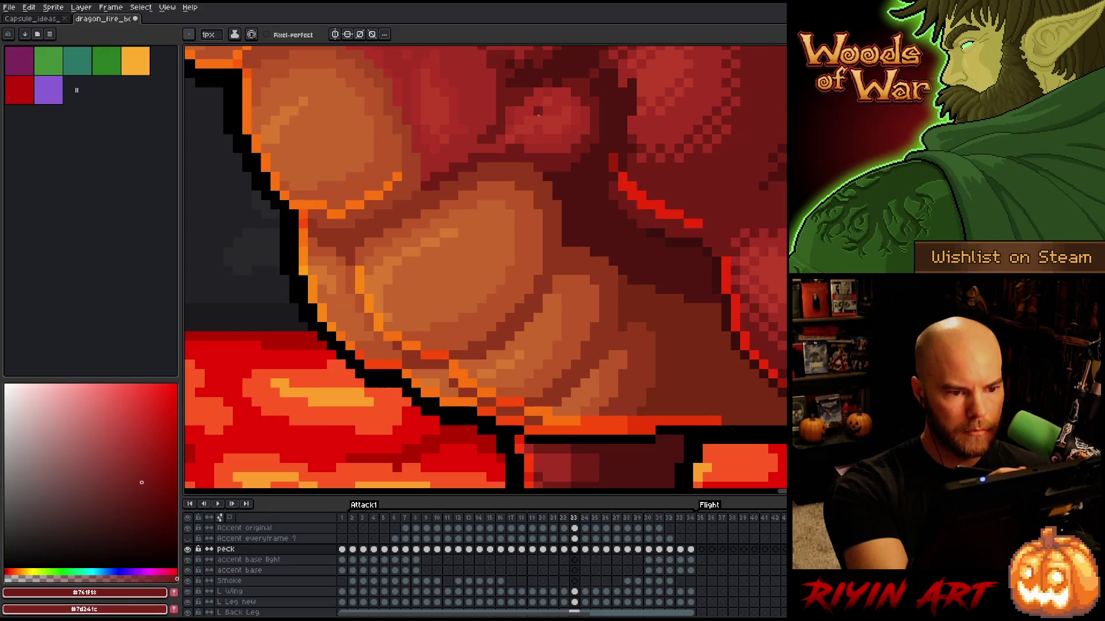
pyautogui.press('Right')
pyautogui.press('Right')
pyautogui.press('Left')
pyautogui.press('Left')
pyautogui.press('Right')
pyautogui.press('Right')
pyautogui.press('Left')
pyautogui.press('Right')
pyautogui.press('Right')
pyautogui.press('Right')
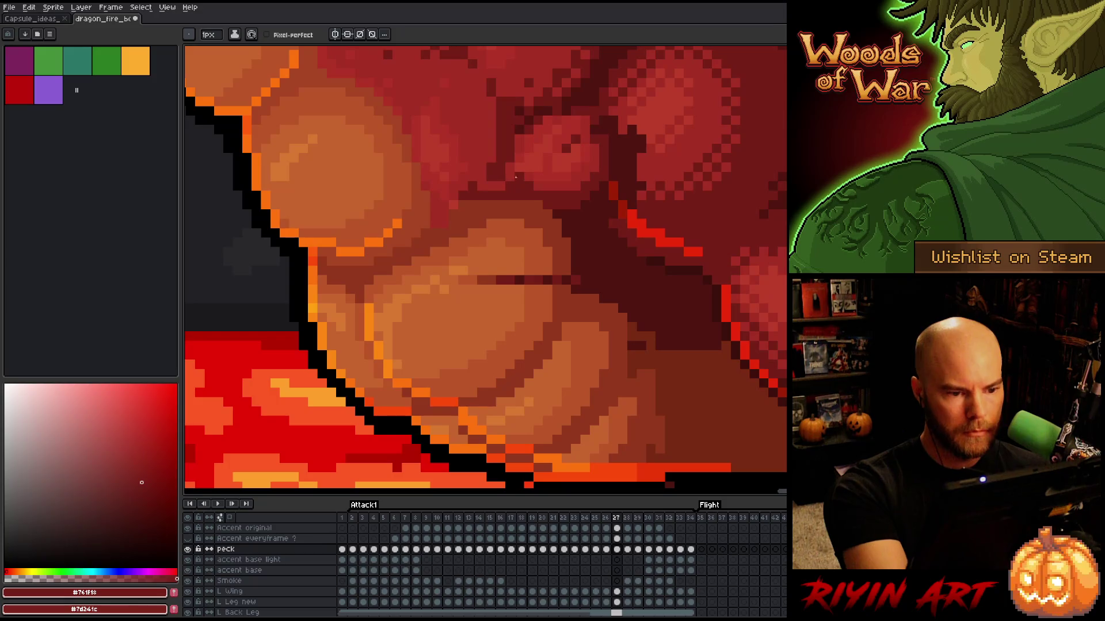
# Step: Compare frames 27 and 28, then sample the lighter and deep neck reds
pyautogui.press('Right')
pyautogui.press('Left')
pyautogui.press('Right')
pyautogui.press('Left')
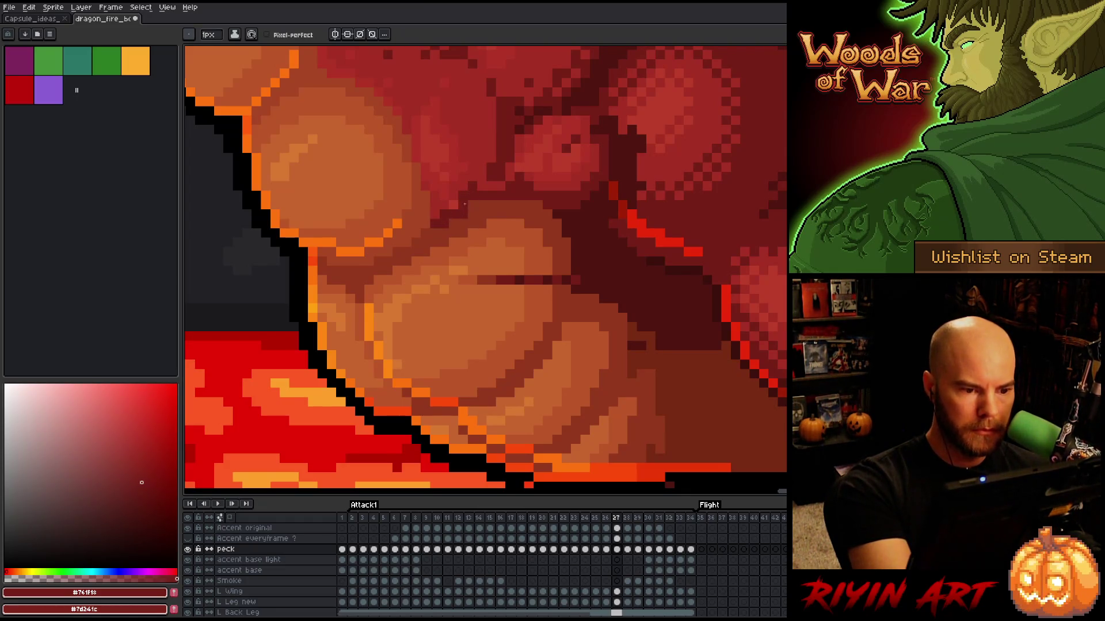
pyautogui.keyDown('alt'); pyautogui.click(482, 185); pyautogui.keyUp('alt')
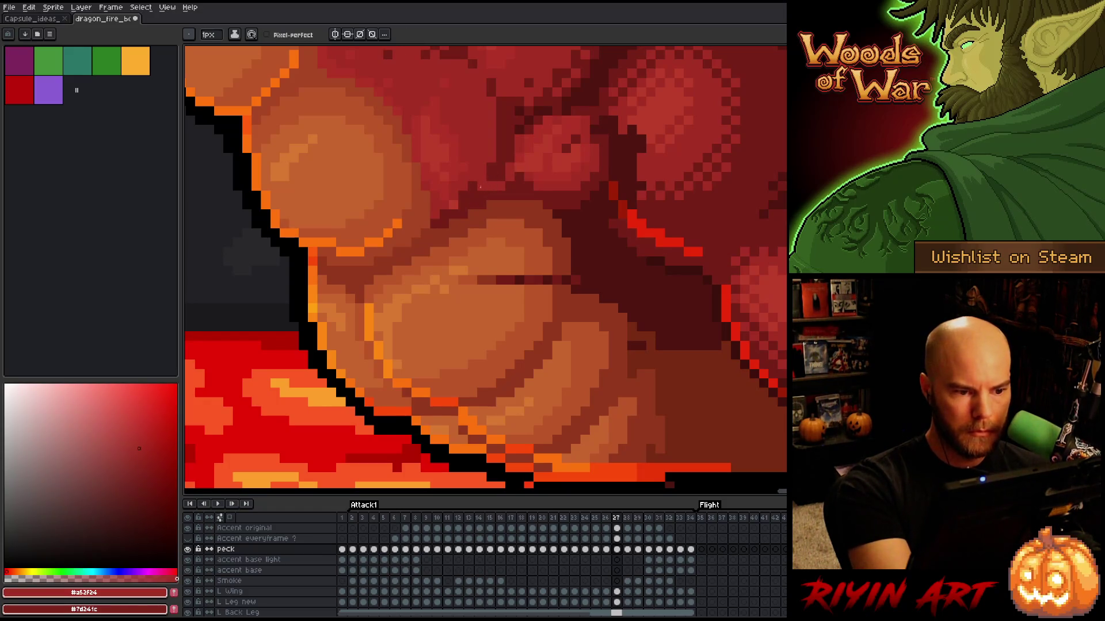
pyautogui.keyDown('alt'); pyautogui.click(496, 187); pyautogui.keyUp('alt')
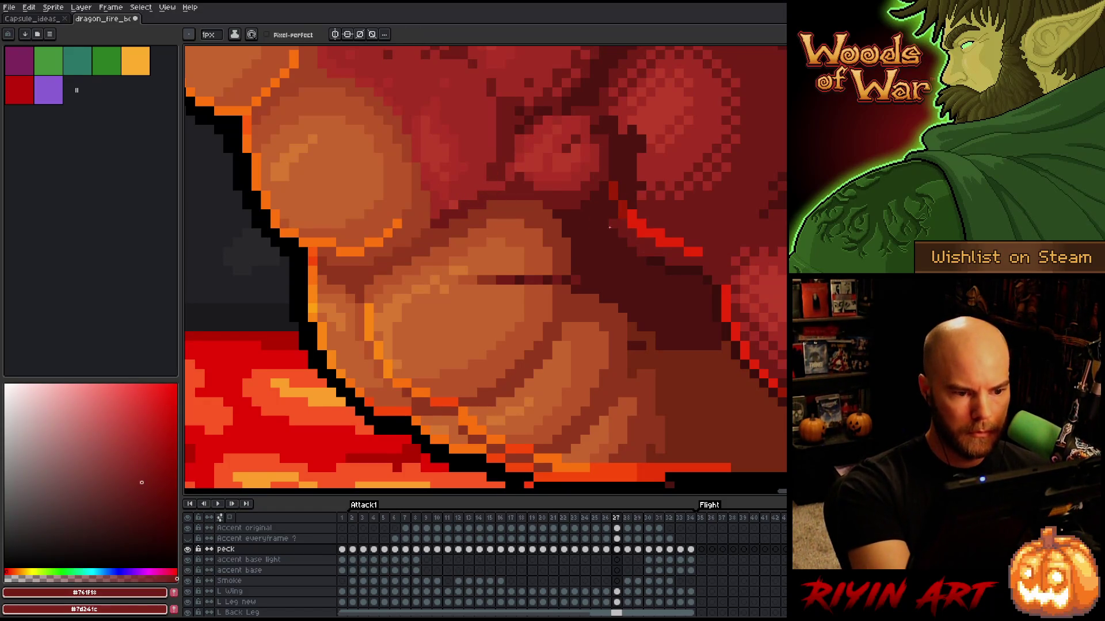
# Step: Paint mid and light browns over the right end of the dark belly line on frame 27
pyautogui.press(',')
pyautogui.press('.')
pyautogui.press(',')
pyautogui.press('.')
pyautogui.keyDown('alt'); pyautogui.click(575, 270); pyautogui.keyUp('alt')
pyautogui.click(576, 280)
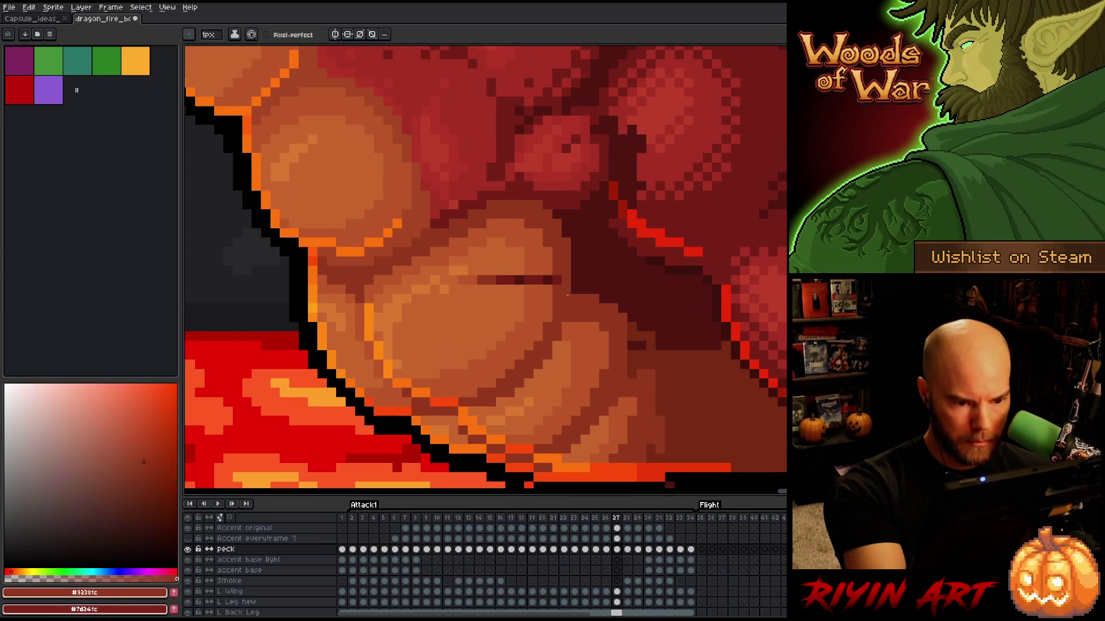
pyautogui.keyDown('alt'); pyautogui.click(550, 288); pyautogui.keyUp('alt')
pyautogui.click(546, 280)
pyautogui.click(519, 280)
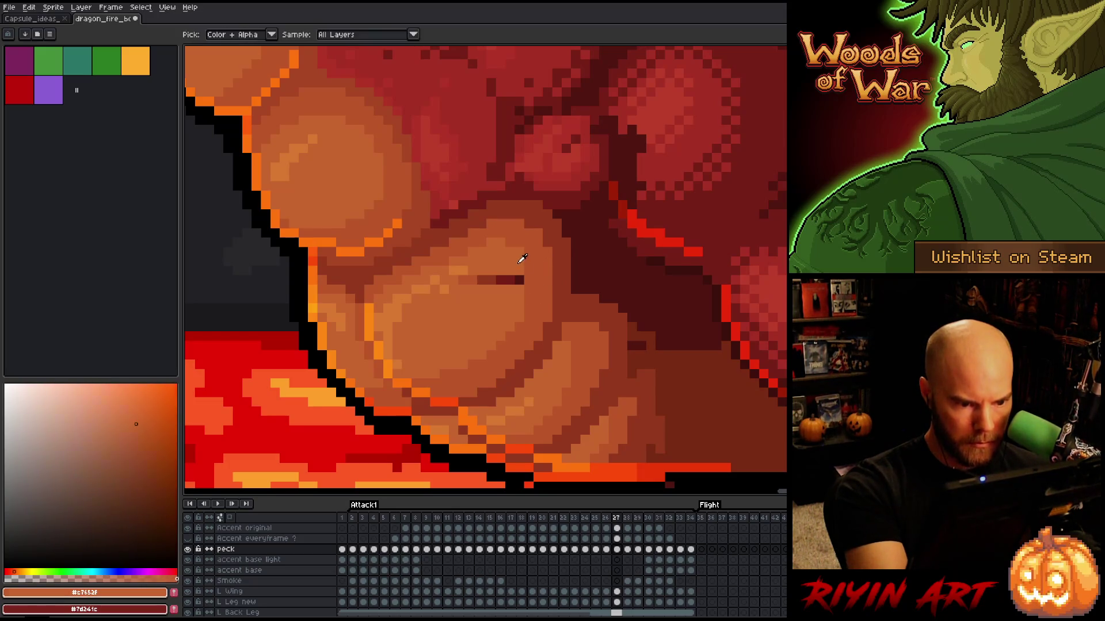
pyautogui.click(509, 281)
# Step: Sample light orange-brown and dark red-brown belly tones, checking frame 27 against frame 26
pyautogui.keyDown('alt'); pyautogui.click(516, 256); pyautogui.keyUp('alt')
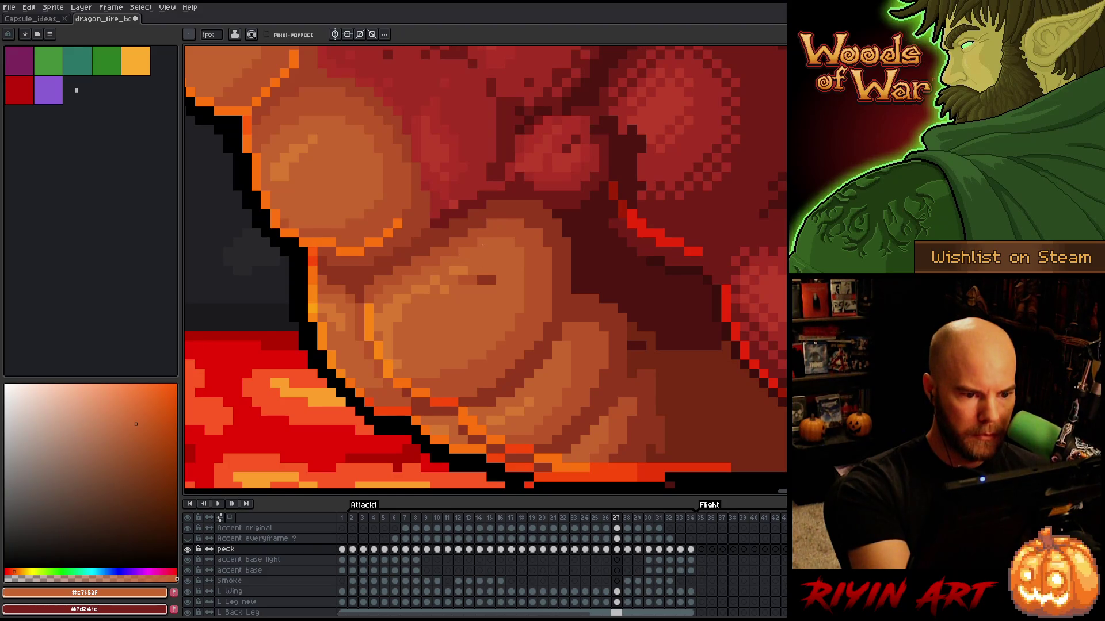
pyautogui.keyDown('alt'); pyautogui.click(437, 280); pyautogui.keyUp('alt')
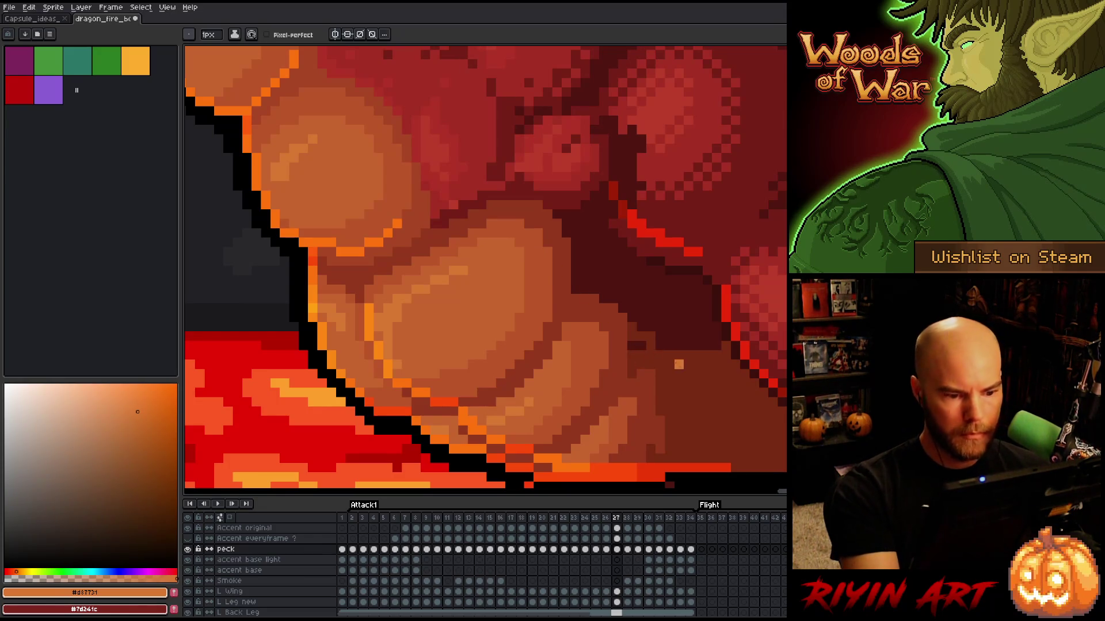
pyautogui.keyDown('alt'); pyautogui.click(633, 351); pyautogui.keyUp('alt')
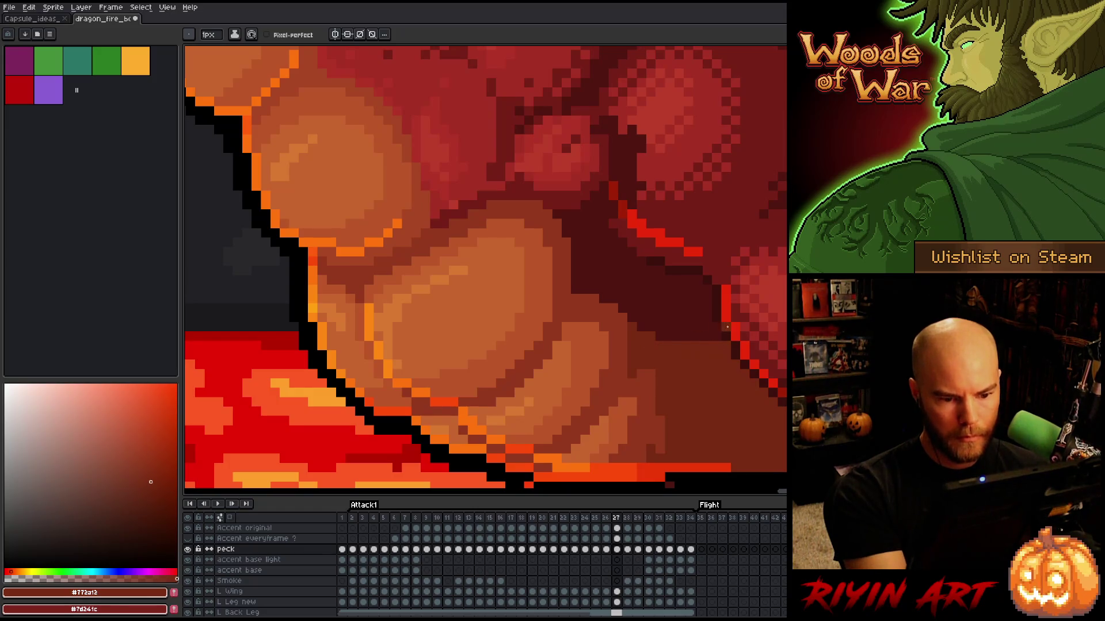
pyautogui.press('Left')
pyautogui.press('Right')
pyautogui.press('Left')
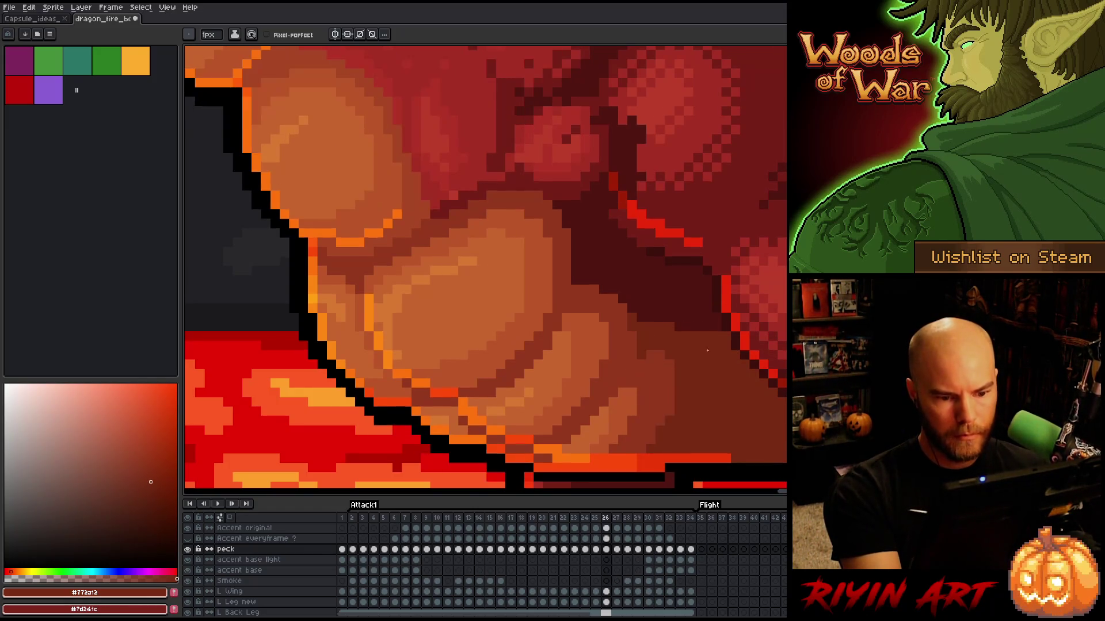
pyautogui.press('Right')
pyautogui.keyDown('alt'); pyautogui.click(641, 383); pyautogui.keyUp('alt')
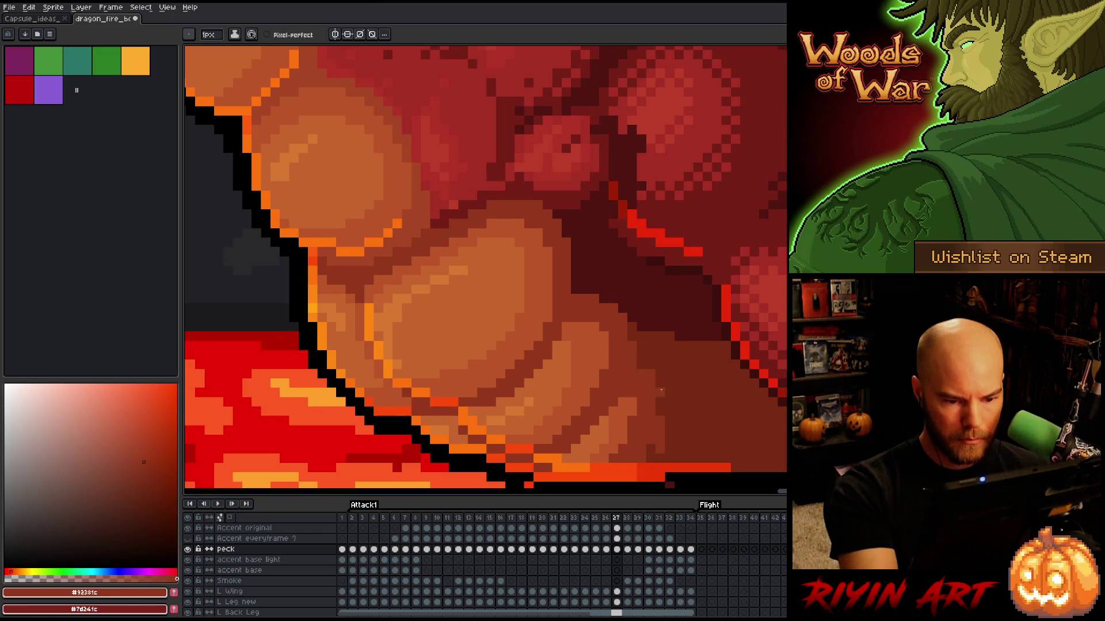
# Step: Compare Attack1 frames 26 and 27, then pick up the orange belly colour
pyautogui.scroll(-2, 679, 386)
pyautogui.press('Left')
pyautogui.press('Right')
pyautogui.press('Left')
pyautogui.press('Right')
pyautogui.press('Left')
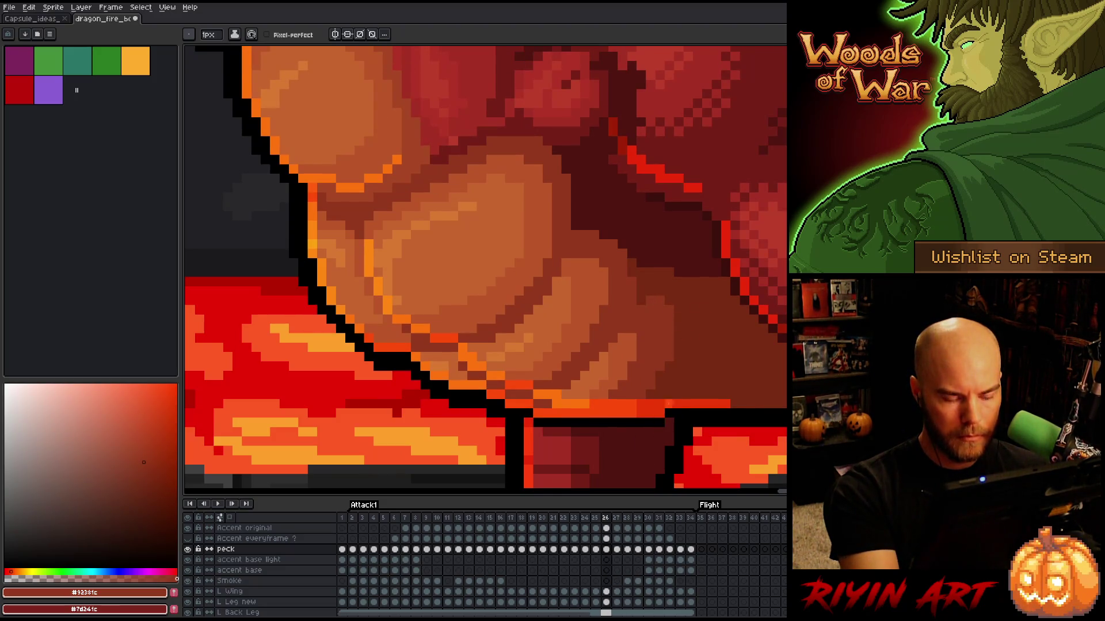
pyautogui.press('Right')
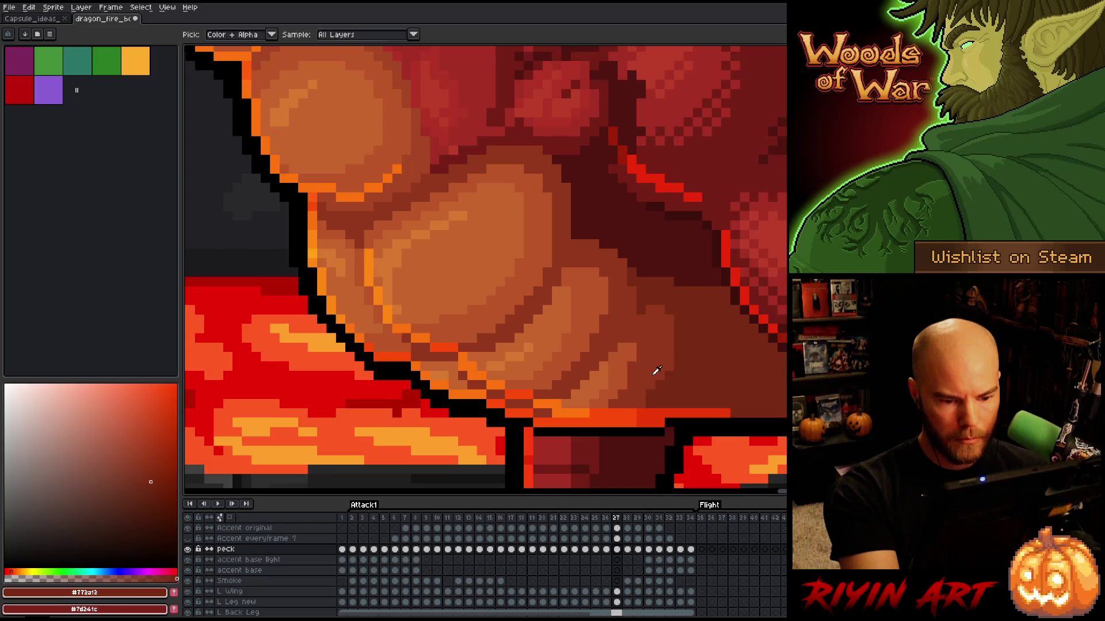
pyautogui.press('Left')
pyautogui.press('Right')
pyautogui.press('Left')
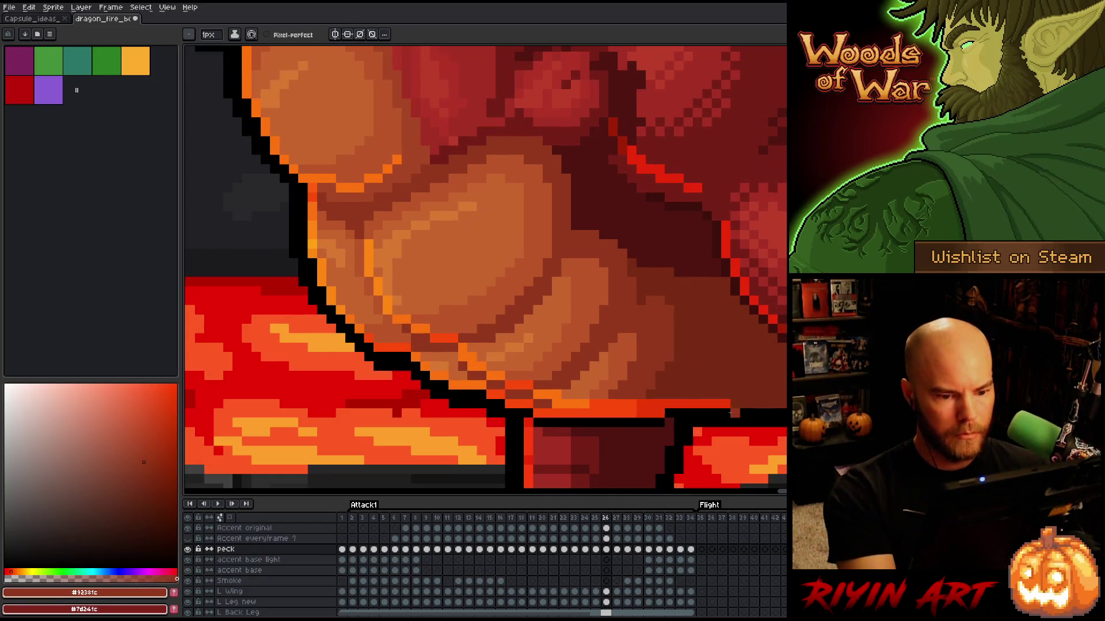
pyautogui.press('Right')
pyautogui.keyDown('alt'); pyautogui.click(632, 361); pyautogui.keyUp('alt')
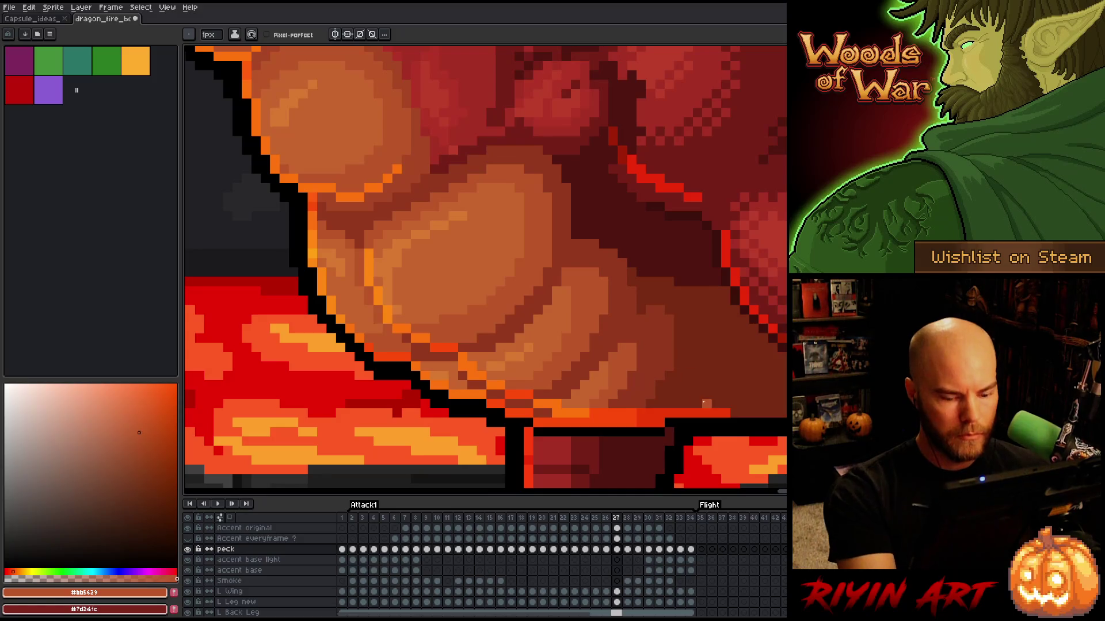
# Step: Flip between adjacent frames to compare the belly and sample a lighter orange tone
pyautogui.press('Left')
pyautogui.press('Right')
pyautogui.press('Left')
pyautogui.press('Right')
pyautogui.press('Left')
pyautogui.press('Right')
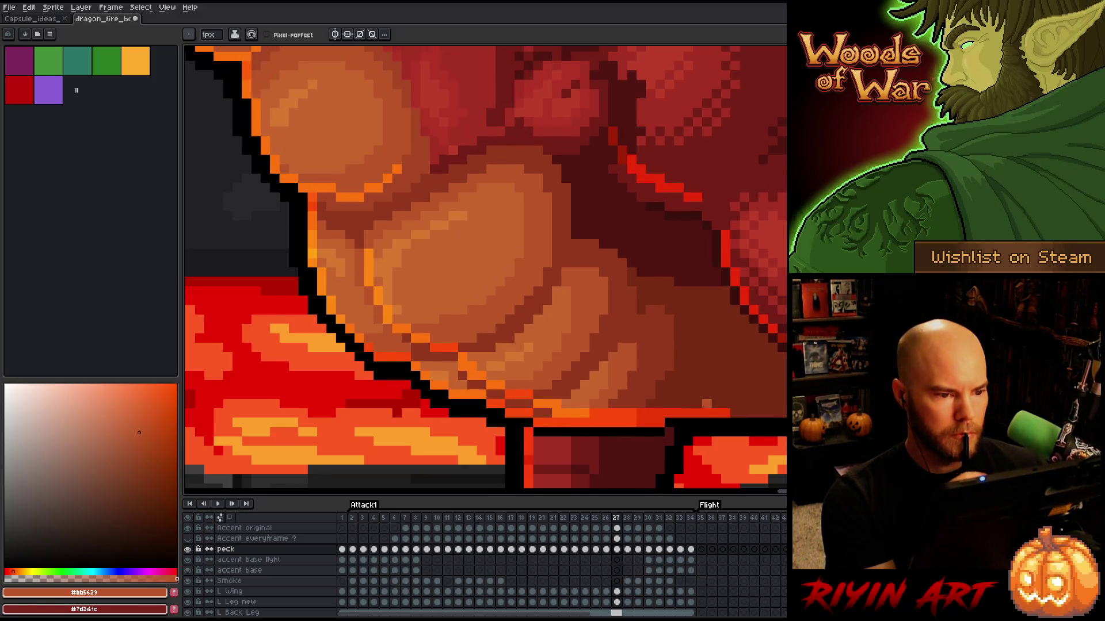
pyautogui.press('Left')
pyautogui.press('Left')
pyautogui.press('Right')
pyautogui.keyDown('alt'); pyautogui.click(507, 185); pyautogui.keyUp('alt')
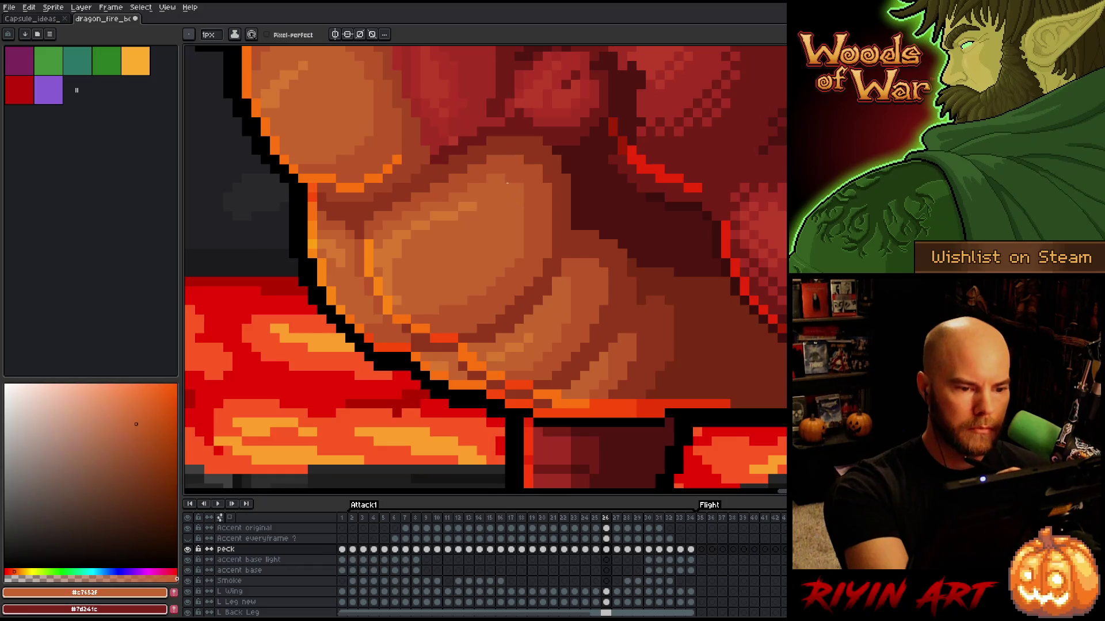
# Step: Compare the scales on neighbouring frames and click two points on the belly
pyautogui.press('Right')
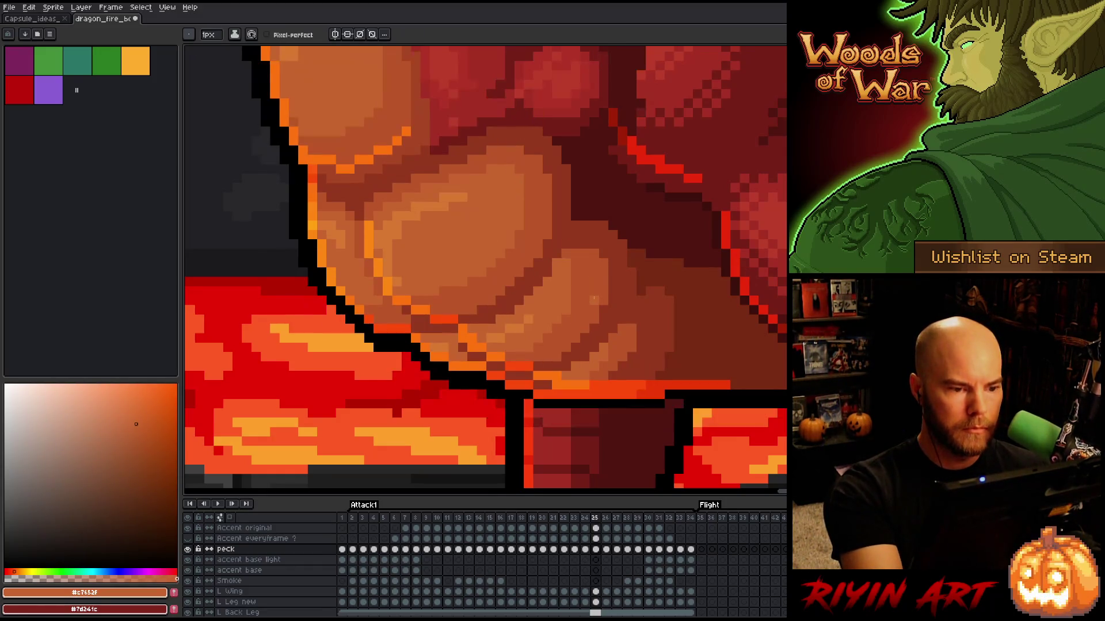
pyautogui.press('Left')
pyautogui.press('Right')
pyautogui.press('Left')
pyautogui.press('Right')
pyautogui.press('Right')
pyautogui.press('Left')
pyautogui.press('Left')
pyautogui.press('Right')
pyautogui.press('Left')
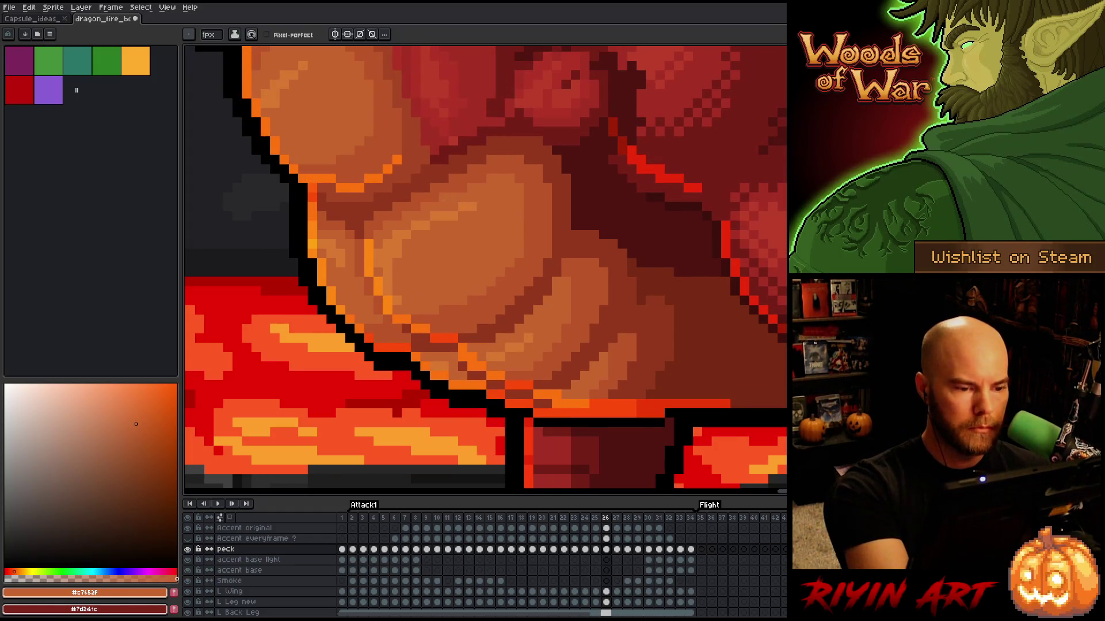
pyautogui.keyDown('alt'); pyautogui.click(484, 207); pyautogui.keyUp('alt')
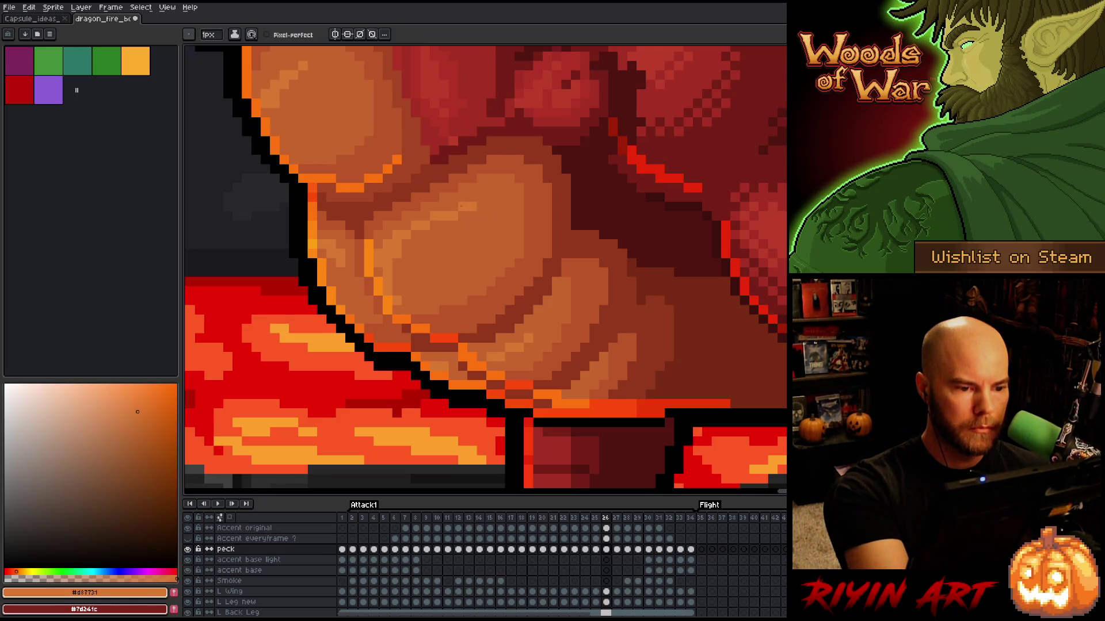
pyautogui.keyDown('alt'); pyautogui.click(475, 207); pyautogui.keyUp('alt')
# Step: Flip back and forth between frames to check the belly's motion
pyautogui.press('Right')
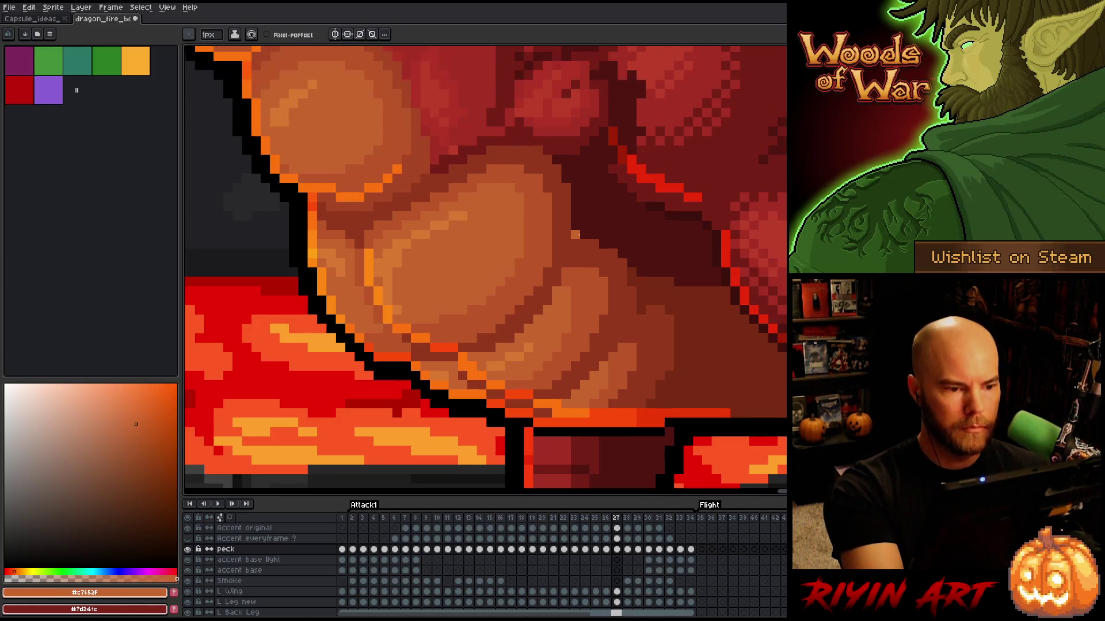
pyautogui.press('Left')
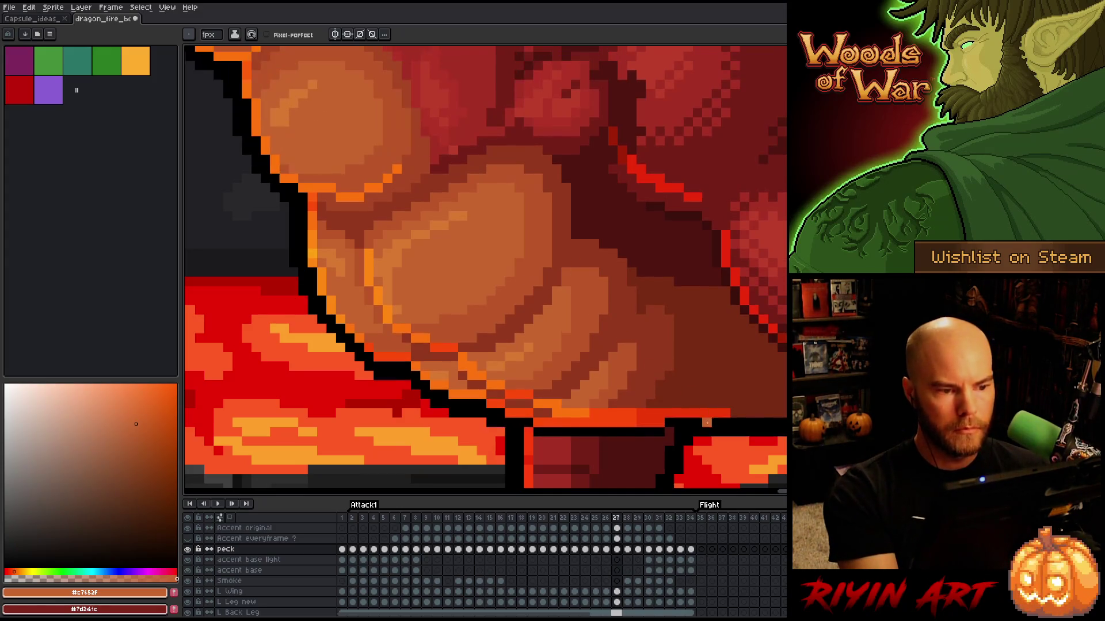
pyautogui.press('Right')
pyautogui.press('Left')
pyautogui.press('Right')
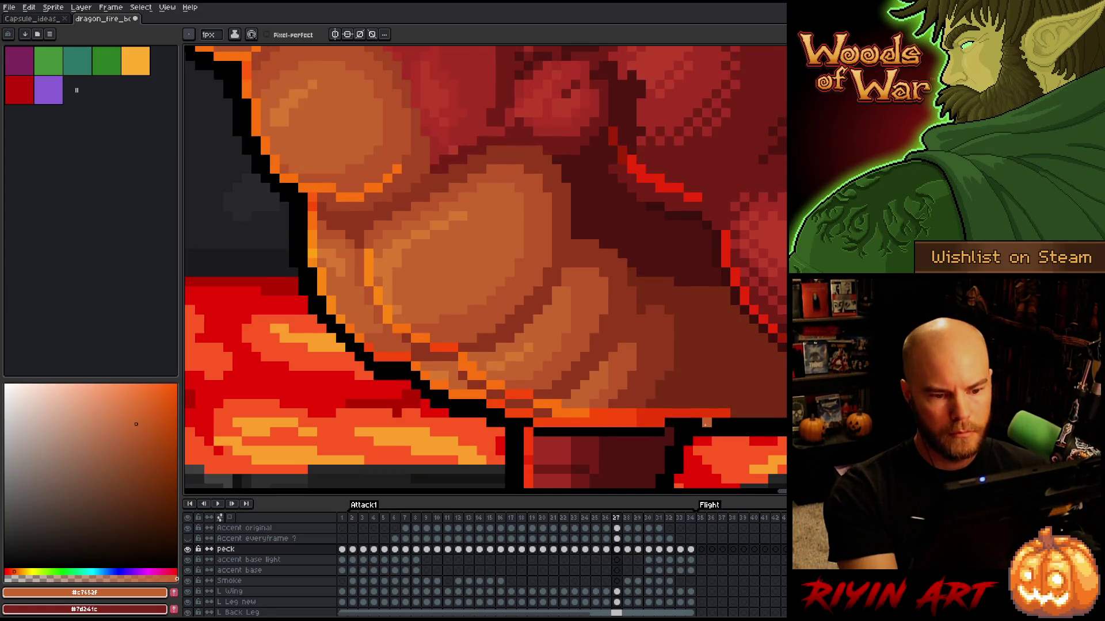
pyautogui.press('Left')
pyautogui.press('Right')
pyautogui.press('Left')
pyautogui.press('Right')
pyautogui.press('Right')
pyautogui.press('Left')
pyautogui.press('Right')
# Step: Paint a dark red shadow row under a belly scale and a brown-red belly shading row
pyautogui.keyDown('alt'); pyautogui.click(467, 168); pyautogui.keyUp('alt')
pyautogui.moveTo(467, 168); pyautogui.dragTo(443, 169)
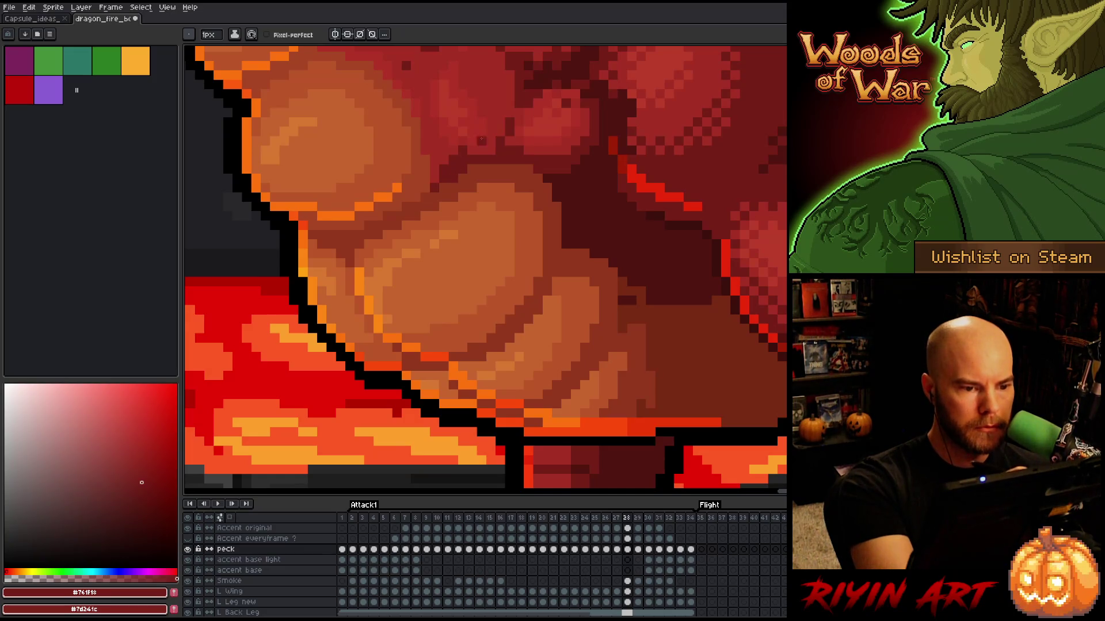
pyautogui.keyDown('alt'); pyautogui.click(467, 147); pyautogui.keyUp('alt')
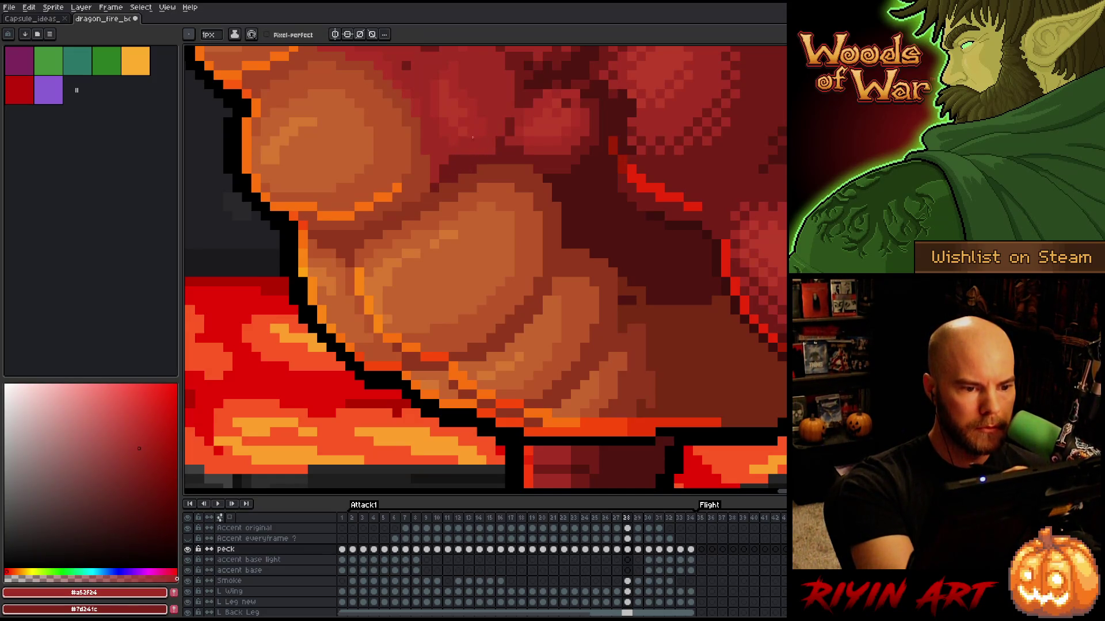
pyautogui.keyDown('alt'); pyautogui.click(444, 170); pyautogui.keyUp('alt')
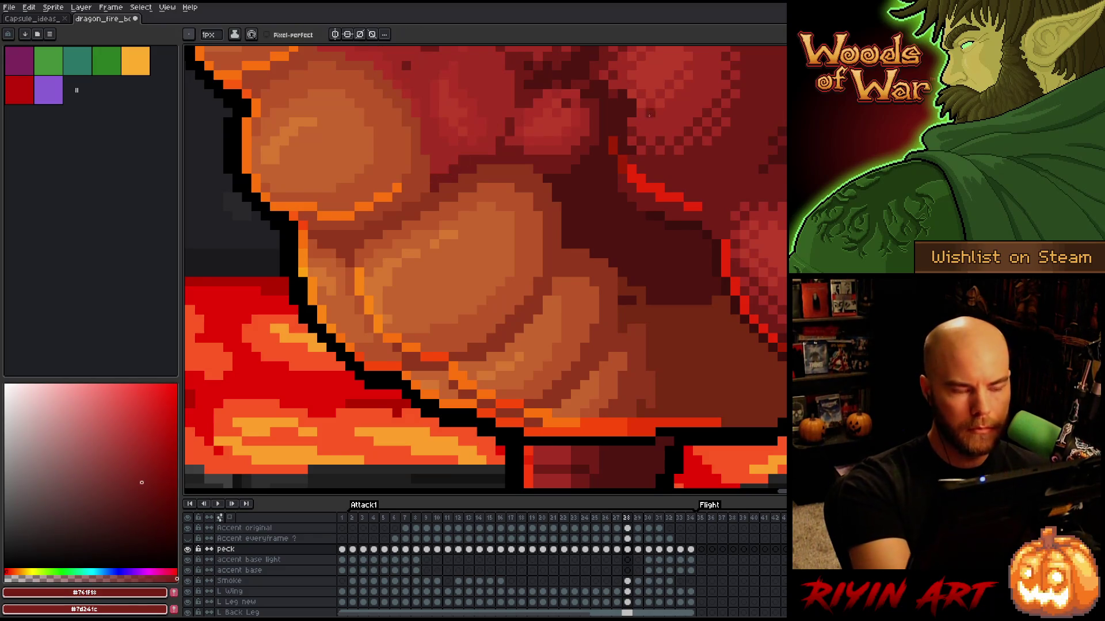
pyautogui.keyDown('alt'); pyautogui.click(645, 295); pyautogui.keyUp('alt')
pyautogui.moveTo(620, 301); pyautogui.dragTo(685, 300)
pyautogui.keyDown('alt'); pyautogui.click(707, 358); pyautogui.keyUp('alt')
# Step: Compare with the previous frame and sample the orange, lighter orange, dark red and brown-red tones
pyautogui.press(',')
pyautogui.press('.')
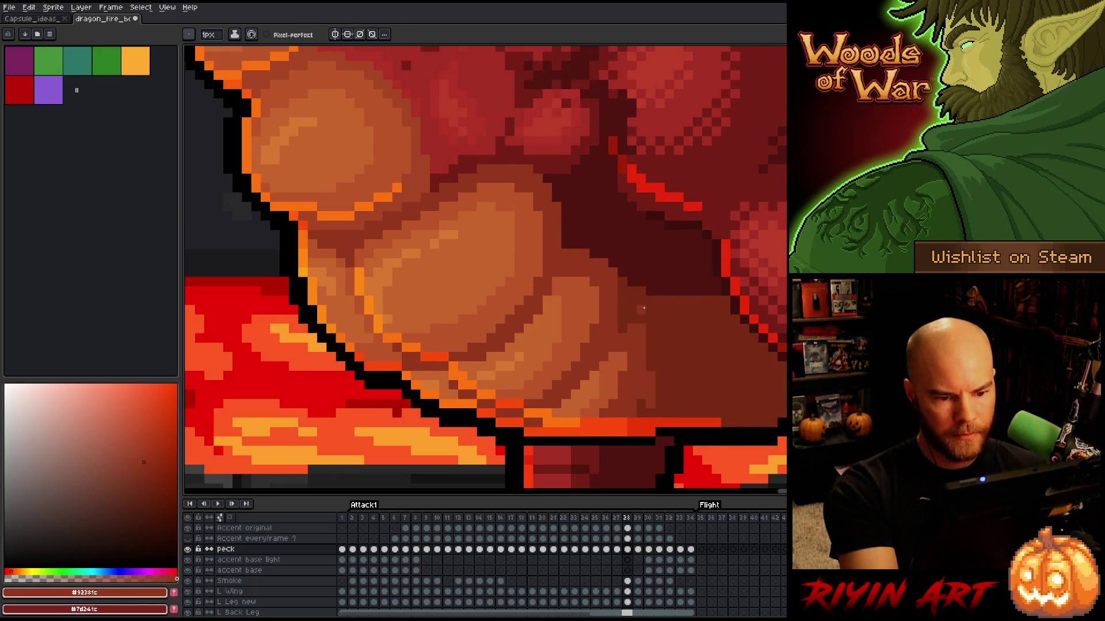
pyautogui.press(',')
pyautogui.press('.')
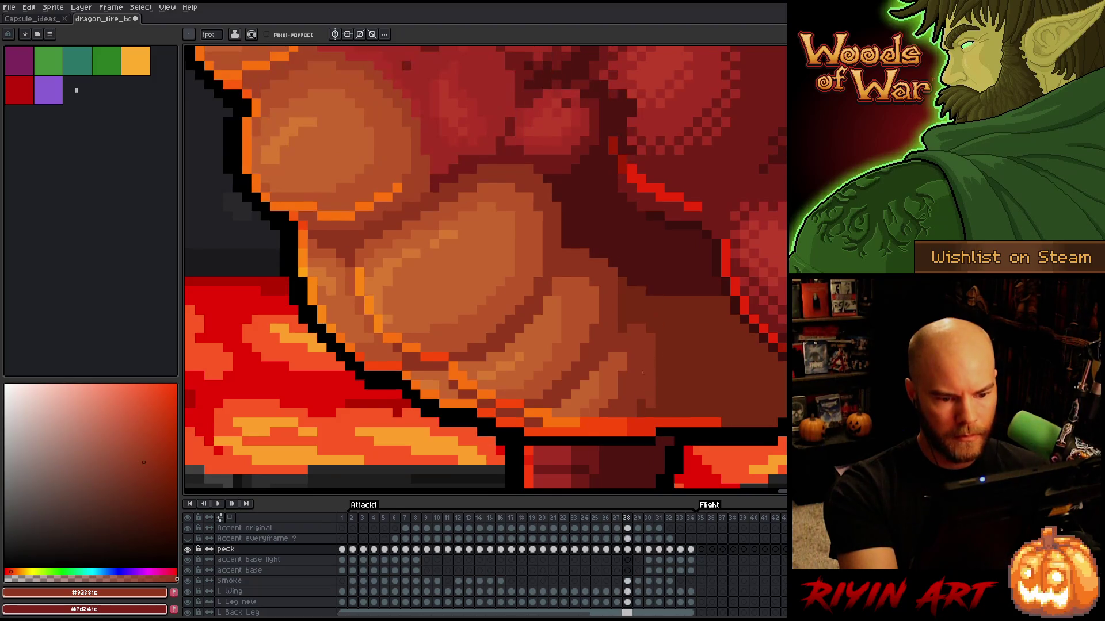
pyautogui.keyDown('alt'); pyautogui.click(622, 362); pyautogui.keyUp('alt')
pyautogui.keyDown('alt'); pyautogui.click(641, 365); pyautogui.keyUp('alt')
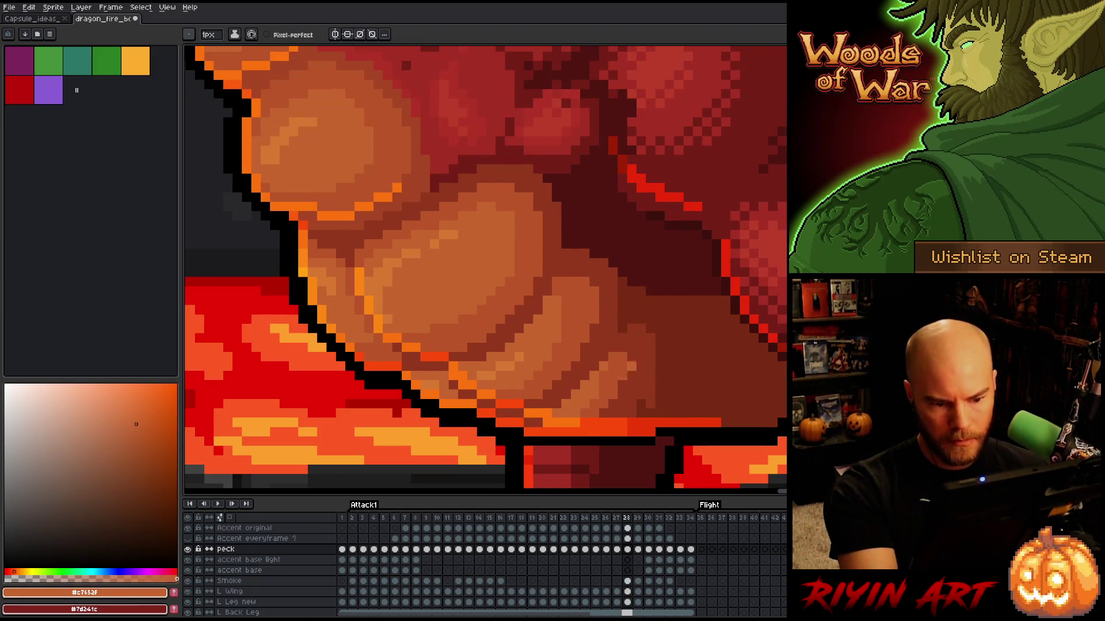
pyautogui.keyDown('alt'); pyautogui.click(637, 408); pyautogui.keyUp('alt')
pyautogui.keyDown('alt'); pyautogui.click(657, 396); pyautogui.keyUp('alt')
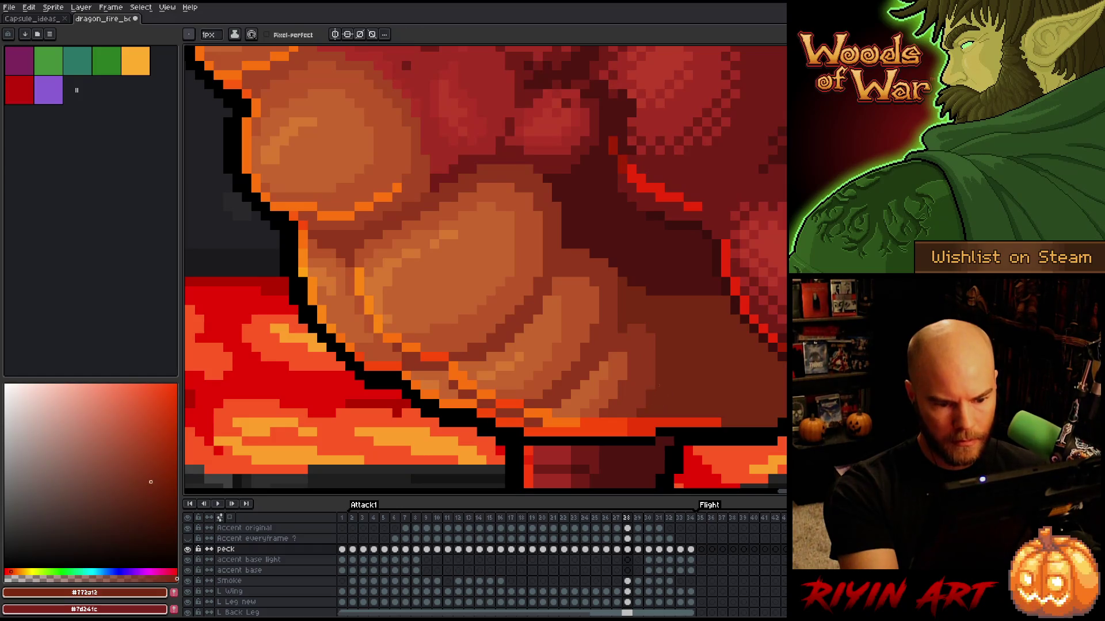
# Step: Step through the surrounding frames to compare the belly shading
pyautogui.press('Left')
pyautogui.press('Right')
pyautogui.press('Left')
pyautogui.press('Left')
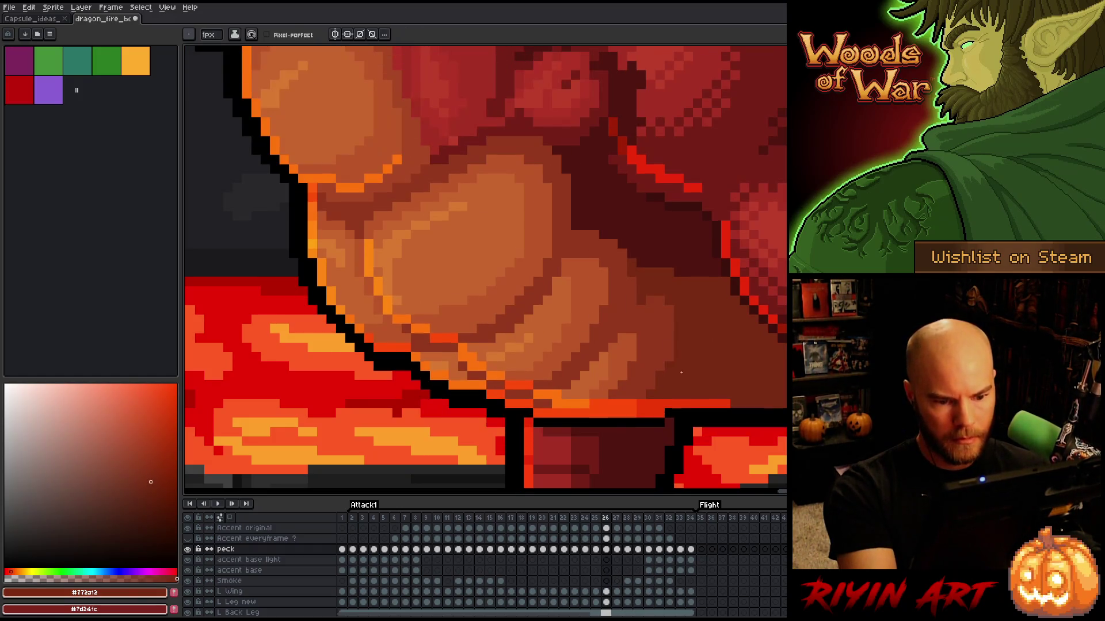
pyautogui.press('Right')
pyautogui.press('Left')
pyautogui.press('Left')
pyautogui.press('Right')
pyautogui.press('Right')
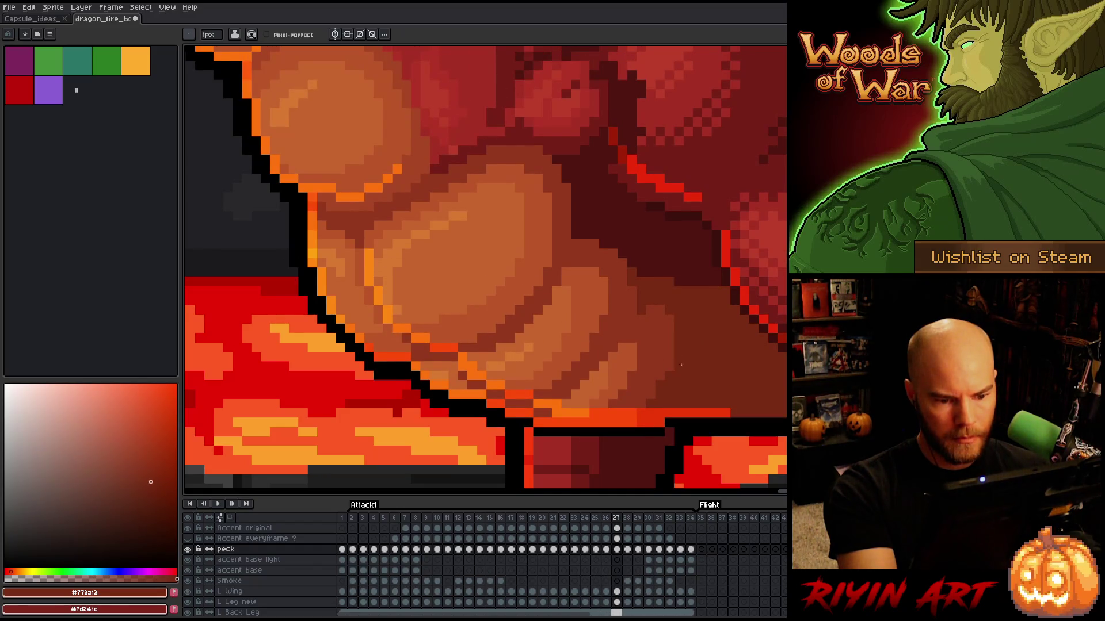
pyautogui.press('Left')
pyautogui.press('Right')
pyautogui.press('Left')
pyautogui.press('Right')
pyautogui.press('Right')
pyautogui.press('Left')
pyautogui.press('Right')
pyautogui.press('Left')
pyautogui.press('Right')
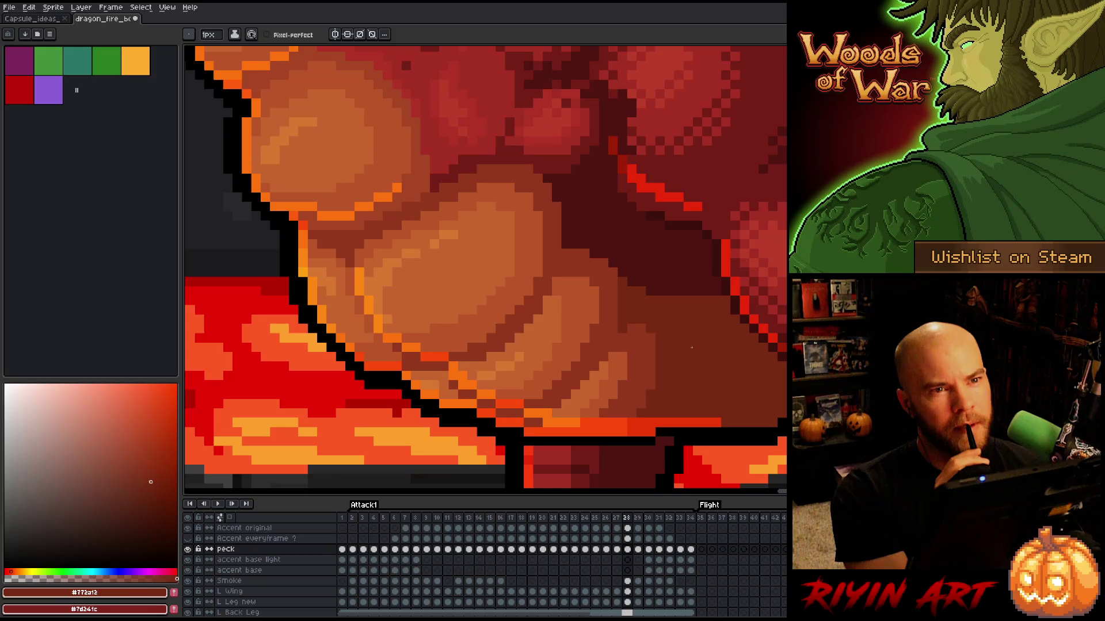
# Step: Flip between neighbouring frames to compare the belly and chest scales
pyautogui.press('Left')
pyautogui.press('Right')
pyautogui.press('Left')
pyautogui.press('Right')
pyautogui.press('Left')
pyautogui.press('Right')
pyautogui.press('Left')
pyautogui.press('Right')
pyautogui.press('Left')
pyautogui.press('Right')
pyautogui.press('Left')
pyautogui.press('Right')
pyautogui.press('Left')
pyautogui.press('Right')
pyautogui.press('Left')
pyautogui.press('Right')
# Step: Sample the bright orange highlight, mid orange and darker orange, then the orange belly colour
pyautogui.keyDown('alt'); pyautogui.click(429, 244); pyautogui.keyUp('alt')
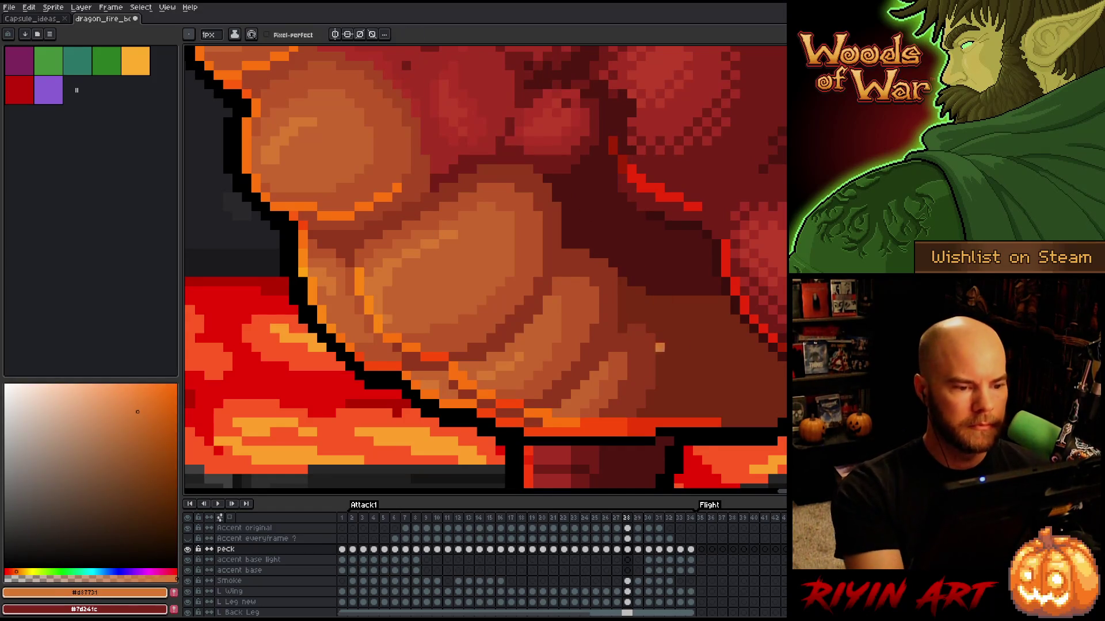
pyautogui.keyDown('alt'); pyautogui.click(454, 214); pyautogui.keyUp('alt')
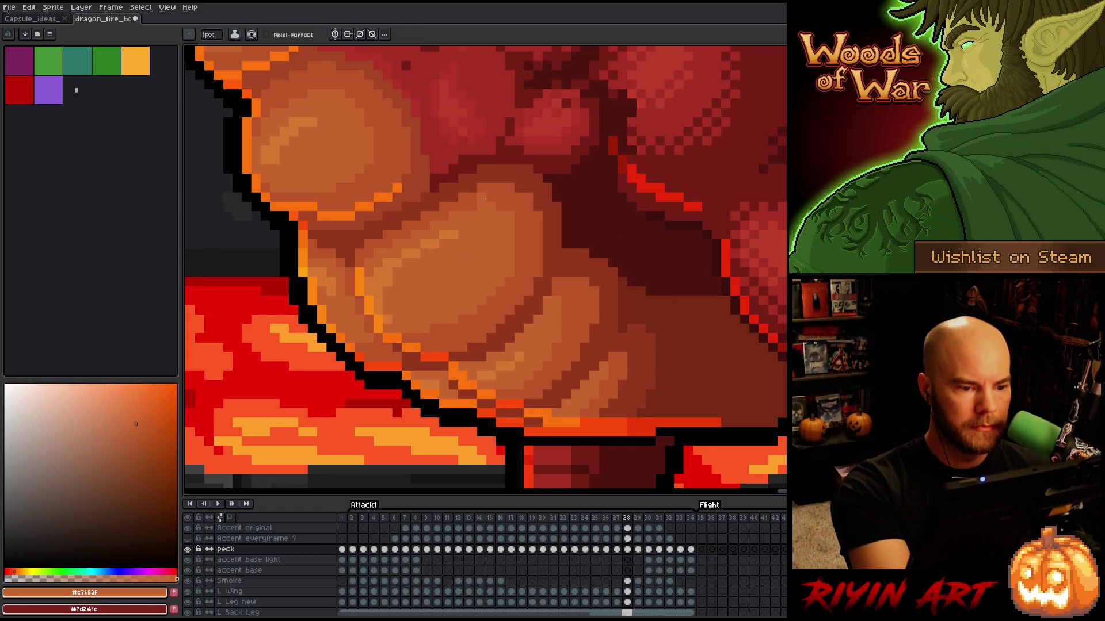
pyautogui.keyDown('alt'); pyautogui.click(541, 213); pyautogui.keyUp('alt')
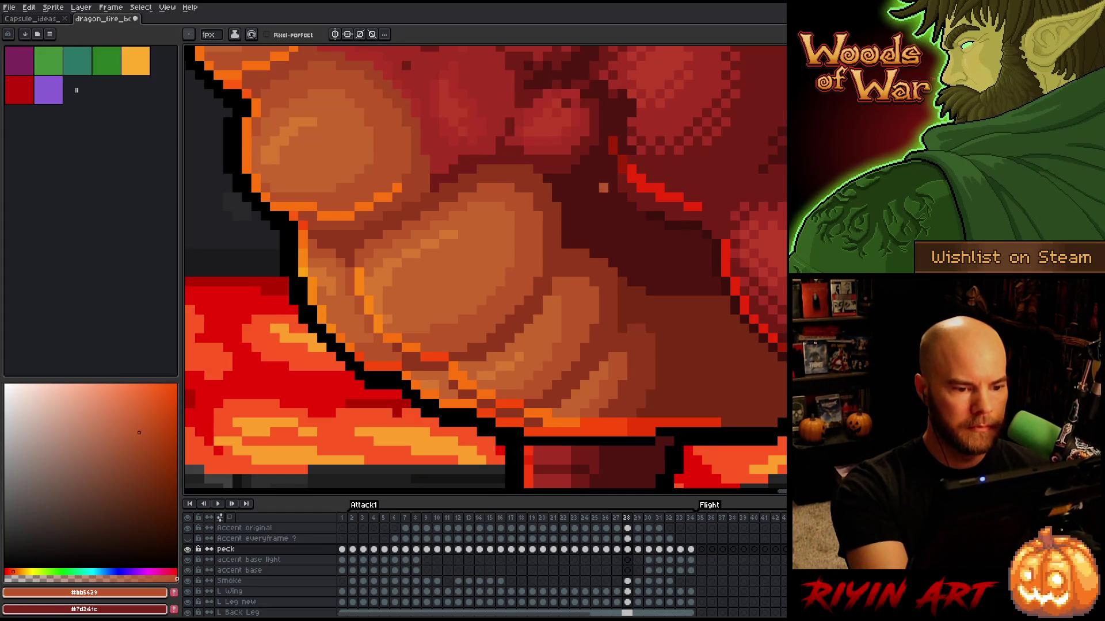
pyautogui.press('Left')
pyautogui.press('Right')
pyautogui.press('Left')
pyautogui.press('Right')
pyautogui.press('Left')
pyautogui.press('Right')
pyautogui.press('Right')
pyautogui.keyDown('alt'); pyautogui.click(528, 197); pyautogui.keyUp('alt')
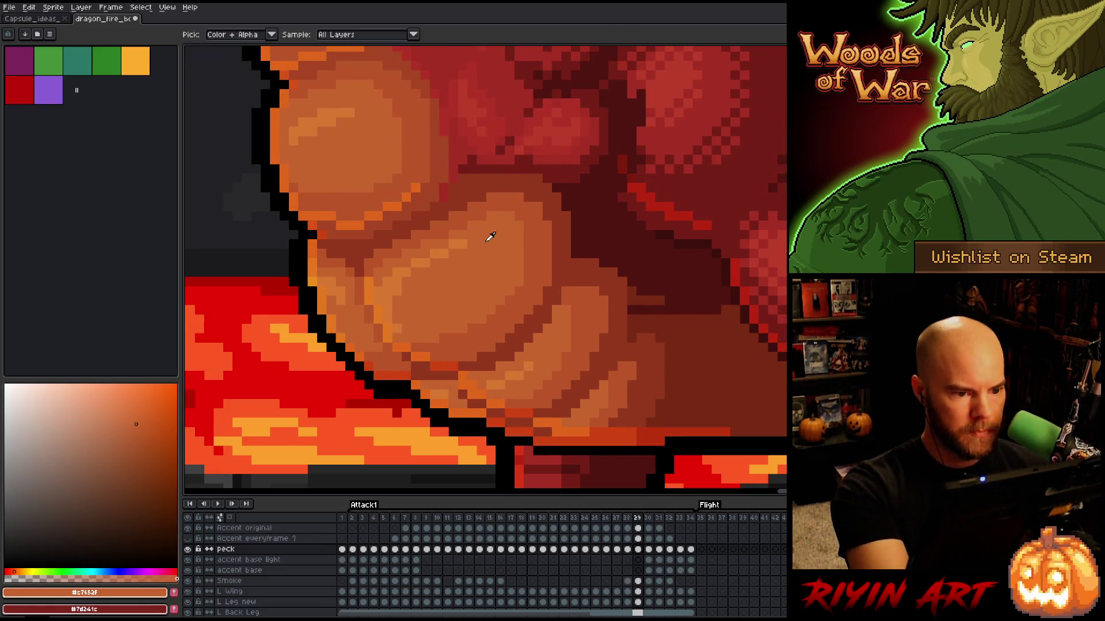
# Step: Compare frames again and sample the dark red shadow and a lighter red tone
pyautogui.press('Left')
pyautogui.press('Right')
pyautogui.press('Left')
pyautogui.press('Right')
pyautogui.press('Left')
pyautogui.press('Right')
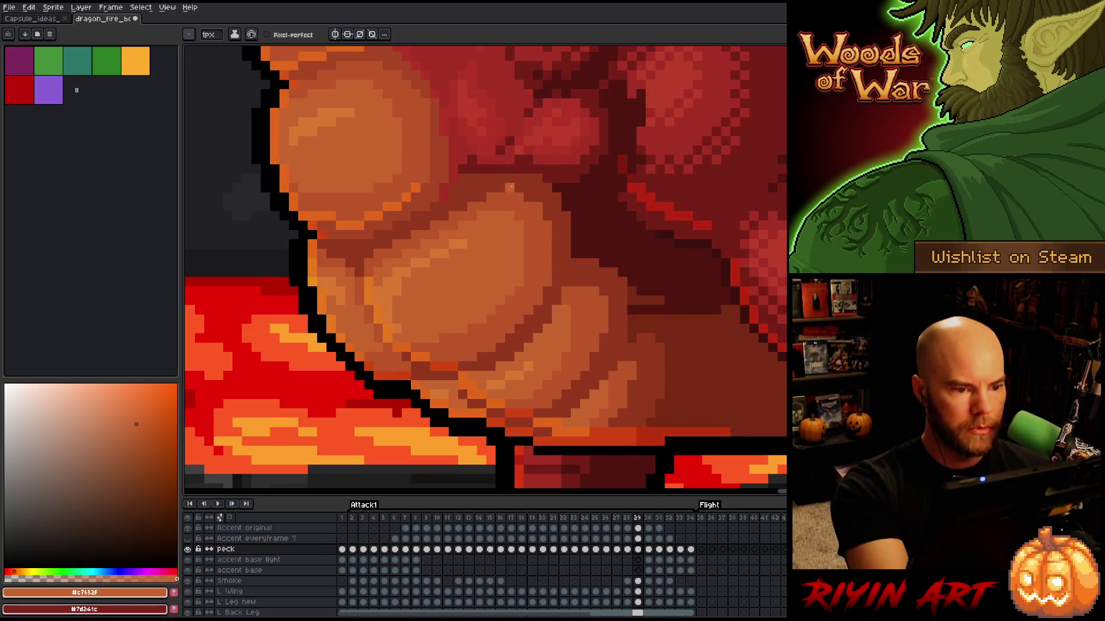
pyautogui.keyDown('alt'); pyautogui.click(465, 175); pyautogui.keyUp('alt')
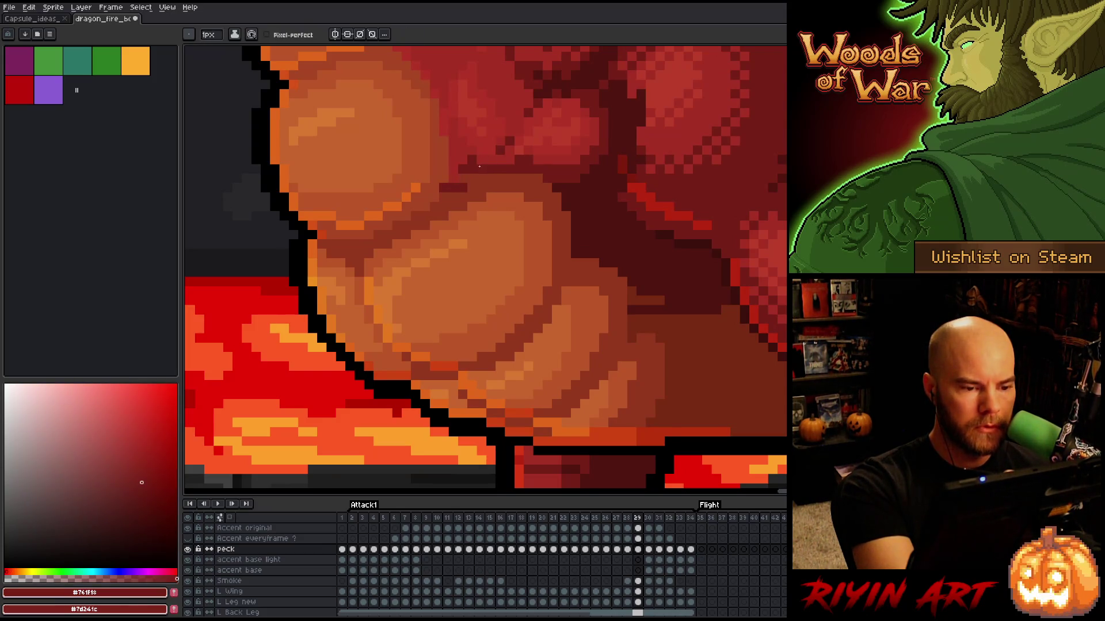
pyautogui.keyDown('alt'); pyautogui.click(462, 158); pyautogui.keyUp('alt')
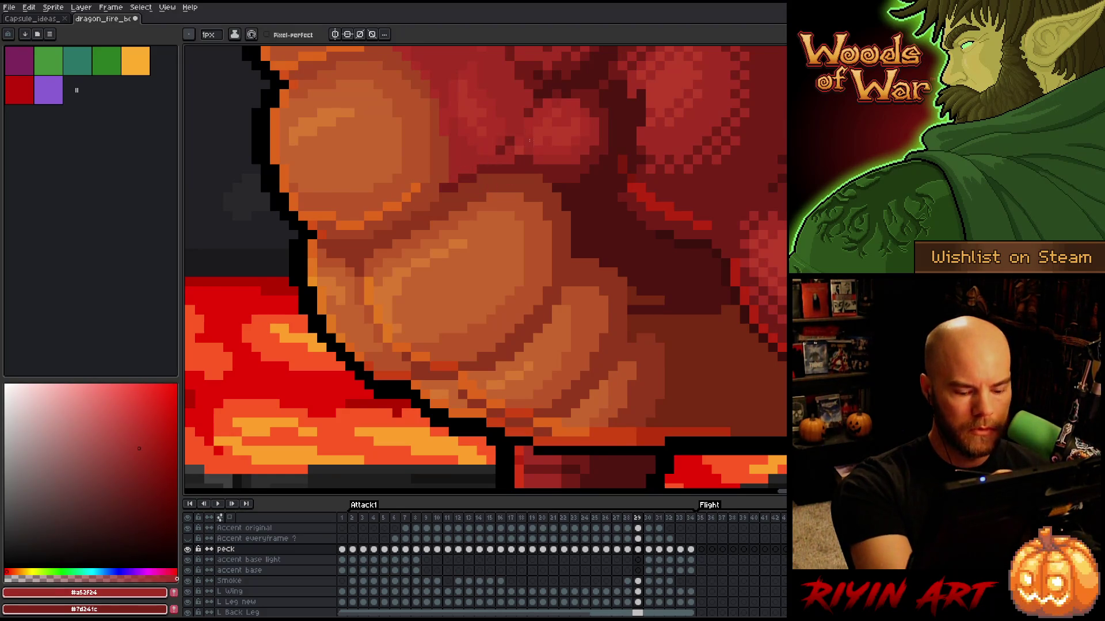
# Step: Recheck against the previous frame, sampling the dark red shadow and brown-red shading colours
pyautogui.press('Left')
pyautogui.press('Right')
pyautogui.press('Left')
pyautogui.press('Right')
pyautogui.keyDown('alt'); pyautogui.click(445, 194); pyautogui.keyUp('alt')
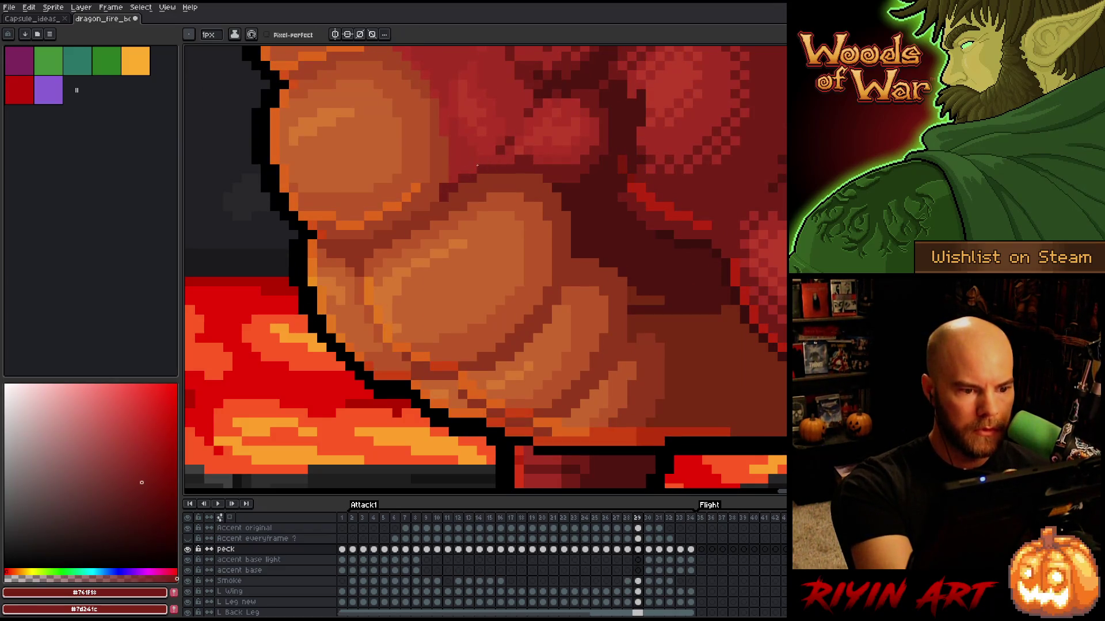
pyautogui.press('Left')
pyautogui.press('Right')
pyautogui.press('Left')
pyautogui.press('Right')
pyautogui.press('Left')
pyautogui.press('Right')
pyautogui.keyDown('alt'); pyautogui.click(724, 318); pyautogui.keyUp('alt')
# Step: Paint a brown-red strip of belly shading and flip between neighbouring frames to compare it
pyautogui.moveTo(723, 318); pyautogui.dragTo(675, 313)
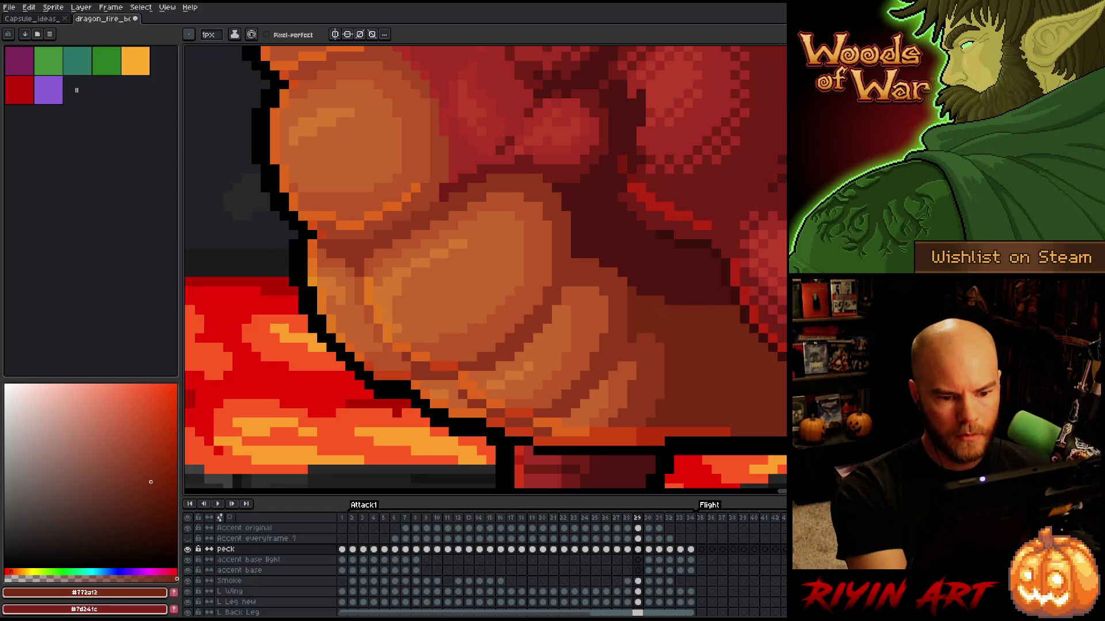
pyautogui.press('Left')
pyautogui.press('Right')
pyautogui.press('Left')
pyautogui.press('Right')
pyautogui.press('Left')
pyautogui.press('Right')
pyautogui.press('Left')
pyautogui.press('Right')
pyautogui.press('Left')
pyautogui.press('Right')
pyautogui.press('Left')
pyautogui.press('Right')
pyautogui.press('Left')
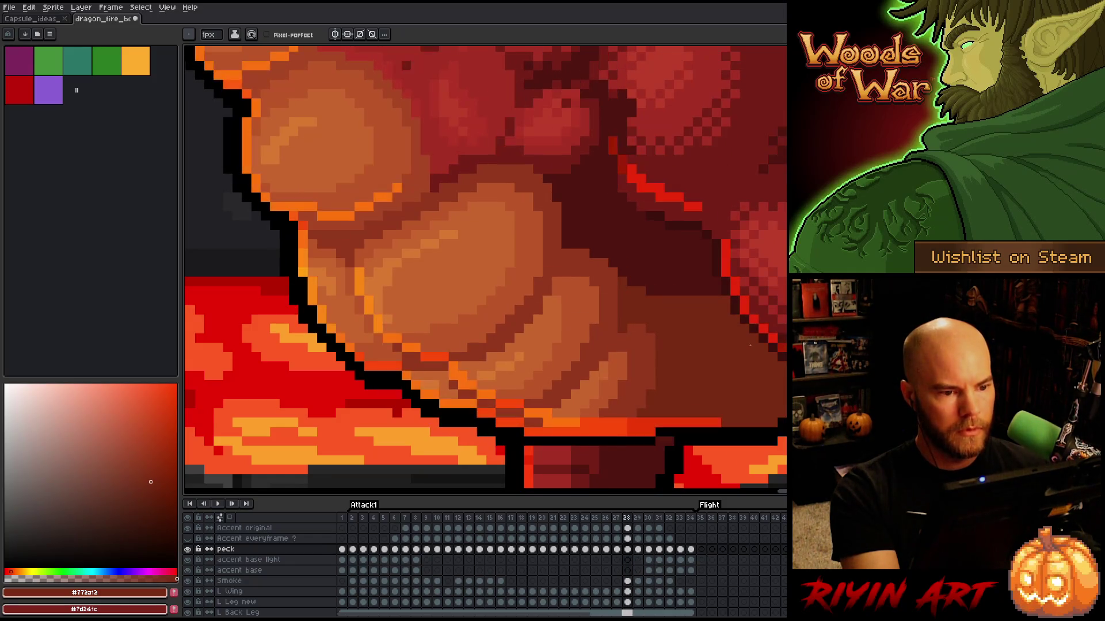
pyautogui.press('Right')
pyautogui.press('Right')
pyautogui.press('Left')
pyautogui.press('Right')
pyautogui.press('Left')
pyautogui.press('Right')
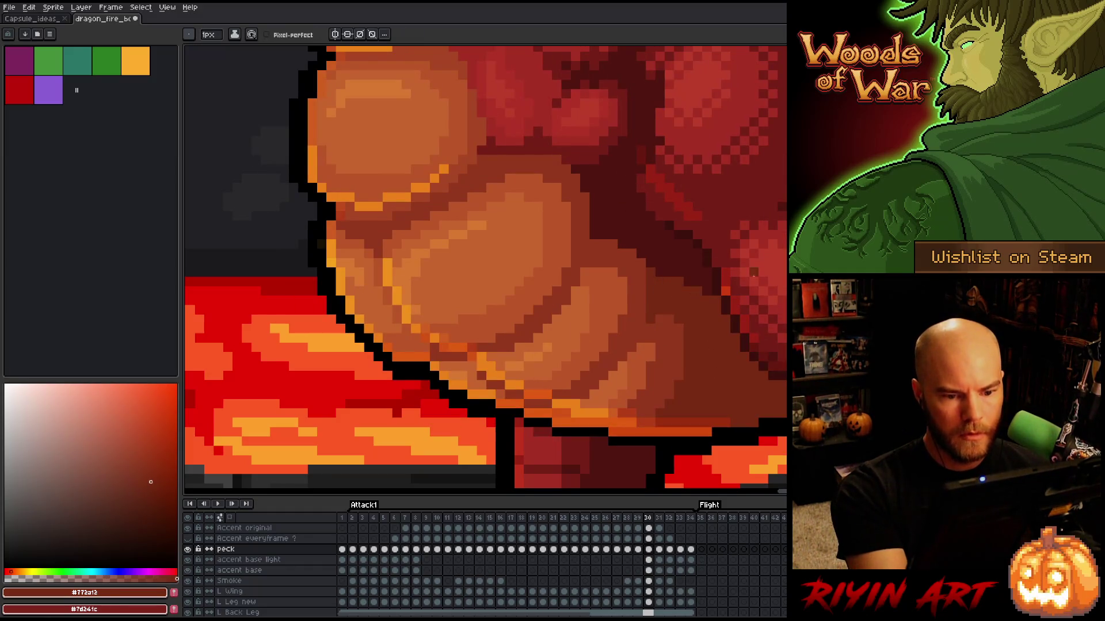
# Step: Compare frames 29–31, then eyedrop the darkest red shadow from the chest on frame 30
pyautogui.press('Left')
pyautogui.press('Right')
pyautogui.press('Left')
pyautogui.press('Right')
pyautogui.press('Left')
pyautogui.press('Right')
pyautogui.press('Left')
pyautogui.press('Right')
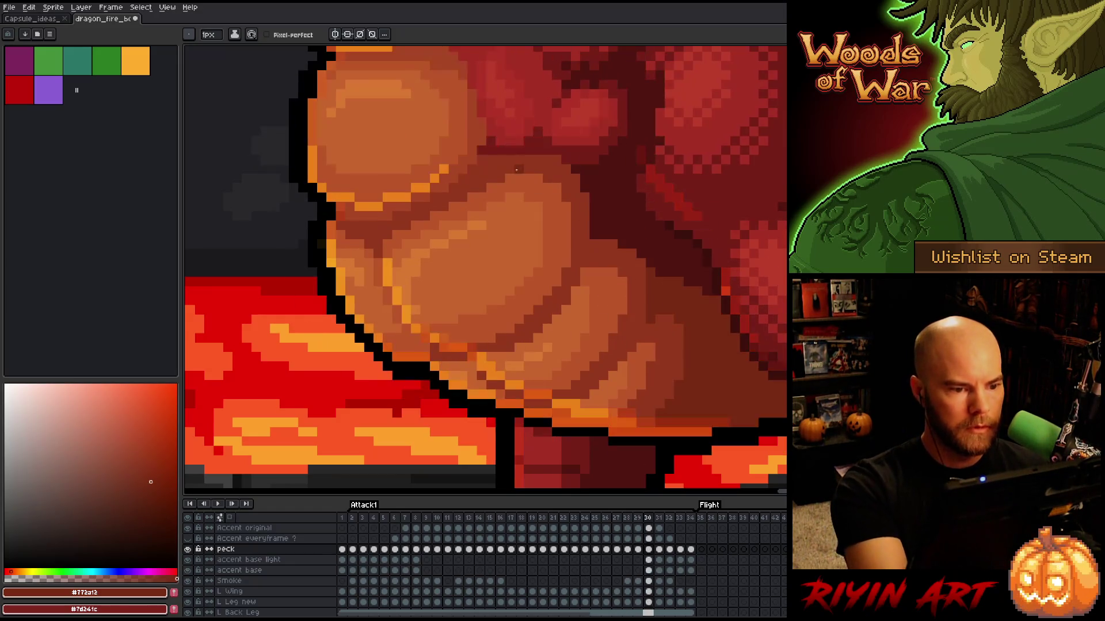
pyautogui.press('Right')
pyautogui.press('Left')
pyautogui.press('Right')
pyautogui.press('Left')
pyautogui.press('Right')
pyautogui.press('Left')
pyautogui.press('Left')
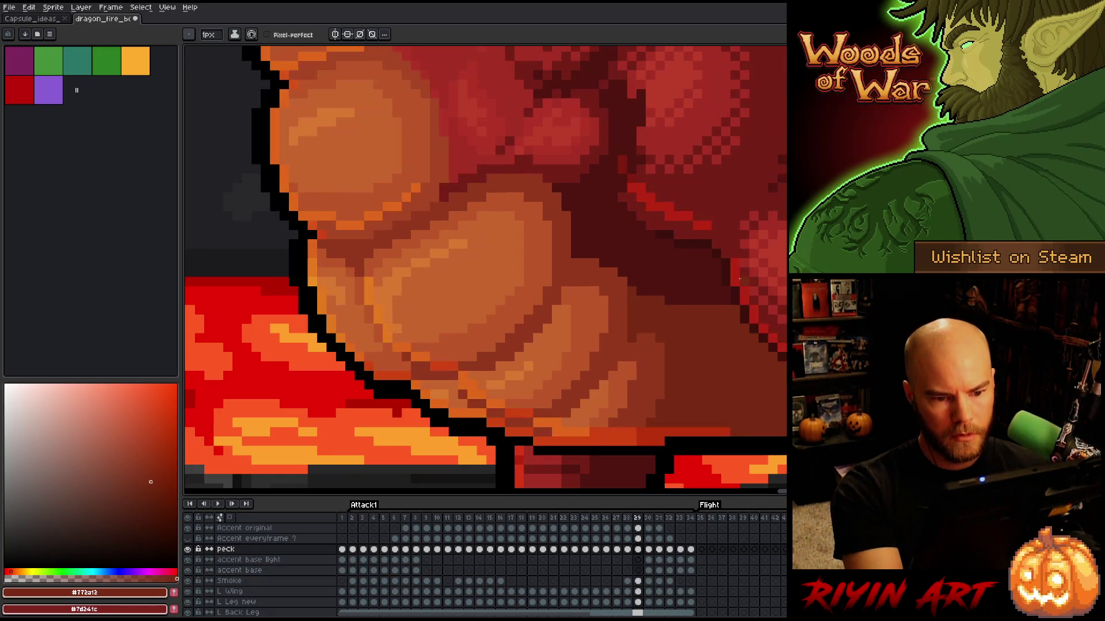
pyautogui.press('Right')
pyautogui.keyDown('alt'); pyautogui.click(694, 271); pyautogui.keyUp('alt')
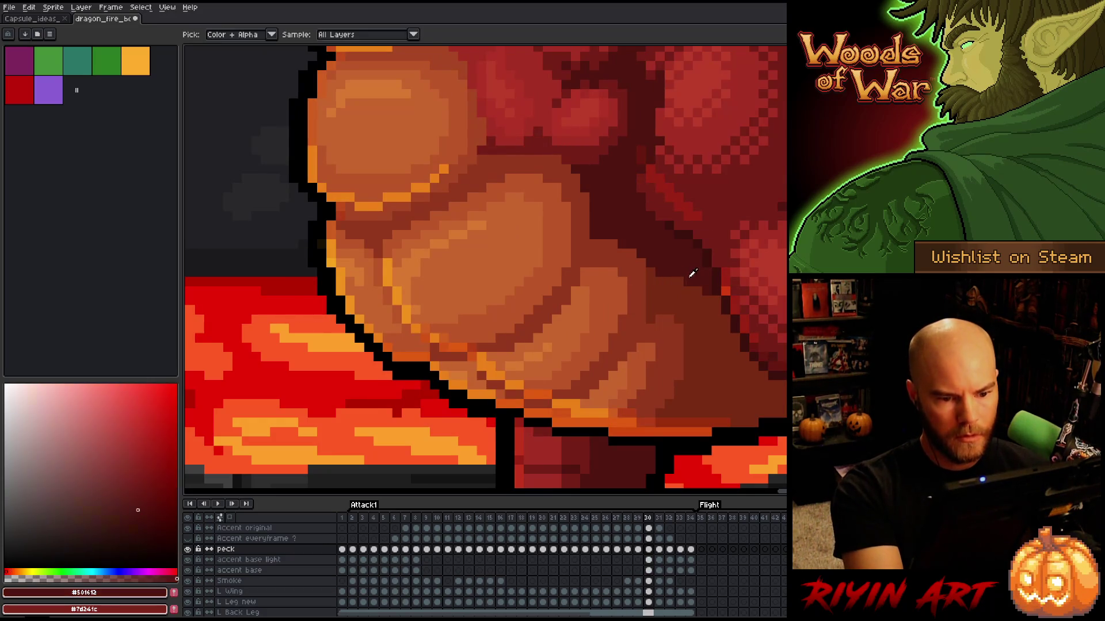
# Step: Step through frames 28–32 and eyedrop the dark red from the belly
pyautogui.press('Right')
pyautogui.press('Left')
pyautogui.press('Left')
pyautogui.press('Right')
pyautogui.press('Left')
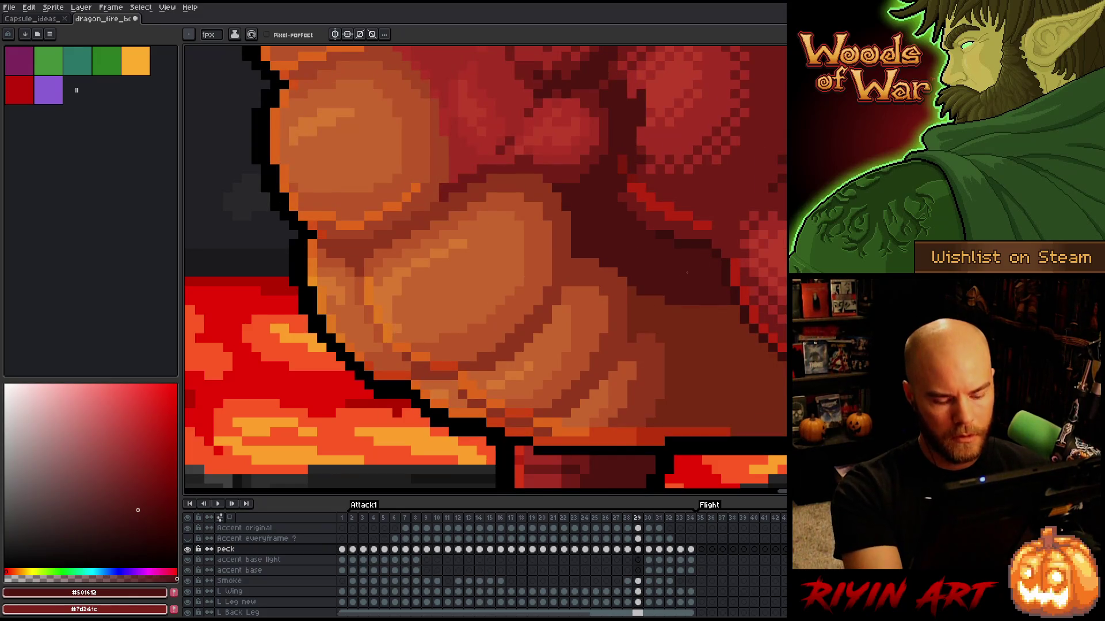
pyautogui.press('Left')
pyautogui.press('Left')
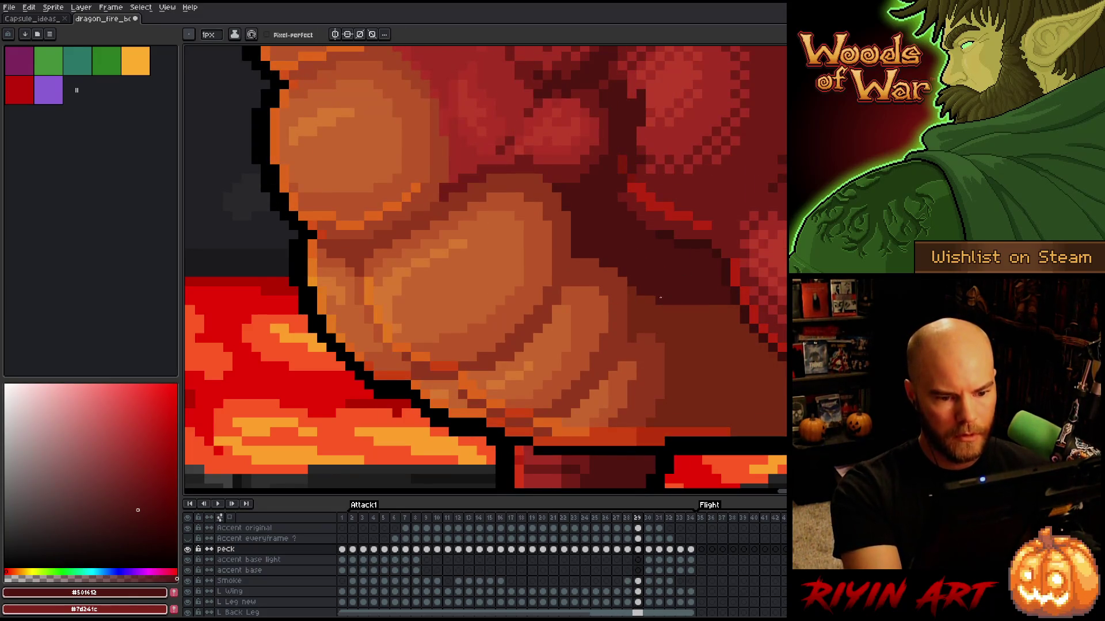
pyautogui.press('Right')
pyautogui.press('Right')
pyautogui.press('Right')
pyautogui.press('Right')
pyautogui.press('Left')
pyautogui.press('Right')
pyautogui.press('Right')
pyautogui.press('Left')
pyautogui.press('Right')
pyautogui.press('Left')
pyautogui.press('Right')
pyautogui.keyDown('alt'); pyautogui.click(697, 320); pyautogui.keyUp('alt')
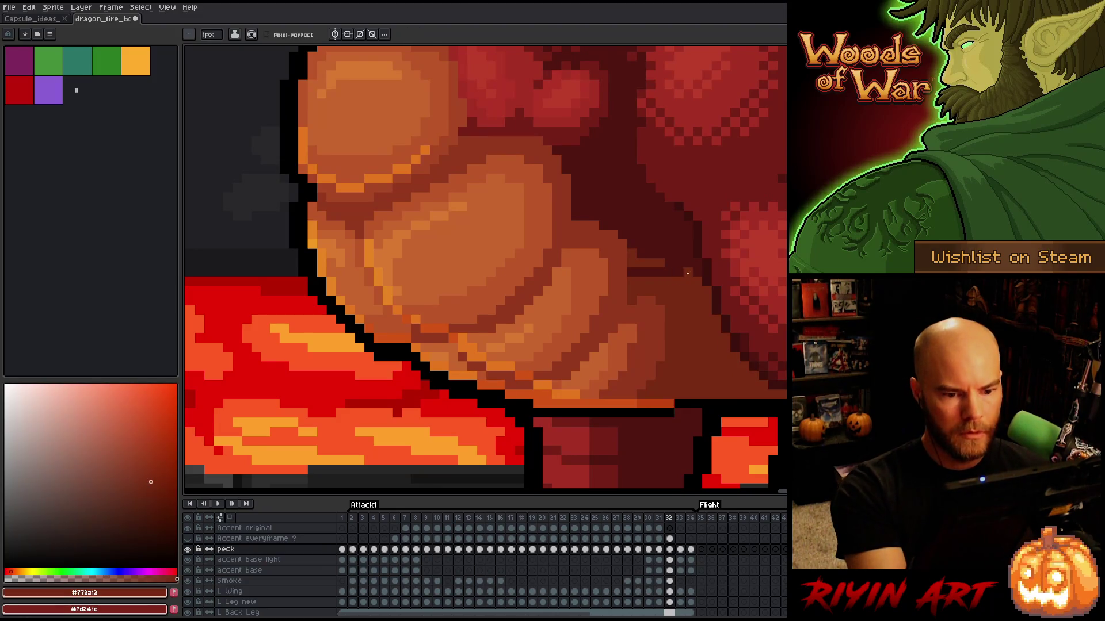
# Step: Check frame 32's scales, then on frame 30 sample the orange and slightly darker orange belly tones
pyautogui.press('Left')
pyautogui.press('Right')
pyautogui.press('Left')
pyautogui.press('Right')
pyautogui.press('Left')
pyautogui.press('Right')
pyautogui.press('Left')
pyautogui.press('Right')
pyautogui.press('Left')
pyautogui.press('Left')
pyautogui.press('Right')
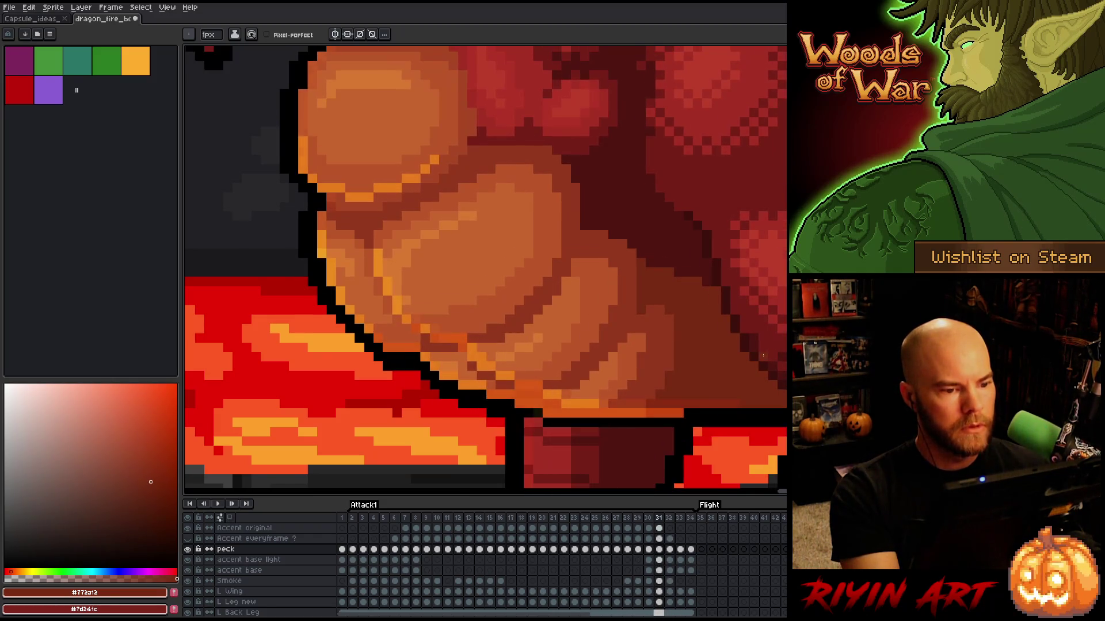
pyautogui.press('Left')
pyautogui.press('Left')
pyautogui.press('Right')
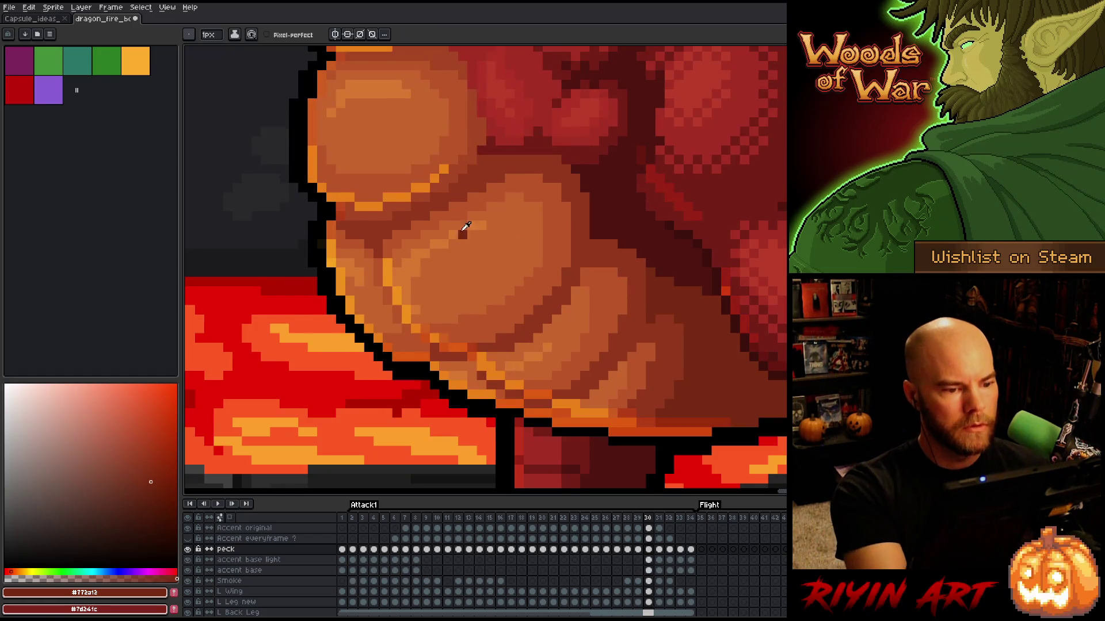
pyautogui.keyDown('alt'); pyautogui.click(463, 217); pyautogui.keyUp('alt')
pyautogui.keyDown('alt'); pyautogui.click(539, 244); pyautogui.keyUp('alt')
# Step: Compare neighbouring frames and eyedrop the deep red shadow tone
pyautogui.press('Right')
pyautogui.press('Right')
pyautogui.press('Left')
pyautogui.press('Left')
pyautogui.press('Right')
pyautogui.press('Left')
pyautogui.press('Right')
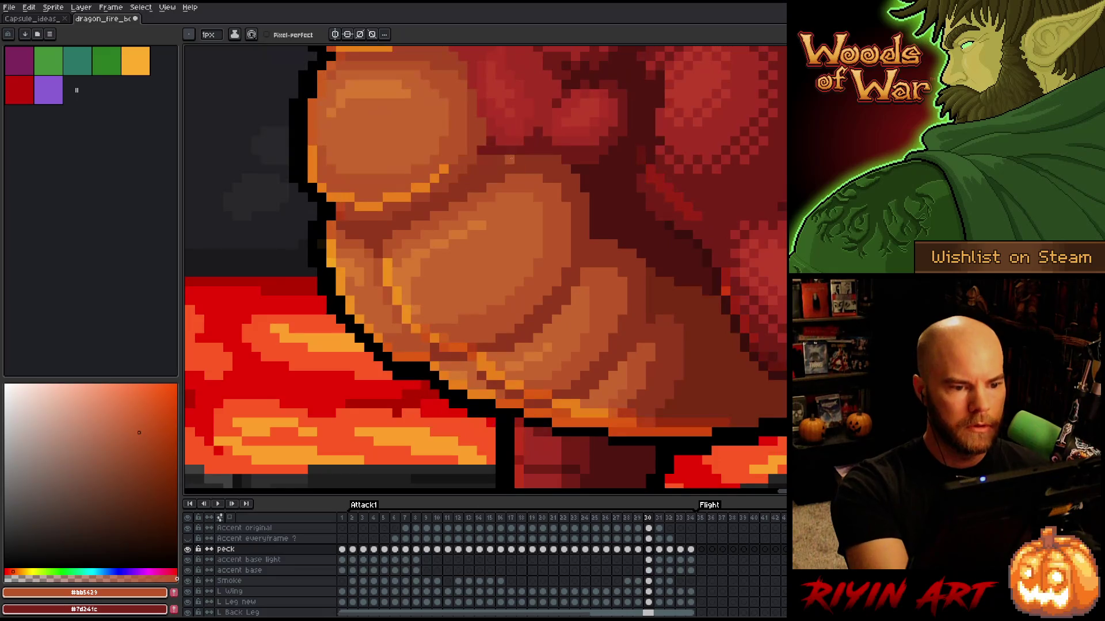
pyautogui.keyDown('alt'); pyautogui.click(491, 159); pyautogui.keyUp('alt')
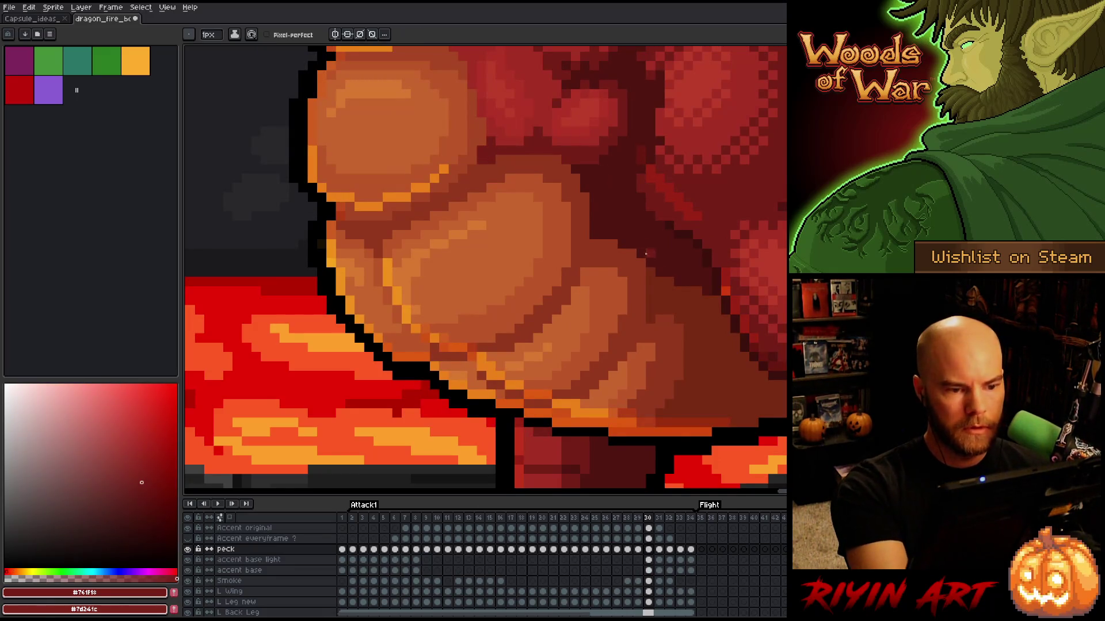
# Step: Compare frames 29–31, then sample the orange and darker orange scale tones on frame 31
pyautogui.press('Left')
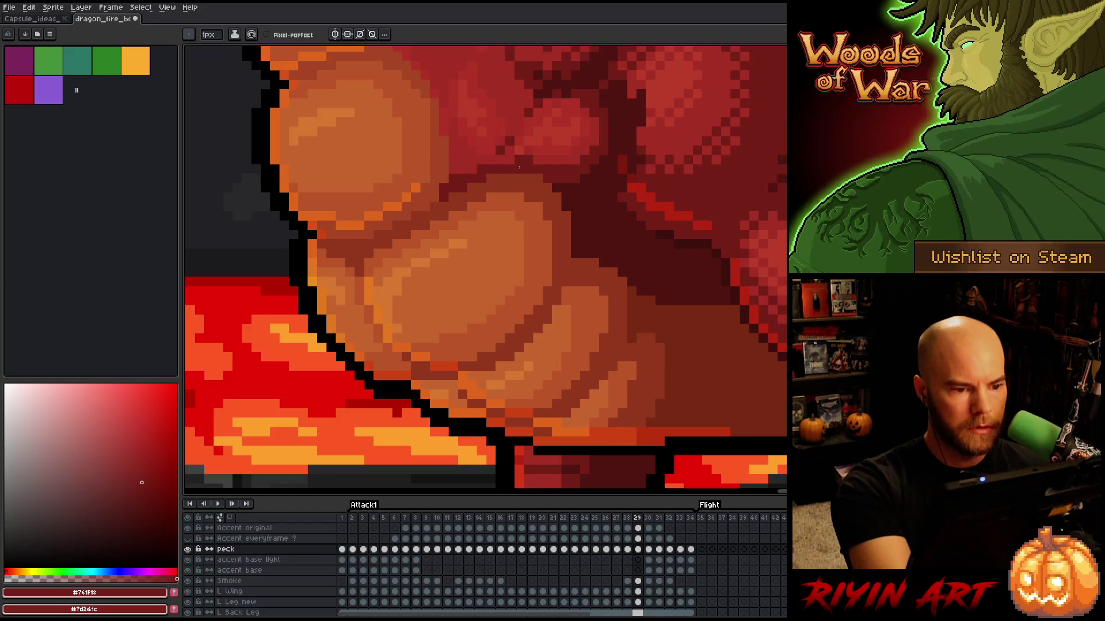
pyautogui.press('Right')
pyautogui.press('Left')
pyautogui.press('Right')
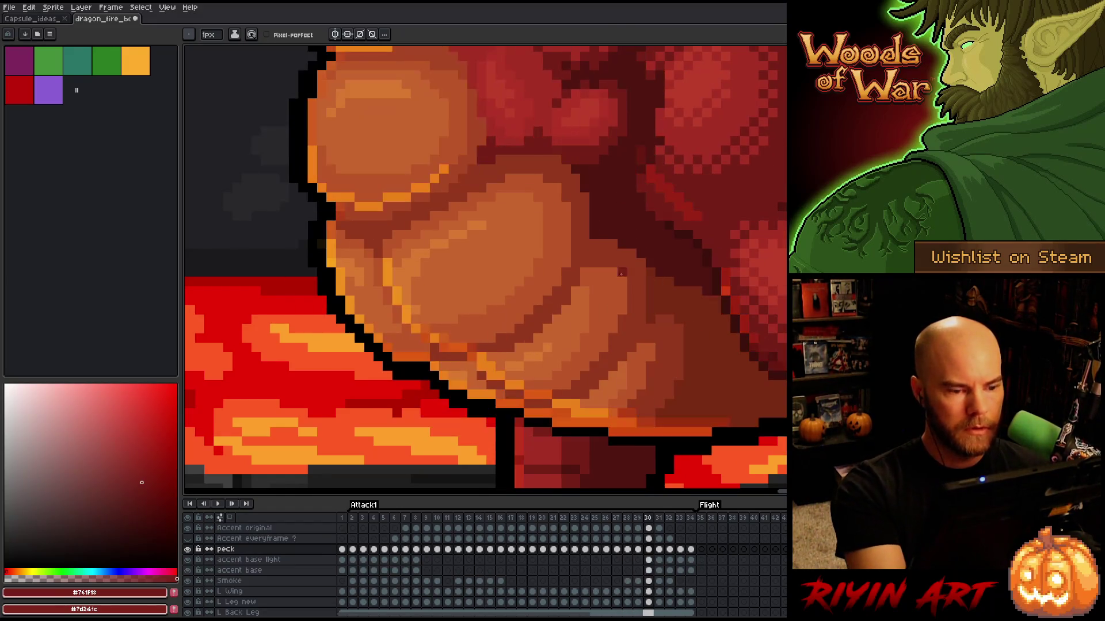
pyautogui.press('Left')
pyautogui.press('Right')
pyautogui.press('Left')
pyautogui.press('Right')
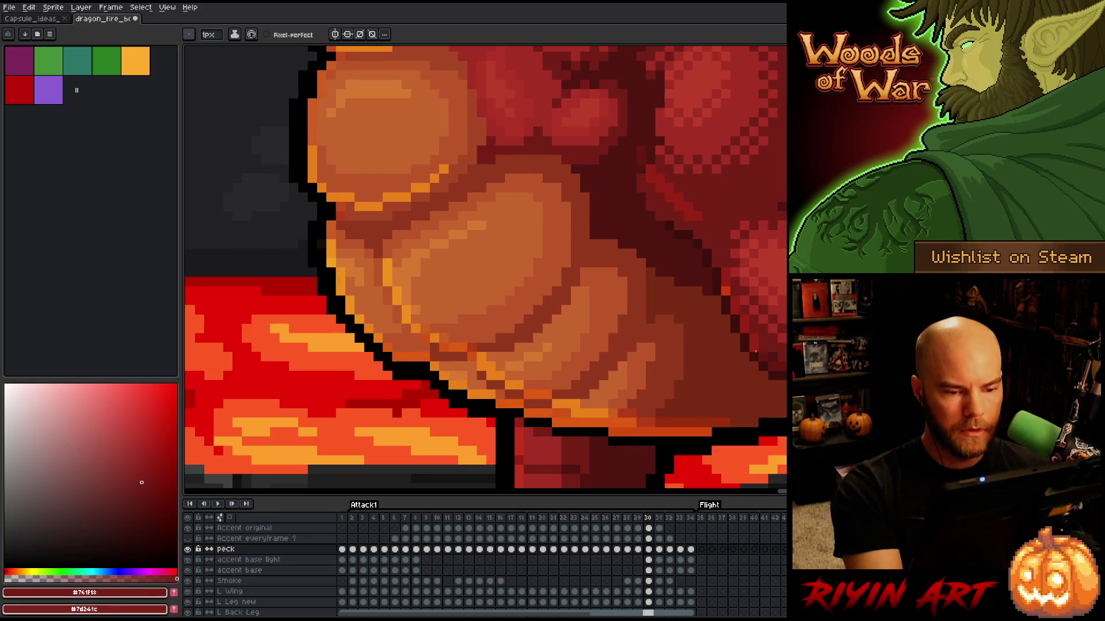
pyautogui.press('Right')
pyautogui.press('Left')
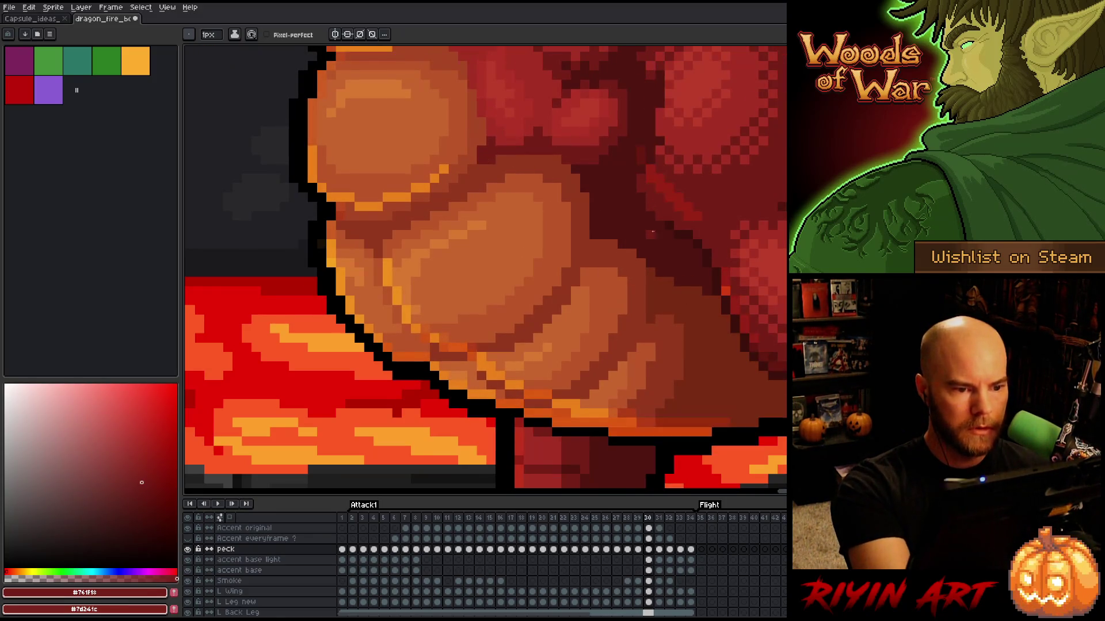
pyautogui.press('Right')
pyautogui.press('Left')
pyautogui.press('Right')
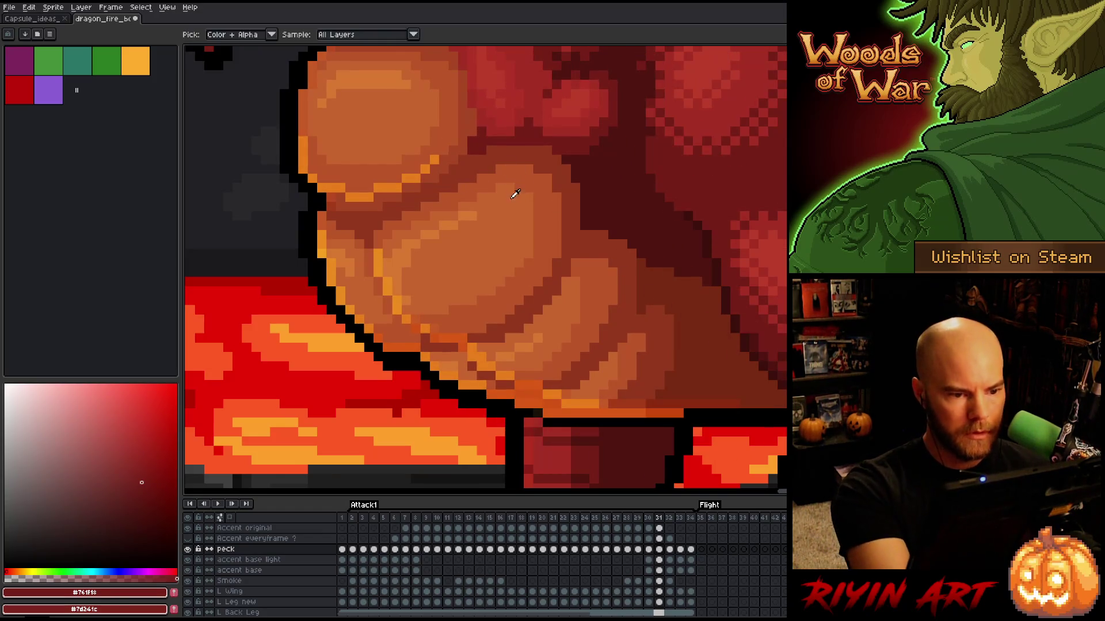
pyautogui.keyDown('alt'); pyautogui.click(508, 169); pyautogui.keyUp('alt')
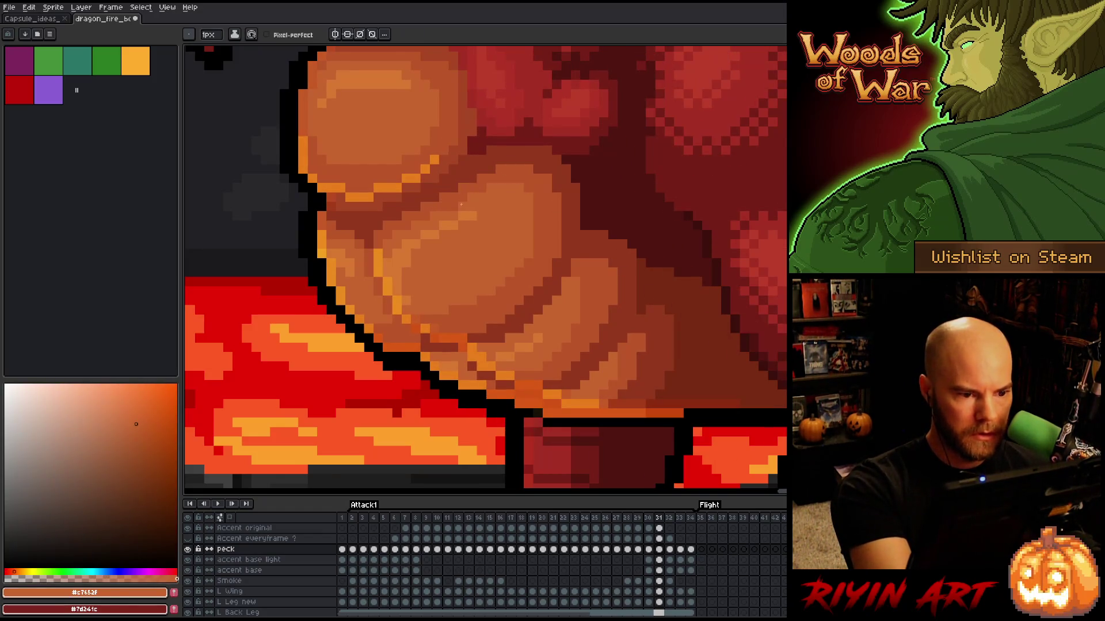
pyautogui.keyDown('alt'); pyautogui.click(566, 215); pyautogui.keyUp('alt')
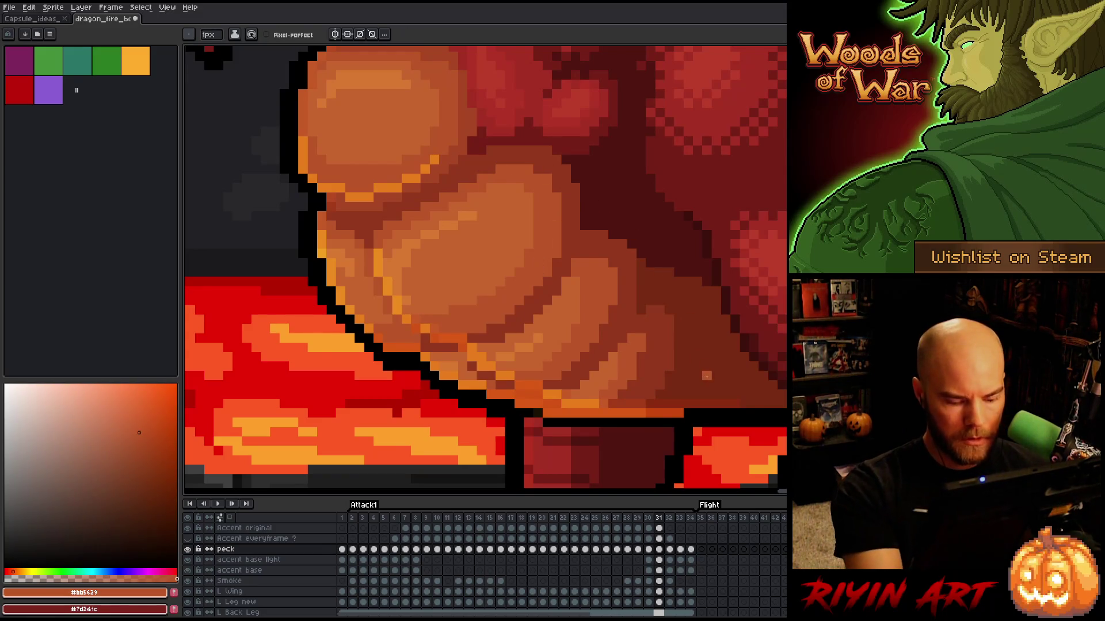
# Step: Flip between frames 30 and 31 to check the belly scale shading matches
pyautogui.press('Left')
pyautogui.press('Right')
pyautogui.press('Left')
pyautogui.press('Right')
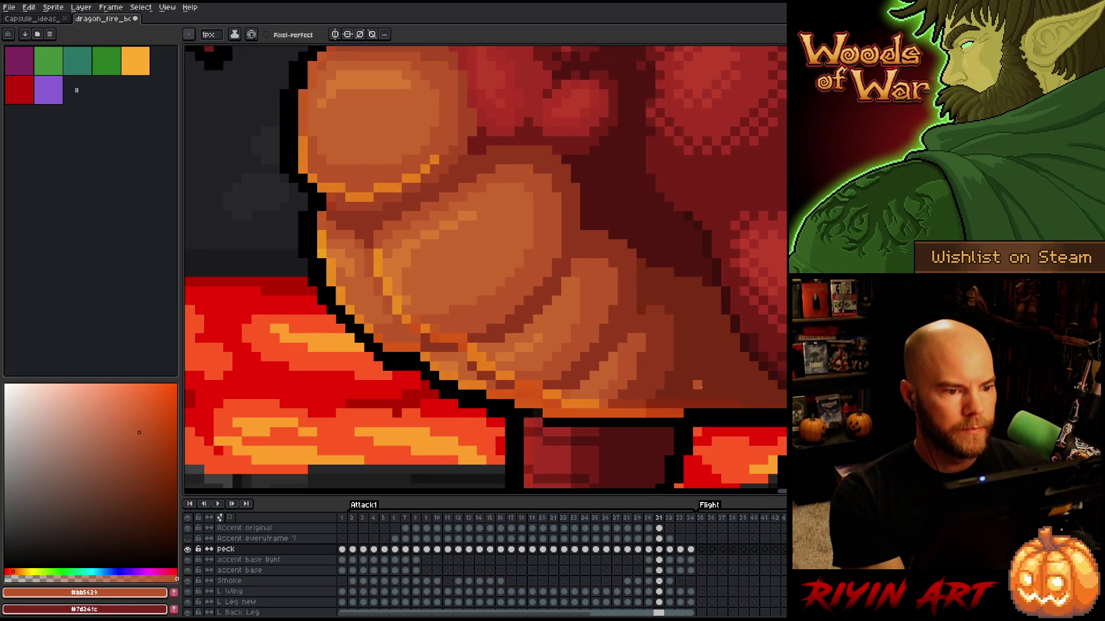
pyautogui.press('Left')
pyautogui.press('Right')
pyautogui.press('Left')
pyautogui.press('Right')
pyautogui.press('Left')
pyautogui.press('Right')
pyautogui.press('Left')
pyautogui.press('Right')
pyautogui.press('Left')
pyautogui.press('Right')
pyautogui.press('Left')
pyautogui.press('Right')
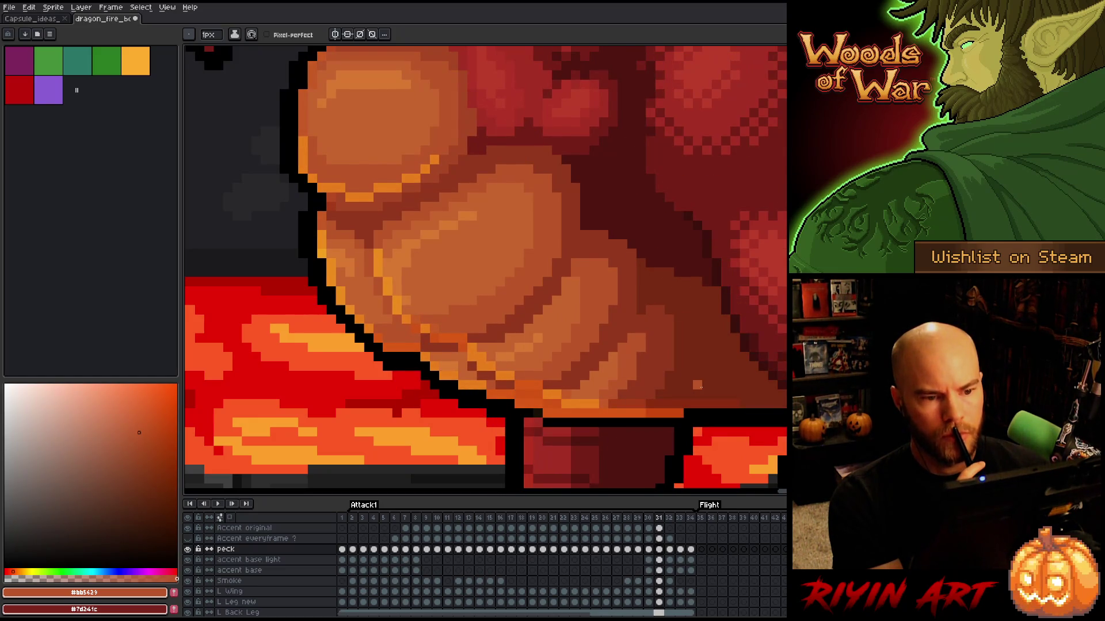
pyautogui.press('Left')
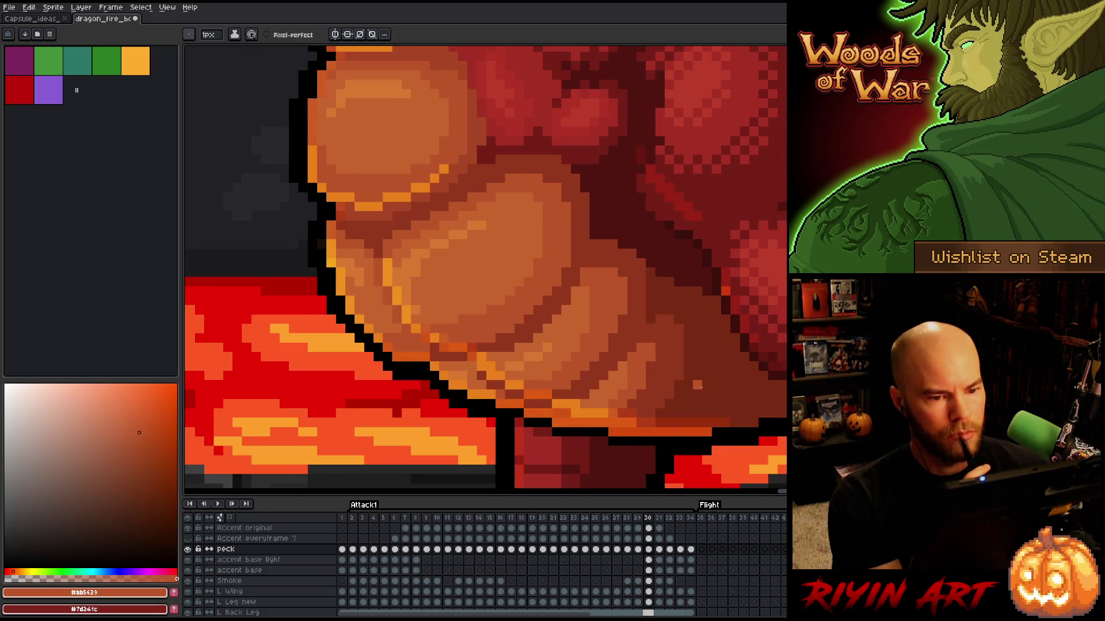
pyautogui.press('Right')
pyautogui.press('Right')
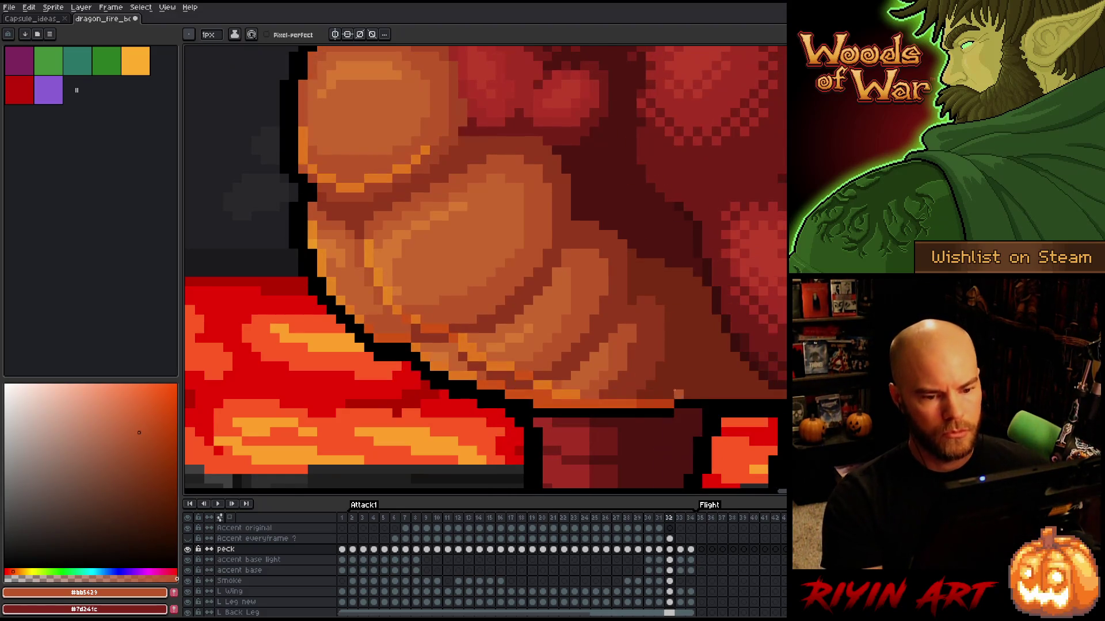
pyautogui.scroll(-3, 599, 293)
pyautogui.press('Left')
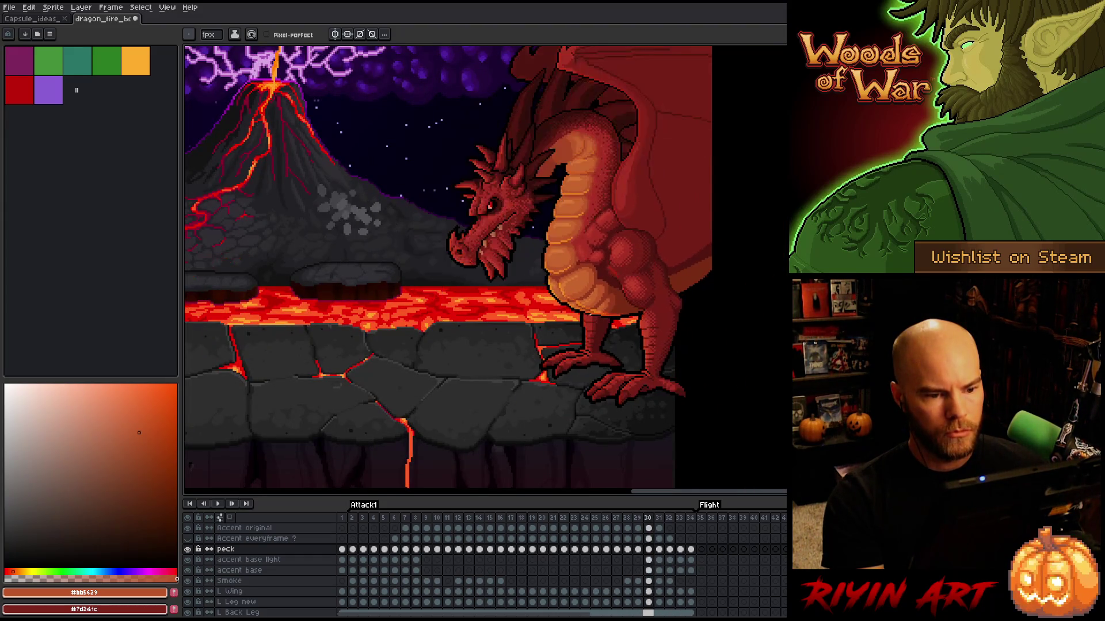
pyautogui.press('Right')
pyautogui.press('Right')
pyautogui.press('Left')
pyautogui.press('Left')
pyautogui.press('Left')
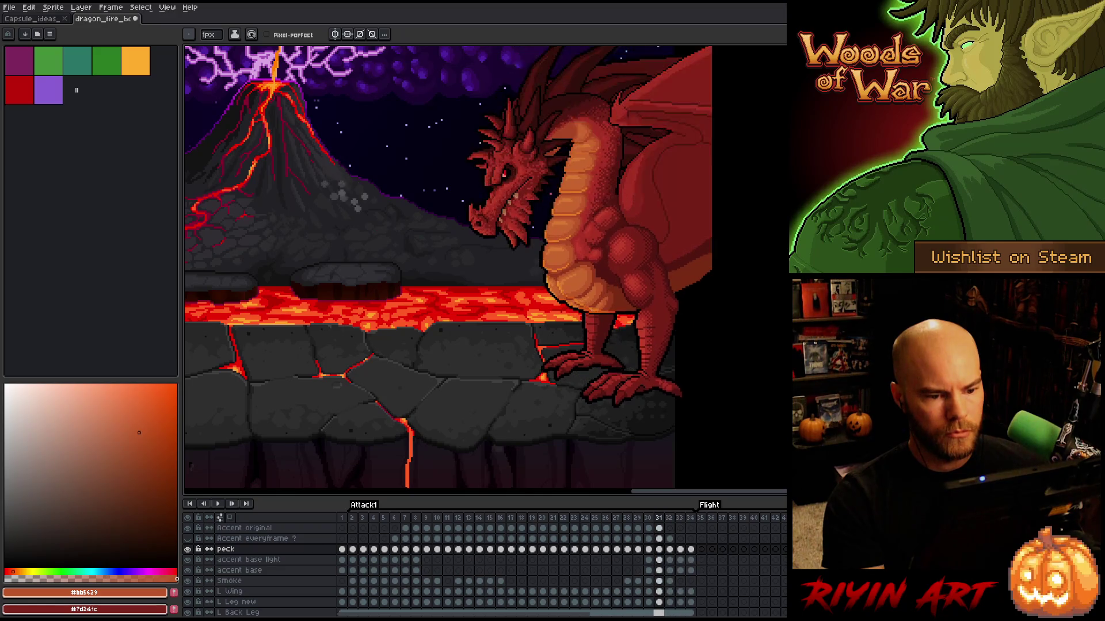
pyautogui.press('Right')
pyautogui.press('Right')
pyautogui.press('Right')
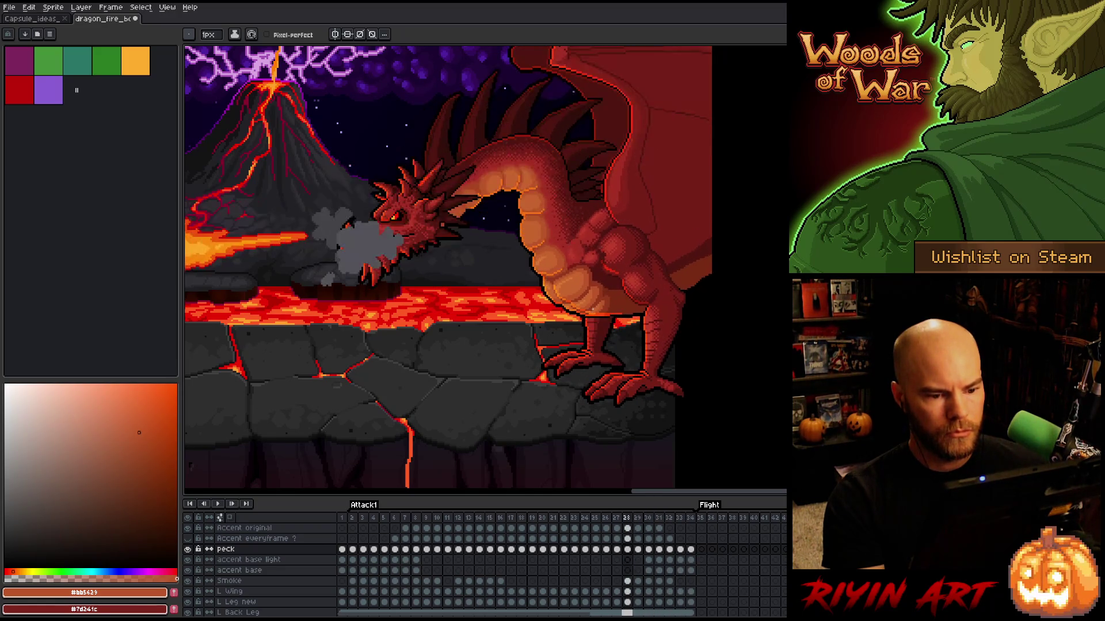
pyautogui.press('Left')
pyautogui.press('Left')
pyautogui.press('Left')
pyautogui.scroll(3, 587, 290)
pyautogui.press('Right')
pyautogui.press('Right')
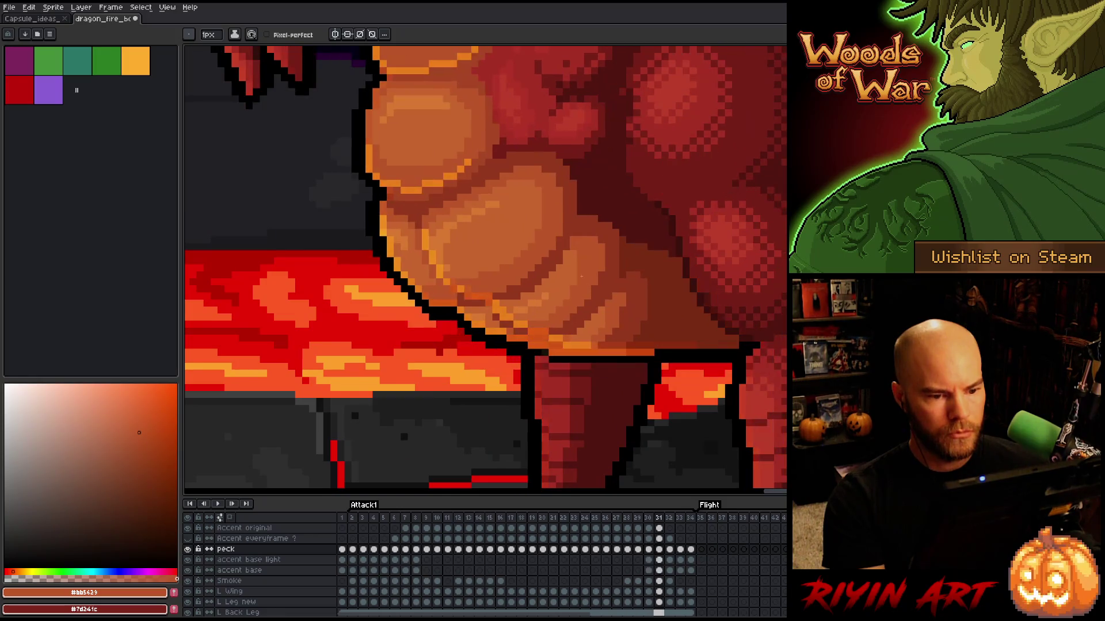
# Step: Compare frames 31 and 32, then sample a darker brown-orange tone from the belly
pyautogui.press('Right')
pyautogui.press('Left')
pyautogui.press('Right')
pyautogui.press('Left')
pyautogui.press('Left')
pyautogui.press('Right')
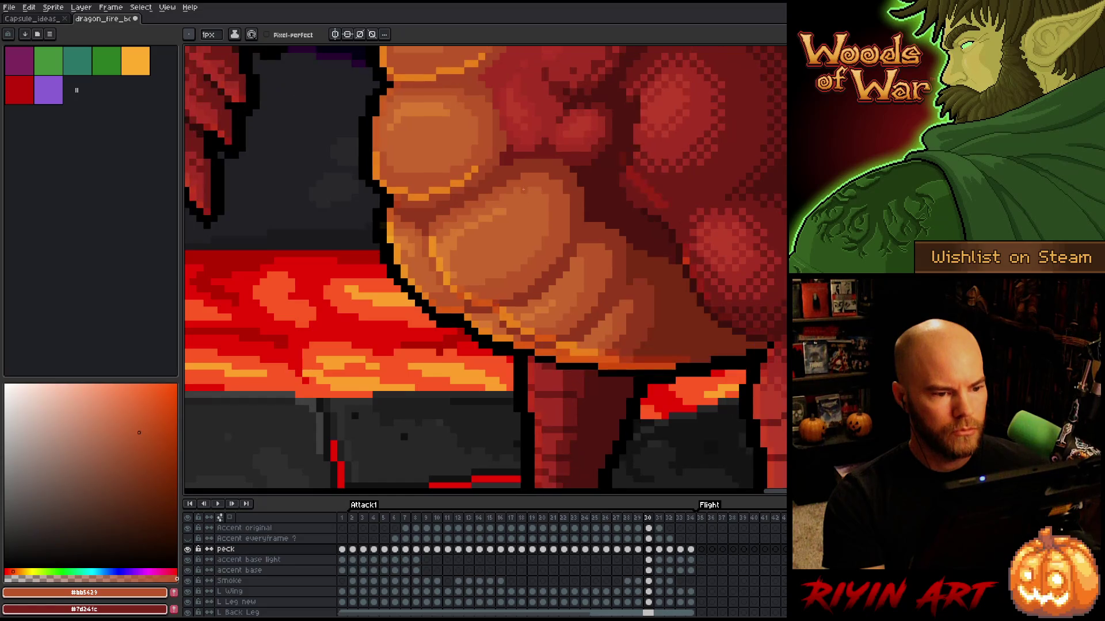
pyautogui.press('Left')
pyautogui.scroll(2, 504, 101)
pyautogui.keyDown('alt'); pyautogui.click(505, 101); pyautogui.keyUp('alt')
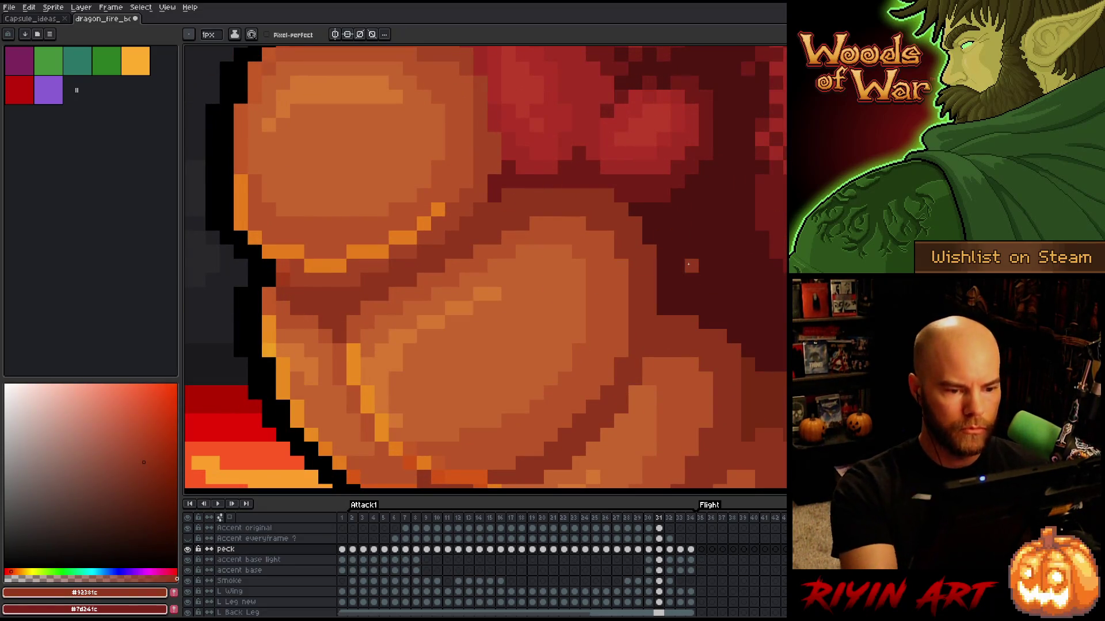
# Step: Move to frame 33, bring the chest into view and eyedrop its dark red
pyautogui.press('Right')
pyautogui.press('Left')
pyautogui.press('Right')
pyautogui.scroll(-2, 692, 266)
pyautogui.press('Left')
pyautogui.press('Right')
pyautogui.scroll(3, 649, 281)
pyautogui.press('Right')
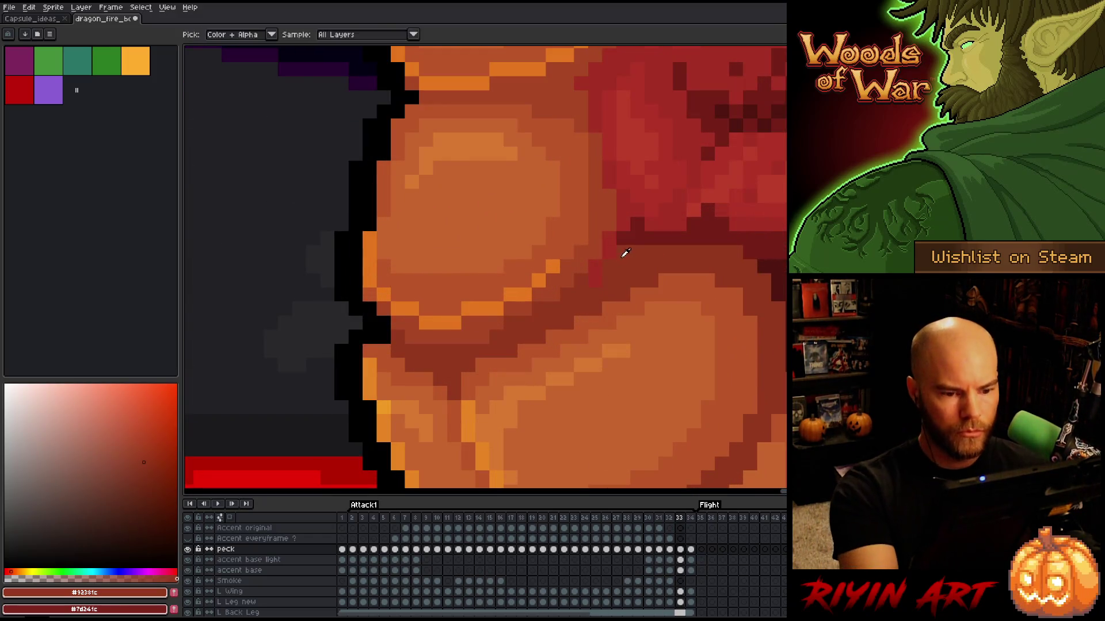
pyautogui.moveTo(664, 288)
pyautogui.mouseDown()
pyautogui.moveTo(547, 291)
pyautogui.moveTo(556, 304)
pyautogui.mouseUp()
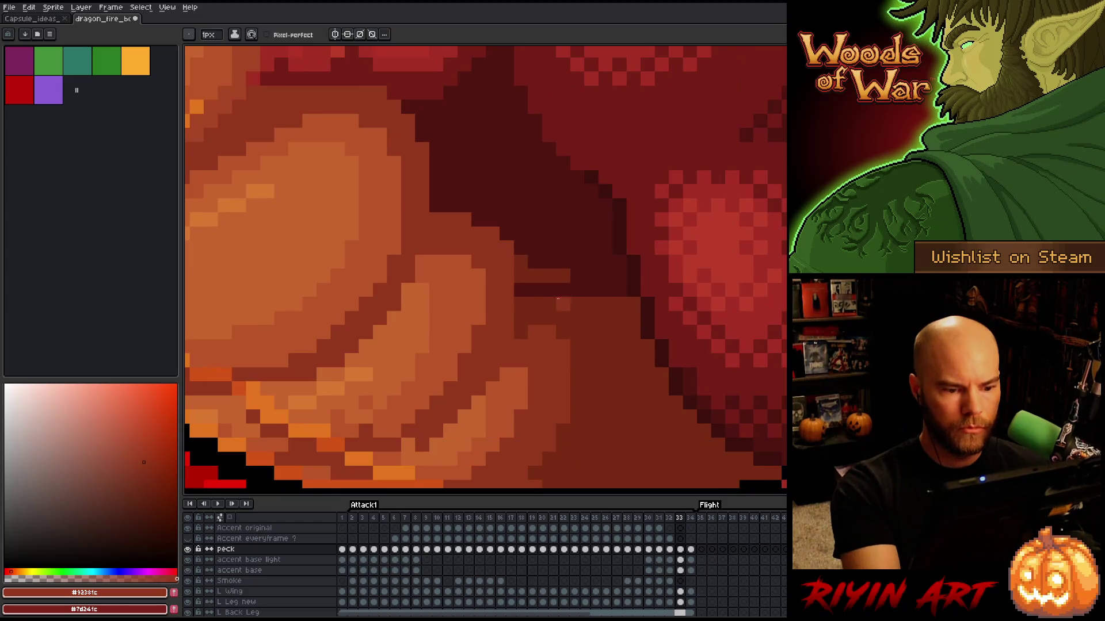
pyautogui.keyDown('alt'); pyautogui.click(554, 301); pyautogui.keyUp('alt')
# Step: Compare frames 31–33 and pick the orange-brown belly shade #bb5629
pyautogui.press('Left')
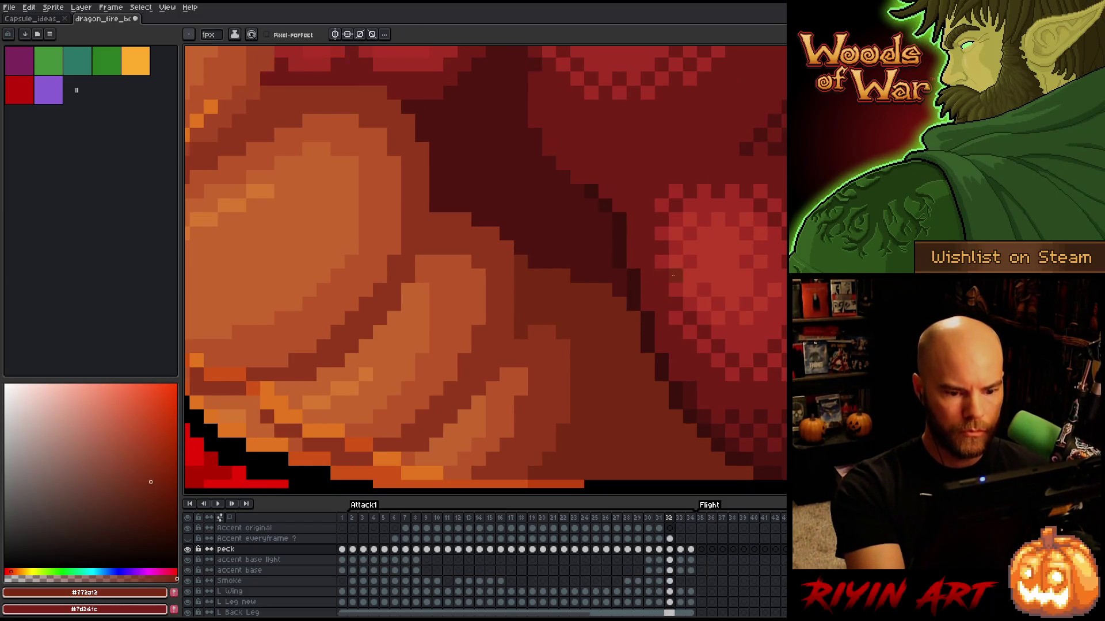
pyautogui.press('Right')
pyautogui.press('Left')
pyautogui.press('Right')
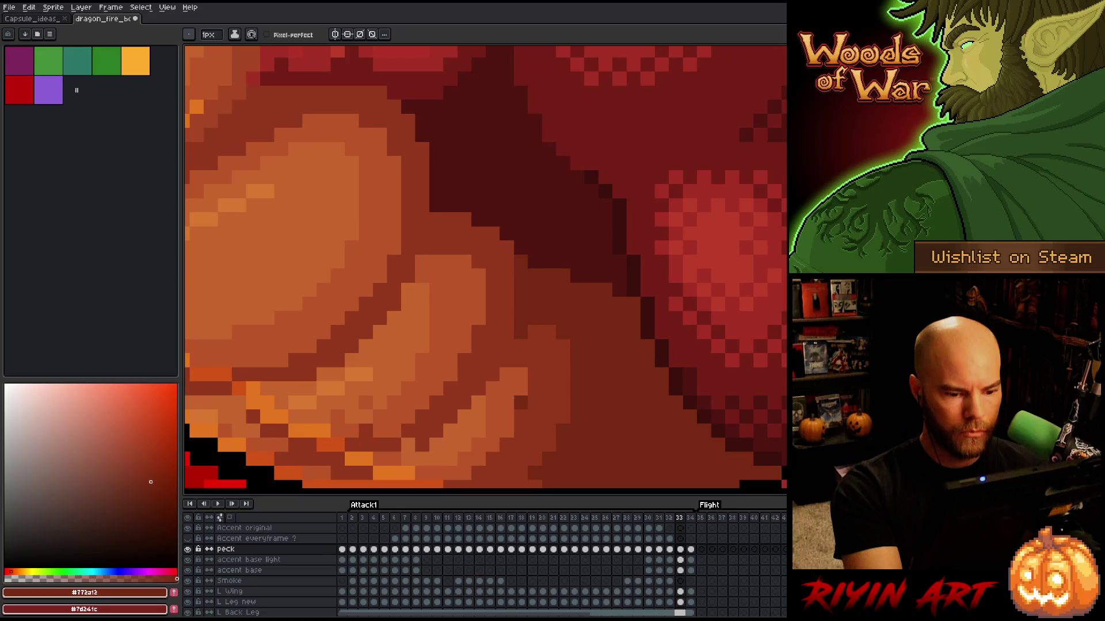
pyautogui.press('Left')
pyautogui.press('Left')
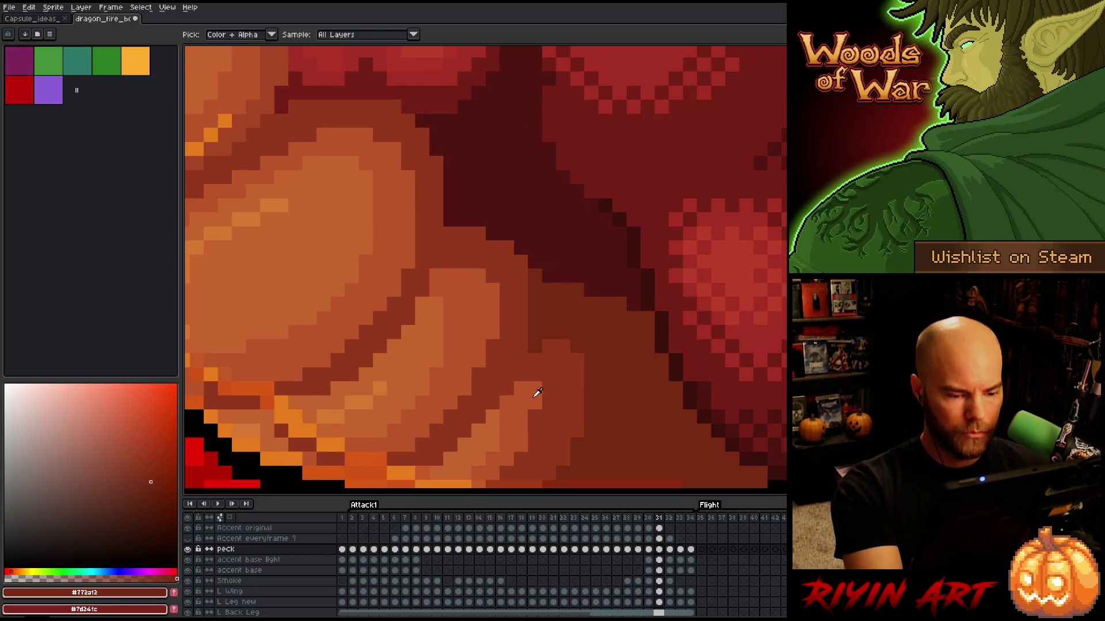
pyautogui.keyDown('alt'); pyautogui.click(538, 395); pyautogui.keyUp('alt')
pyautogui.press('Right')
# Step: Step back to frame 28, then forward through 33 and loop to the start of Attack1
pyautogui.press('Left')
pyautogui.press('Left')
pyautogui.press('Left')
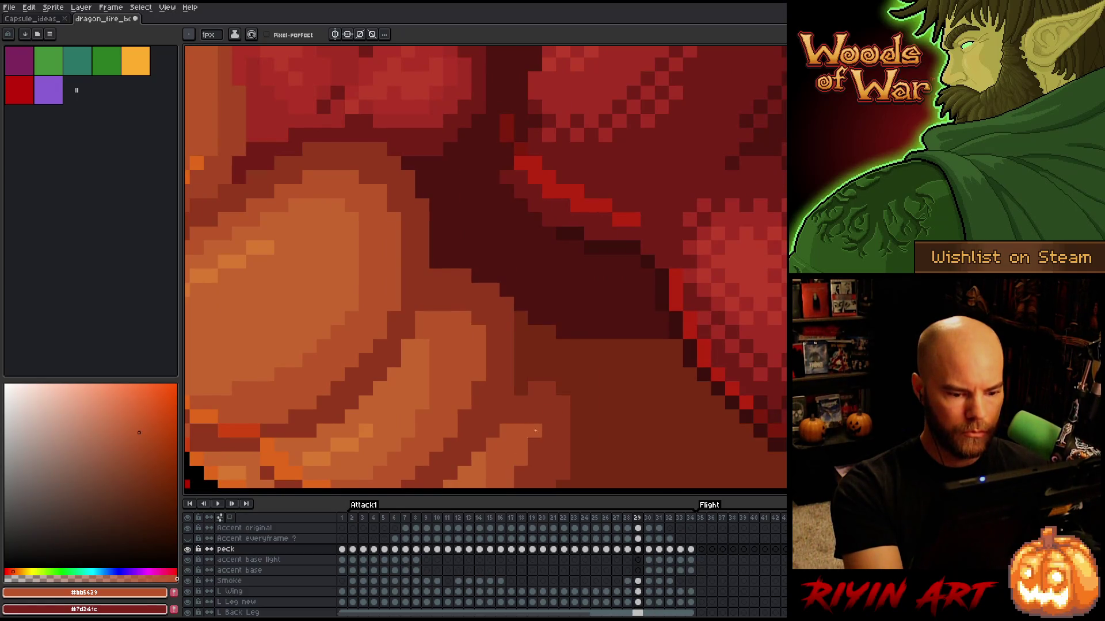
pyautogui.press('Left')
pyautogui.press('Right')
pyautogui.press('Right')
pyautogui.press('Right')
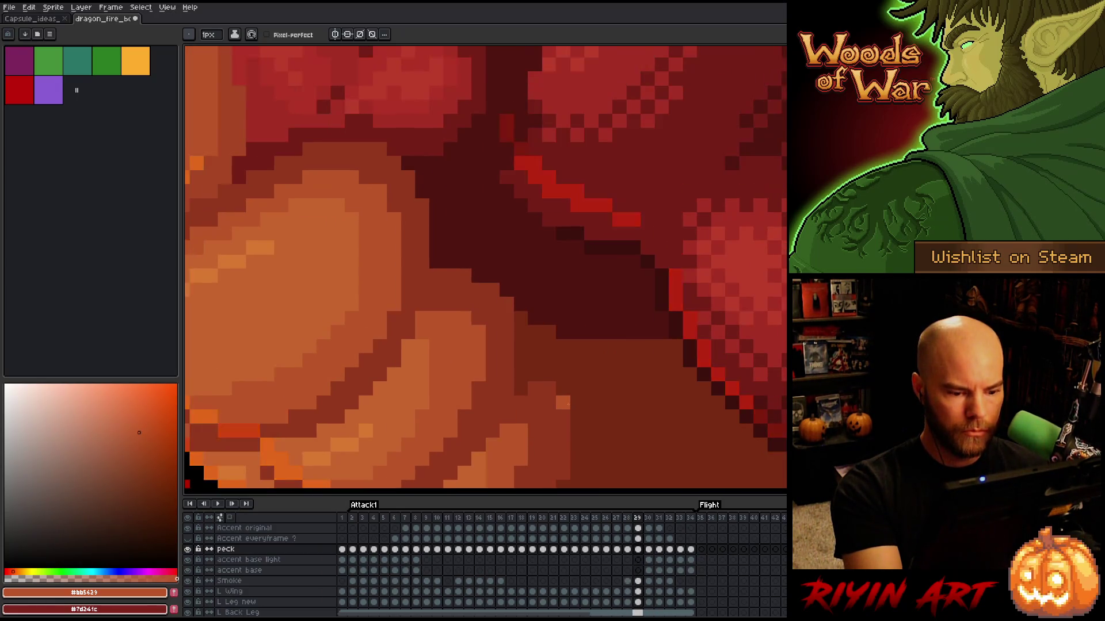
pyautogui.press('Right')
pyautogui.press('Right')
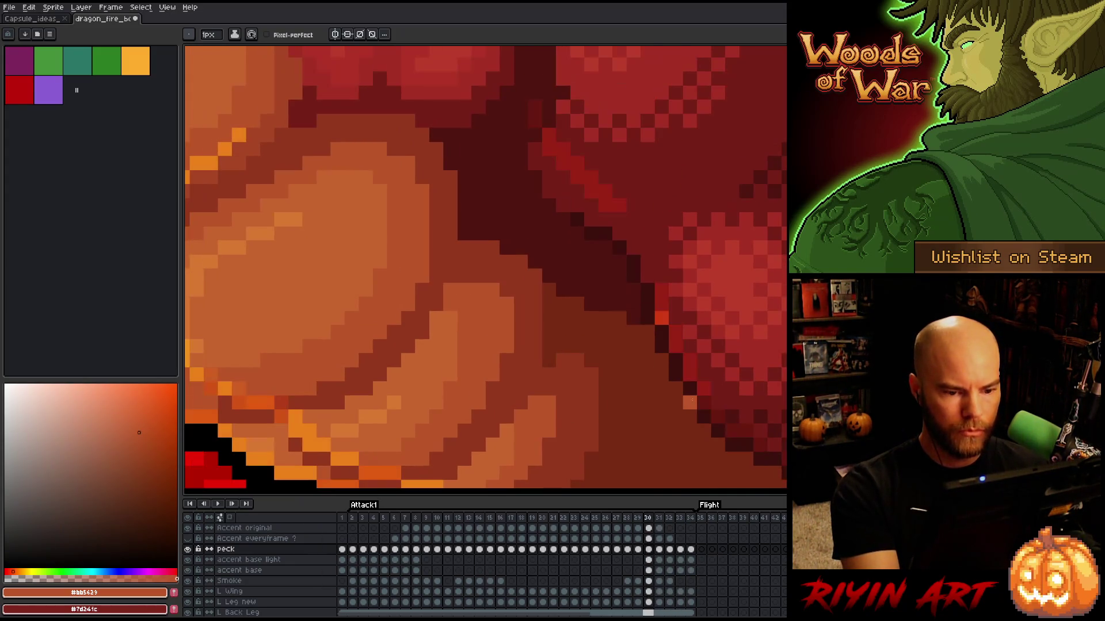
pyautogui.scroll(-3, 544, 361)
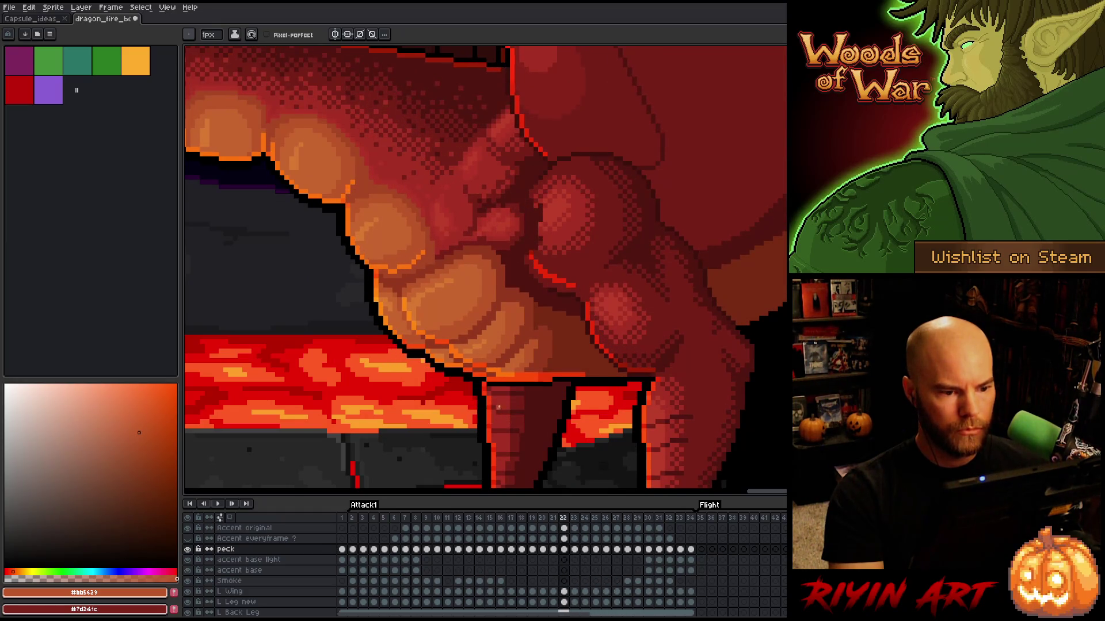
# Step: Lasso the claw marks over the chest scale and delete them on frame 19
pyautogui.press('q')
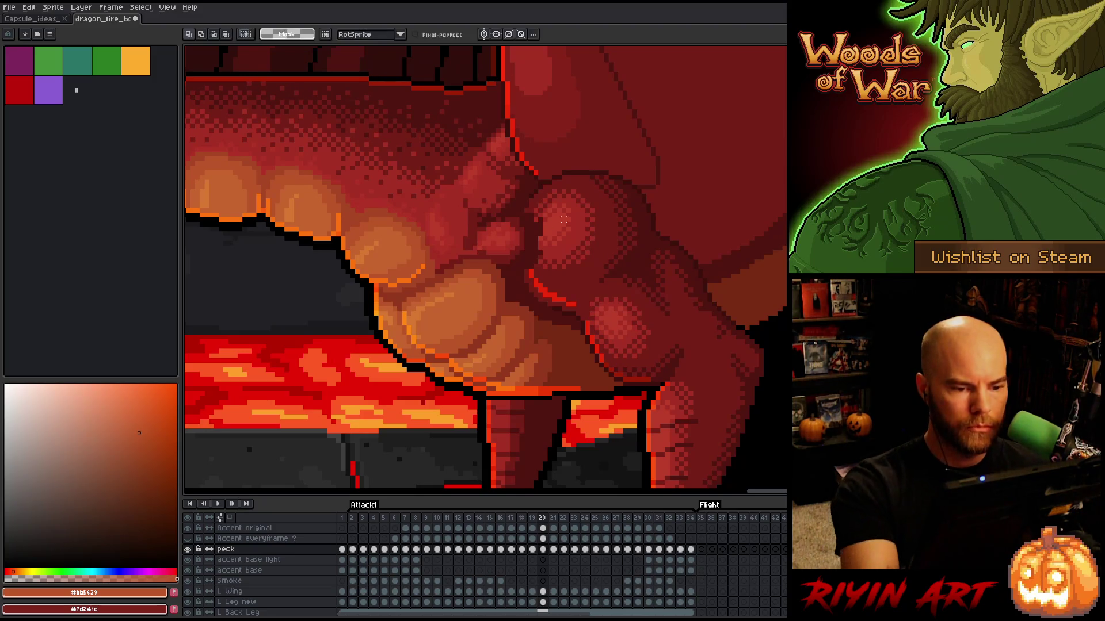
pyautogui.moveTo(545, 180); pyautogui.dragTo(507, 249)
pyautogui.moveTo(555, 286); pyautogui.dragTo(561, 288)
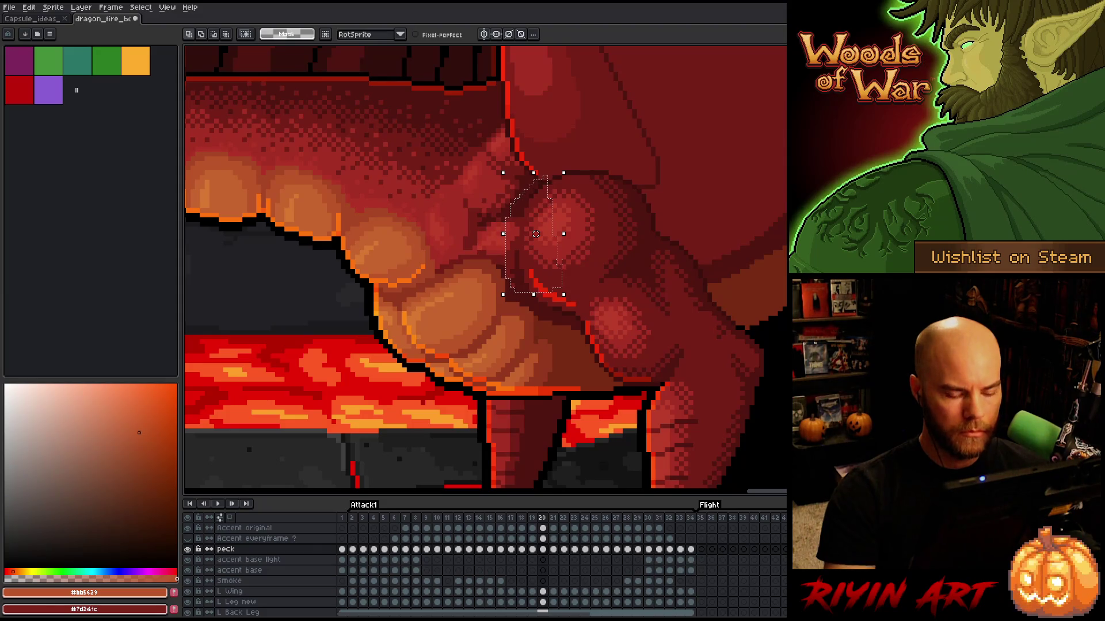
pyautogui.press(',')
pyautogui.press('Delete')
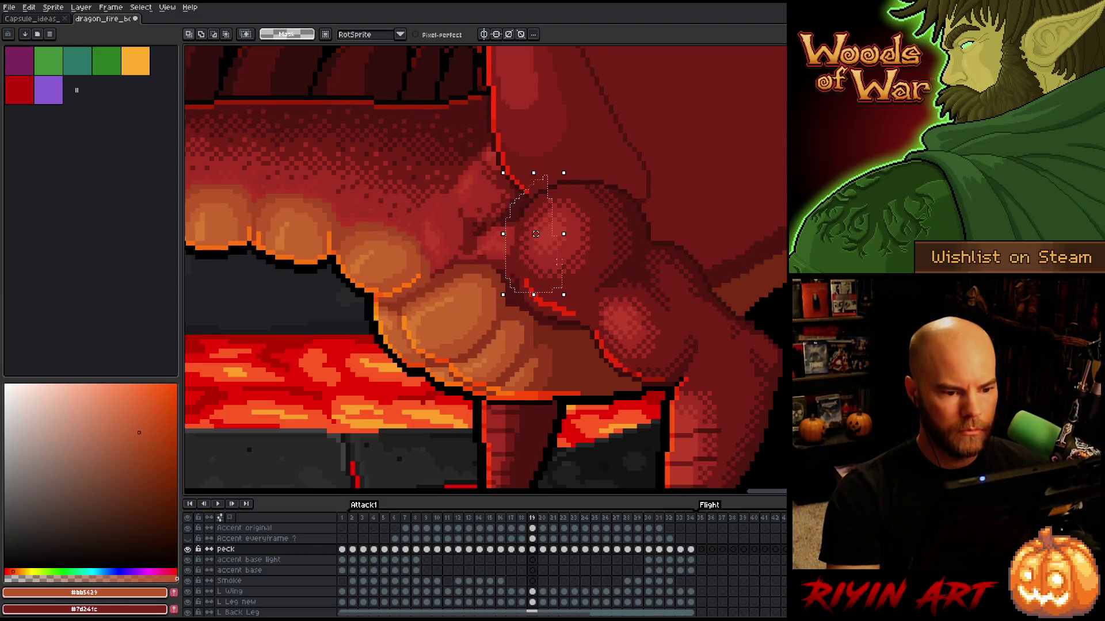
# Step: Erase the dark patch on frame 18's chest scale with a lasso selection
pyautogui.press(',')
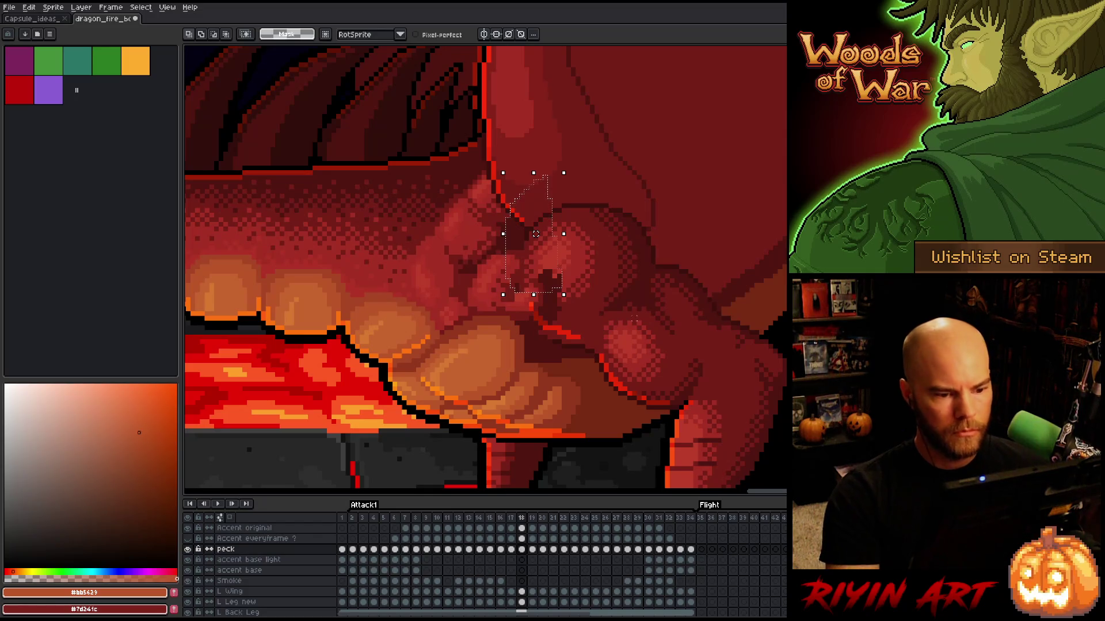
pyautogui.moveTo(612, 326); pyautogui.dragTo(539, 336)
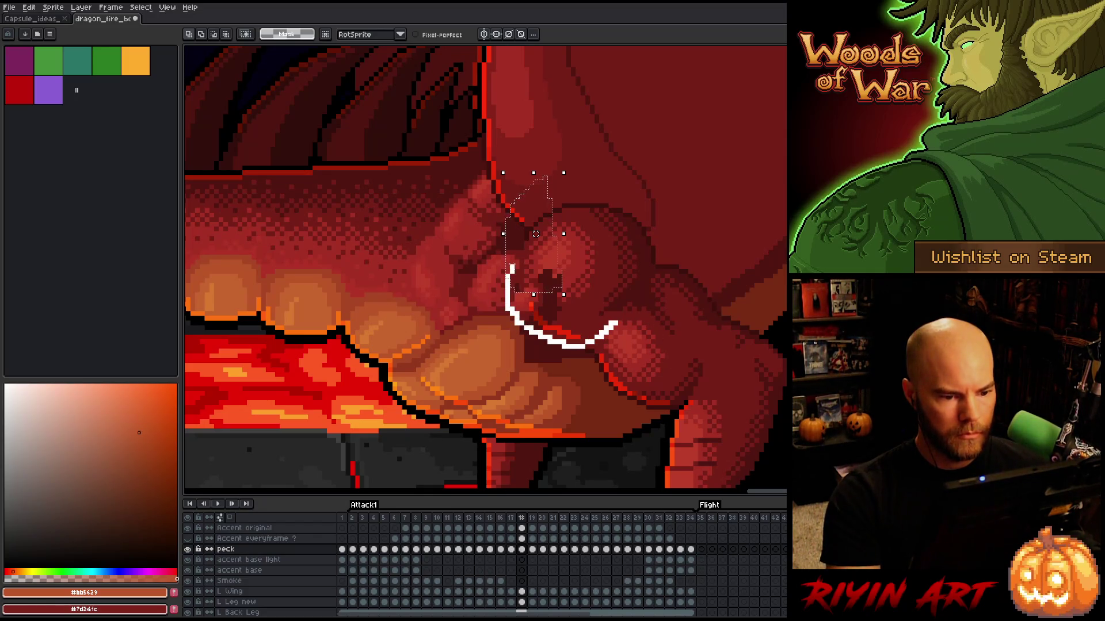
pyautogui.hotkey('ctrl', 'z')
pyautogui.moveTo(578, 249); pyautogui.dragTo(573, 328)
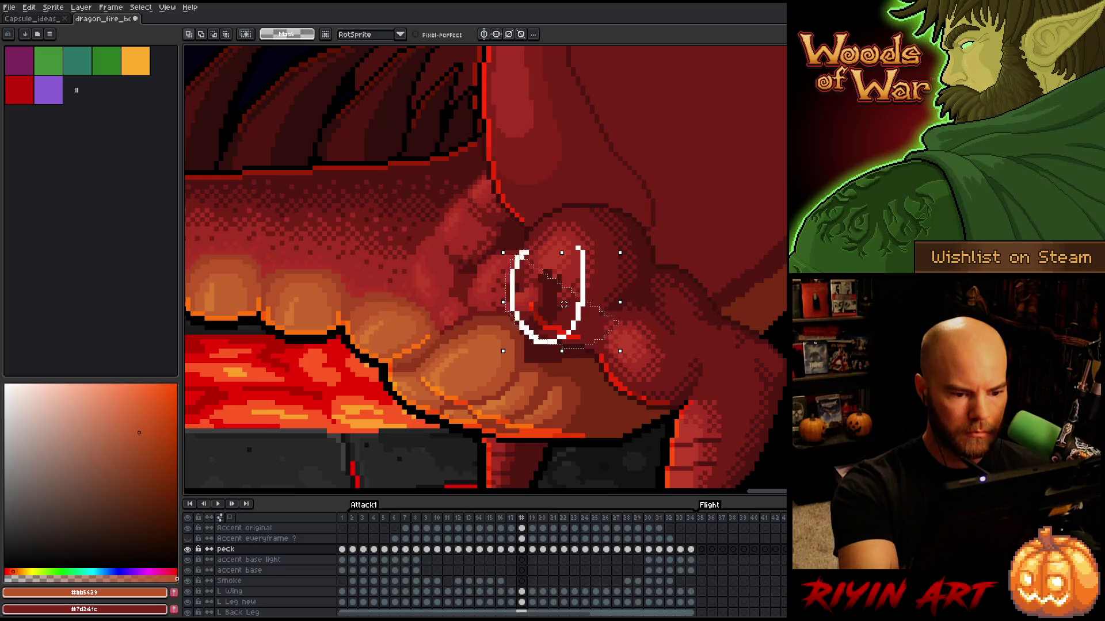
pyautogui.moveTo(519, 257); pyautogui.dragTo(520, 253)
pyautogui.press('Delete')
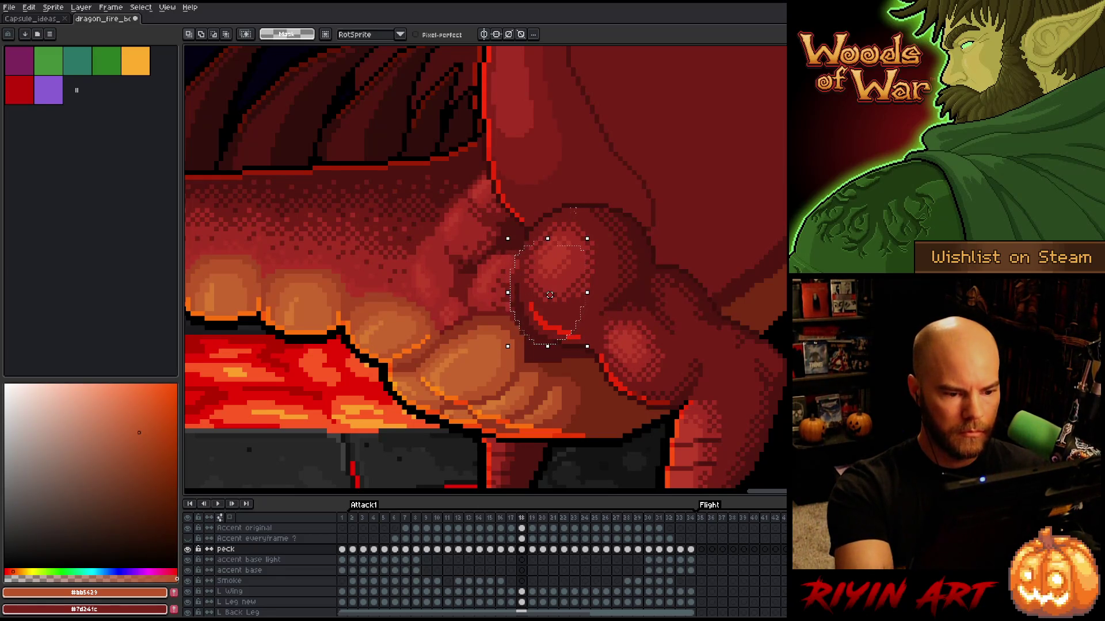
# Step: Erase frame 17's chest-scale dark patch, then pick the darker red-brown #92381c
pyautogui.press(',')
pyautogui.moveTo(607, 219)
pyautogui.mouseDown()
pyautogui.moveTo(589, 217)
pyautogui.moveTo(503, 309)
pyautogui.moveTo(571, 361)
pyautogui.mouseUp()
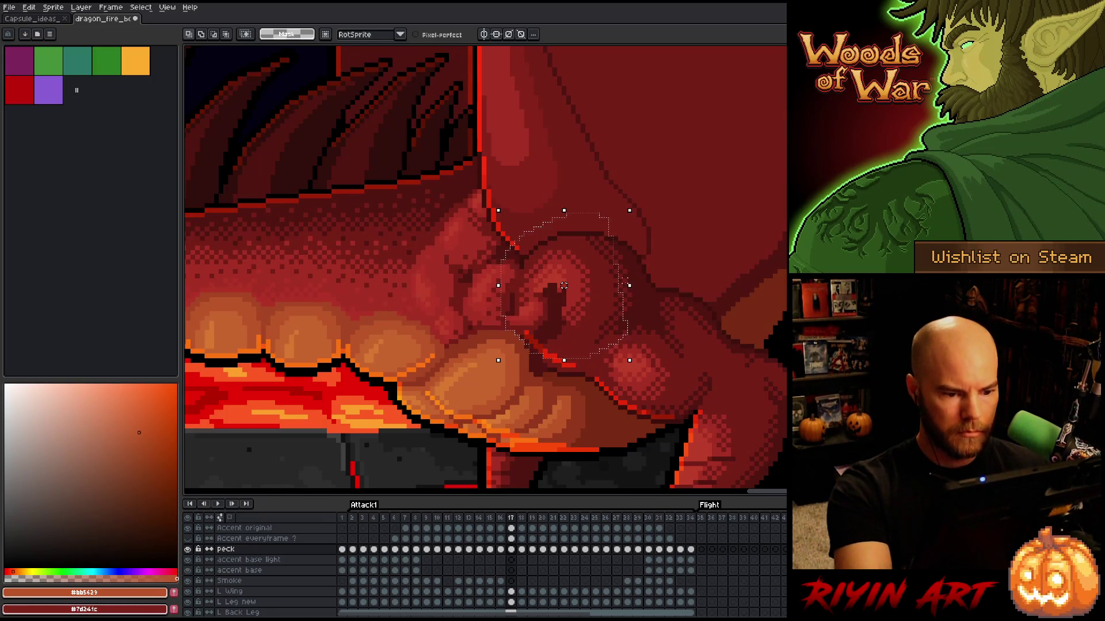
pyautogui.press('Delete')
pyautogui.hotkey('ctrl', 'd')
pyautogui.moveTo(510, 330); pyautogui.dragTo(545, 365)
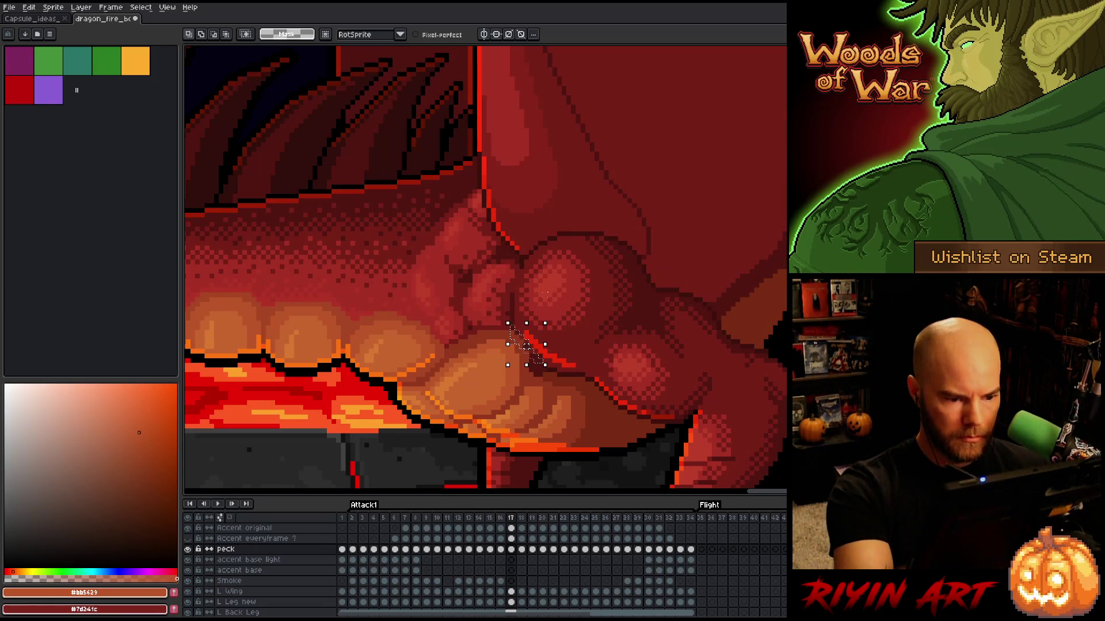
pyautogui.hotkey('ctrl', 'd')
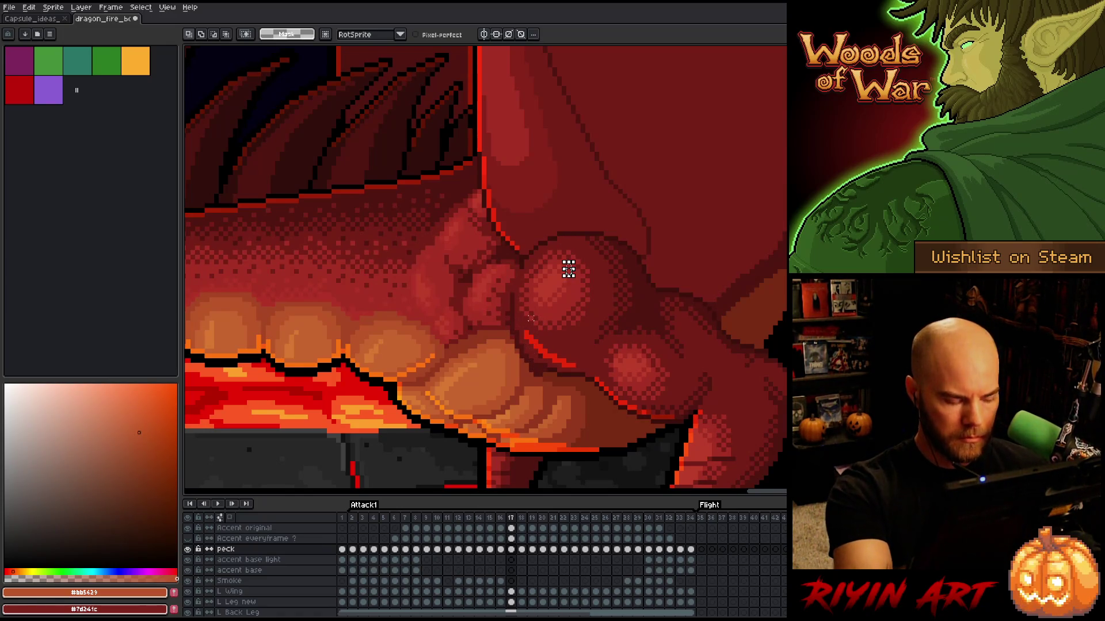
pyautogui.press('b')
pyautogui.keyDown('alt'); pyautogui.click(512, 318); pyautogui.keyUp('alt')
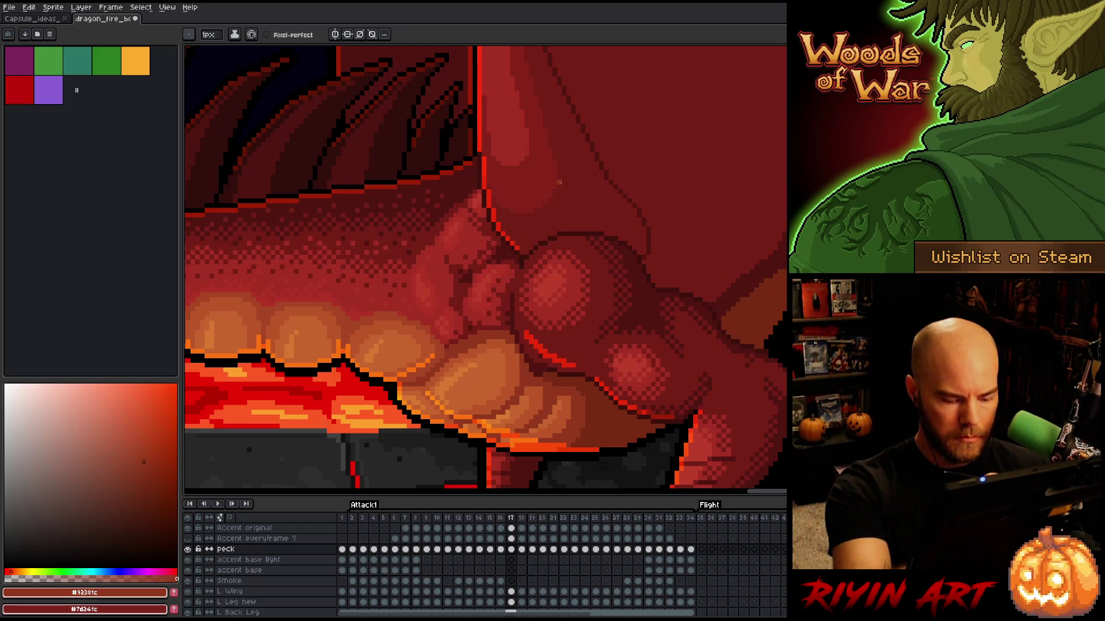
# Step: Lasso and delete the dark blob on frame 16's chest scale
pyautogui.press(',')
pyautogui.press('q')
pyautogui.moveTo(580, 311); pyautogui.dragTo(538, 305)
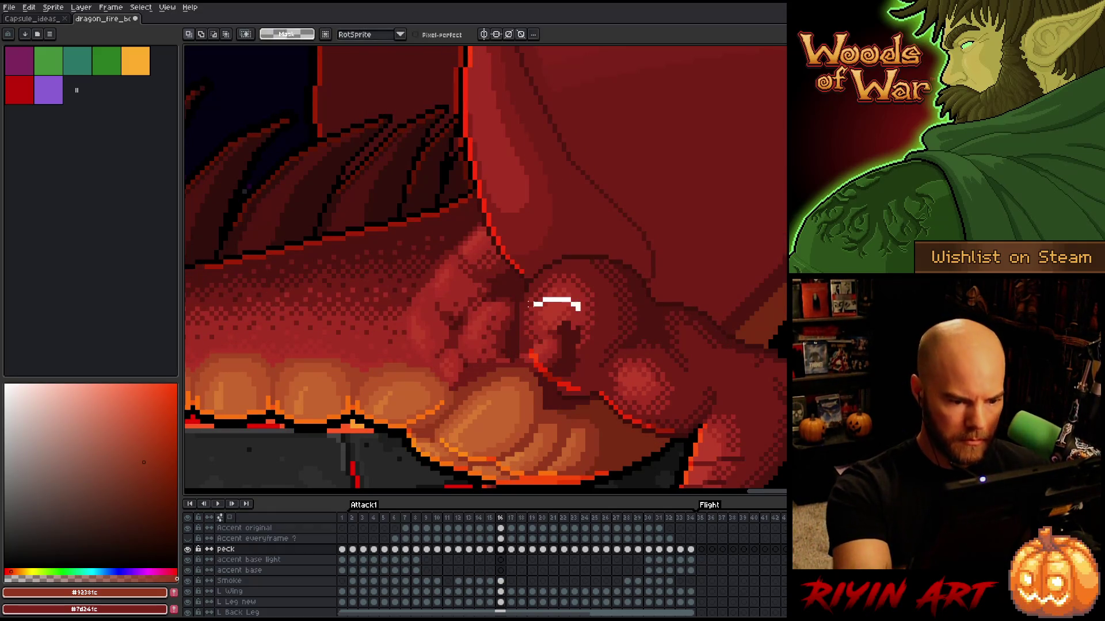
pyautogui.moveTo(552, 397); pyautogui.dragTo(581, 308)
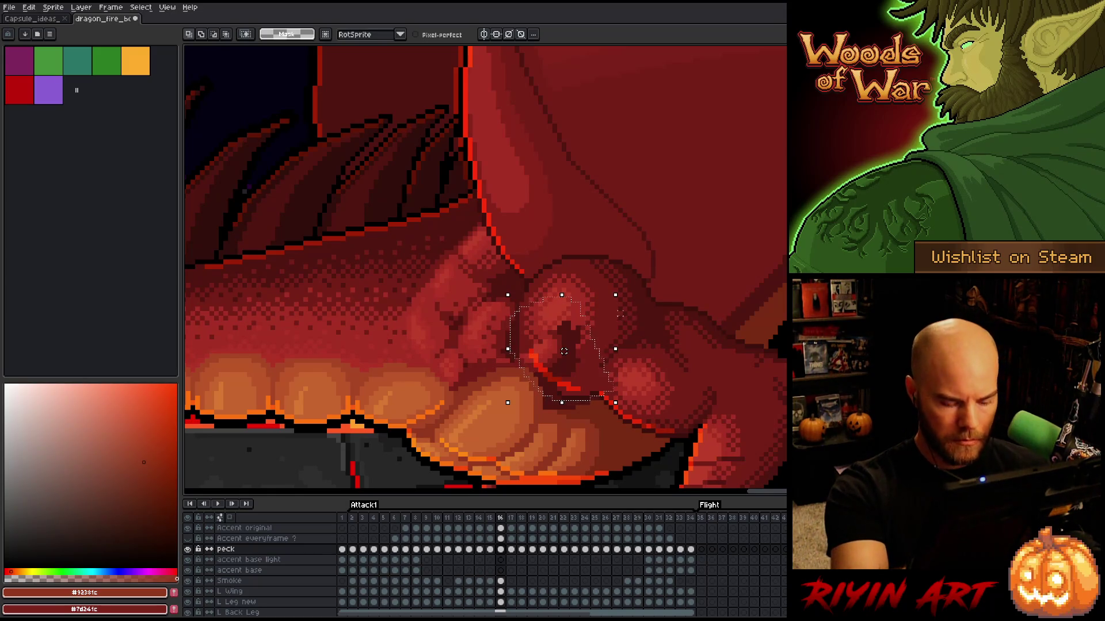
pyautogui.press('Delete')
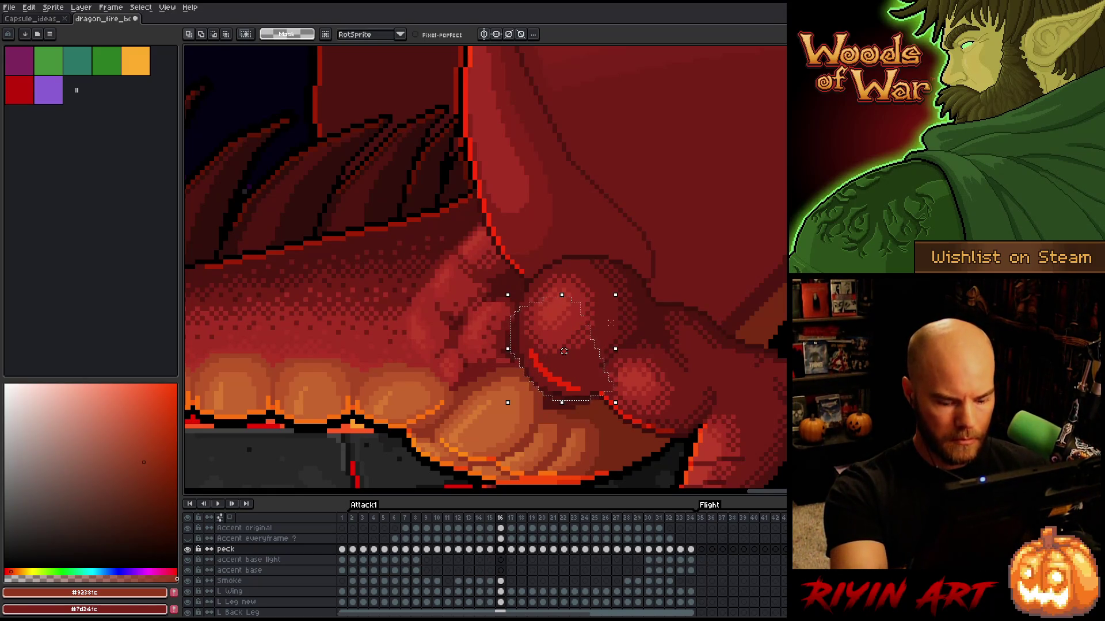
# Step: Compare frame 16's cleaned chest scale against frame 17
pyautogui.press('.')
pyautogui.press(',')
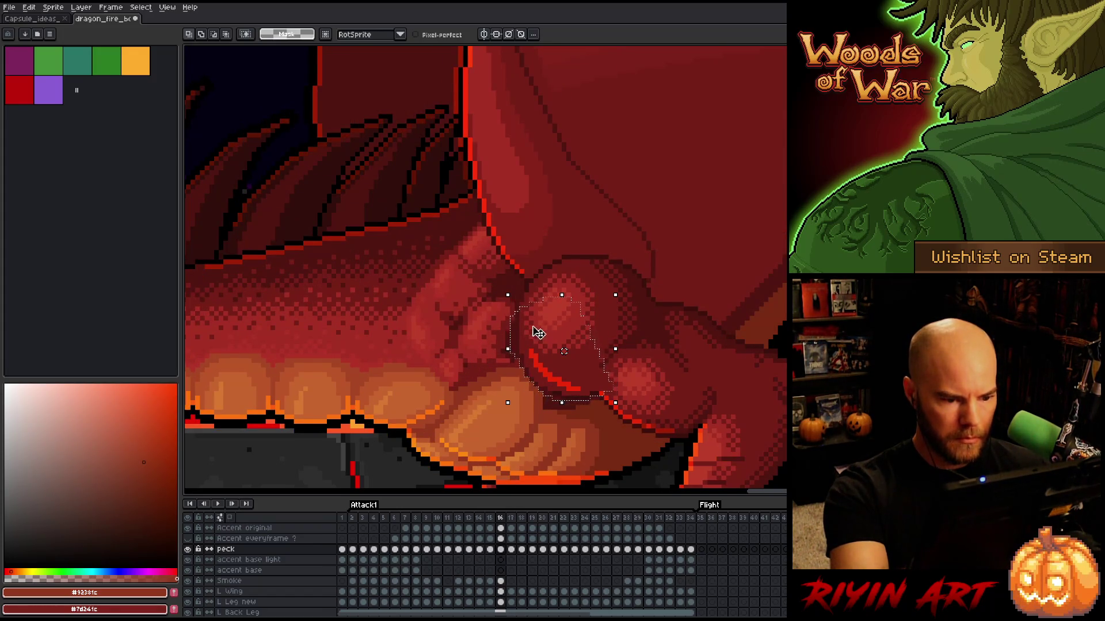
pyautogui.press('.')
pyautogui.moveTo(541, 244)
pyautogui.mouseDown()
pyautogui.moveTo(530, 248)
pyautogui.moveTo(521, 345)
pyautogui.moveTo(575, 322)
pyautogui.mouseUp()
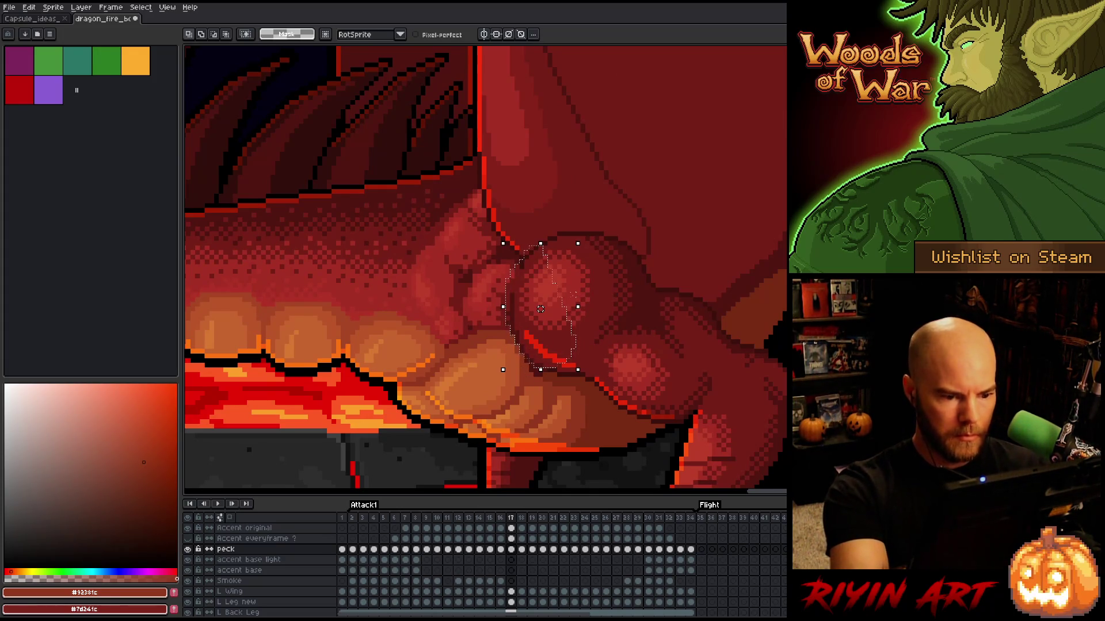
pyautogui.press(',')
pyautogui.press(',')
# Step: Test a nudge of frame 15's chest scale, undo it, and return to the pencil
pyautogui.hotkey('ctrl', 'd')
pyautogui.moveTo(625, 340)
pyautogui.mouseDown()
pyautogui.moveTo(598, 420)
pyautogui.moveTo(572, 436)
pyautogui.moveTo(516, 300)
pyautogui.mouseUp()
pyautogui.press('Down')
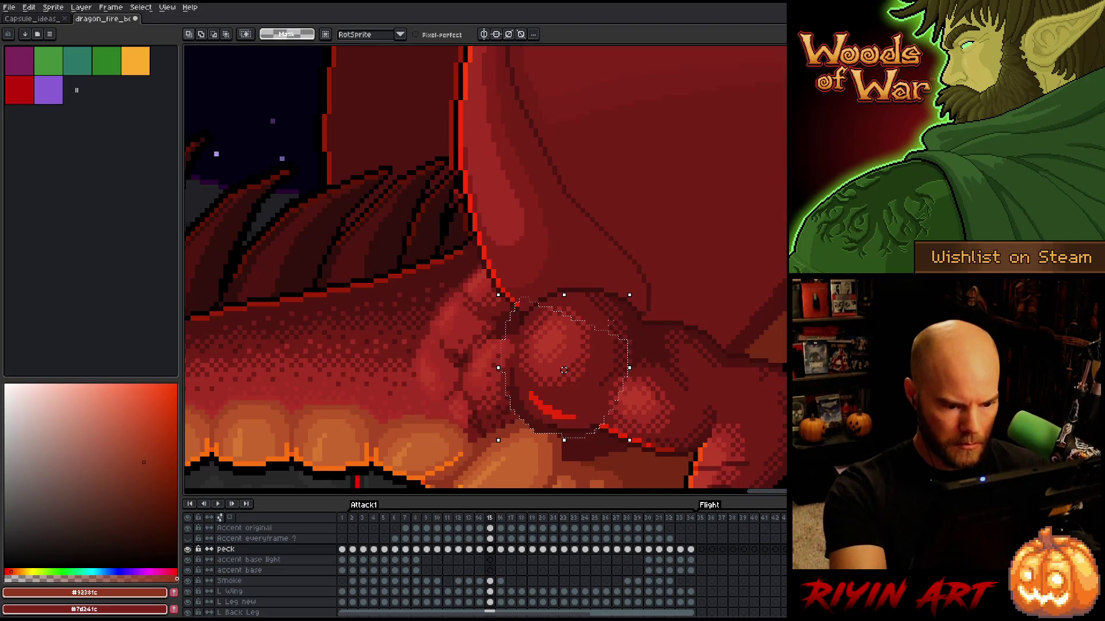
pyautogui.hotkey('ctrl', 'z')
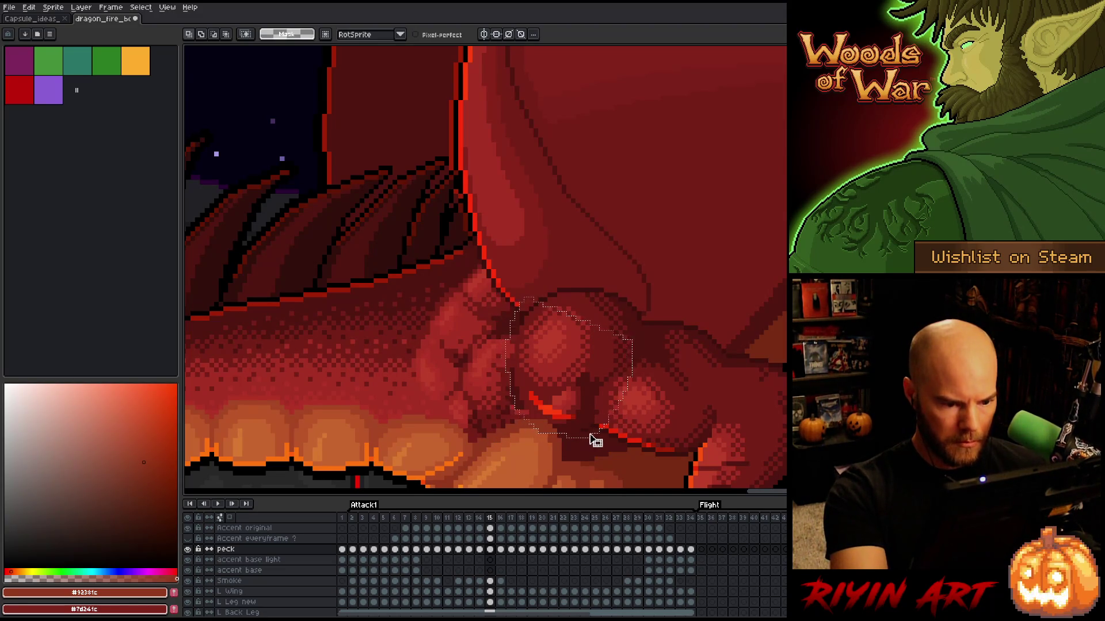
pyautogui.moveTo(599, 390)
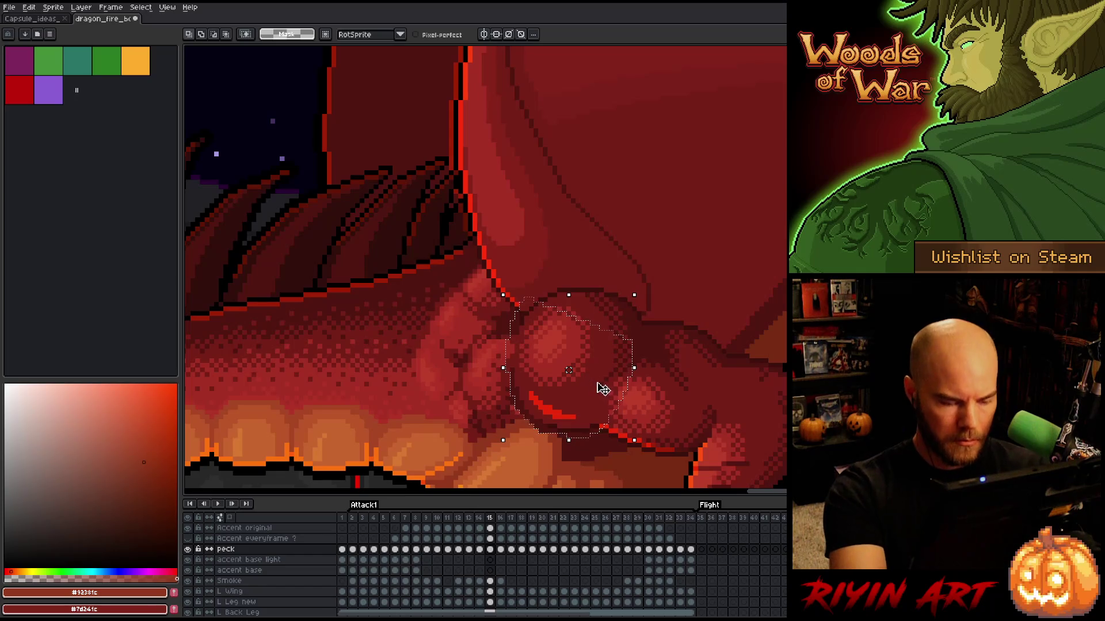
pyautogui.hotkey('ctrl', 'd')
pyautogui.press('b')
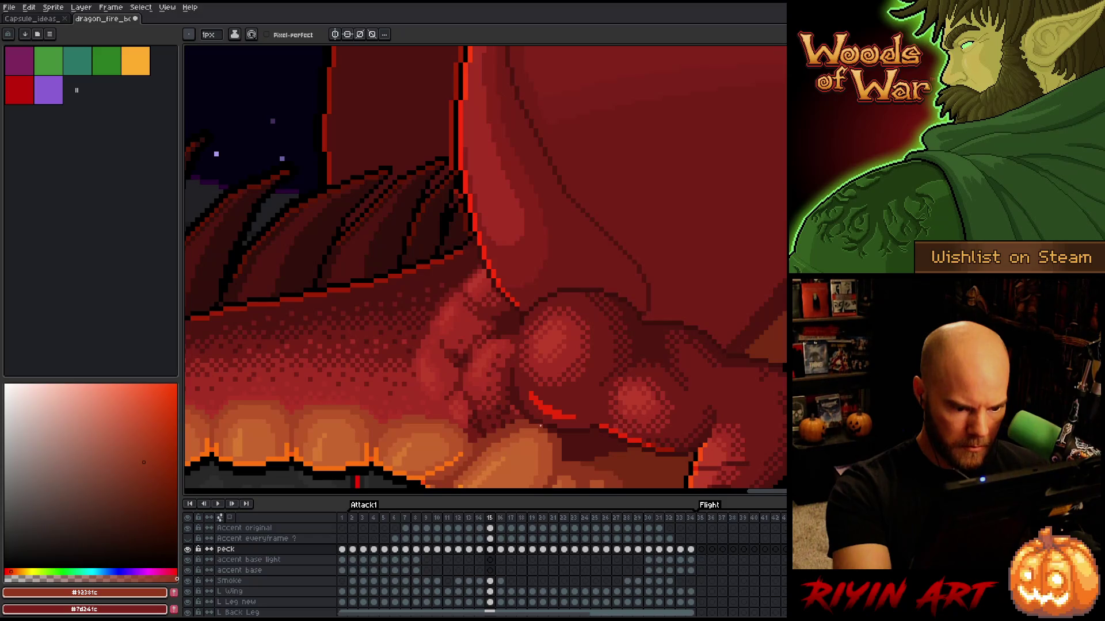
pyautogui.press('Left')
# Step: Compare frames 14 and 15 and pick the dark maroon #501612
pyautogui.press('Right')
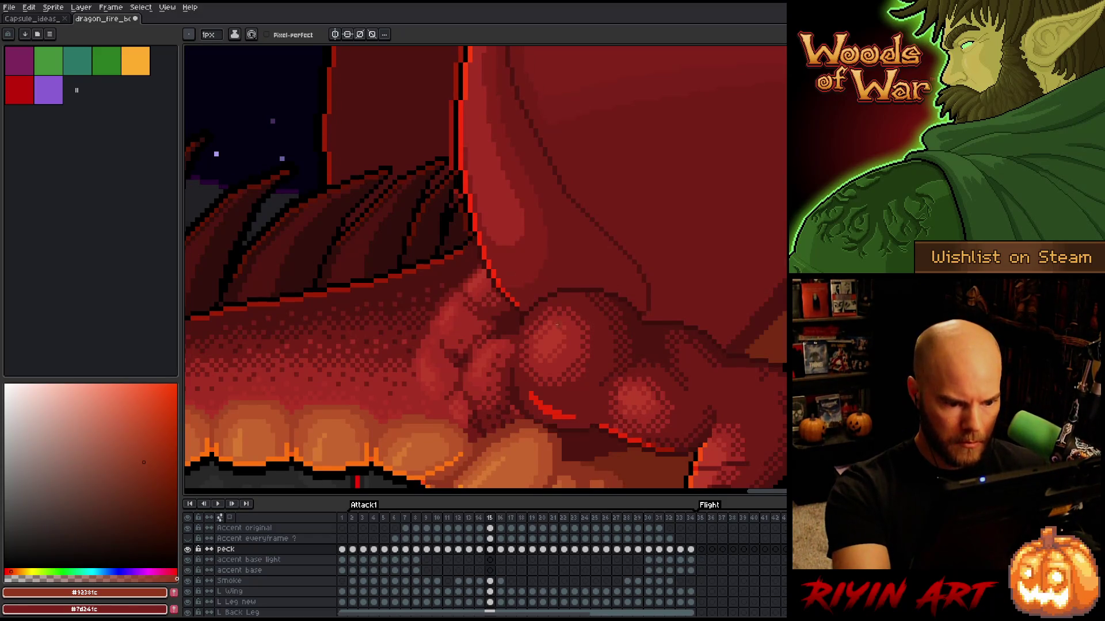
pyautogui.press('Left')
pyautogui.press('Right')
pyautogui.keyDown('alt'); pyautogui.click(543, 425); pyautogui.keyUp('alt')
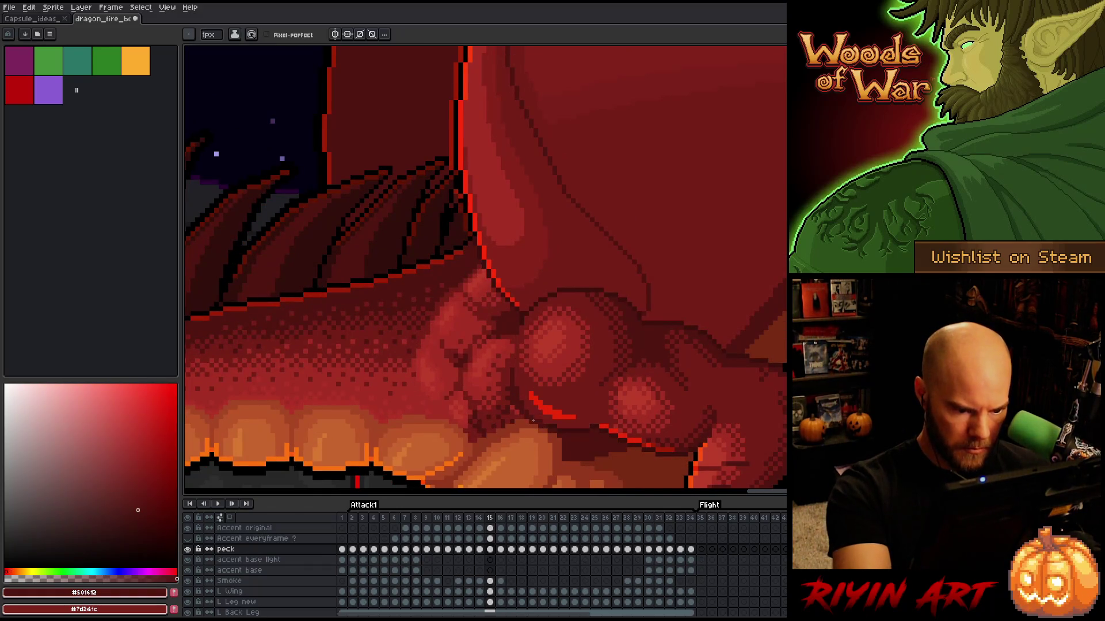
pyautogui.press('Left')
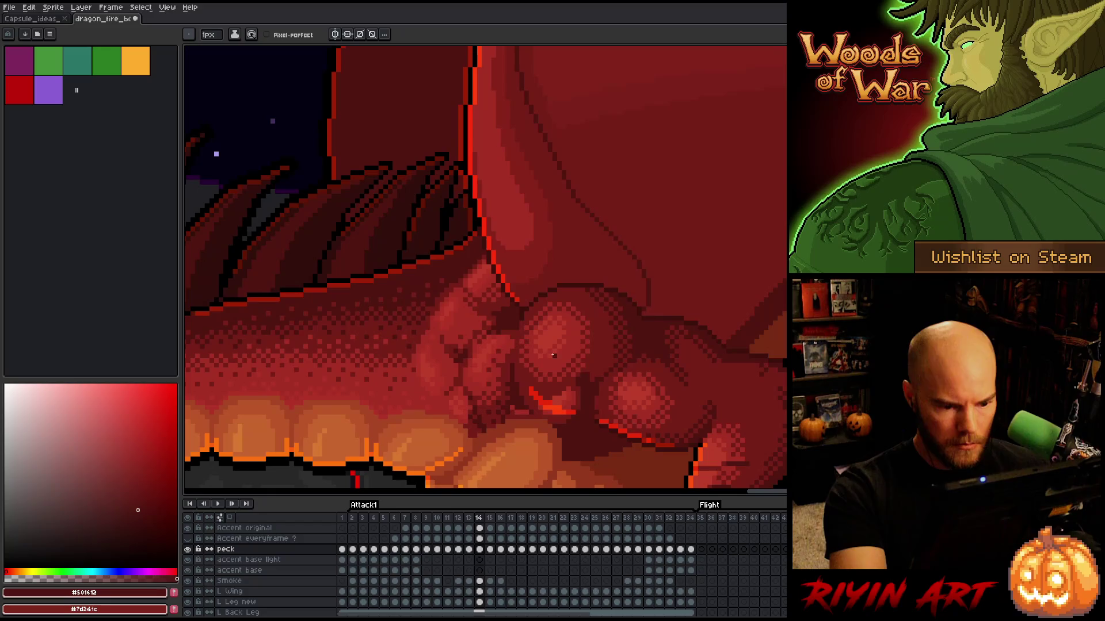
# Step: Move the chest scale and knuckle scale cluster into new positions on frame 14
pyautogui.press('q')
pyautogui.moveTo(610, 350)
pyautogui.mouseDown()
pyautogui.moveTo(601, 407)
pyautogui.moveTo(567, 436)
pyautogui.moveTo(526, 328)
pyautogui.mouseUp()
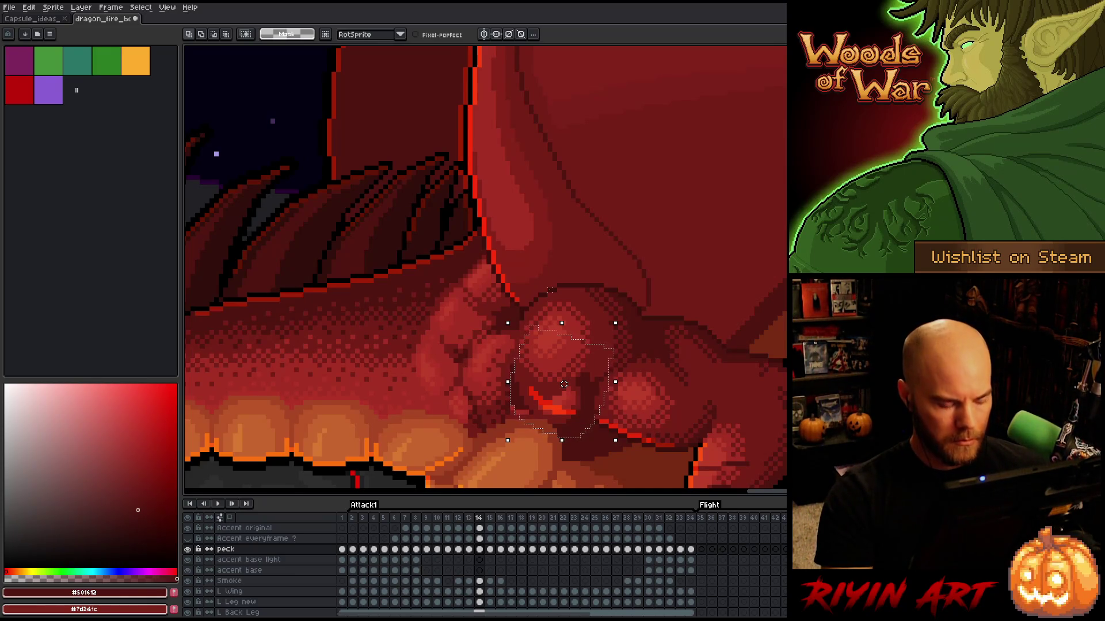
pyautogui.press('Return')
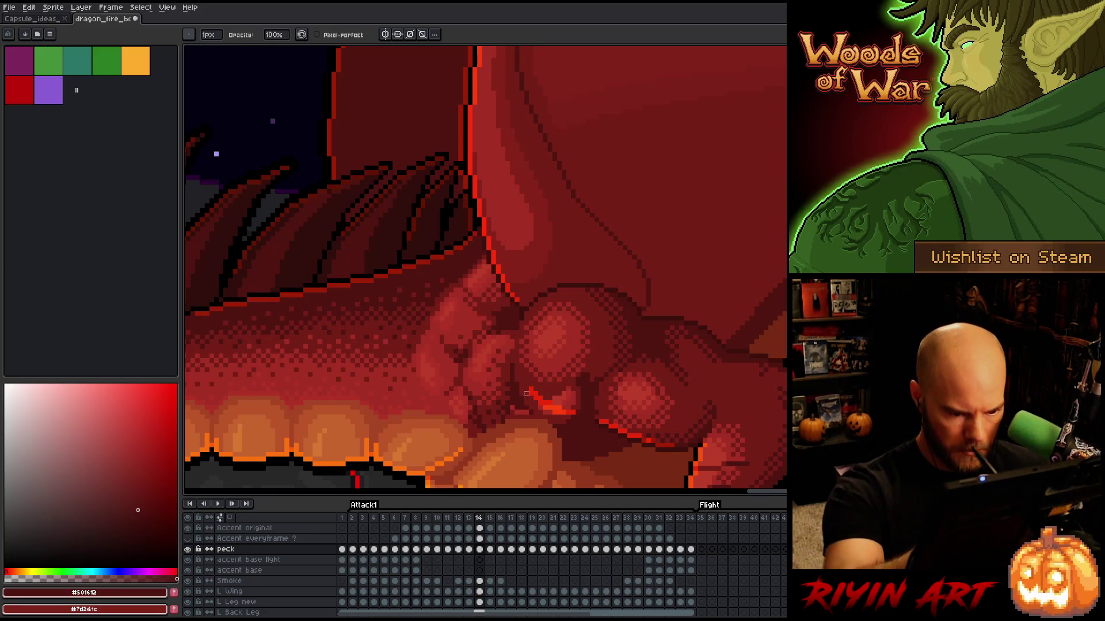
pyautogui.moveTo(577, 345)
pyautogui.mouseDown()
pyautogui.moveTo(528, 407)
pyautogui.moveTo(609, 427)
pyautogui.mouseUp()
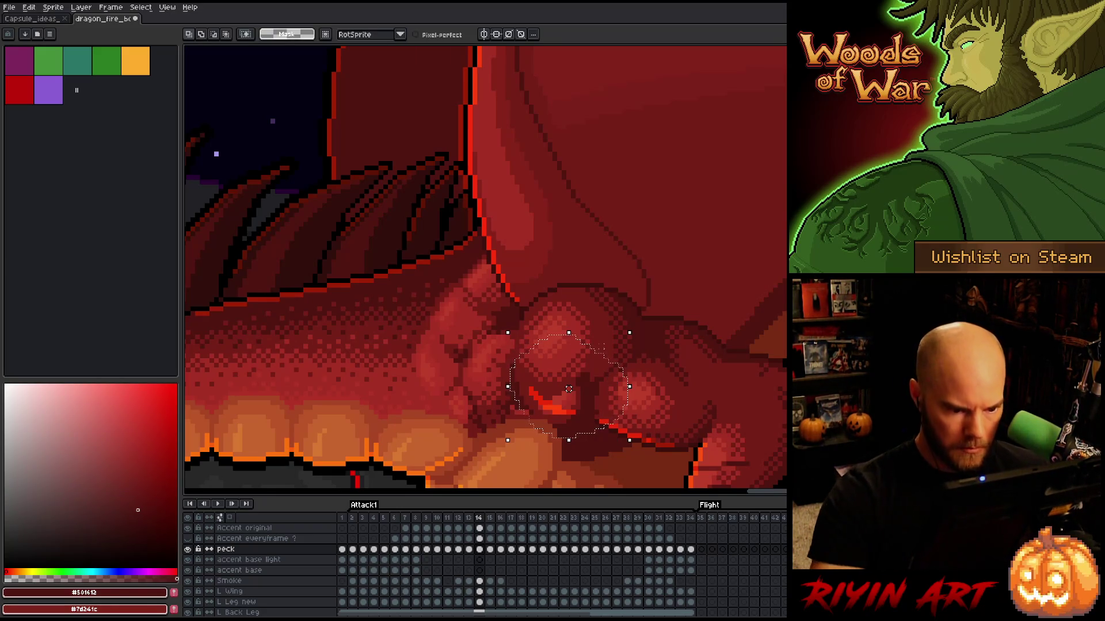
pyautogui.press('Return')
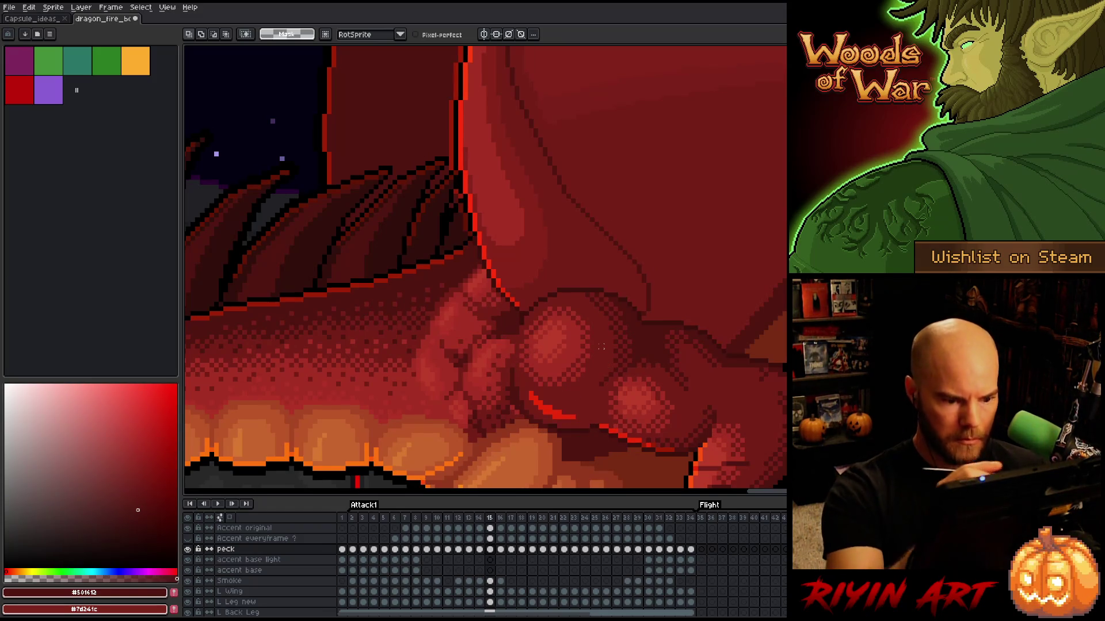
# Step: Pick the mid red #92381c with the pencil and preview the surrounding frames
pyautogui.press('b')
pyautogui.keyDown('alt'); pyautogui.click(541, 415); pyautogui.keyUp('alt')
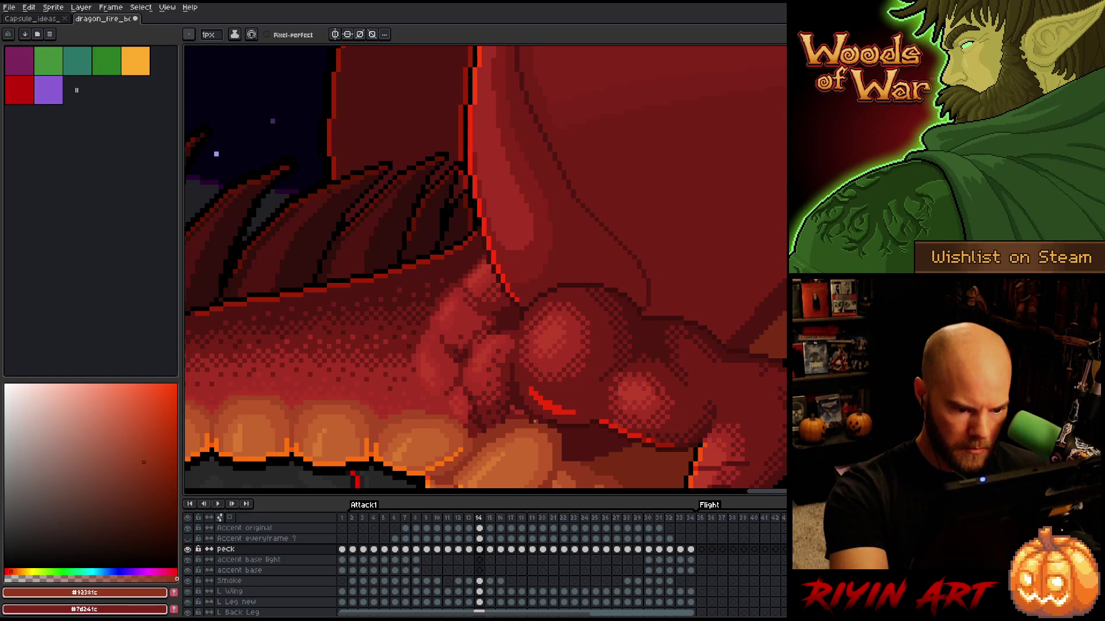
pyautogui.press('Return')
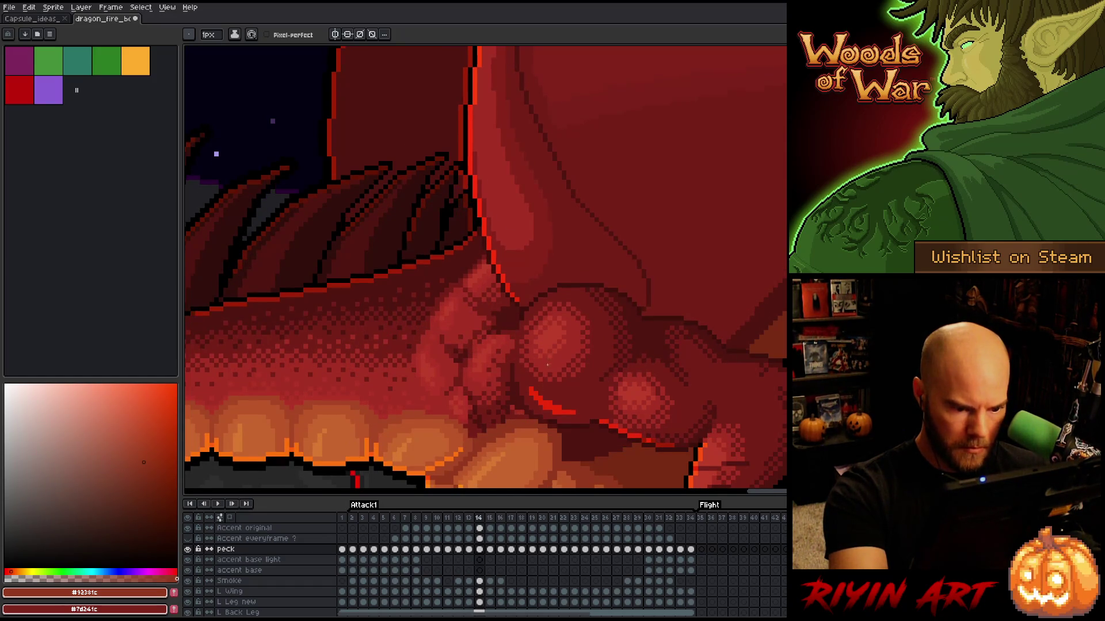
pyautogui.press('Return')
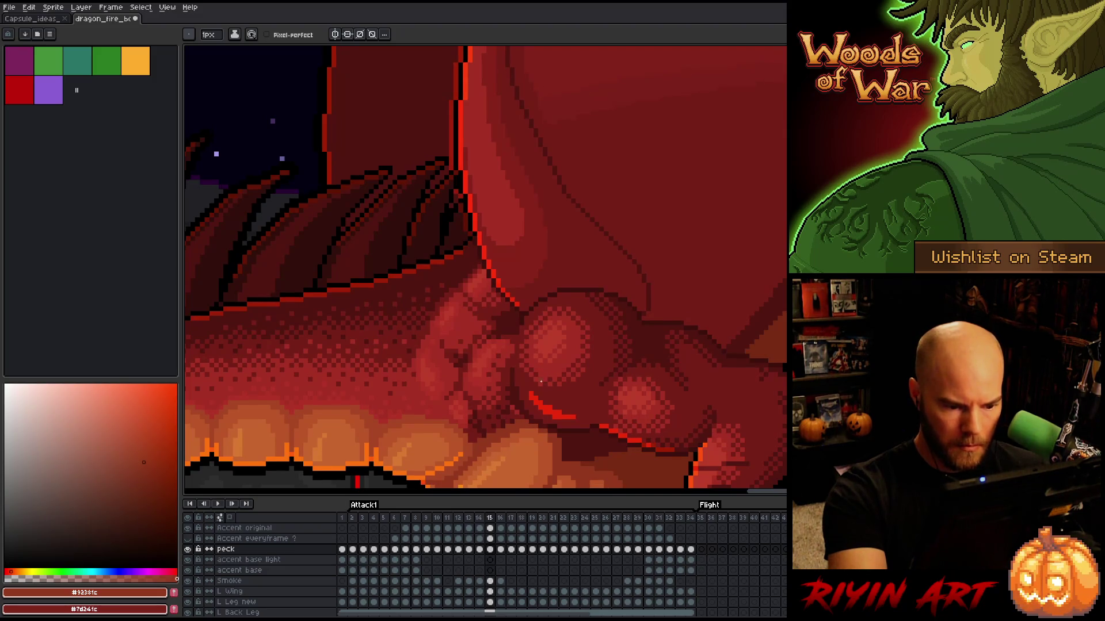
# Step: Sample #501612 and #92381c, then flip between frames 13 to 15 comparing chest scales
pyautogui.keyDown('alt'); pyautogui.click(531, 416); pyautogui.keyUp('alt')
pyautogui.keyDown('alt'); pyautogui.click(550, 366); pyautogui.keyUp('alt')
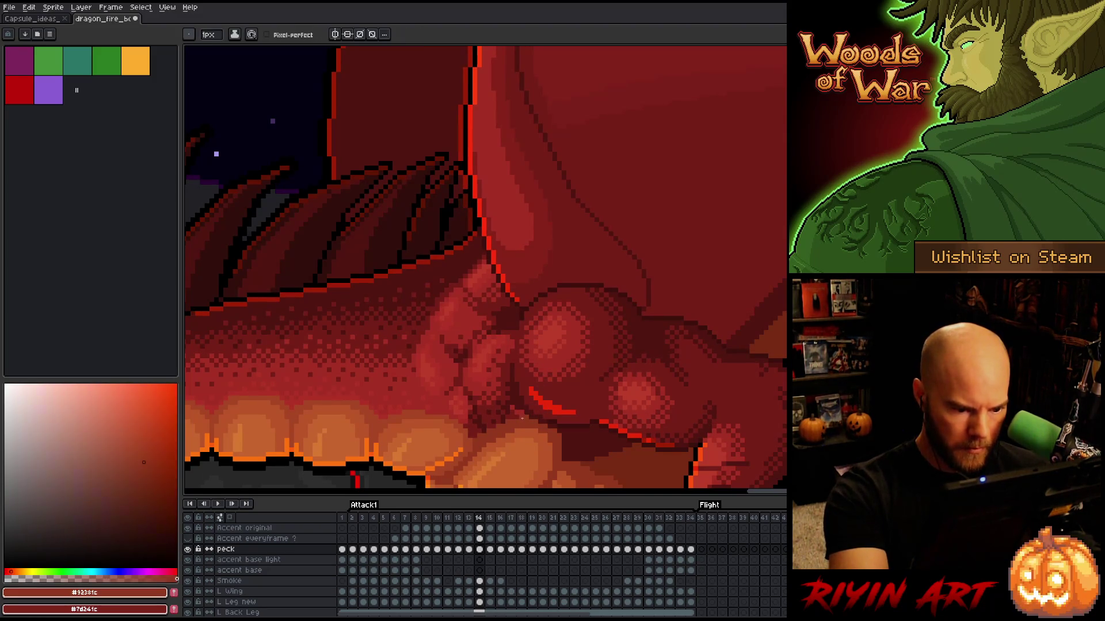
pyautogui.press('Right')
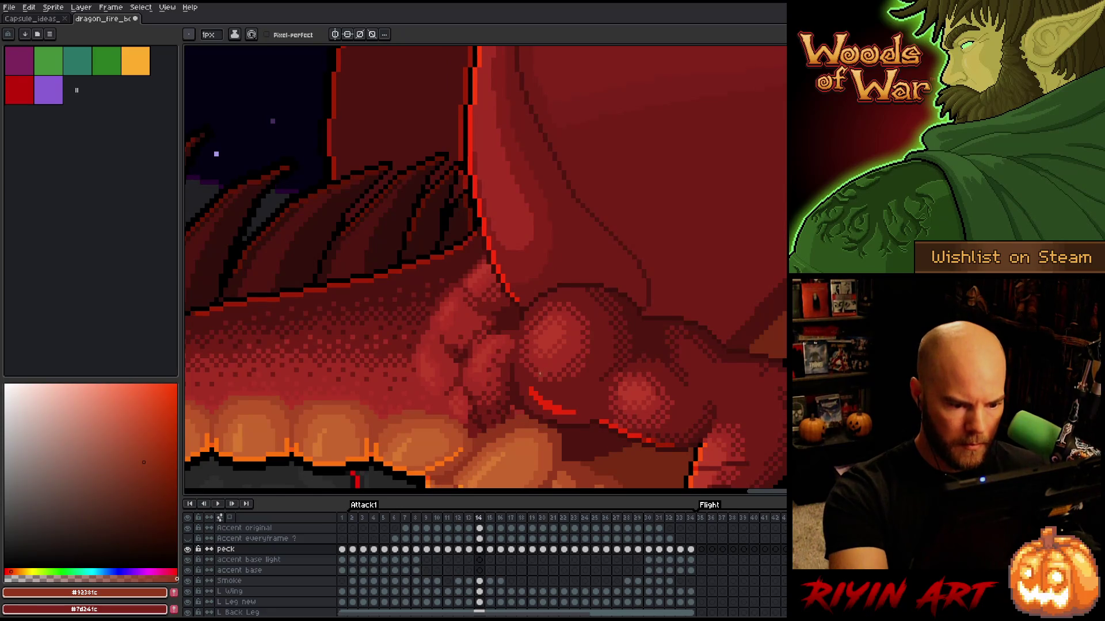
pyautogui.press('Left')
pyautogui.press('Left')
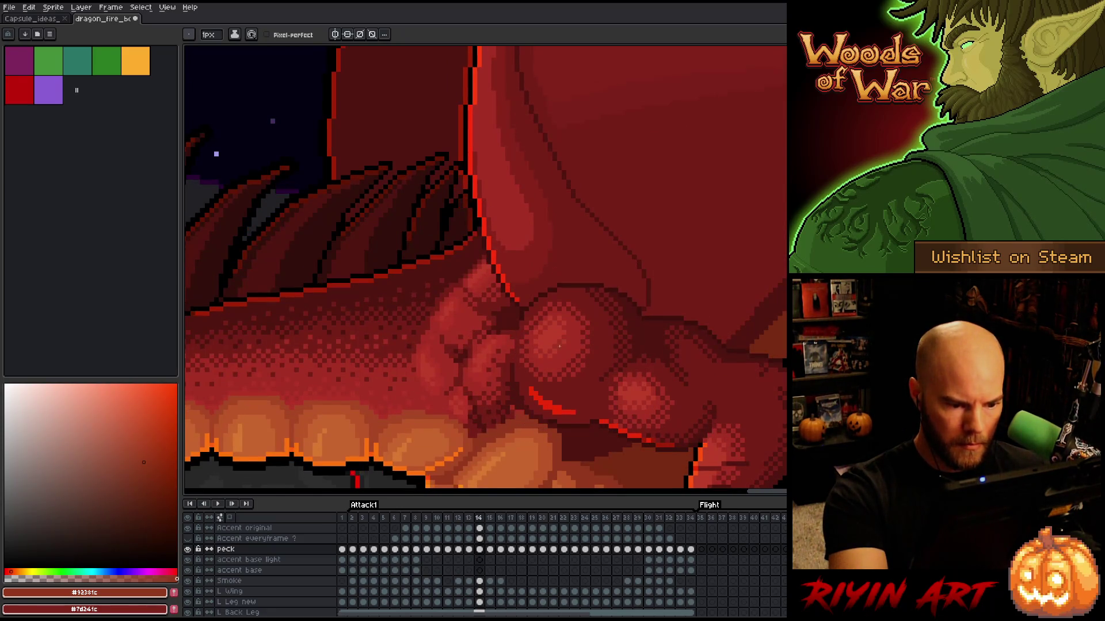
pyautogui.press('Left')
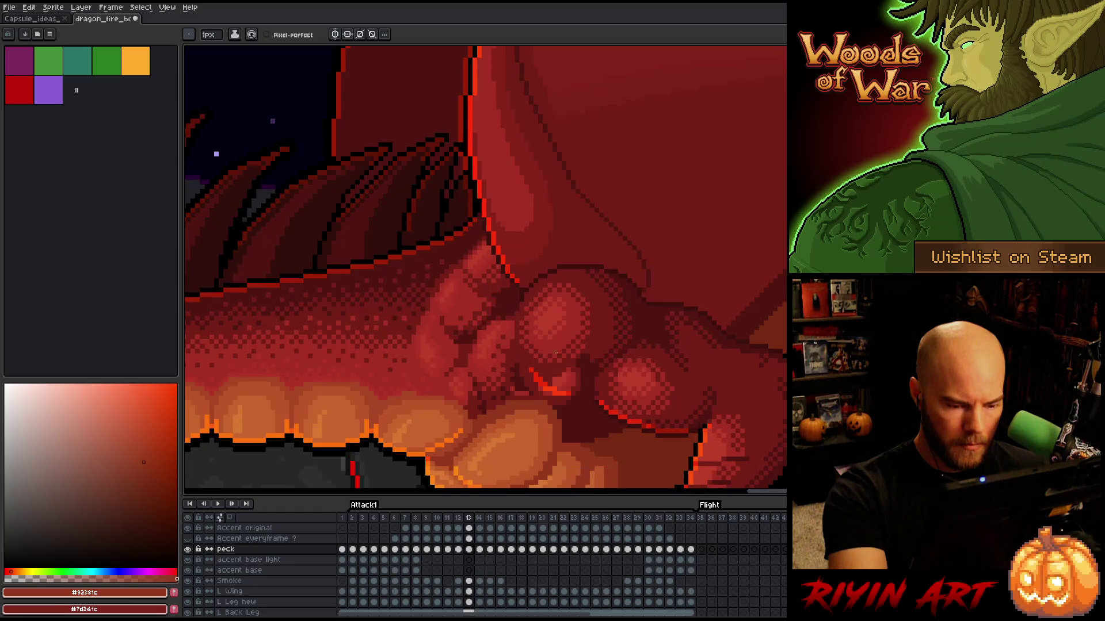
pyautogui.press('Right')
pyautogui.press('Left')
pyautogui.press('Right')
pyautogui.press('Left')
pyautogui.press('Right')
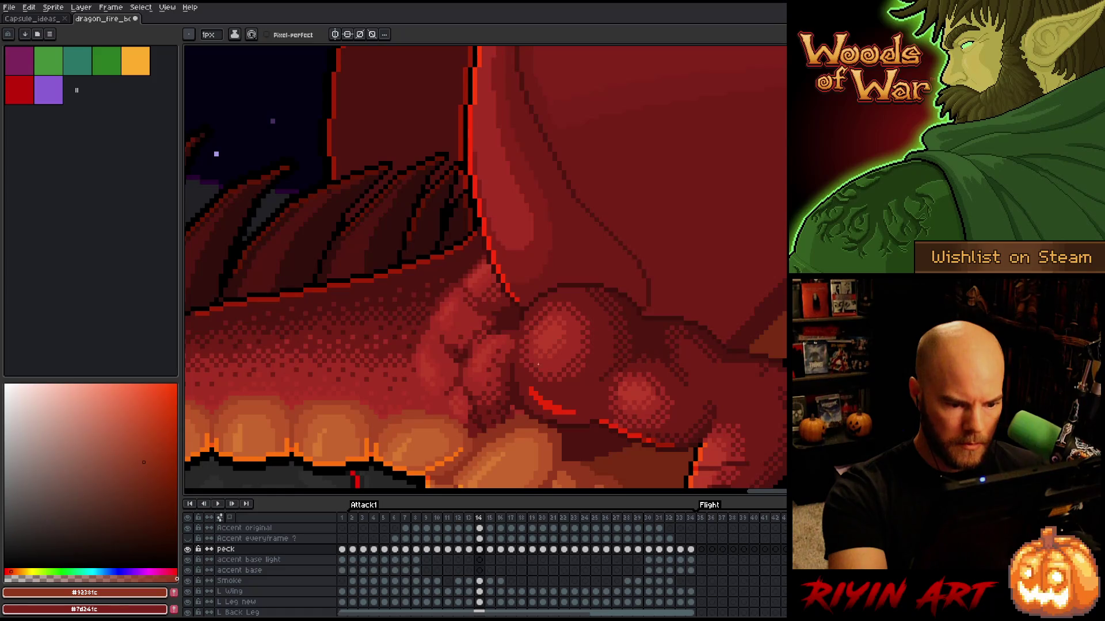
# Step: Sample #761f18 and #501612 on frame 14, then step through frames 15 to 17
pyautogui.keyDown('alt'); pyautogui.click(524, 415); pyautogui.keyUp('alt')
pyautogui.keyDown('alt'); pyautogui.click(534, 409); pyautogui.keyUp('alt')
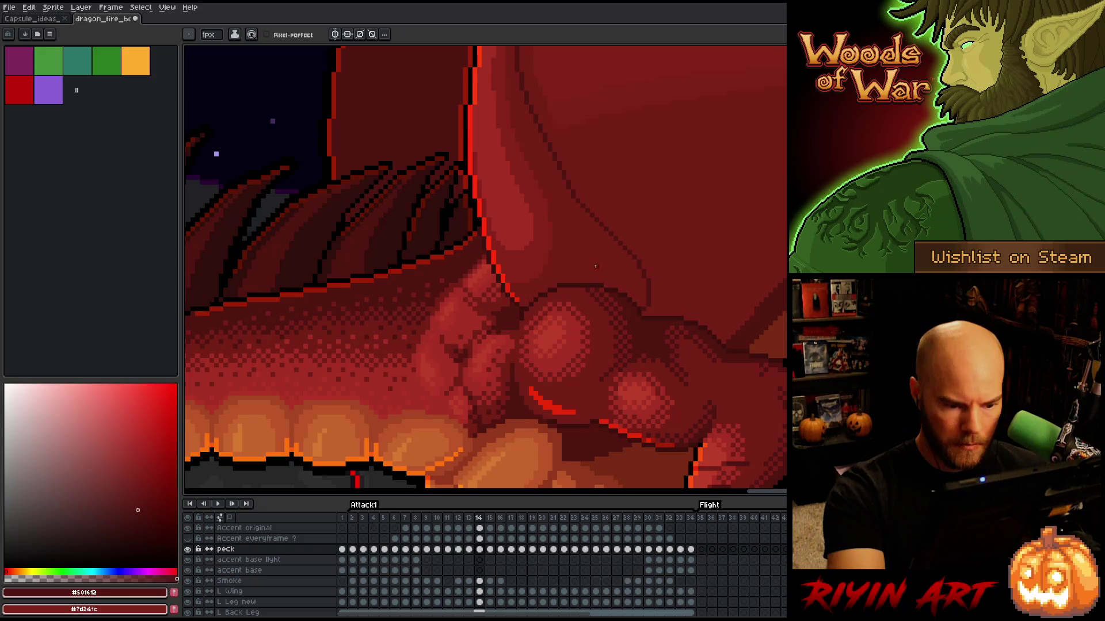
pyautogui.press('Right')
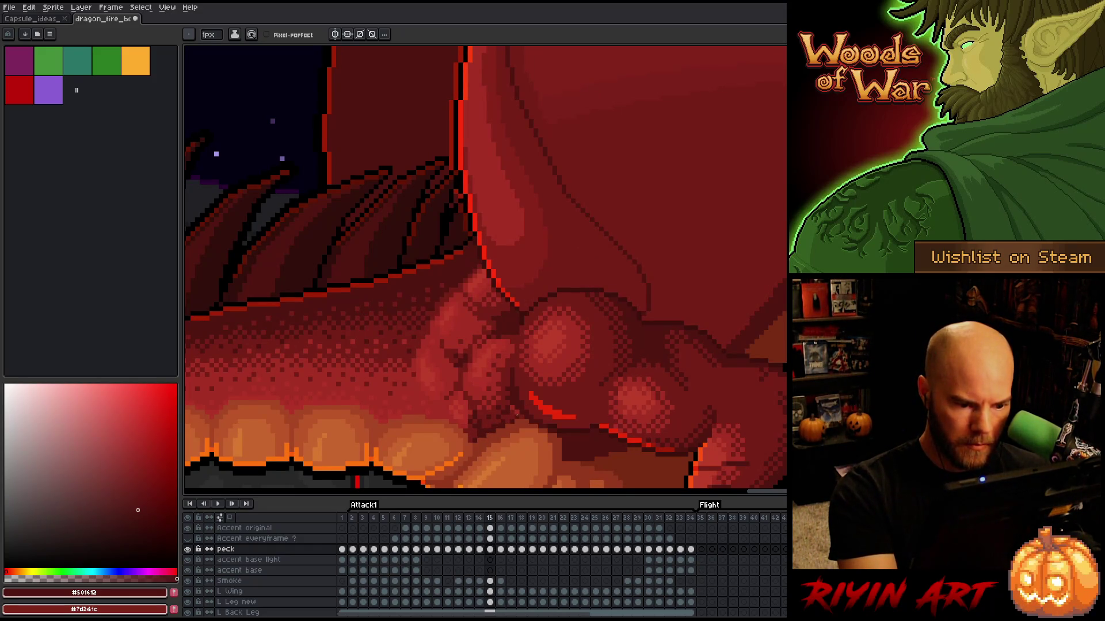
pyautogui.press('Return')
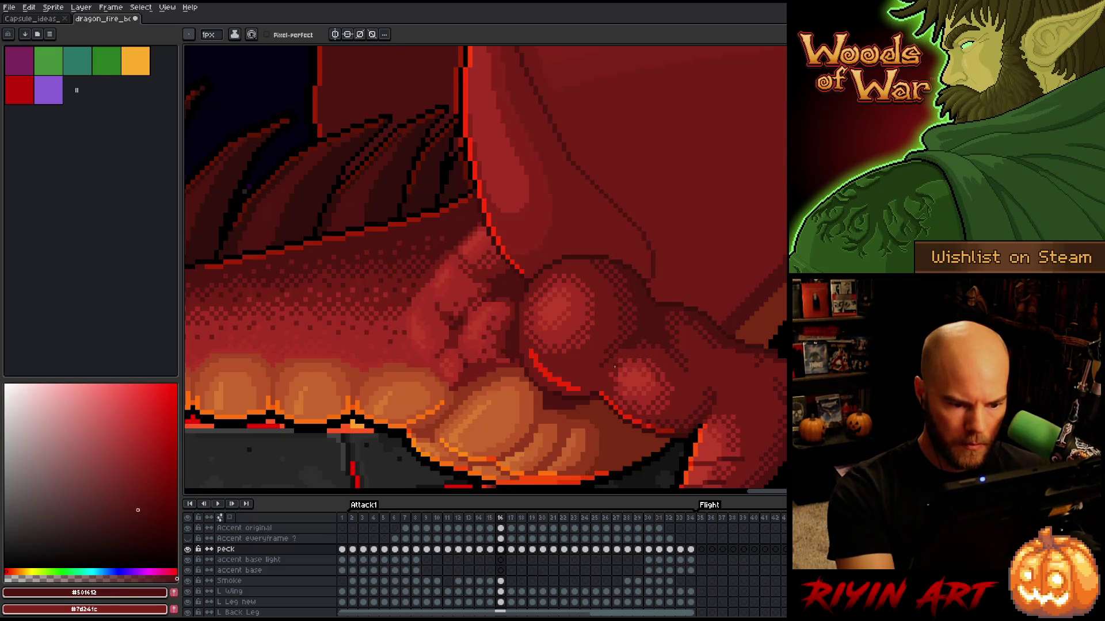
pyautogui.press('Return')
pyautogui.press('Right')
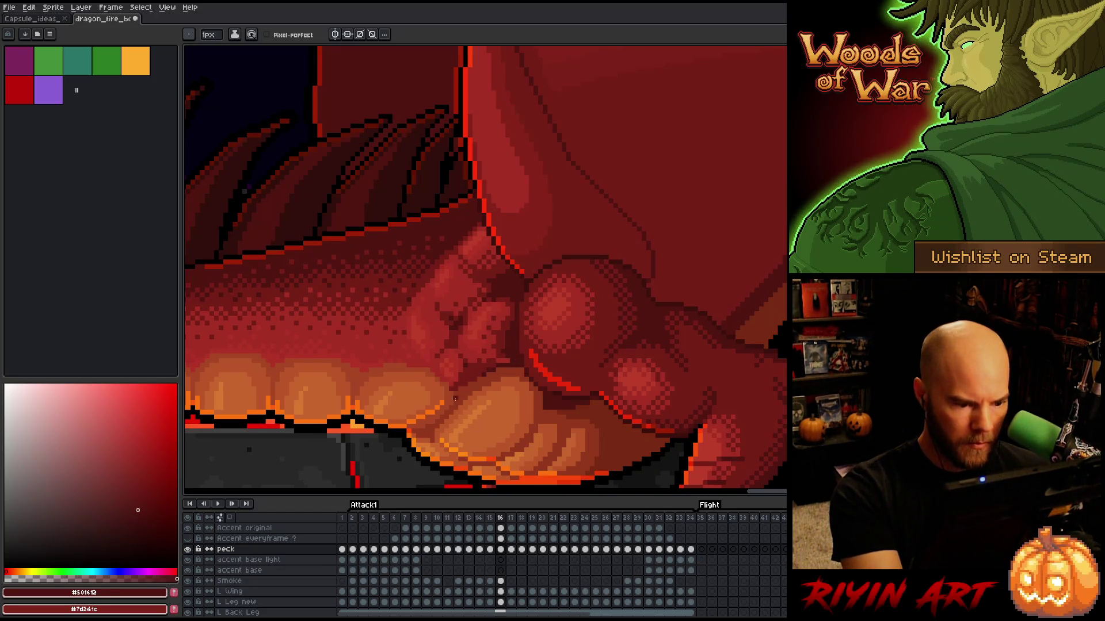
pyautogui.press('Right')
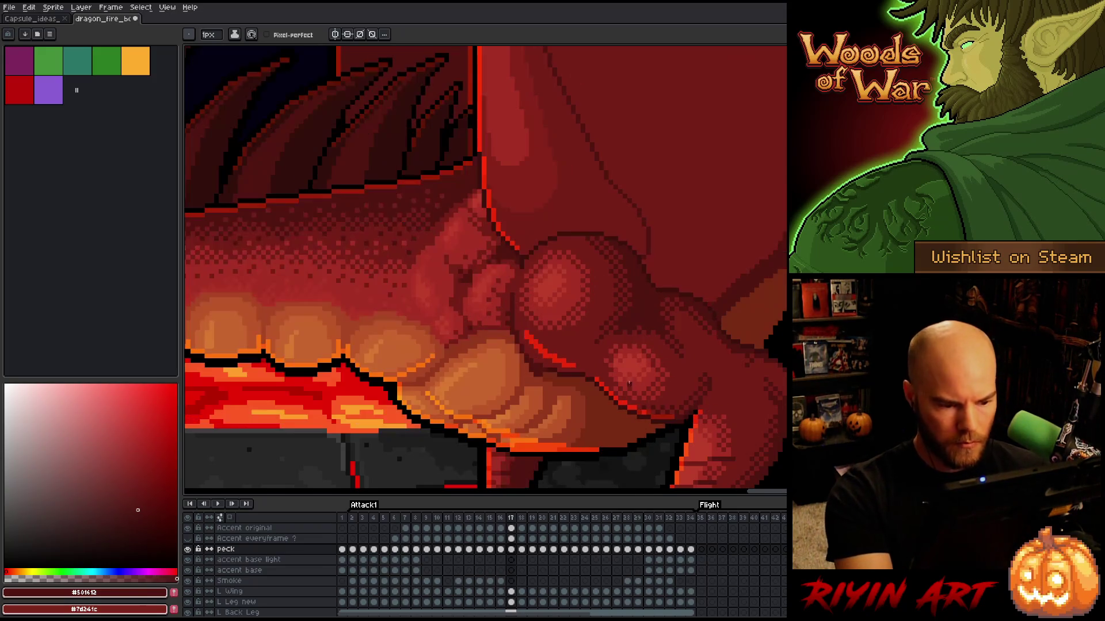
pyautogui.press('Left')
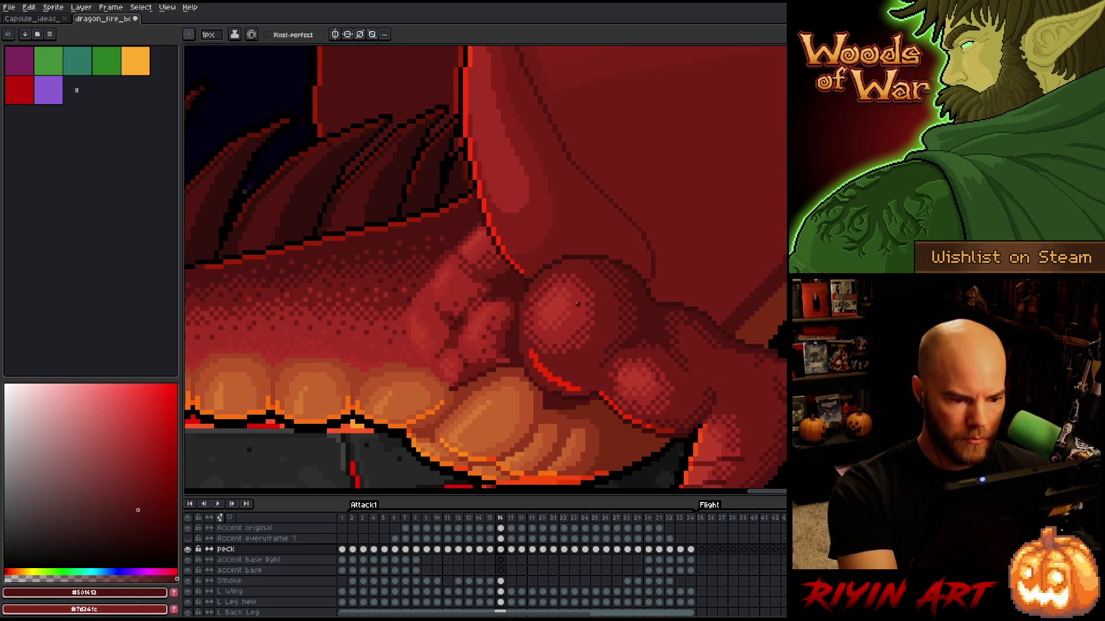
# Step: Choose red #761f18 as the drawing colour on frame 15 and compare neighbouring frames
pyautogui.press('v')
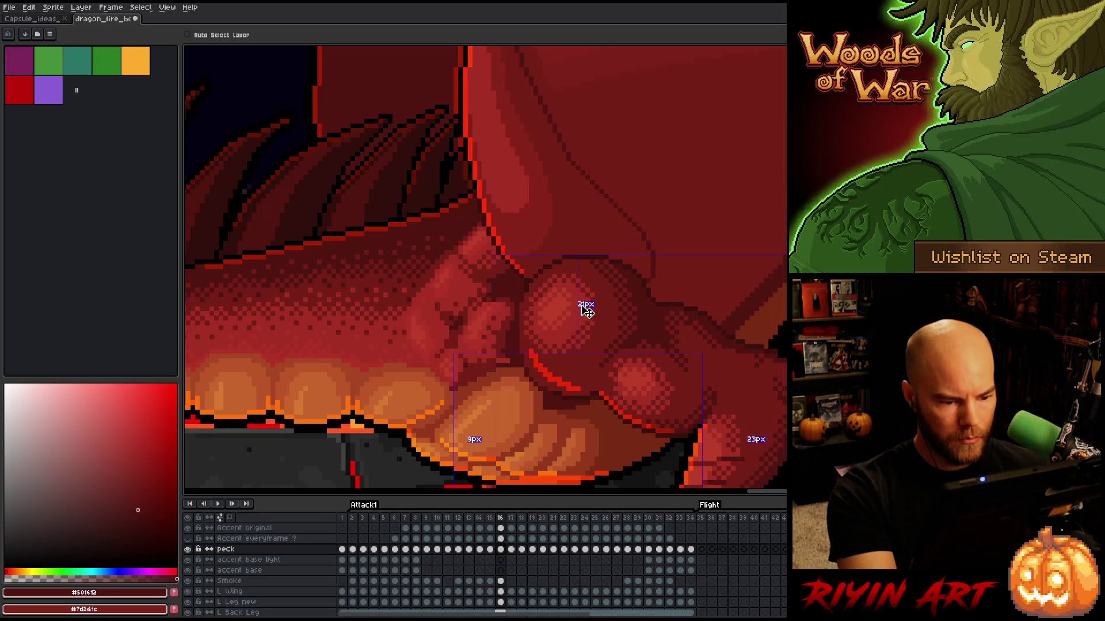
pyautogui.press('b')
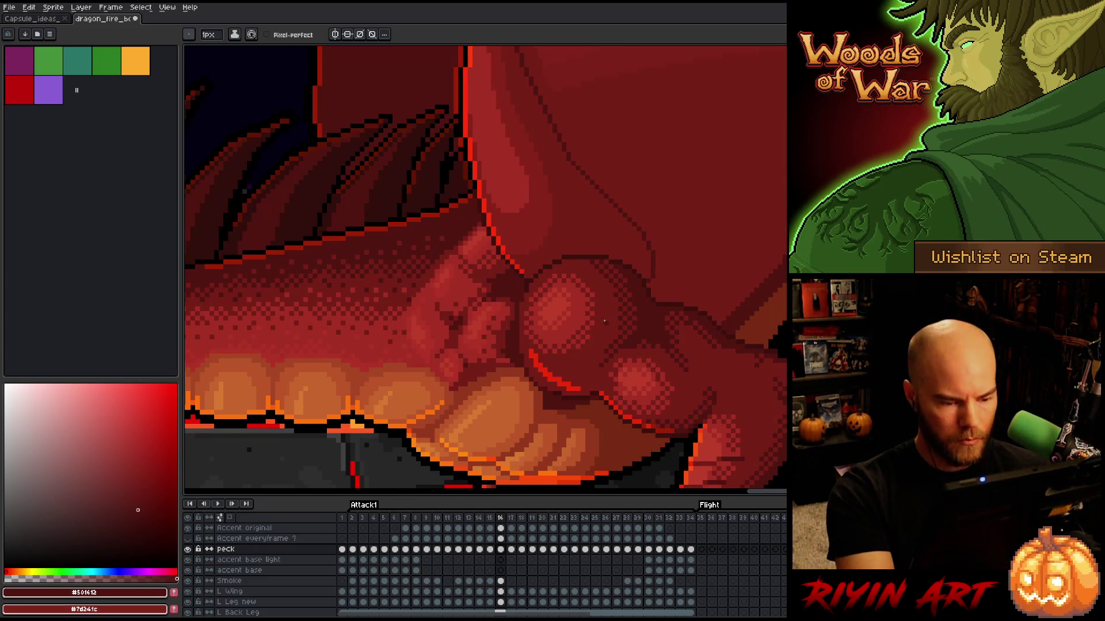
pyautogui.press('Left')
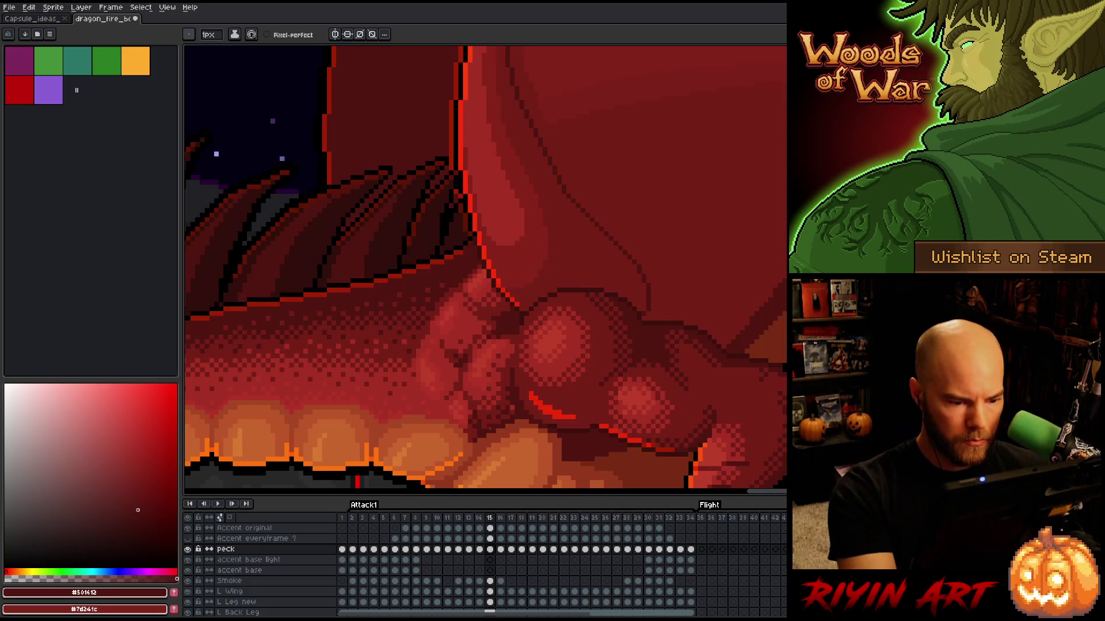
pyautogui.click(141, 482)
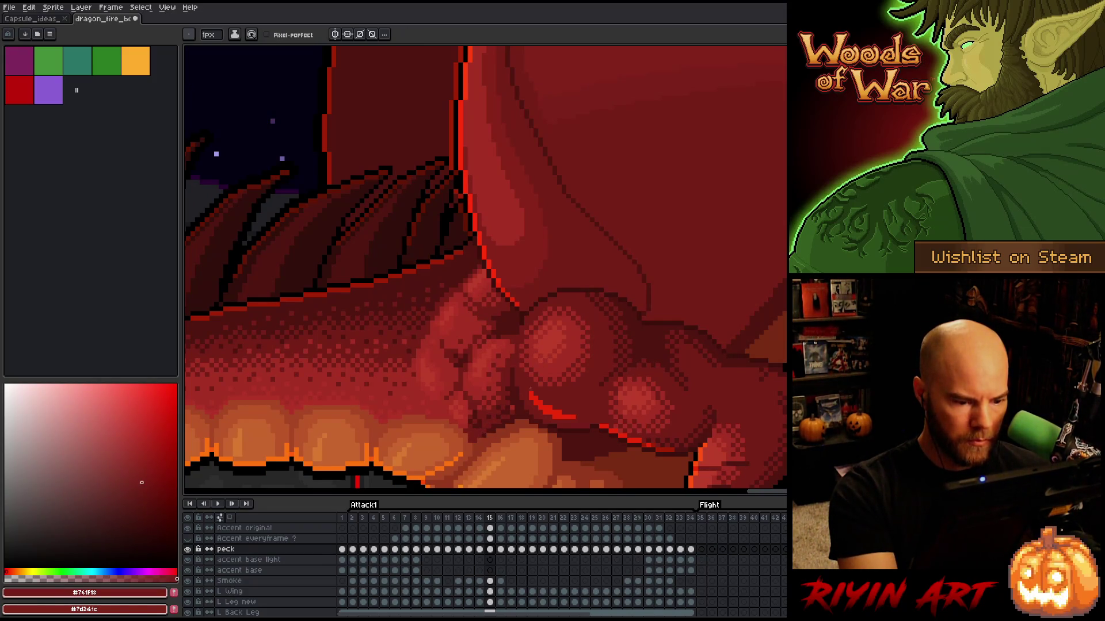
pyautogui.press('Left')
pyautogui.press('Right')
pyautogui.press('Left')
pyautogui.press('Left')
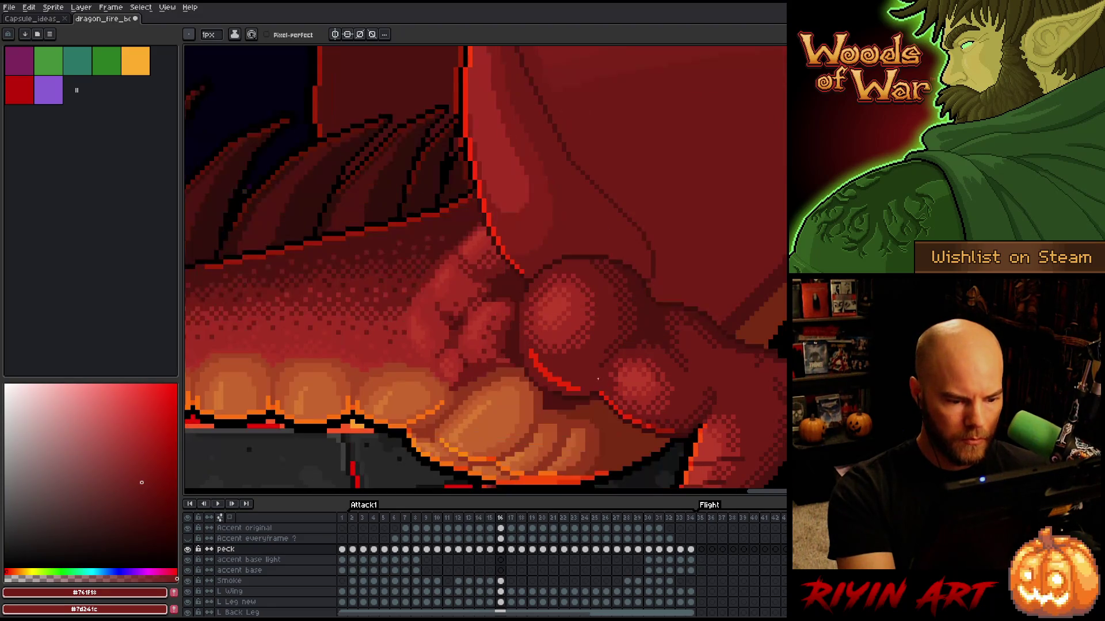
pyautogui.press('Right')
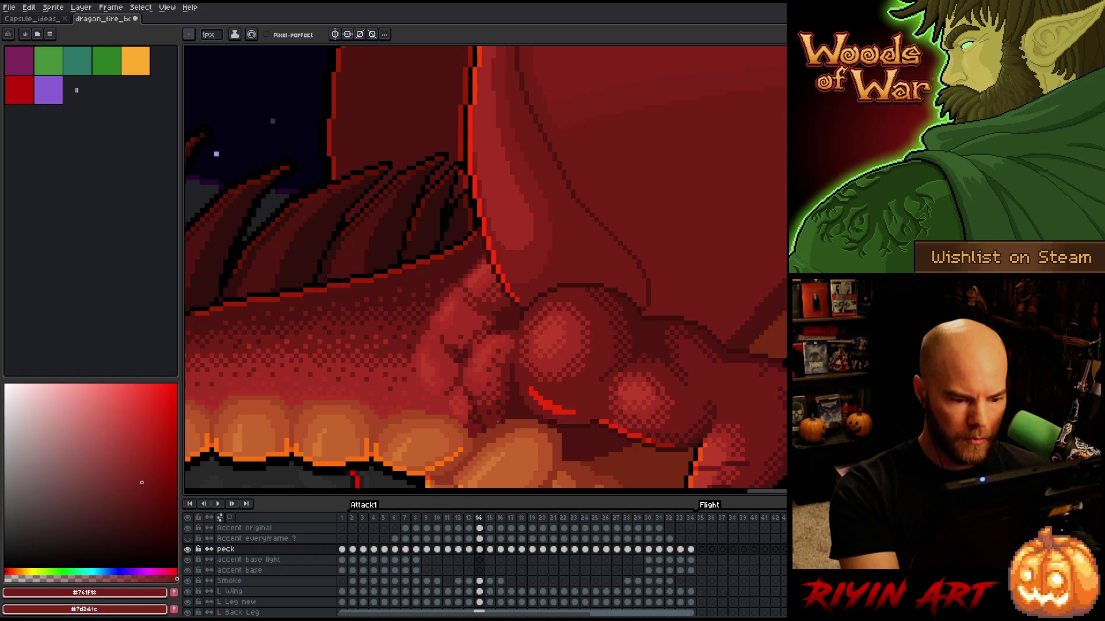
# Step: Compare frame 13 with frame 14 and begin lassoing the knuckle scale cluster
pyautogui.press('Left')
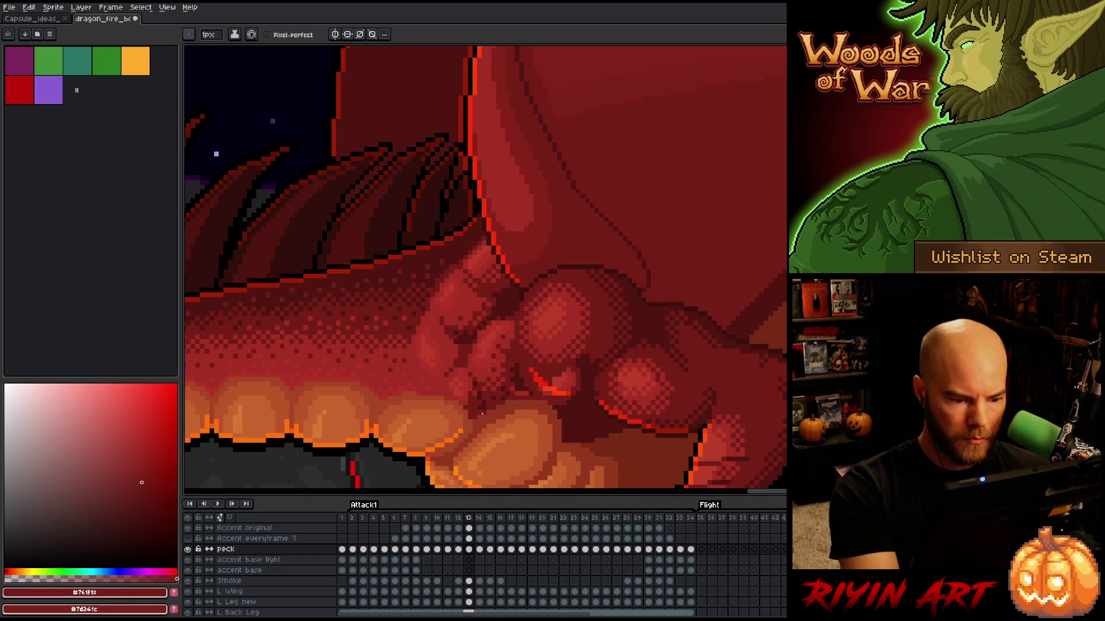
pyautogui.press('Right')
pyautogui.press('Left')
pyautogui.press('Right')
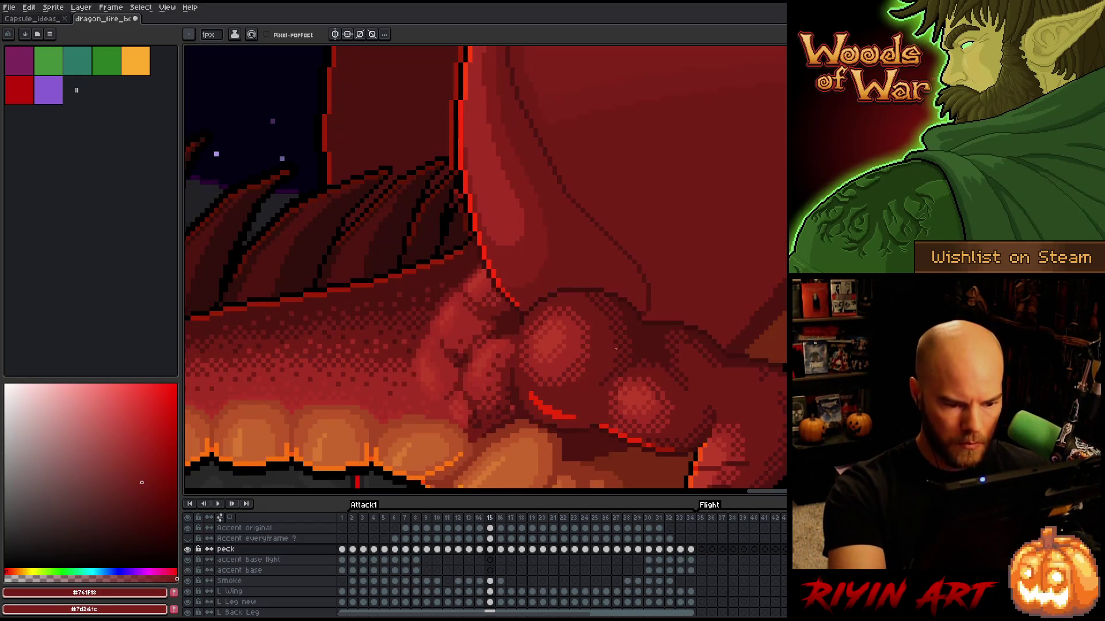
pyautogui.press('Left')
pyautogui.press('m')
pyautogui.moveTo(610, 350)
pyautogui.mouseDown()
pyautogui.moveTo(589, 396)
pyautogui.moveTo(551, 409)
pyautogui.moveTo(513, 386)
pyautogui.moveTo(618, 327)
pyautogui.mouseUp()
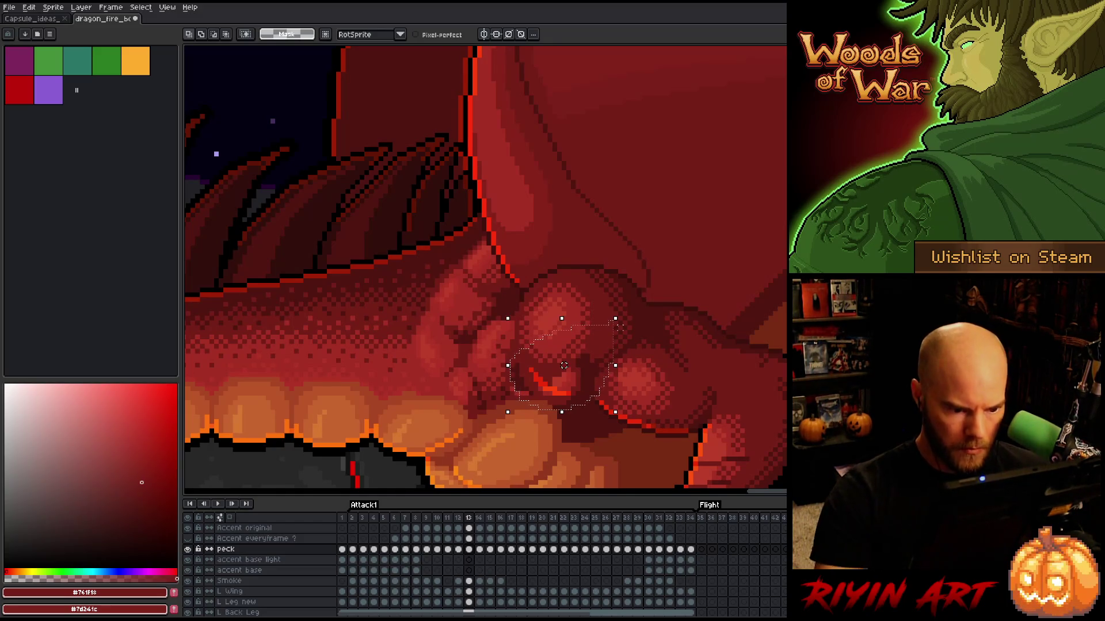
# Step: Commit the knuckle cluster and sample the reds #92381c and #501612
pyautogui.hotkey('ctrl', 'd')
pyautogui.press('i')
pyautogui.keyDown('alt'); pyautogui.click(551, 411); pyautogui.keyUp('alt')
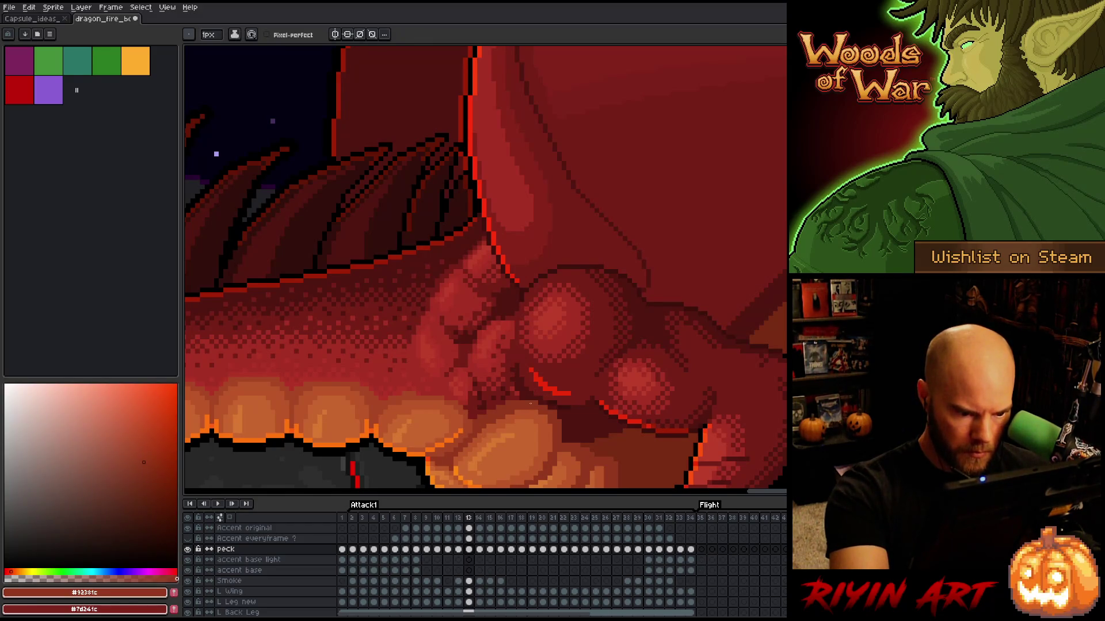
pyautogui.scroll(-2, 532, 374)
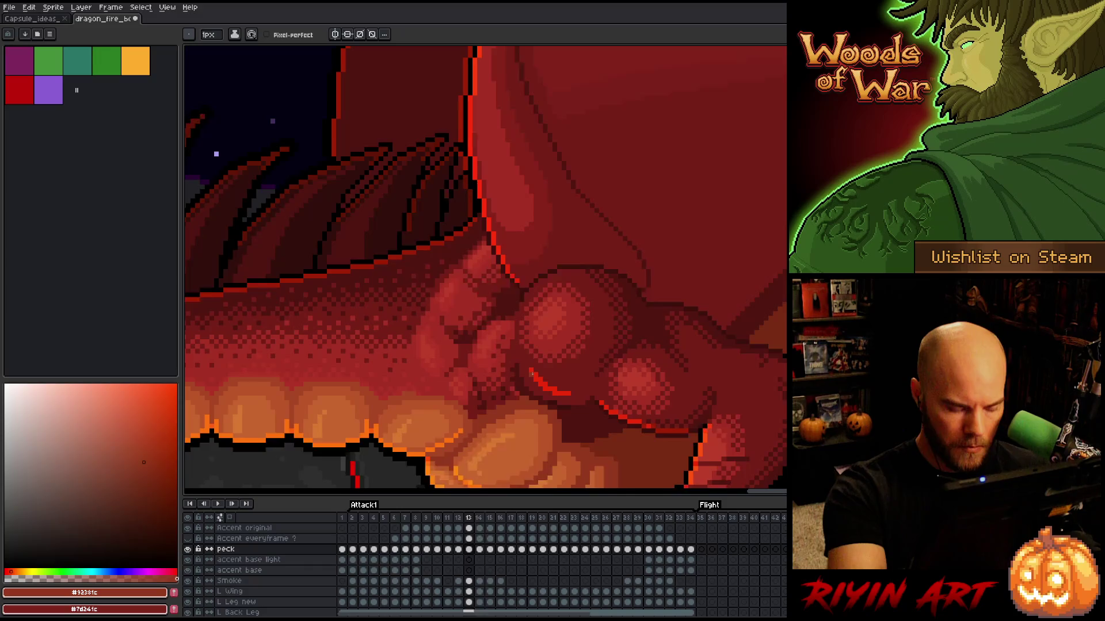
pyautogui.scroll(2, 541, 286)
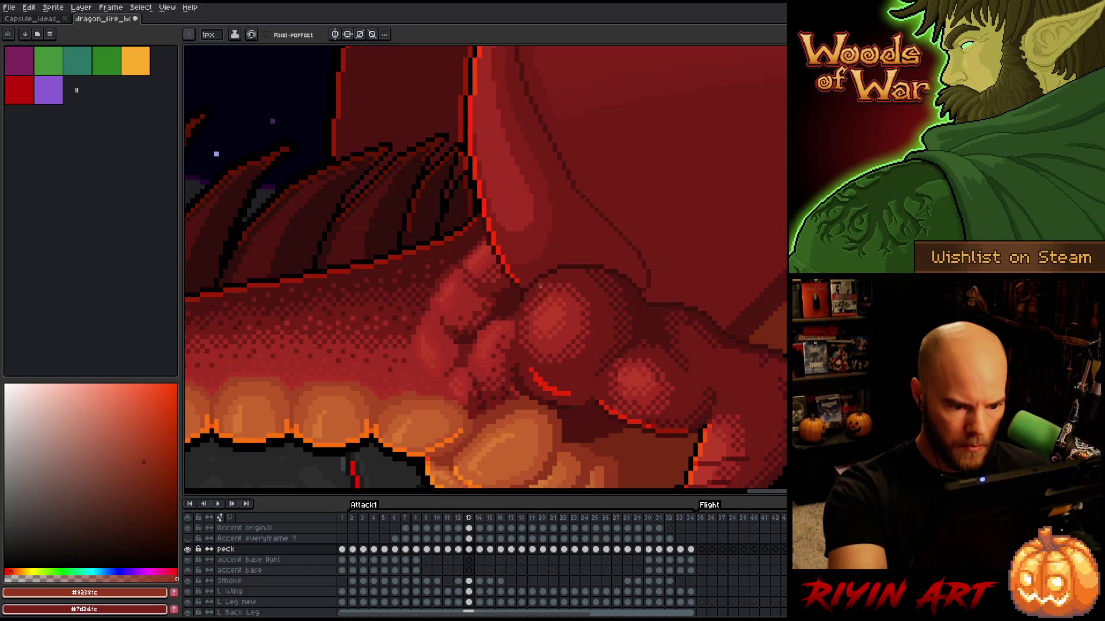
pyautogui.press('.')
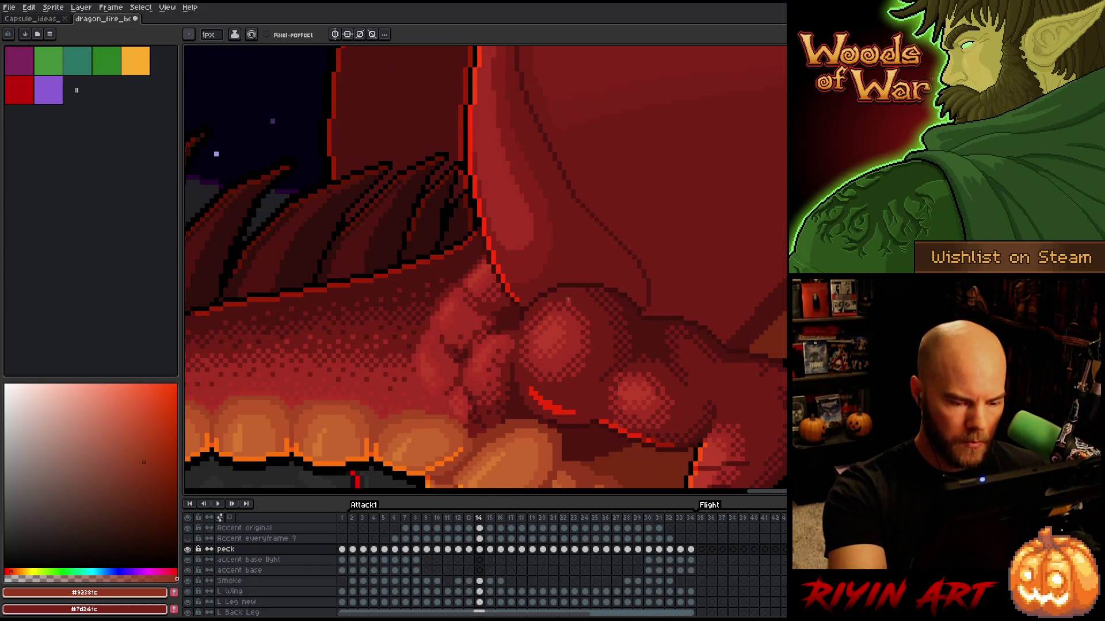
pyautogui.press(',')
pyautogui.keyDown('alt'); pyautogui.click(518, 385); pyautogui.keyUp('alt')
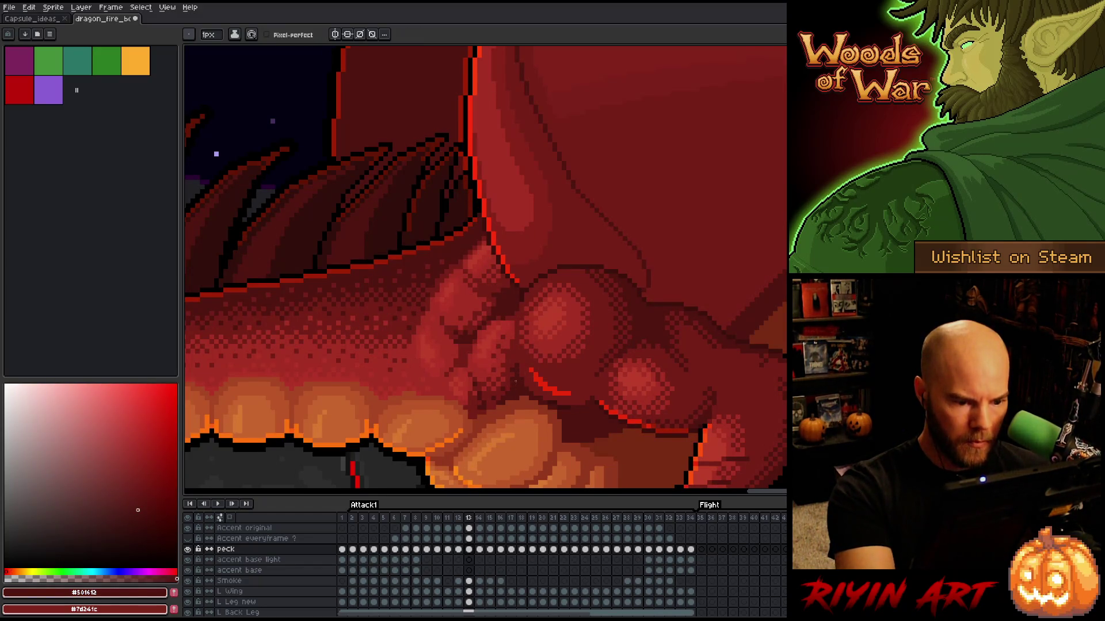
# Step: Clear the dark patch near the dragon's mouth on frame 12
pyautogui.press(',')
pyautogui.press('.')
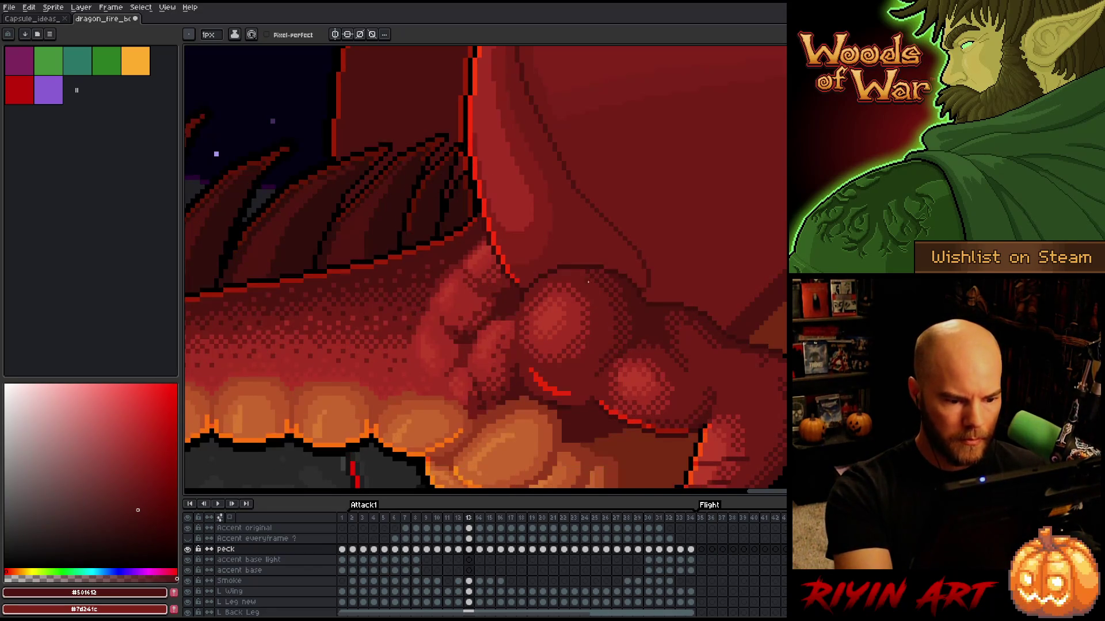
pyautogui.press(',')
pyautogui.press('q')
pyautogui.moveTo(569, 317)
pyautogui.mouseDown()
pyautogui.moveTo(495, 322)
pyautogui.moveTo(536, 371)
pyautogui.moveTo(578, 322)
pyautogui.mouseUp()
pyautogui.press('Delete')
pyautogui.hotkey('ctrl', 'd')
pyautogui.press('i')
pyautogui.press('b')
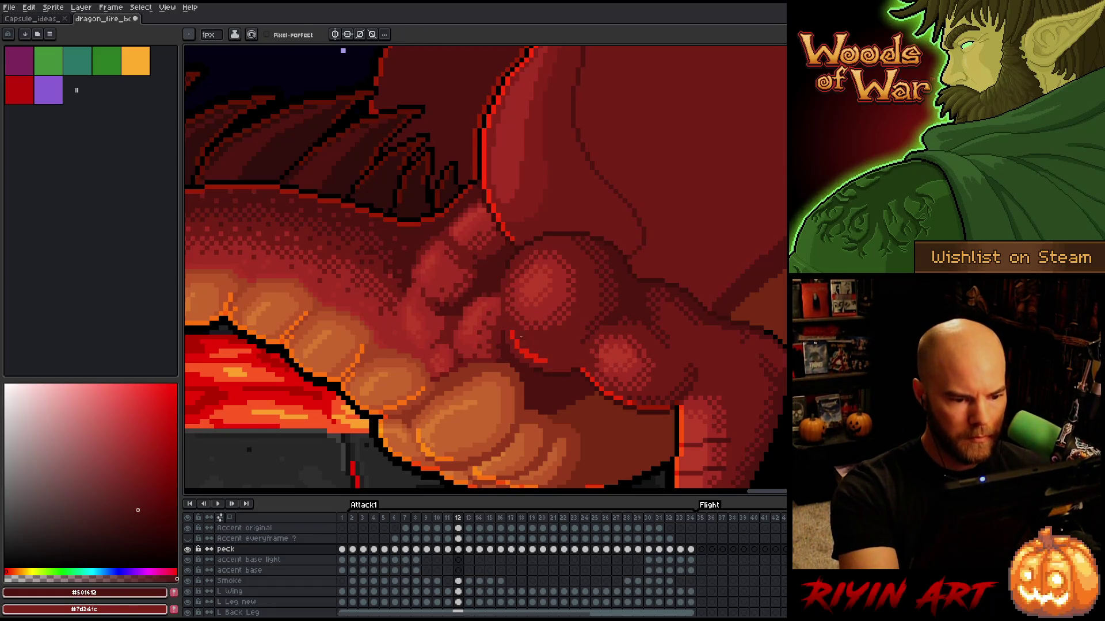
# Step: Select the fist and the small red chest stroke on frame 11
pyautogui.press('.')
pyautogui.press(',')
pyautogui.press(',')
pyautogui.press('q')
pyautogui.moveTo(579, 300)
pyautogui.mouseDown()
pyautogui.moveTo(506, 288)
pyautogui.moveTo(504, 345)
pyautogui.moveTo(568, 375)
pyautogui.mouseUp()
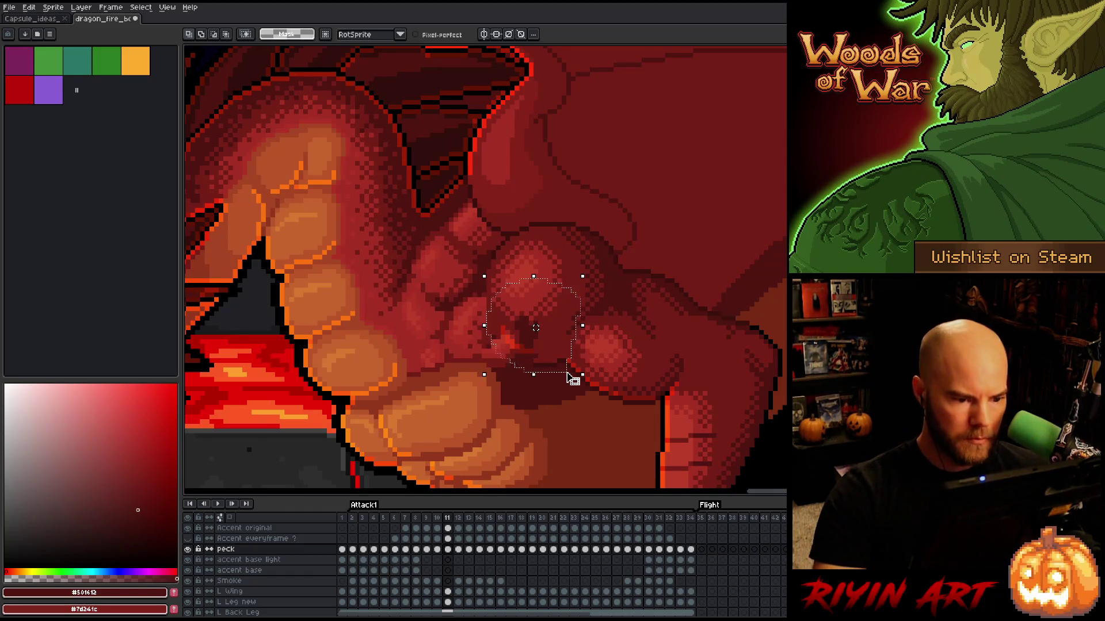
pyautogui.hotkey('ctrl', 'd')
pyautogui.moveTo(502, 317); pyautogui.dragTo(529, 378)
pyautogui.hotkey('ctrl', 'd')
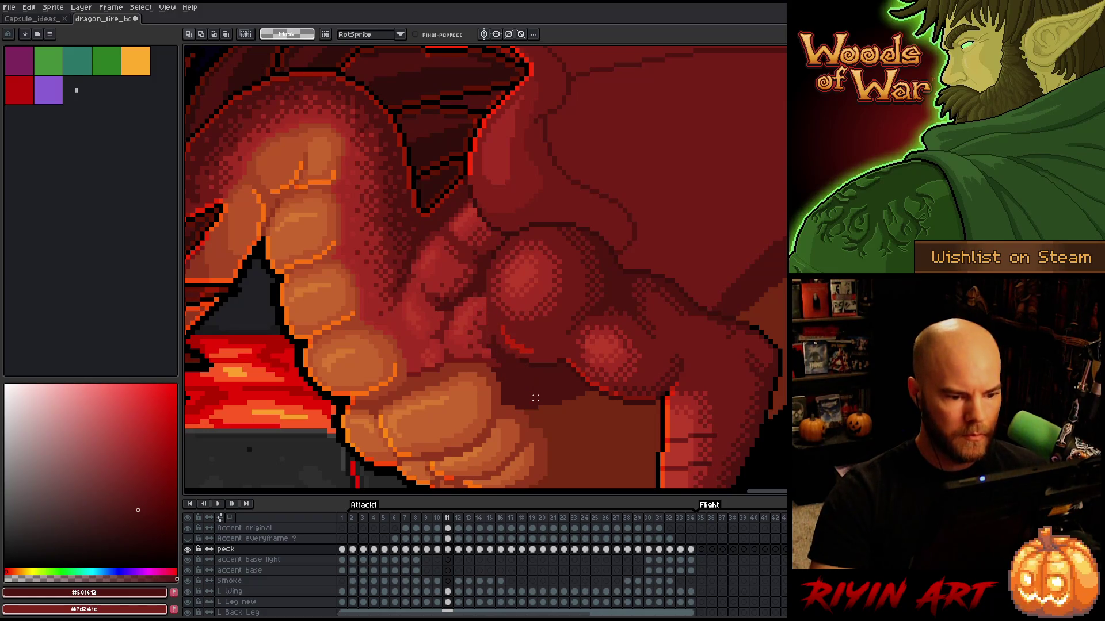
# Step: Flip between frames 10 and 11 and sketch a curved guide on the chest muscle
pyautogui.press('Left')
pyautogui.press('Left')
pyautogui.press('Left')
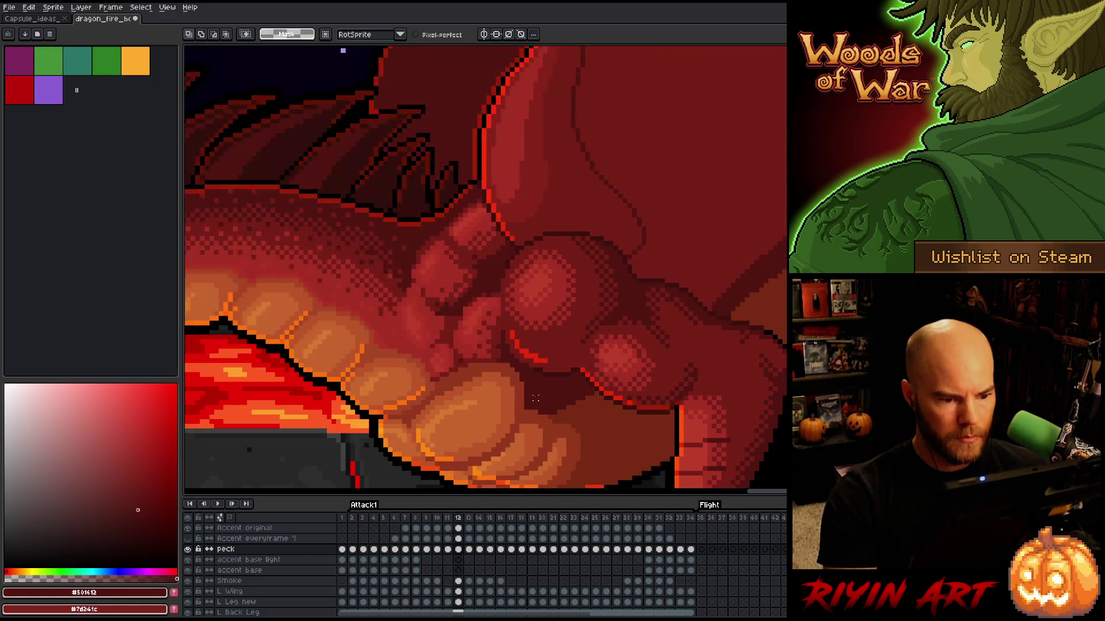
pyautogui.press('Right')
pyautogui.press('Right')
pyautogui.press('Right')
pyautogui.press('Left')
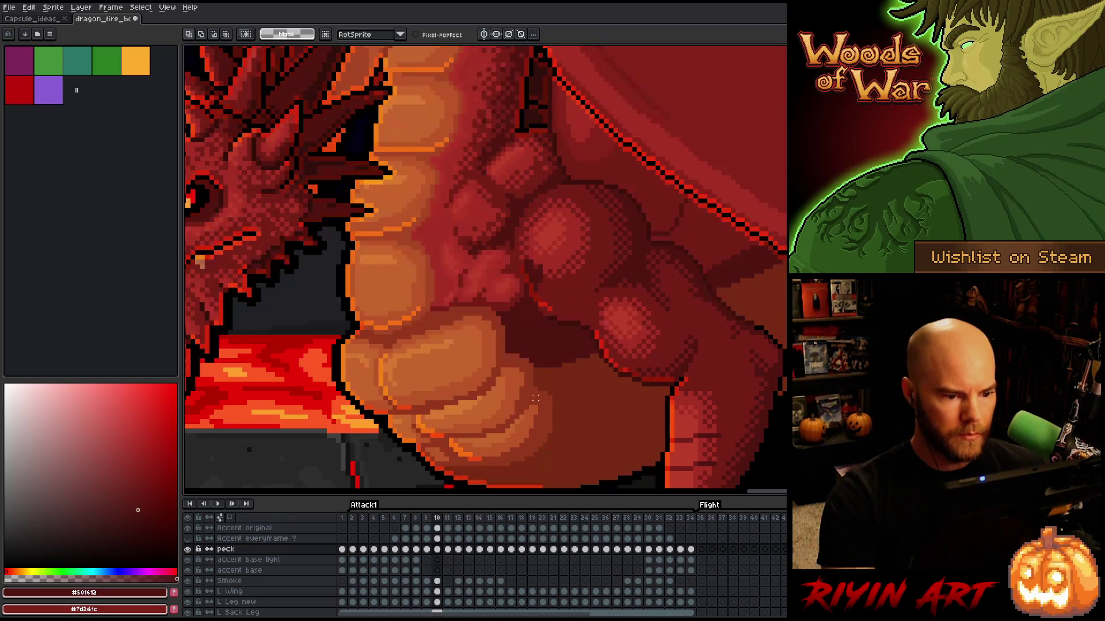
pyautogui.press('Left')
pyautogui.press('Right')
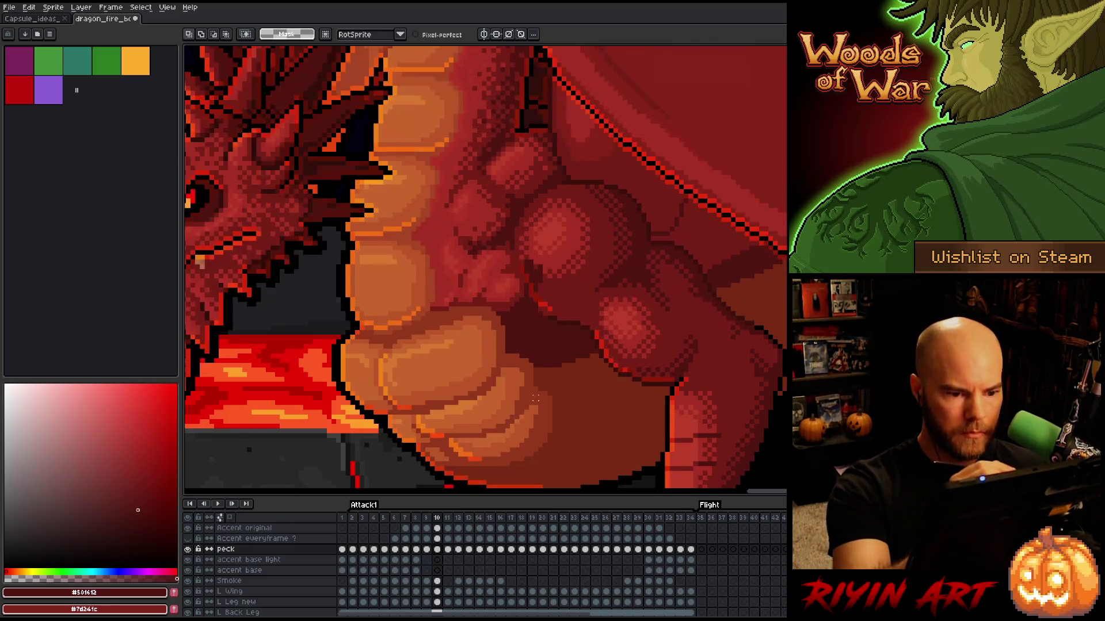
pyautogui.press('Right')
pyautogui.moveTo(504, 252)
pyautogui.mouseDown()
pyautogui.moveTo(493, 256)
pyautogui.moveTo(486, 325)
pyautogui.mouseUp()
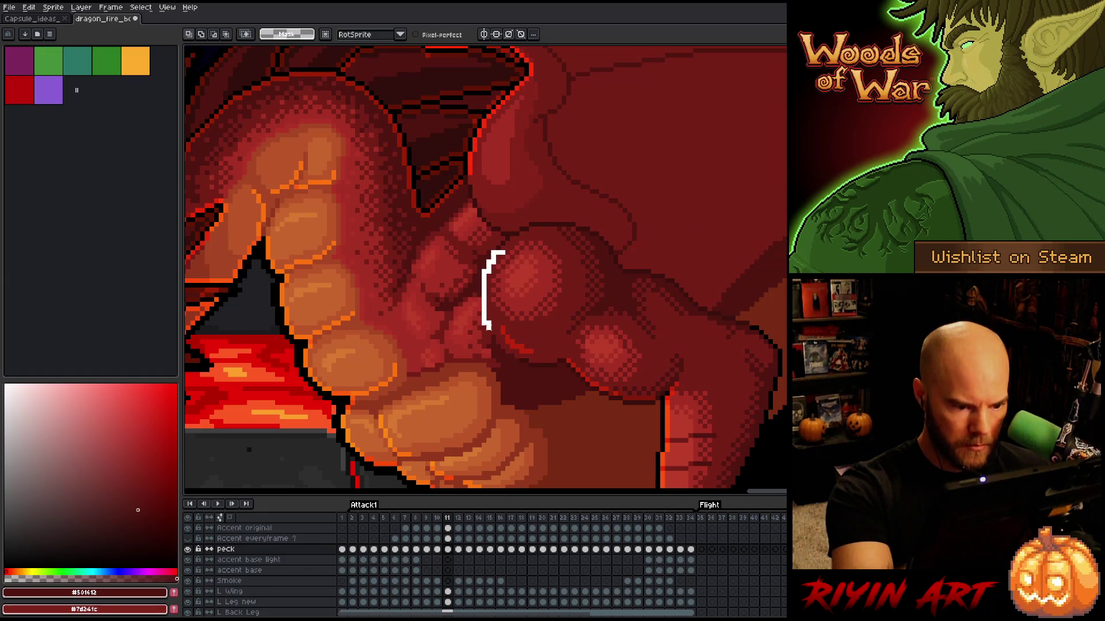
# Step: Draw a thin red contour along the chest muscle on frame 10
pyautogui.press('Left')
pyautogui.press('Left')
pyautogui.press('Right')
pyautogui.press('Right')
pyautogui.press('Left')
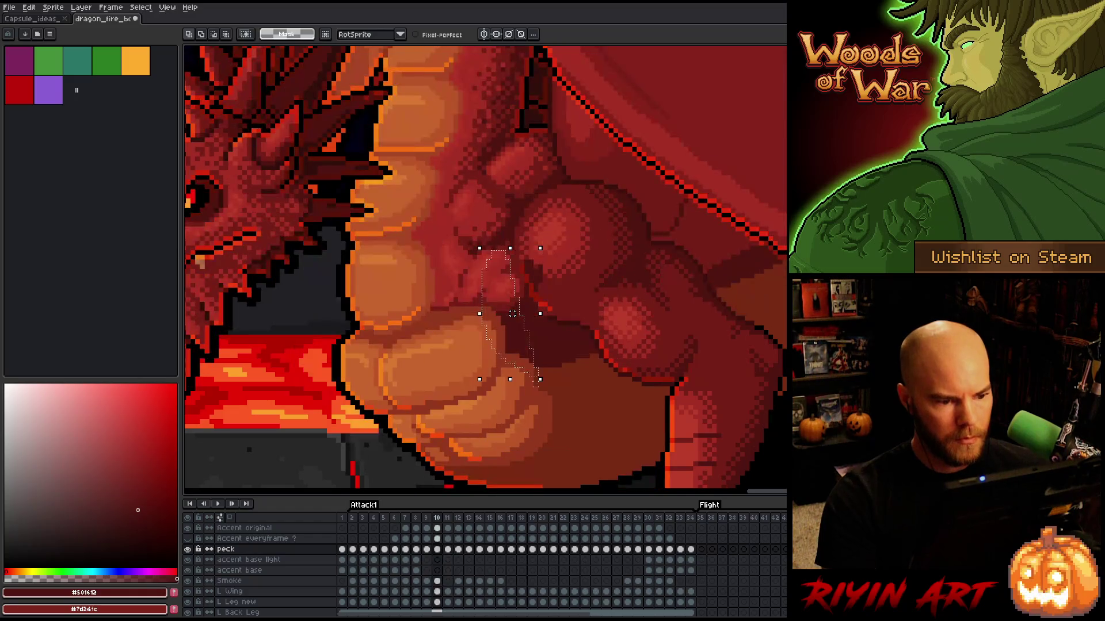
pyautogui.press('Right')
pyautogui.press('Right')
pyautogui.press('Right')
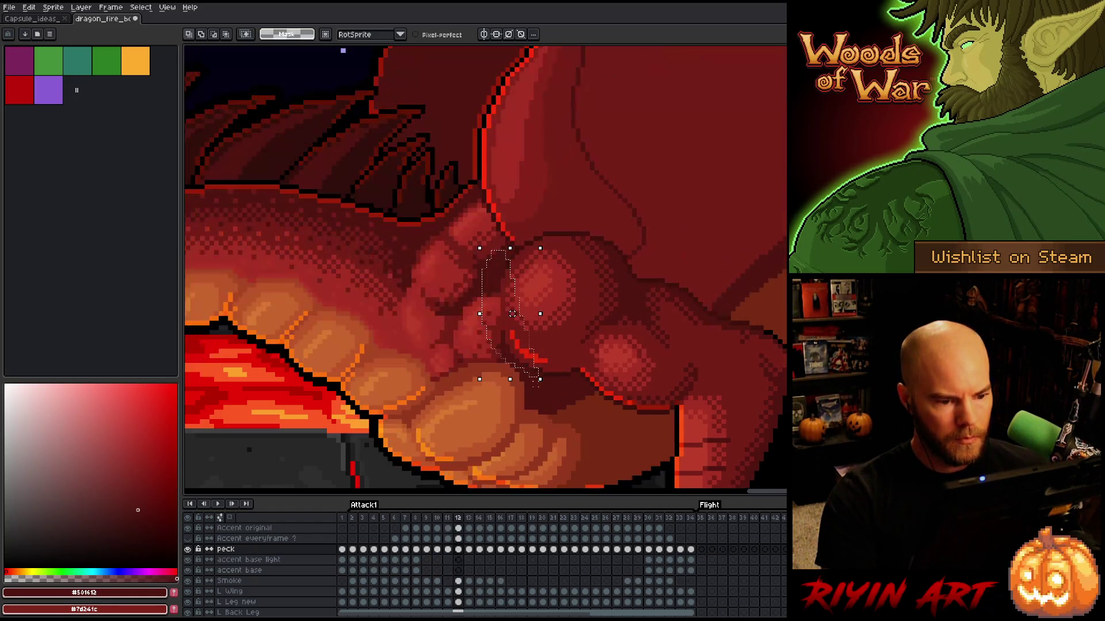
pyautogui.press('Left')
pyautogui.press('Left')
pyautogui.press('Left')
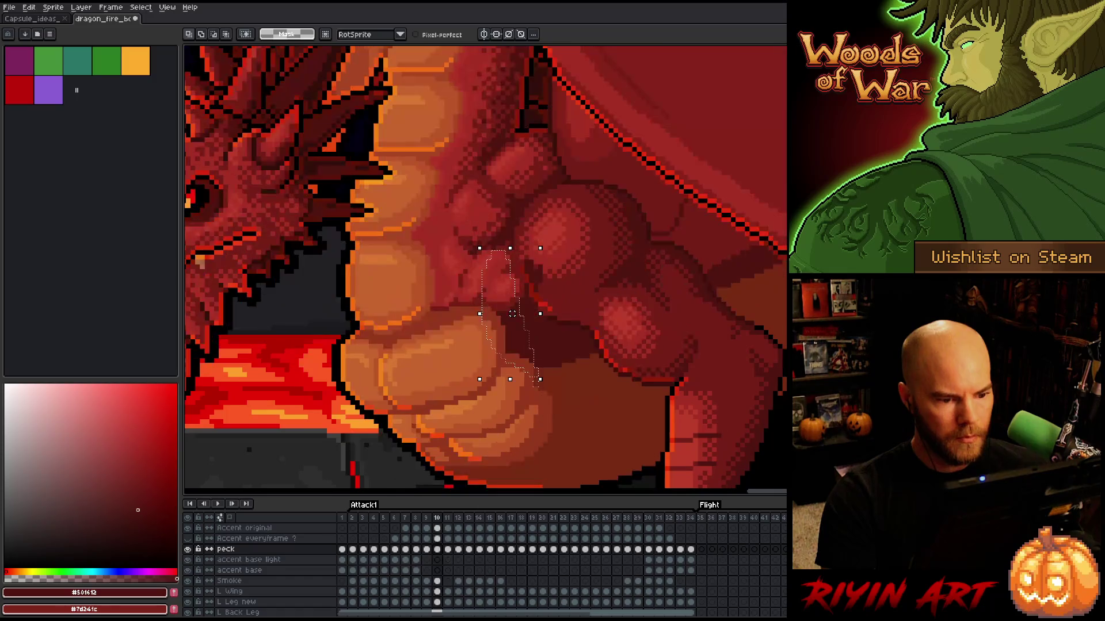
pyautogui.moveTo(571, 187)
pyautogui.mouseDown()
pyautogui.moveTo(510, 227)
pyautogui.moveTo(506, 278)
pyautogui.moveTo(587, 328)
pyautogui.mouseUp()
pyautogui.hotkey('ctrl', 'z')
pyautogui.moveTo(521, 264)
pyautogui.mouseDown()
pyautogui.moveTo(544, 311)
pyautogui.moveTo(587, 336)
pyautogui.mouseUp()
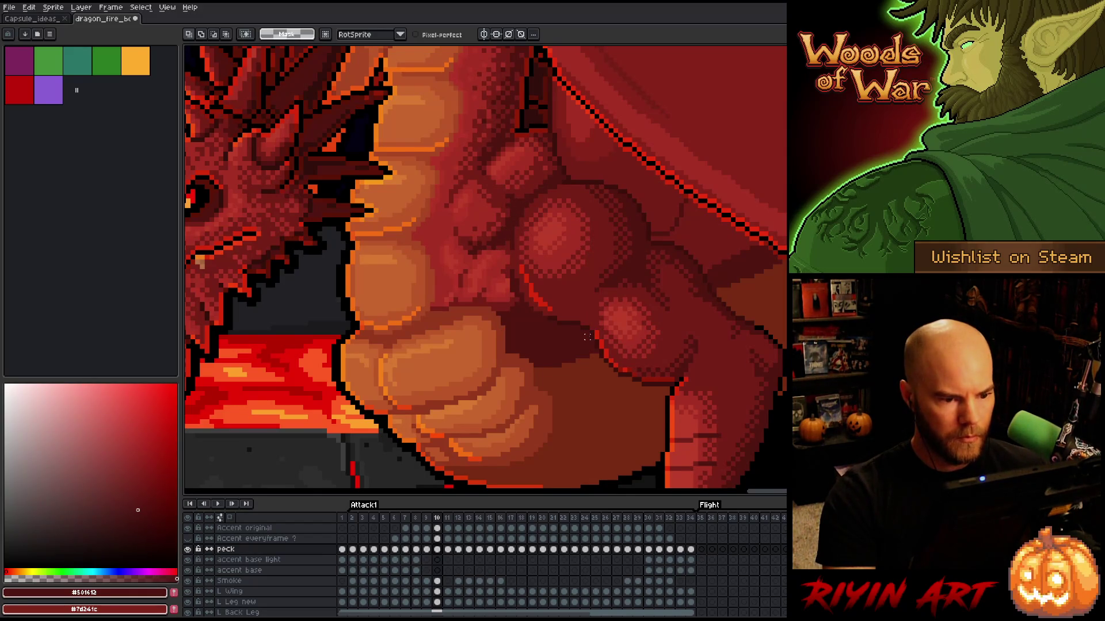
# Step: Select and then deselect the chest muscle on frame 9
pyautogui.press('Left')
pyautogui.moveTo(576, 175)
pyautogui.mouseDown()
pyautogui.moveTo(538, 236)
pyautogui.moveTo(590, 219)
pyautogui.mouseUp()
pyautogui.click(611, 300)
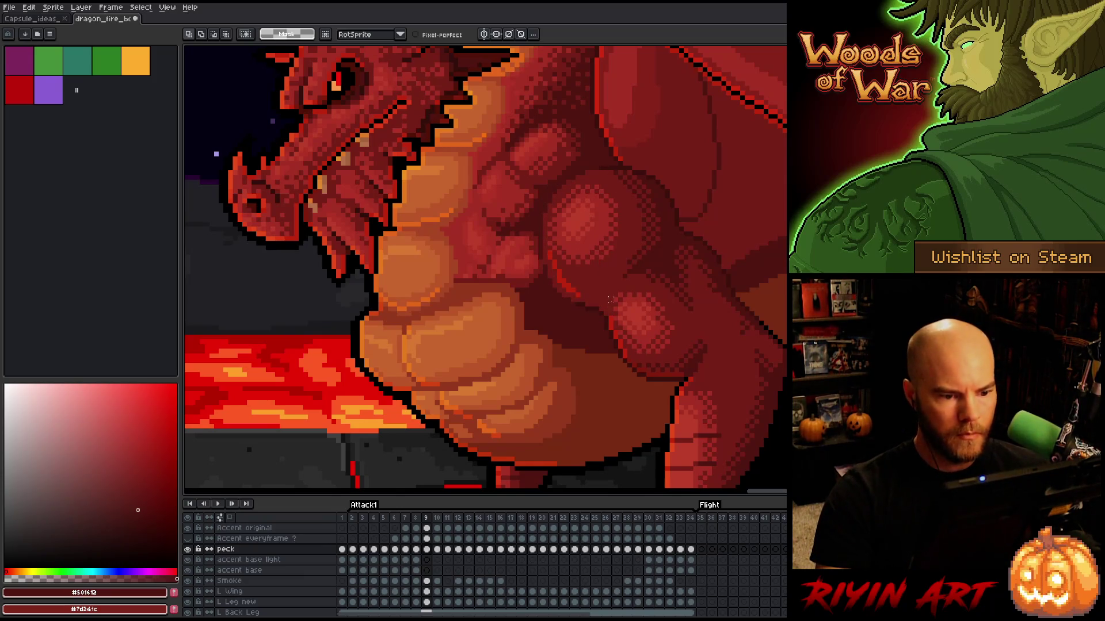
# Step: On frame 8, lasso the upper-right chest muscle and touch it up with the eraser
pyautogui.press('b')
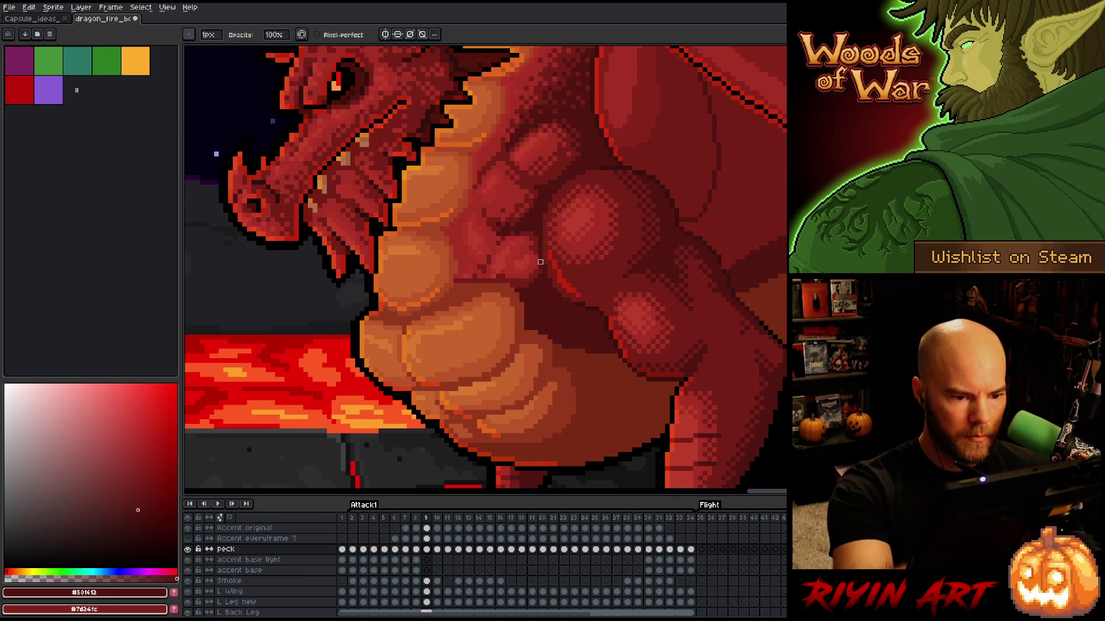
pyautogui.press('Left')
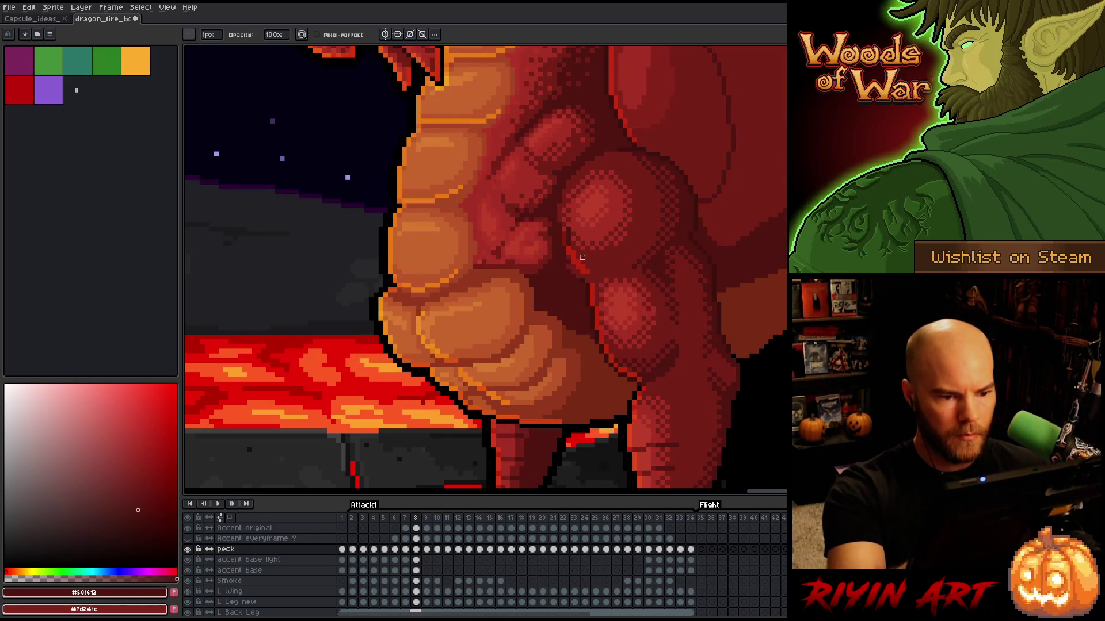
pyautogui.press('q')
pyautogui.moveTo(615, 178)
pyautogui.mouseDown()
pyautogui.moveTo(562, 233)
pyautogui.moveTo(624, 308)
pyautogui.mouseUp()
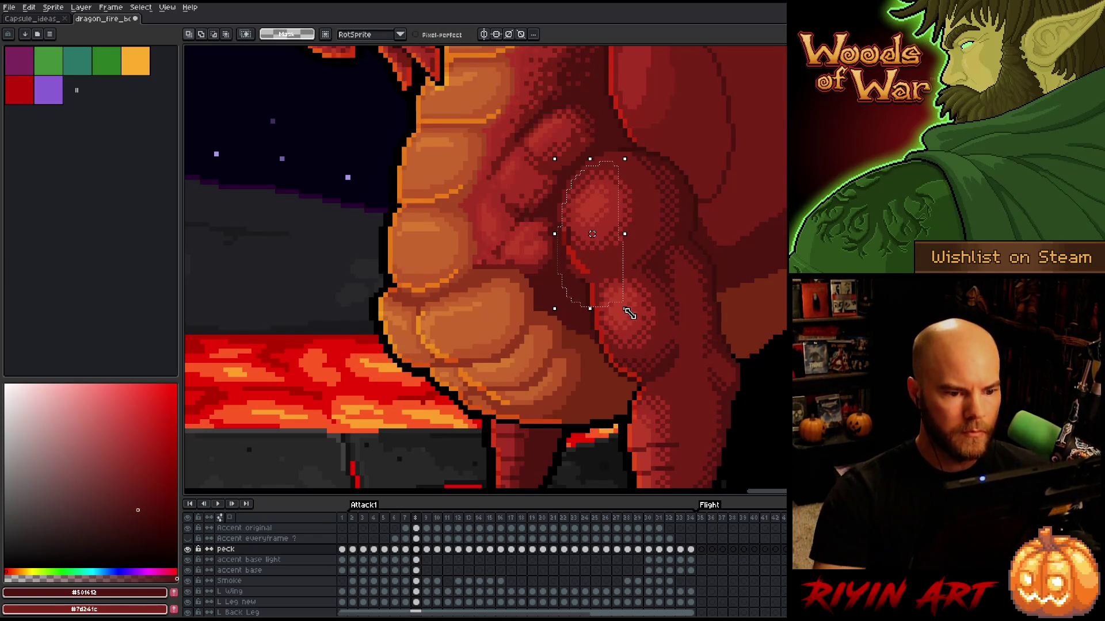
pyautogui.hotkey('ctrl', 'd')
pyautogui.press('b')
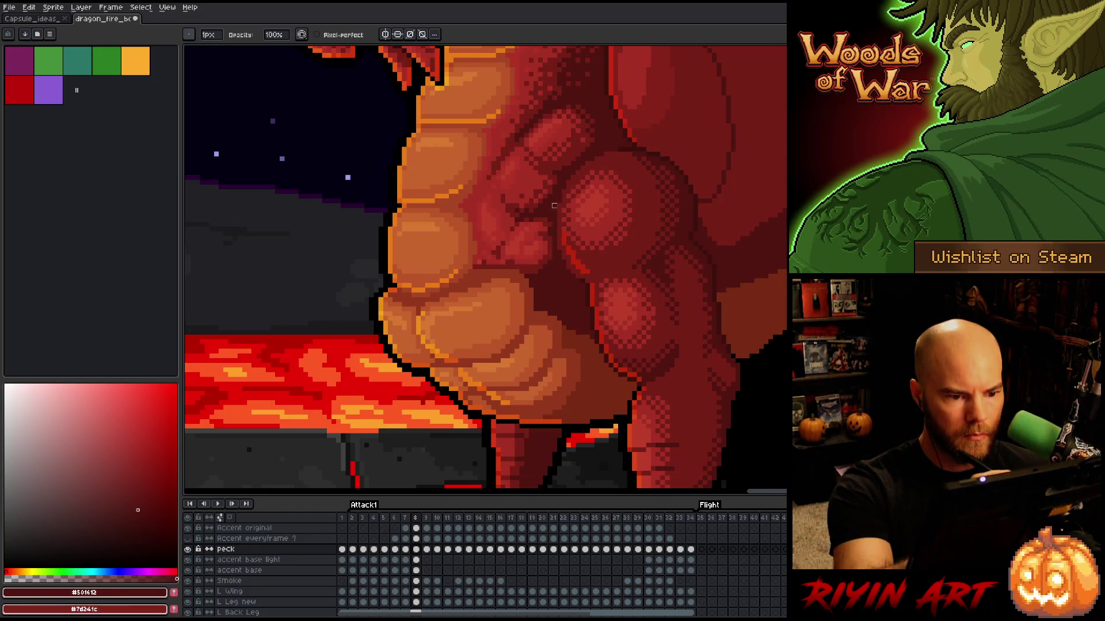
pyautogui.press('e')
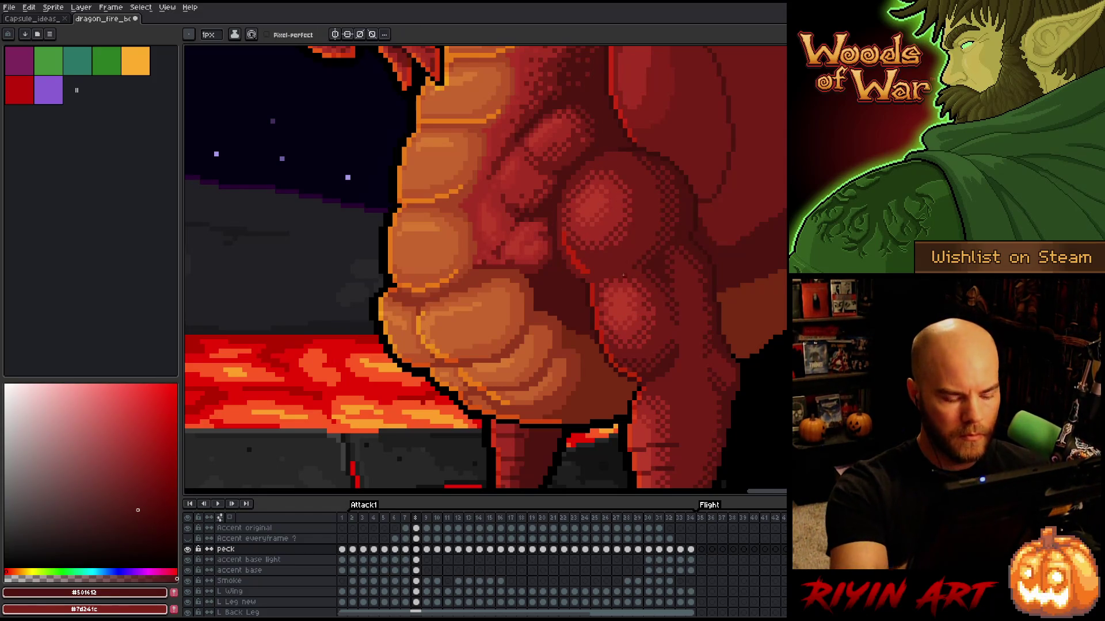
pyautogui.scroll(-3, 622, 284)
pyautogui.scroll(3, 620, 285)
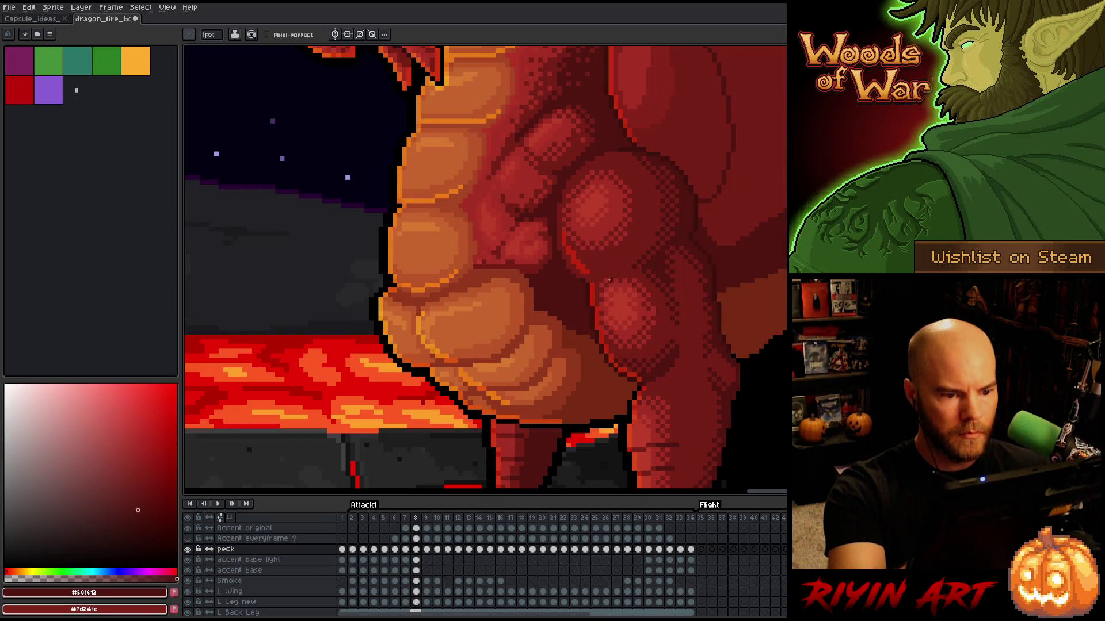
# Step: Lasso part of the chest on frame 7, then reapply that selection on frame 6
pyautogui.press(',')
pyautogui.press('q')
pyautogui.moveTo(595, 168)
pyautogui.mouseDown()
pyautogui.moveTo(569, 170)
pyautogui.moveTo(611, 295)
pyautogui.moveTo(610, 185)
pyautogui.moveTo(553, 217)
pyautogui.moveTo(592, 293)
pyautogui.moveTo(596, 167)
pyautogui.moveTo(598, 294)
pyautogui.mouseUp()
pyautogui.hotkey('ctrl', 'd')
pyautogui.press(',')
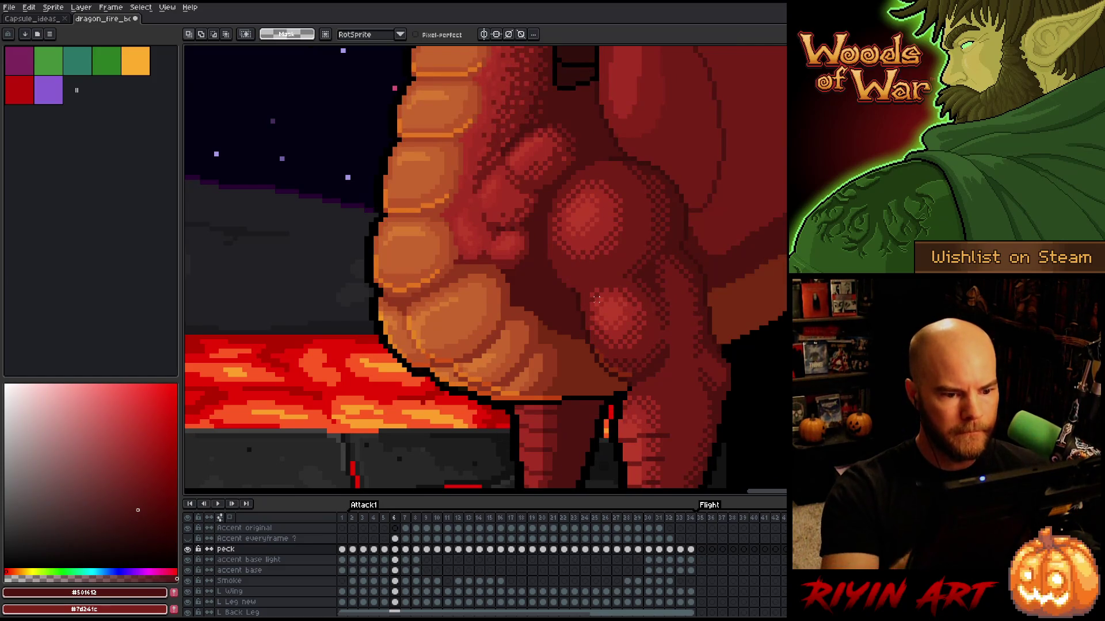
pyautogui.hotkey('ctrl', 'shift', 'd')
# Step: Rotate the chest muscle clockwise on frame 32, then select it on frame 31
pyautogui.press(',')
pyautogui.press(',')
pyautogui.press(',')
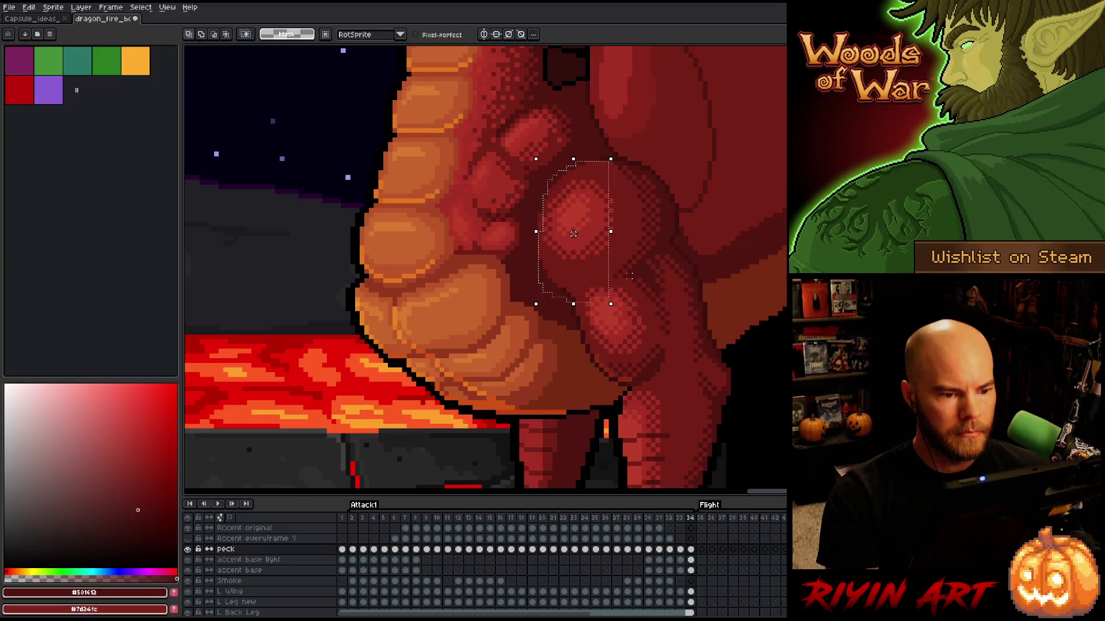
pyautogui.press(',')
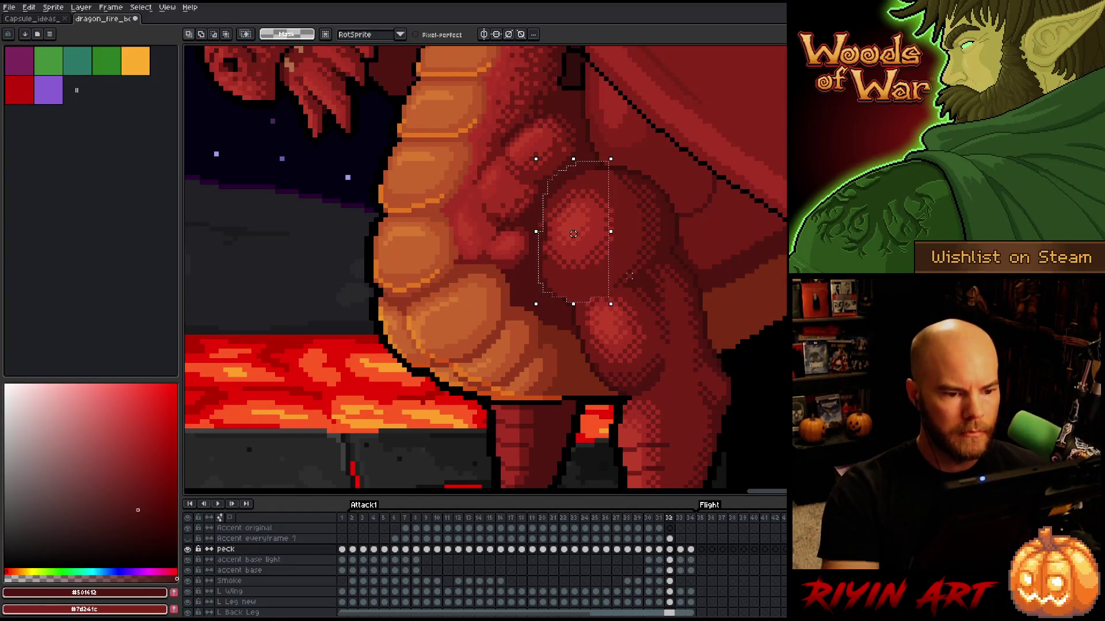
pyautogui.moveTo(627, 140); pyautogui.dragTo(690, 190)
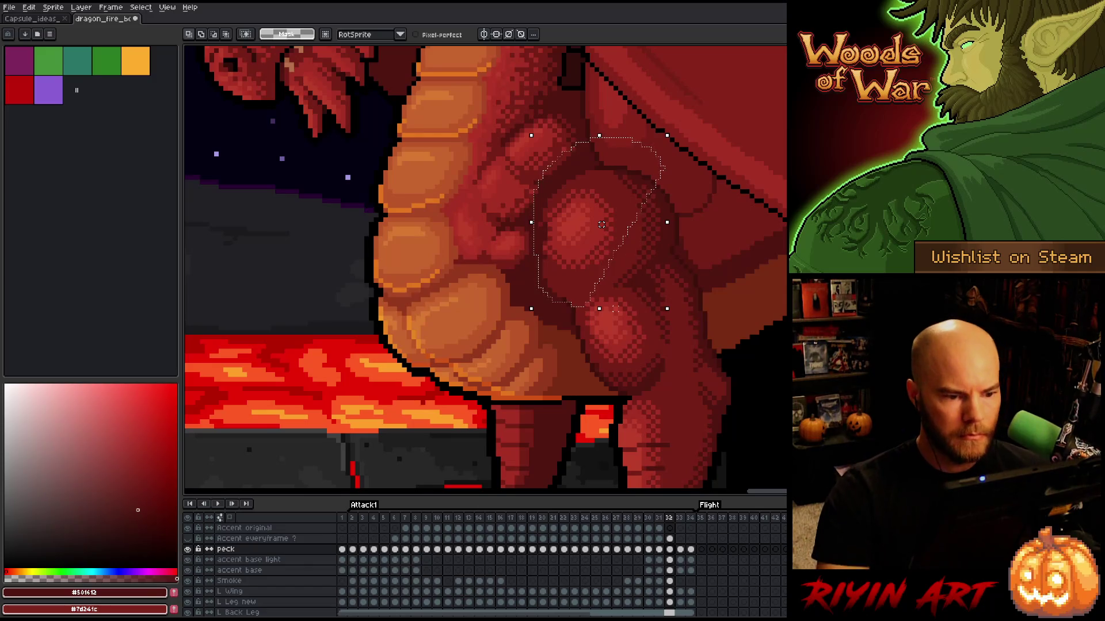
pyautogui.press(',')
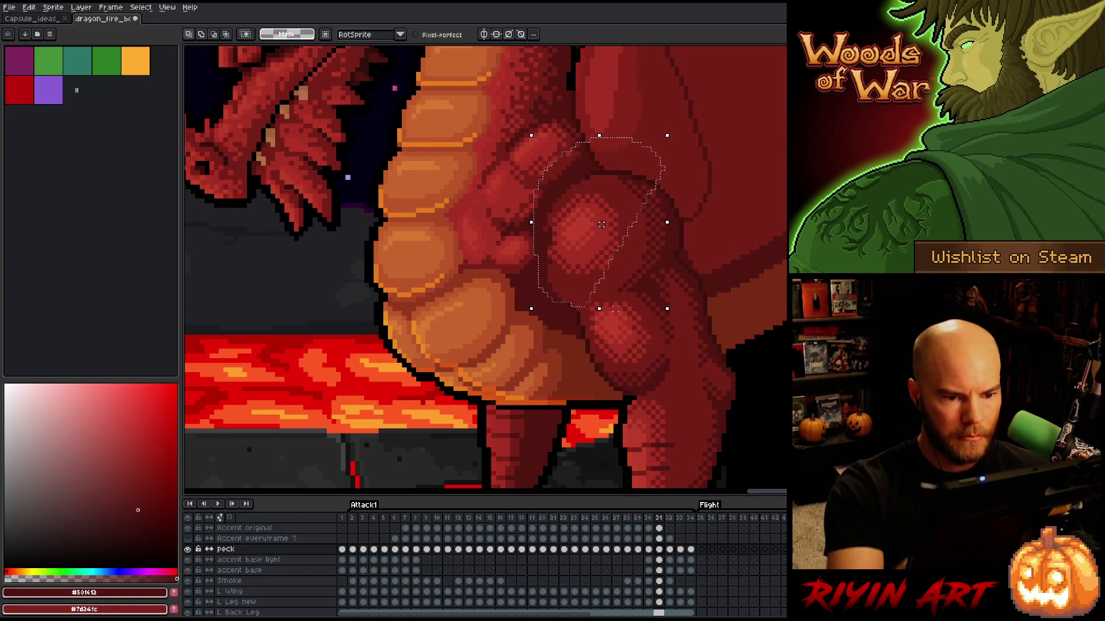
pyautogui.moveTo(595, 178); pyautogui.dragTo(683, 233)
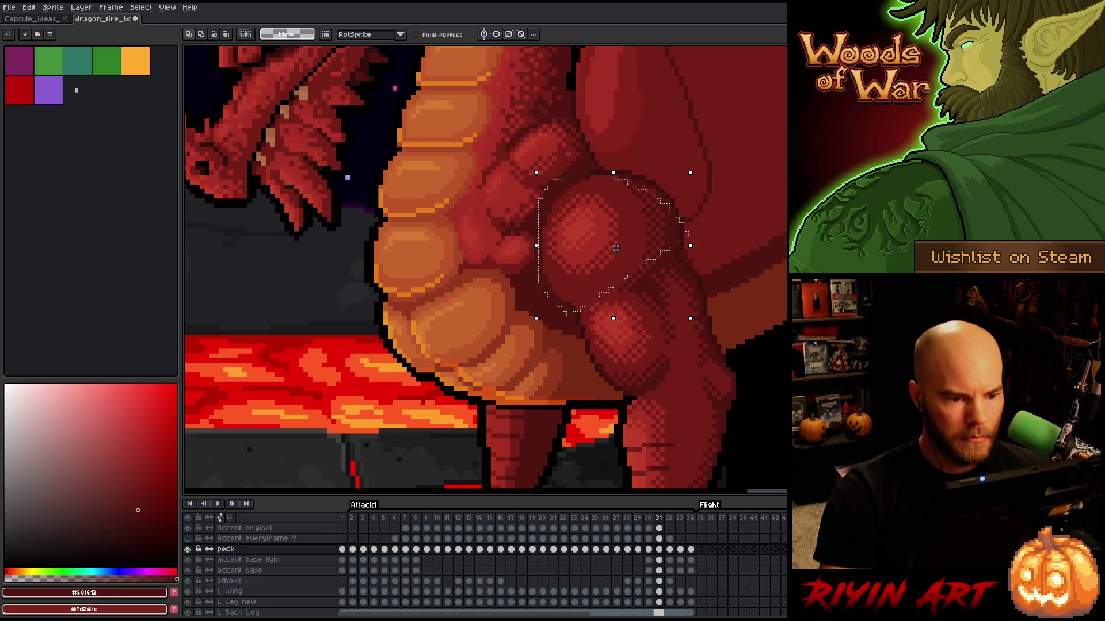
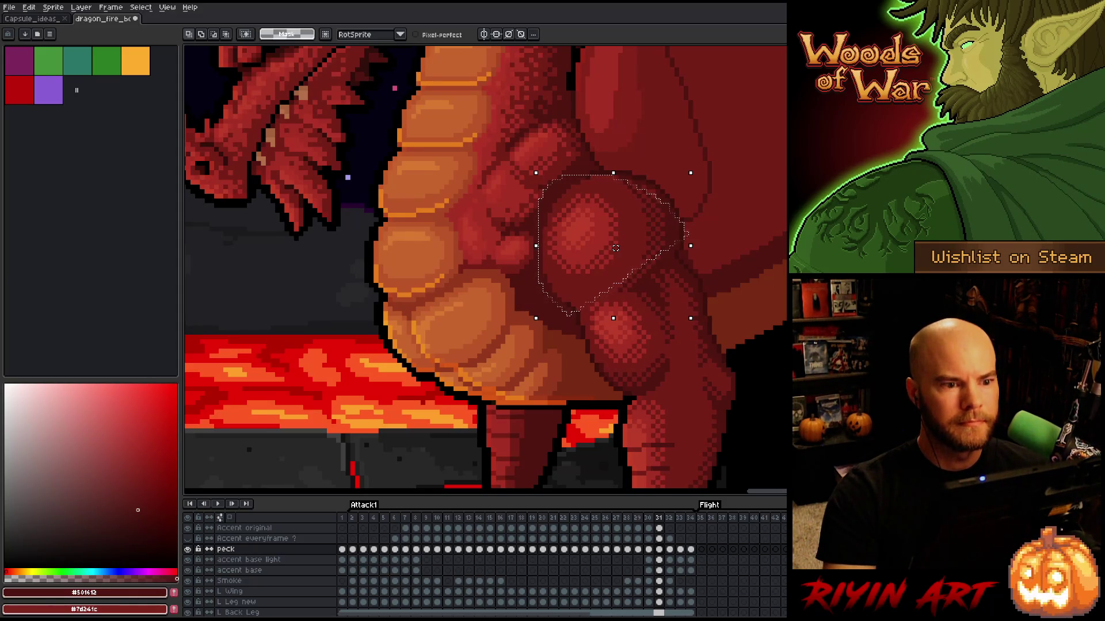
# Step: Lasso and shift the pec shading into place on Attack1 frames 30, 29 and 28, then return to the pencil
pyautogui.press('Left')
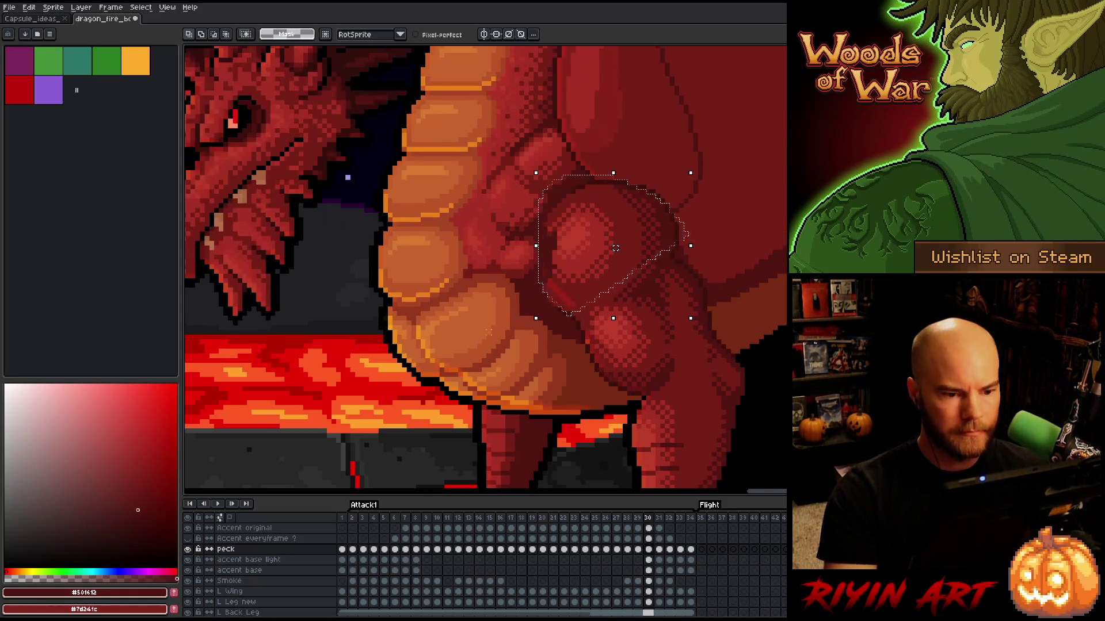
pyautogui.click(733, 230)
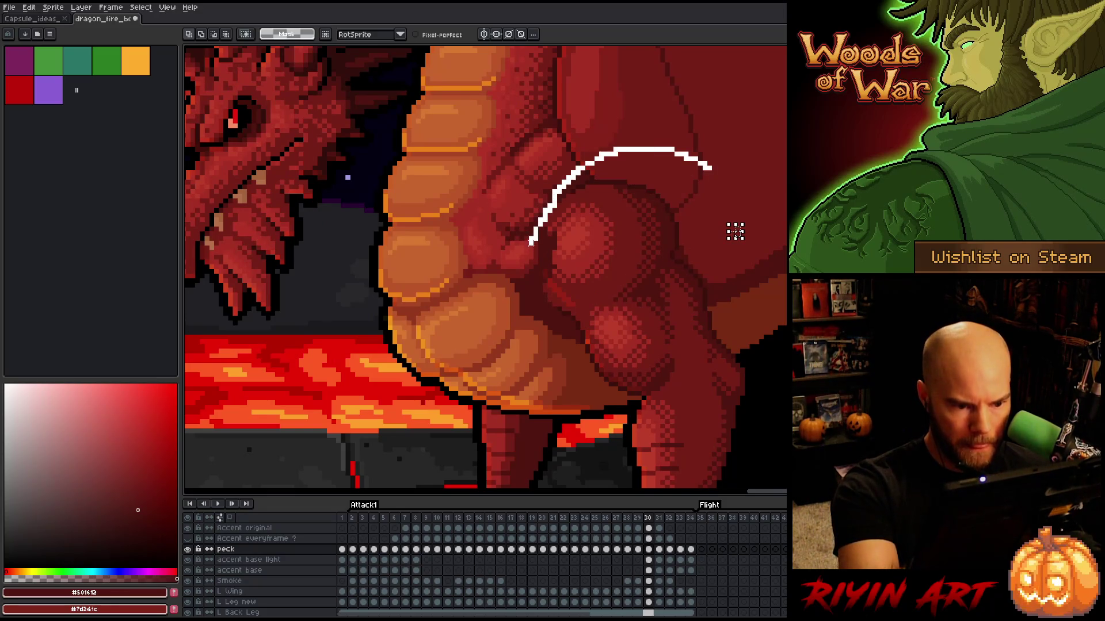
pyautogui.moveTo(604, 323); pyautogui.dragTo(601, 321)
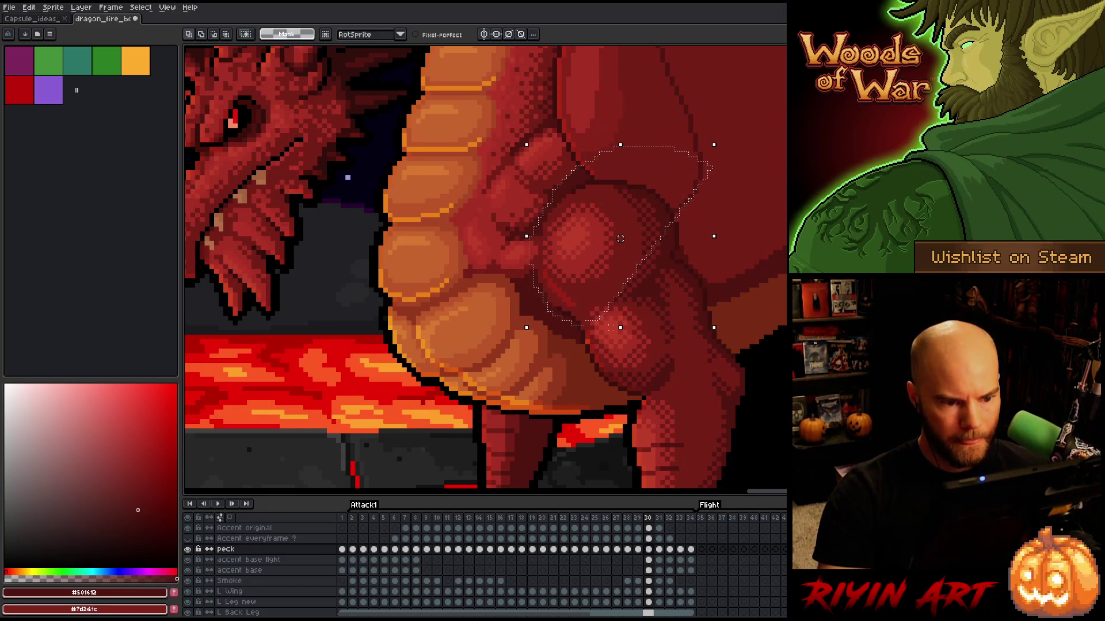
pyautogui.press('Left')
pyautogui.click(736, 237)
pyautogui.moveTo(520, 282); pyautogui.dragTo(600, 326)
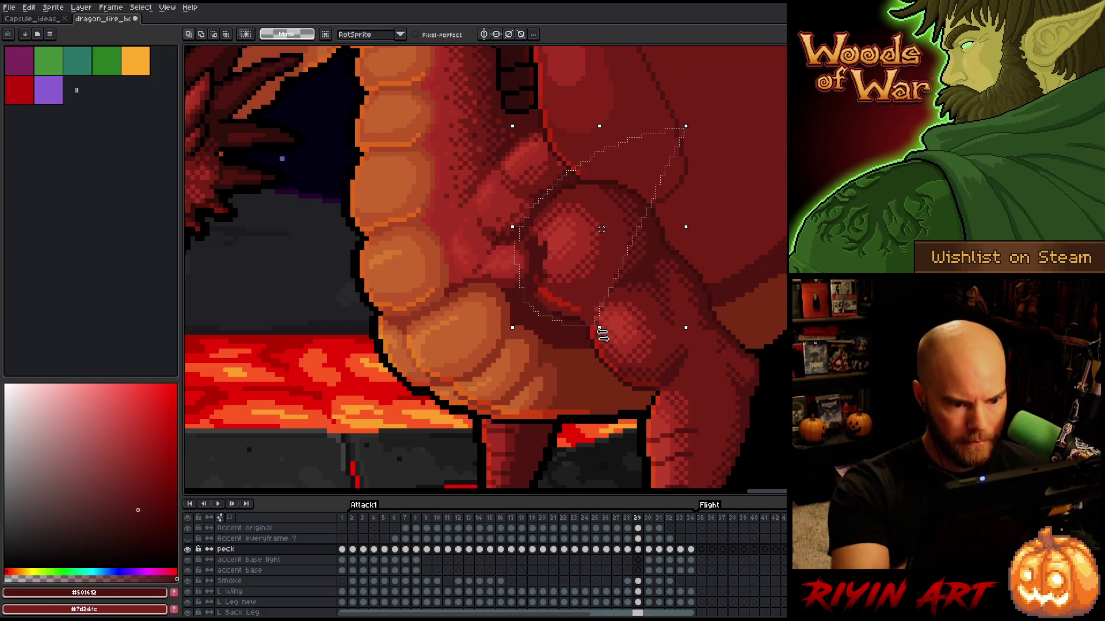
pyautogui.press('Left')
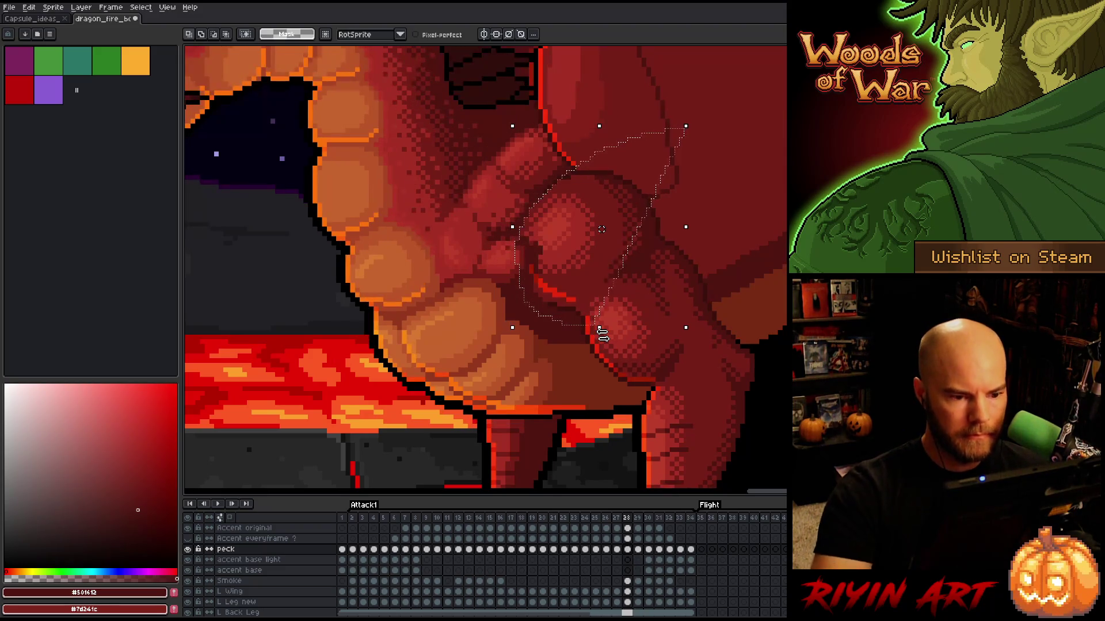
pyautogui.moveTo(725, 153)
pyautogui.mouseDown()
pyautogui.moveTo(586, 143)
pyautogui.moveTo(516, 270)
pyautogui.moveTo(592, 320)
pyautogui.mouseUp()
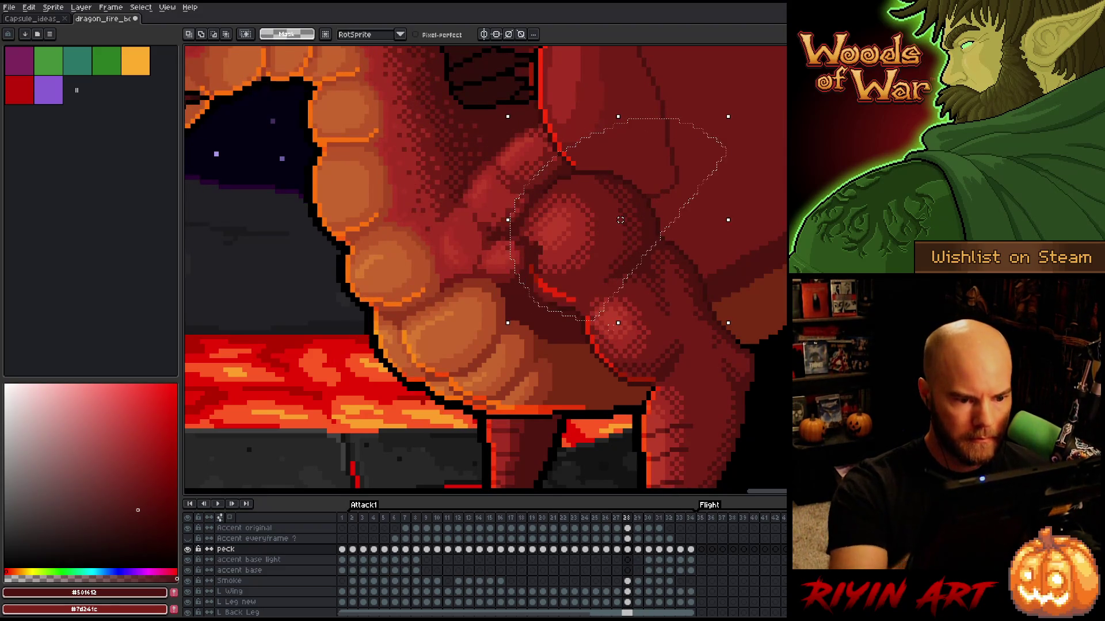
pyautogui.hotkey('ctrl', 'd')
pyautogui.press('b')
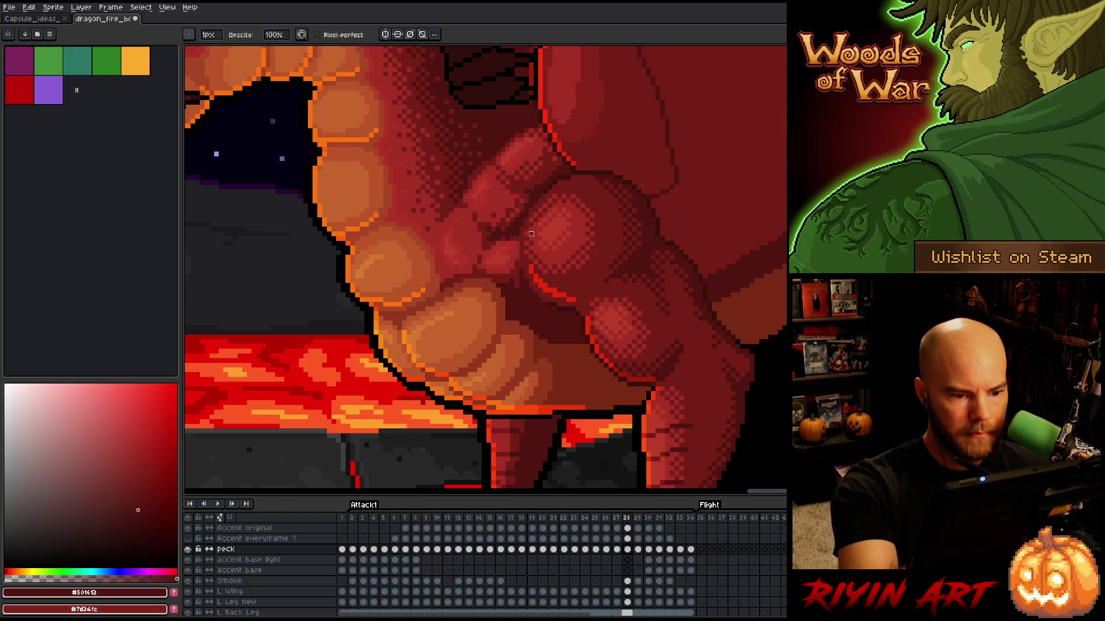
# Step: Lasso the chest muscle highlight and step back frame by frame through Attack1
pyautogui.press('Left')
pyautogui.press('q')
pyautogui.moveTo(523, 197)
pyautogui.mouseDown()
pyautogui.moveTo(580, 196)
pyautogui.moveTo(567, 256)
pyautogui.mouseUp()
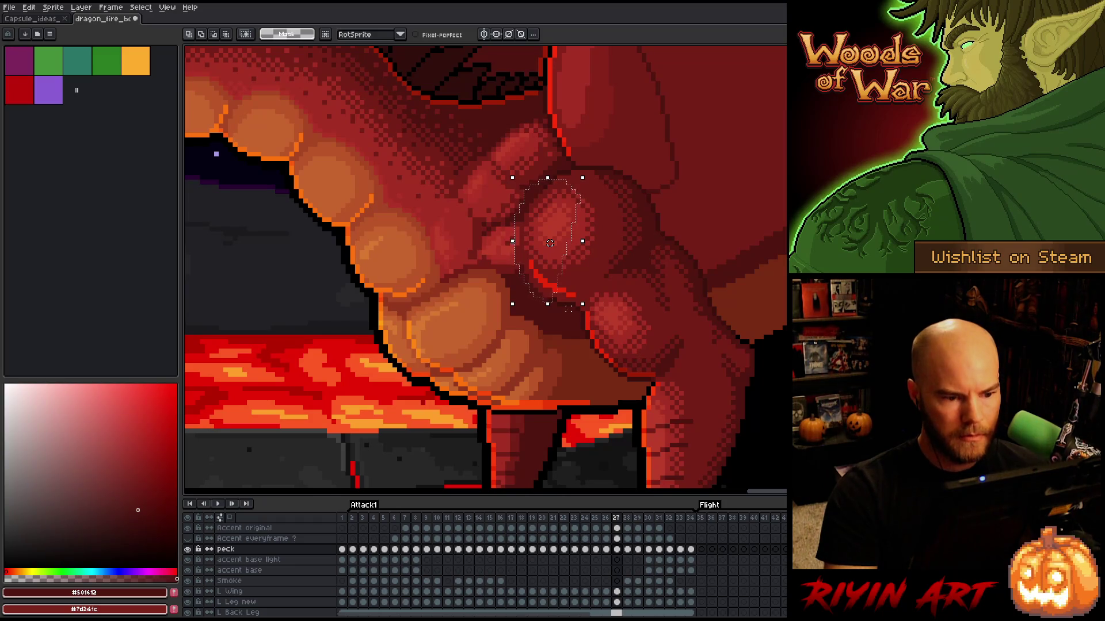
pyautogui.press('Left')
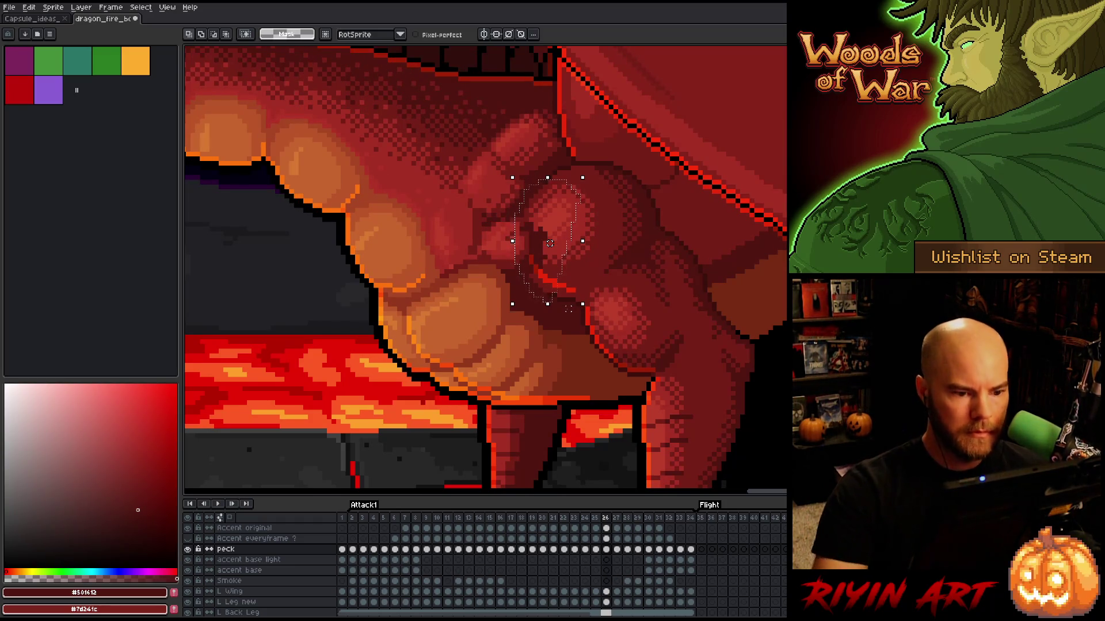
pyautogui.press('Left')
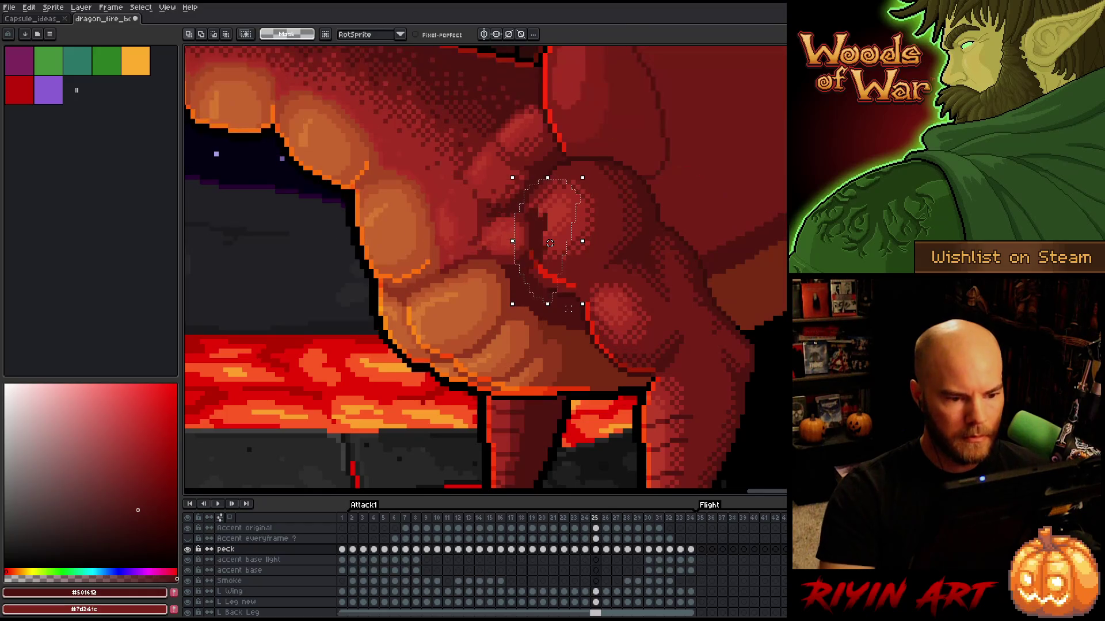
pyautogui.press('Left')
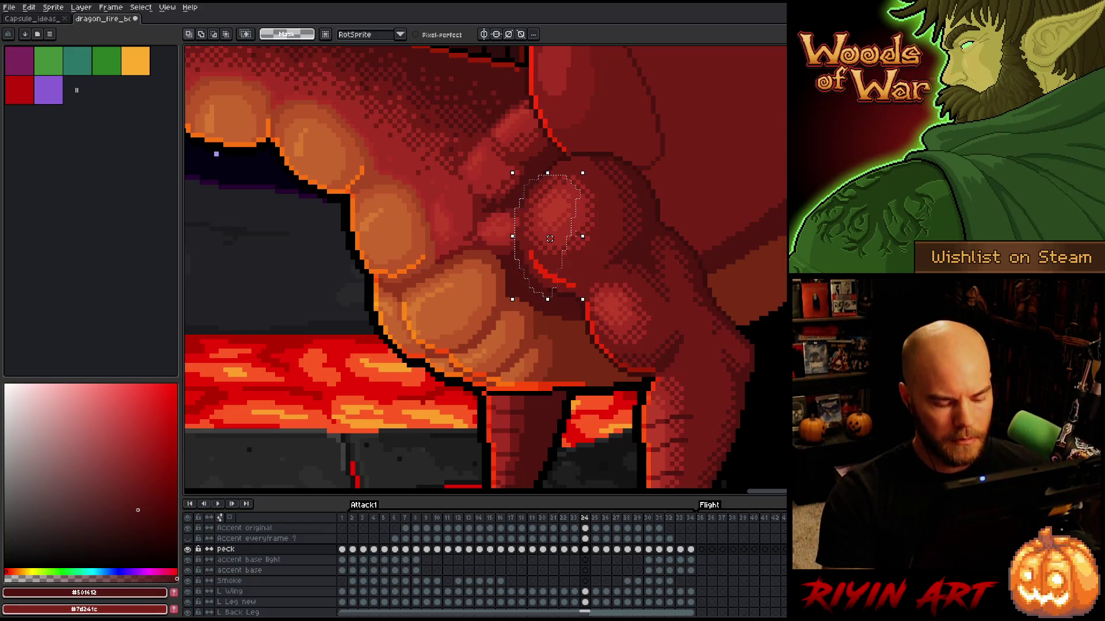
pyautogui.press('Left')
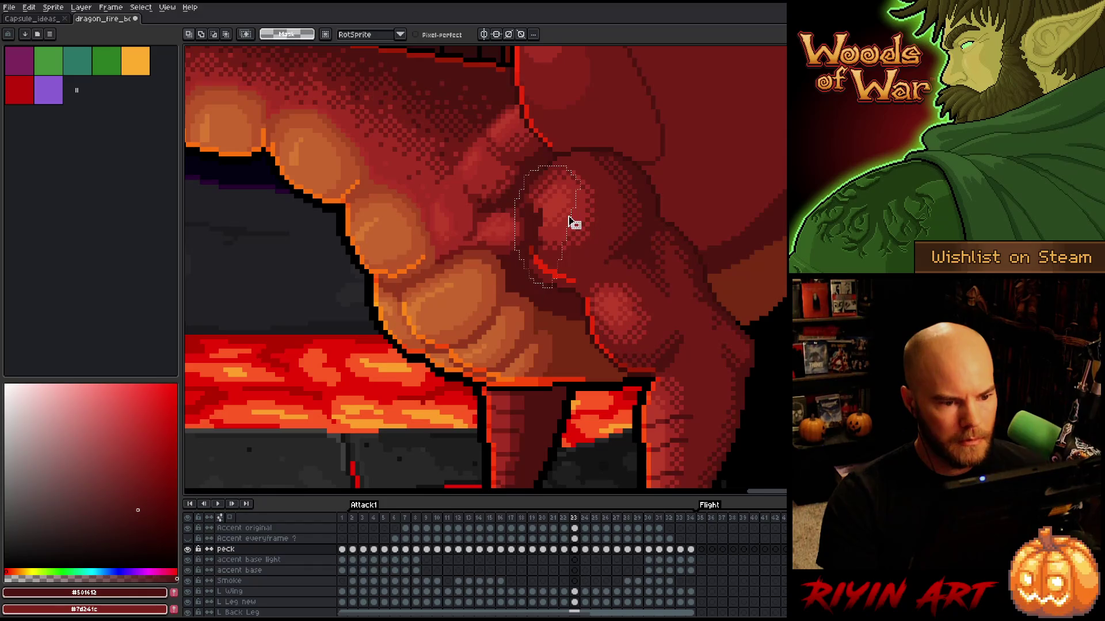
pyautogui.press('Left')
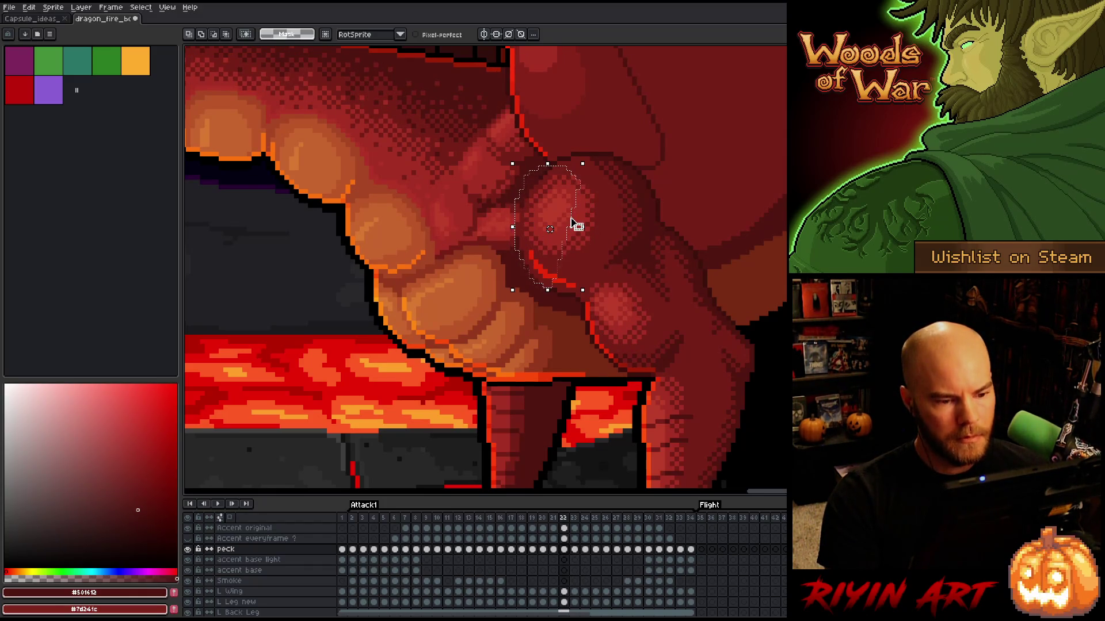
# Step: Flip between frame 20 and its neighbours to compare the chest highlight
pyautogui.press('Right')
pyautogui.press('Right')
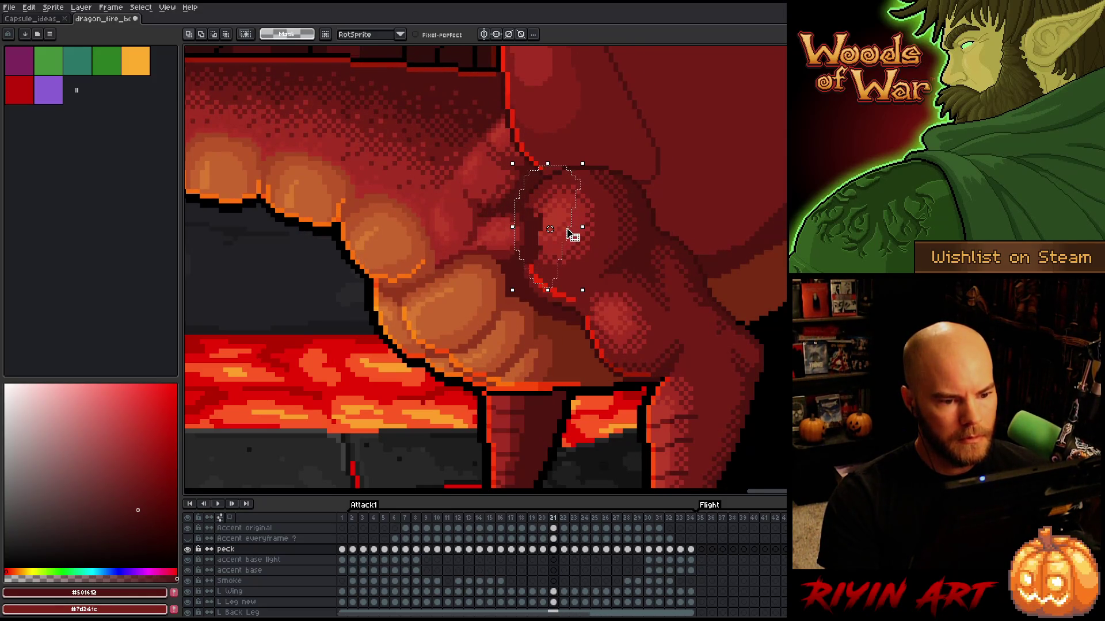
pyautogui.press(',')
pyautogui.press('.')
pyautogui.press(',')
pyautogui.press('.')
pyautogui.press(',')
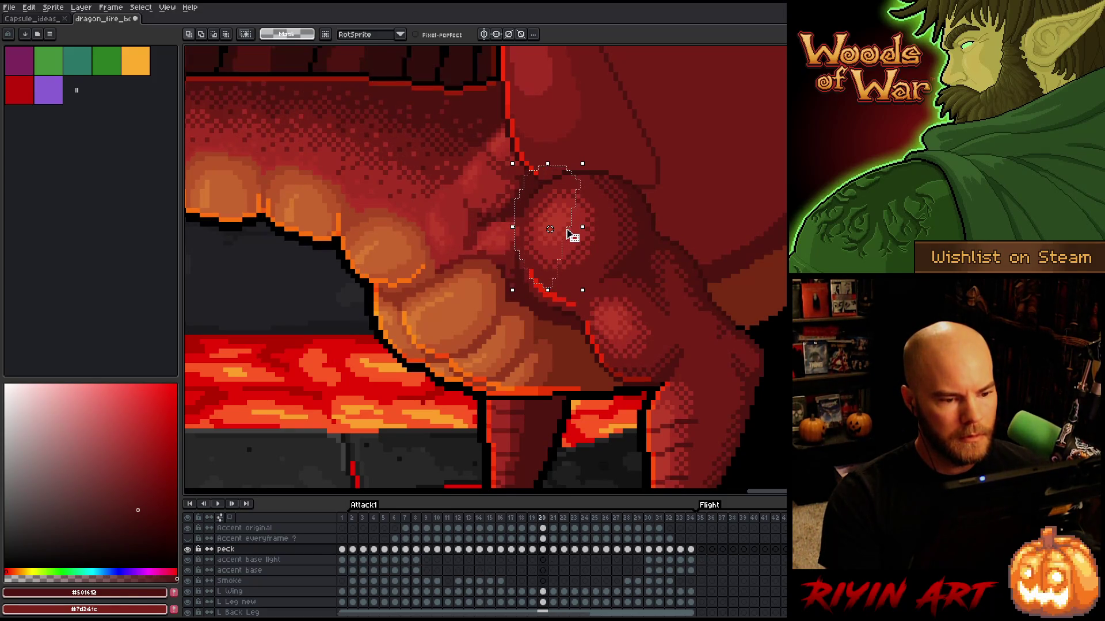
pyautogui.press(',')
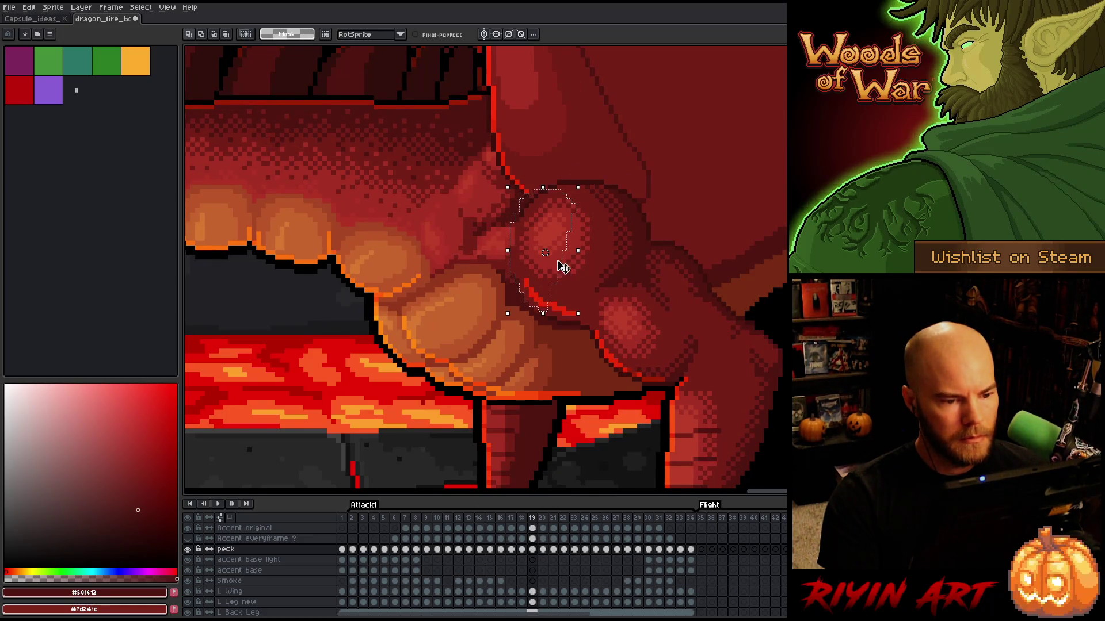
# Step: Nudge the chest highlight about 8 px left and 24 px down, then check frames 16–20
pyautogui.moveTo(564, 263); pyautogui.dragTo(559, 263)
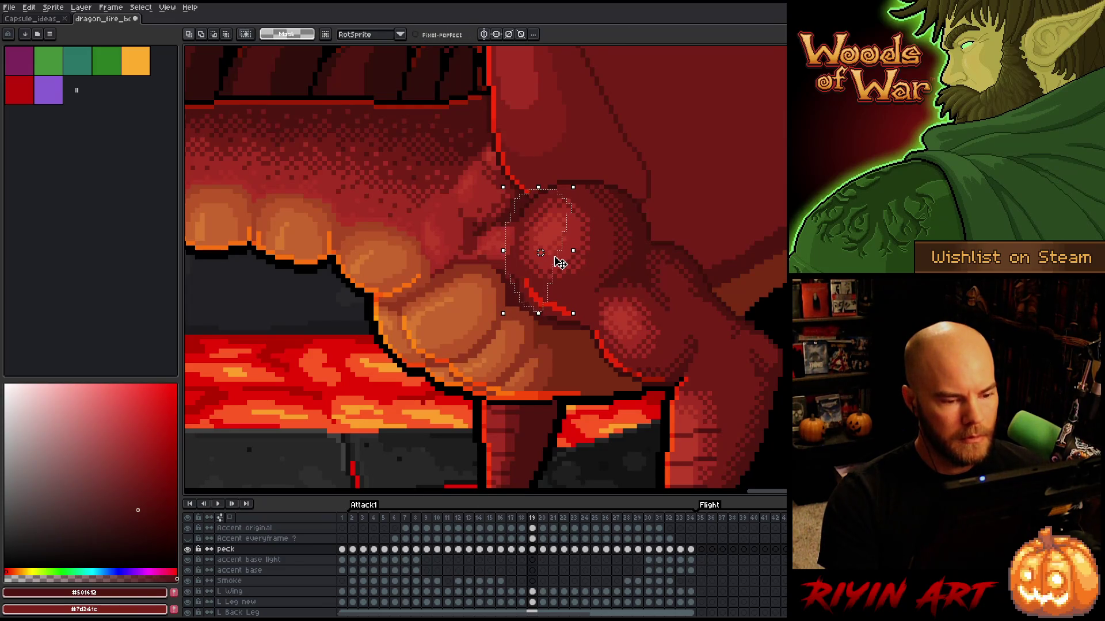
pyautogui.press(',')
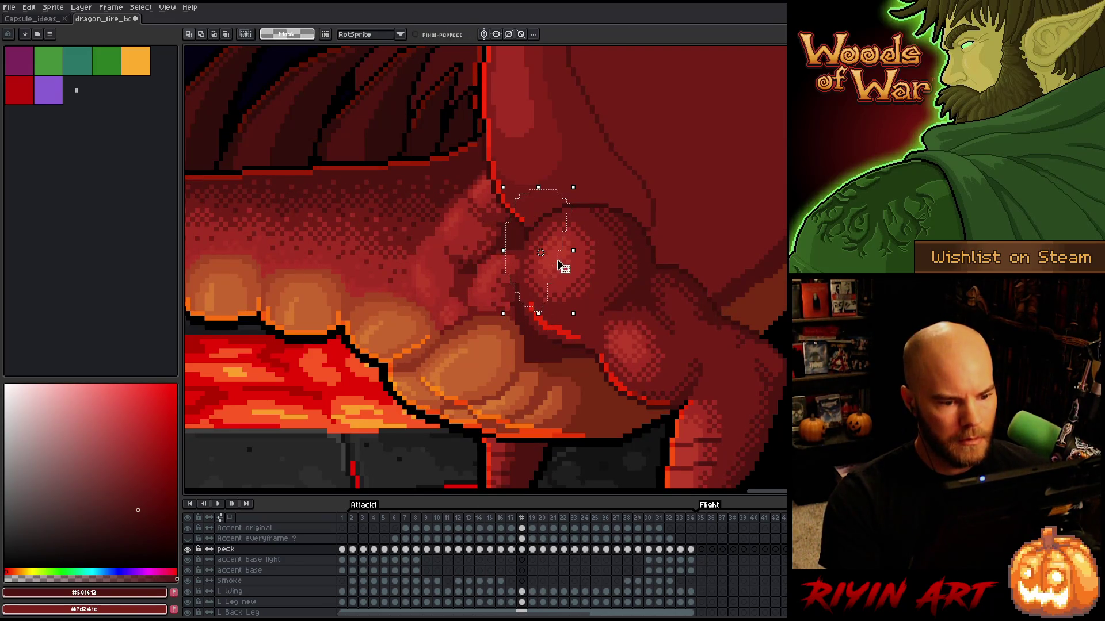
pyautogui.moveTo(561, 265); pyautogui.dragTo(561, 279)
pyautogui.press(',')
pyautogui.press(',')
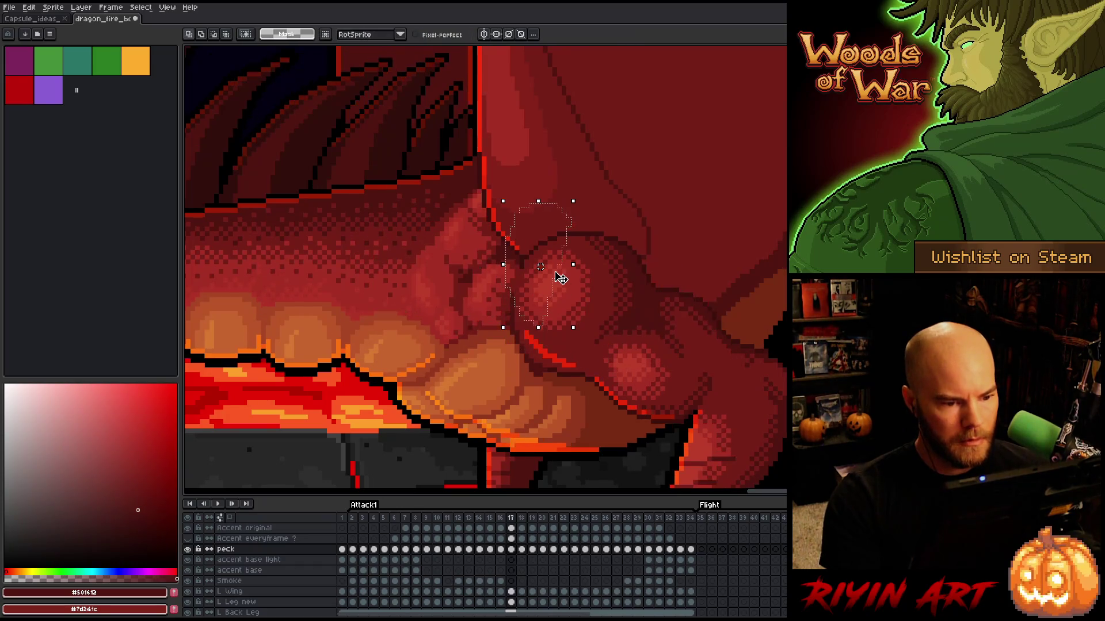
pyautogui.press('.')
pyautogui.press('.')
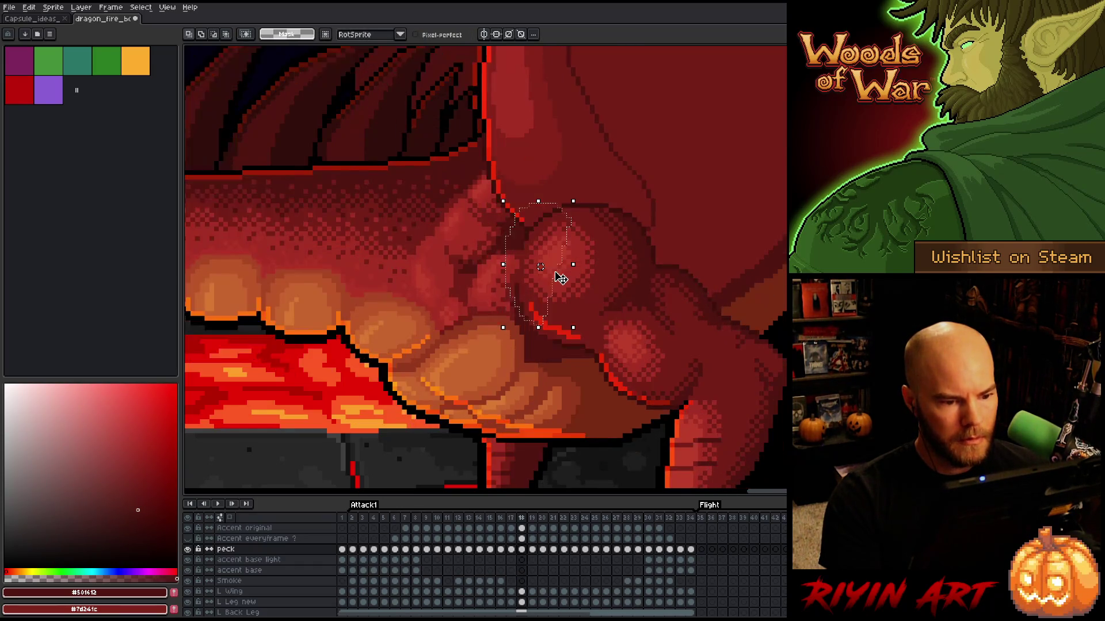
pyautogui.press('.')
pyautogui.press('.')
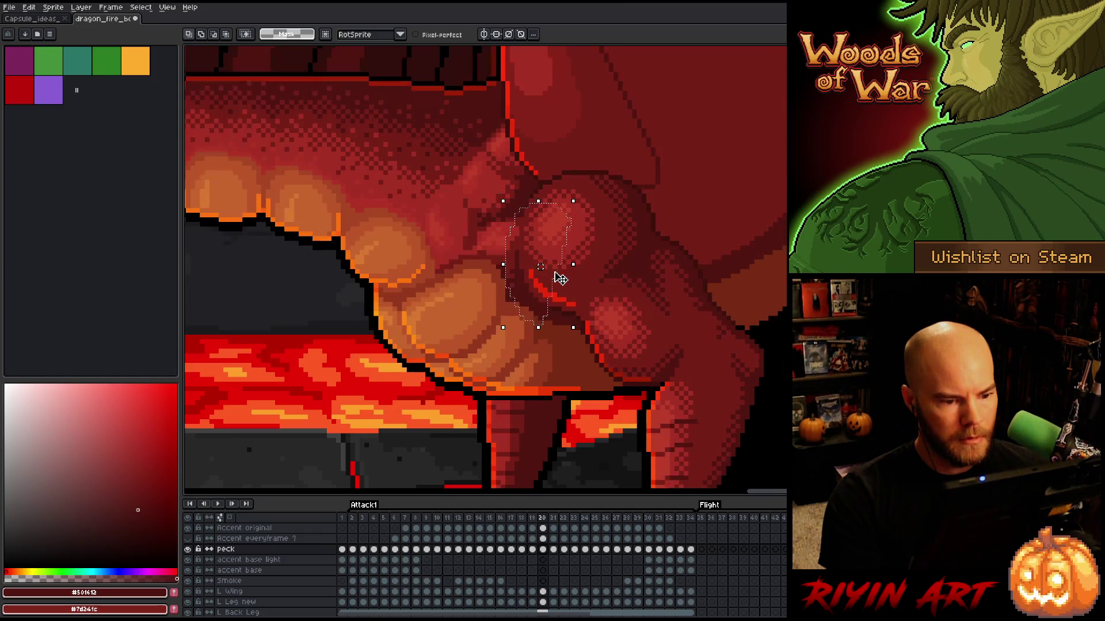
# Step: Commit the move and flip between frames 19 and 20 to check shading consistency
pyautogui.press('b')
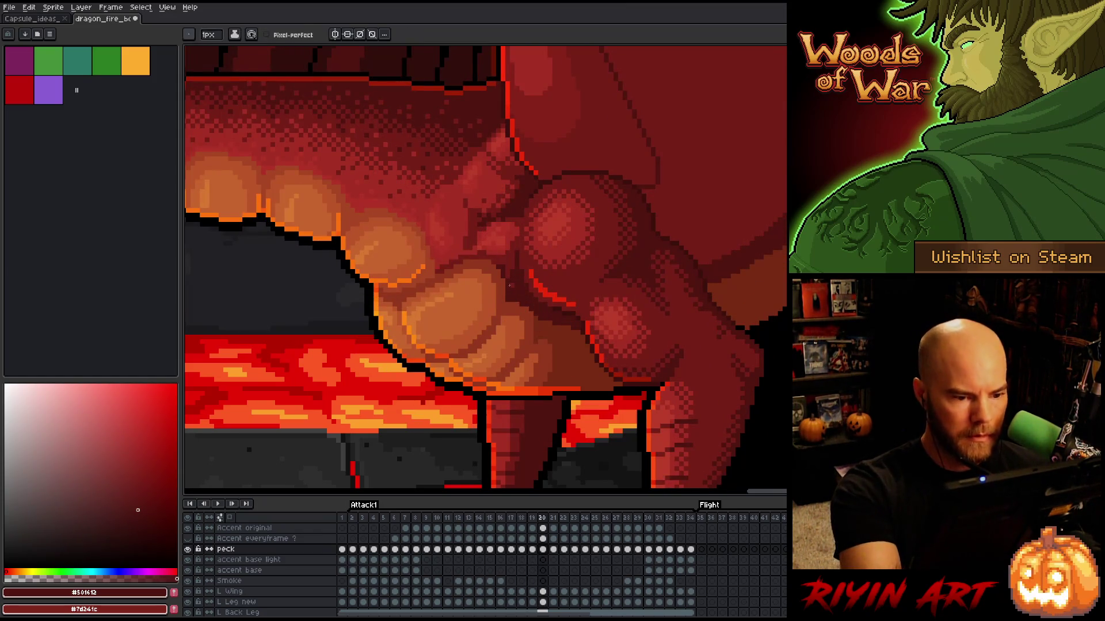
pyautogui.press('.')
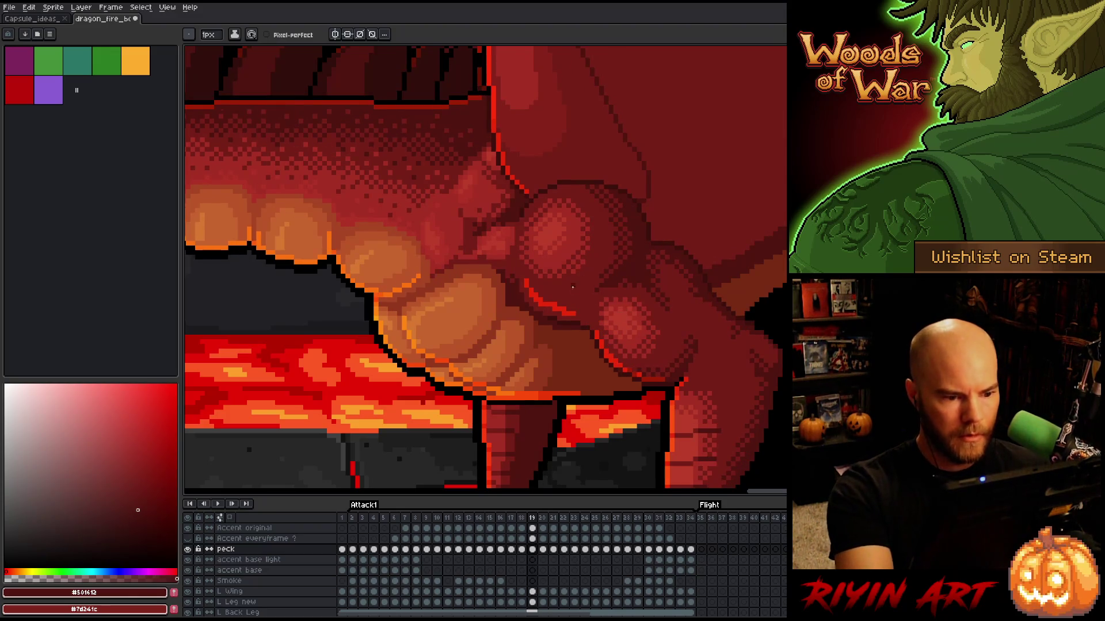
pyautogui.press(',')
pyautogui.press('.')
pyautogui.press('.')
pyautogui.press(',')
pyautogui.press(',')
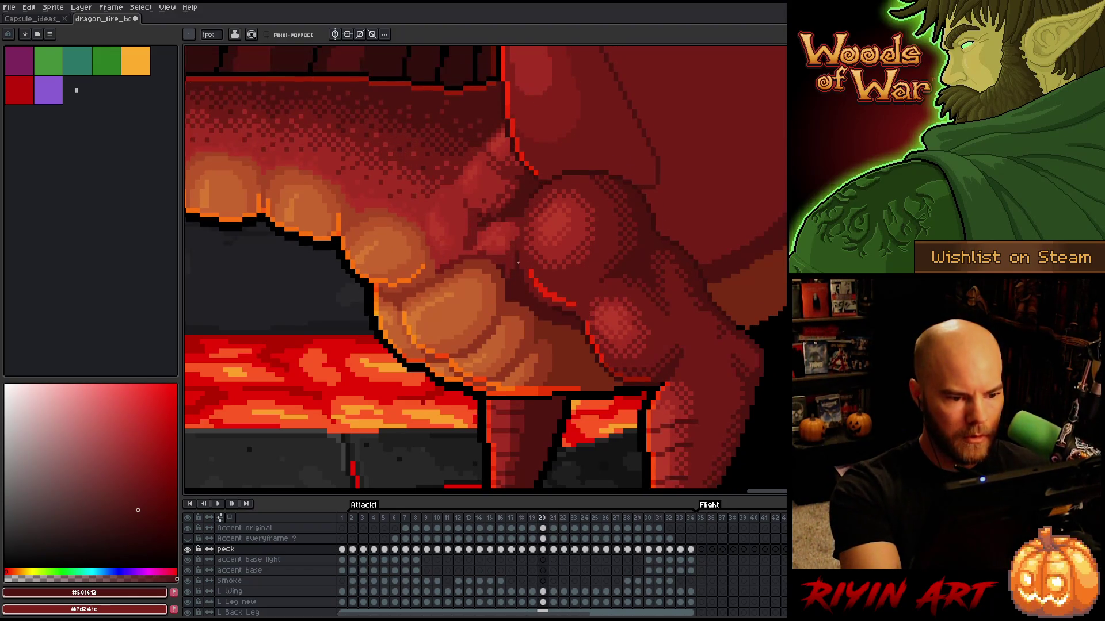
pyautogui.press('.')
pyautogui.press(',')
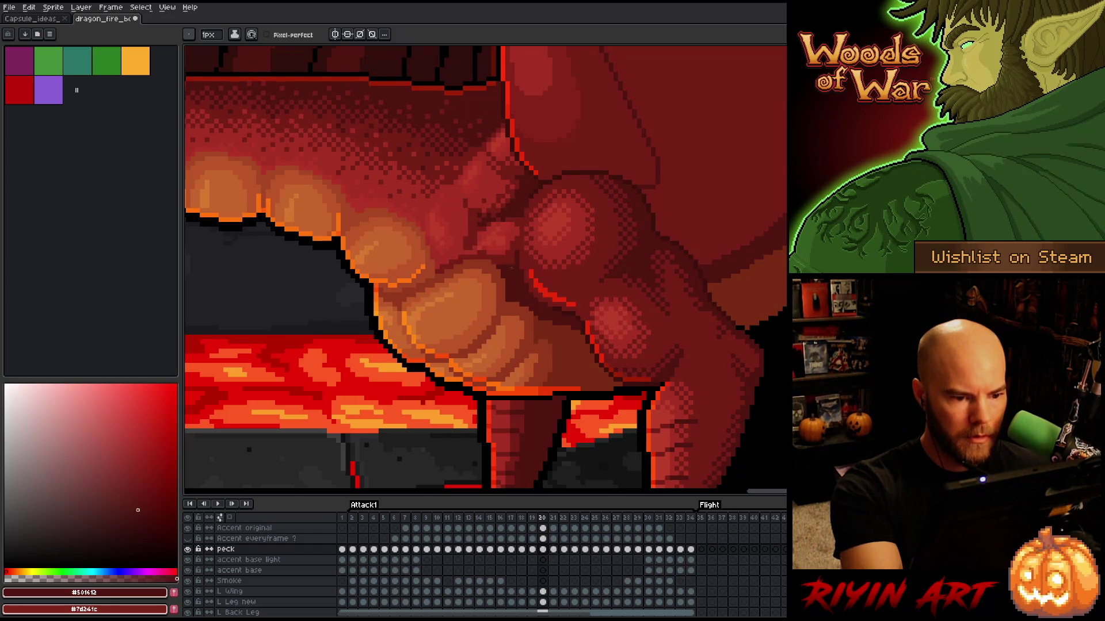
pyautogui.press('.')
pyautogui.press(',')
pyautogui.press(',')
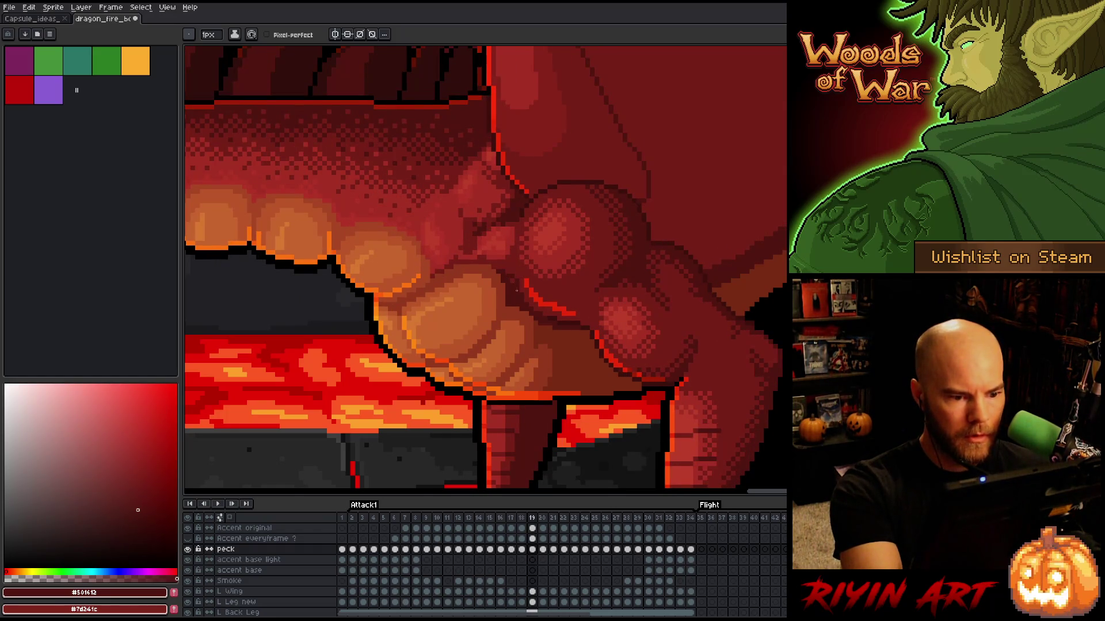
pyautogui.press('.')
# Step: Keep comparing the chest shading across frames 19 through 23
pyautogui.press(',')
pyautogui.press(',')
pyautogui.press('.')
pyautogui.press('.')
pyautogui.press(',')
pyautogui.press('.')
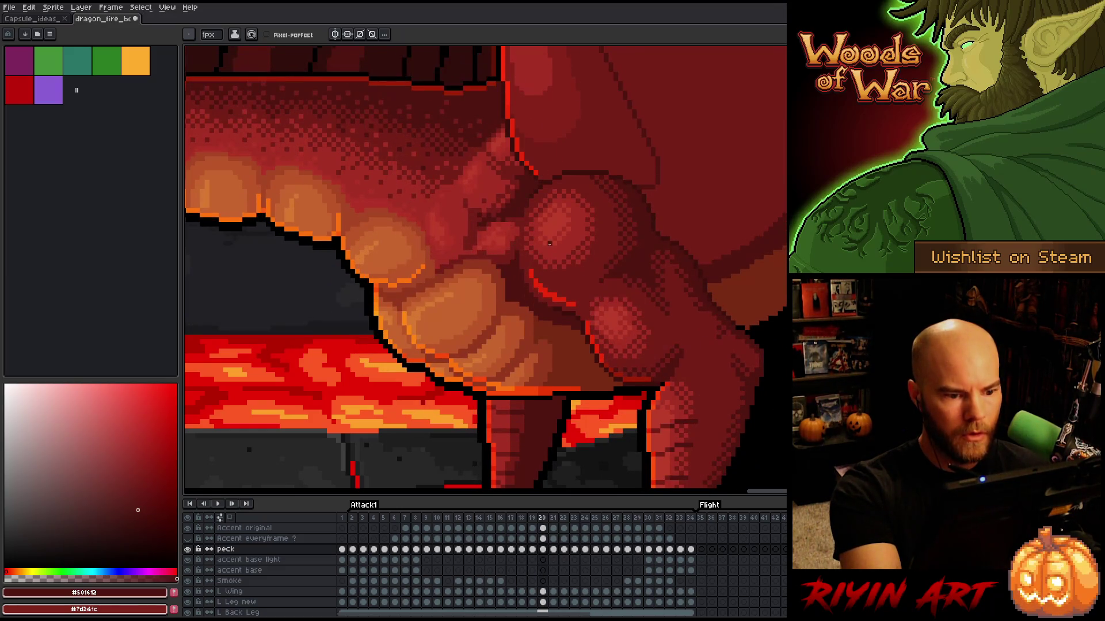
pyautogui.press(',')
pyautogui.press('.')
pyautogui.press(',')
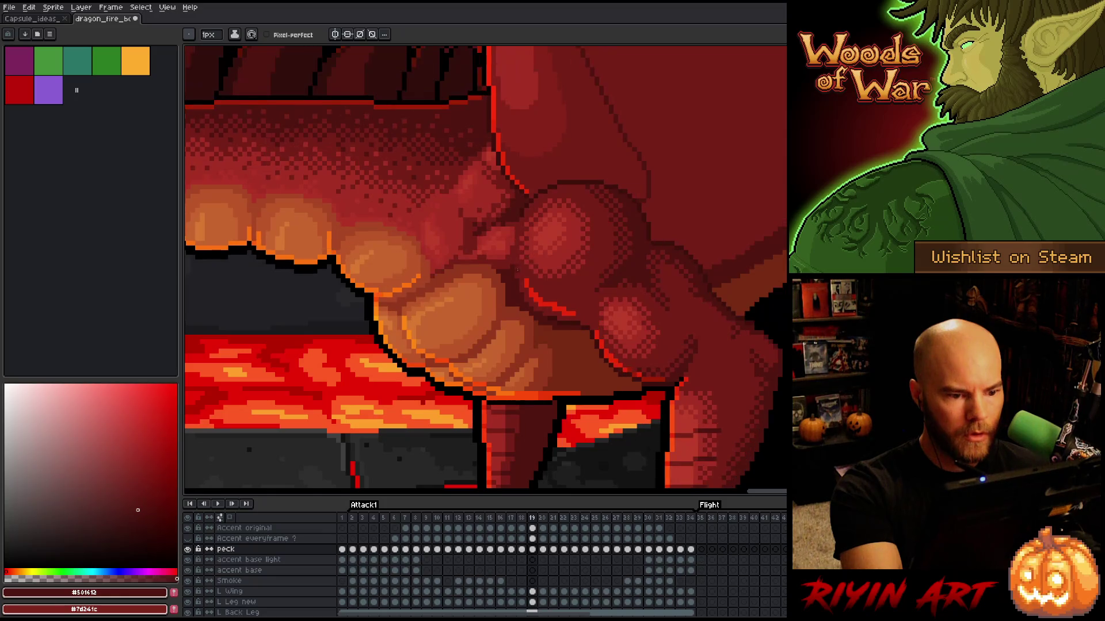
pyautogui.press('.')
pyautogui.press('.')
pyautogui.press('.')
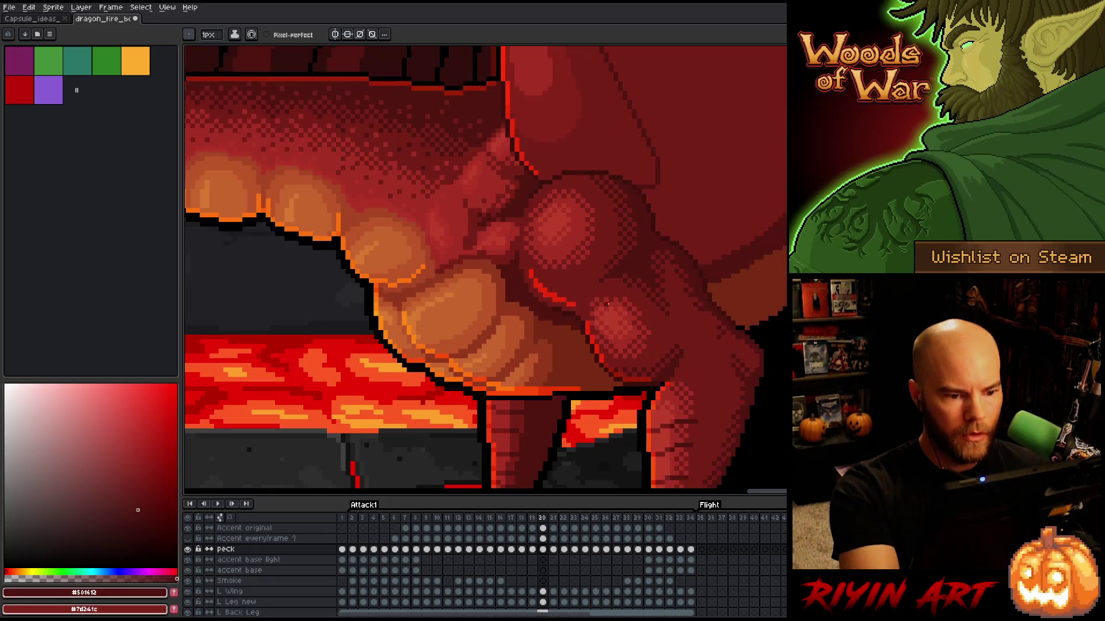
pyautogui.press(',')
pyautogui.press(',')
pyautogui.press(',')
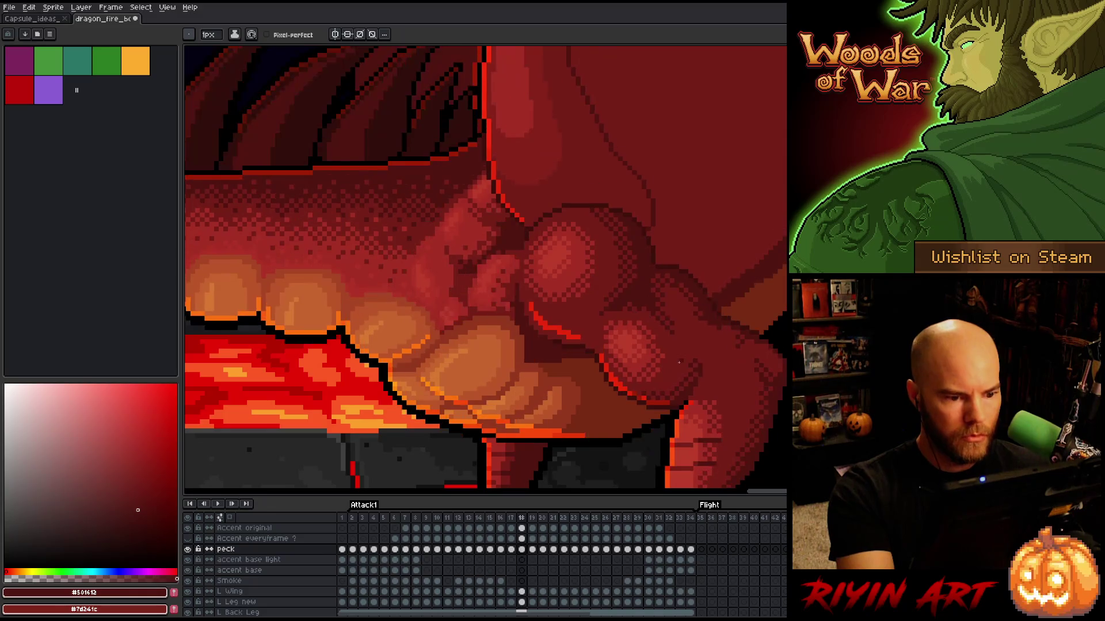
# Step: Step back from frame 19 to frames 13–14, comparing the chest shading
pyautogui.press(',')
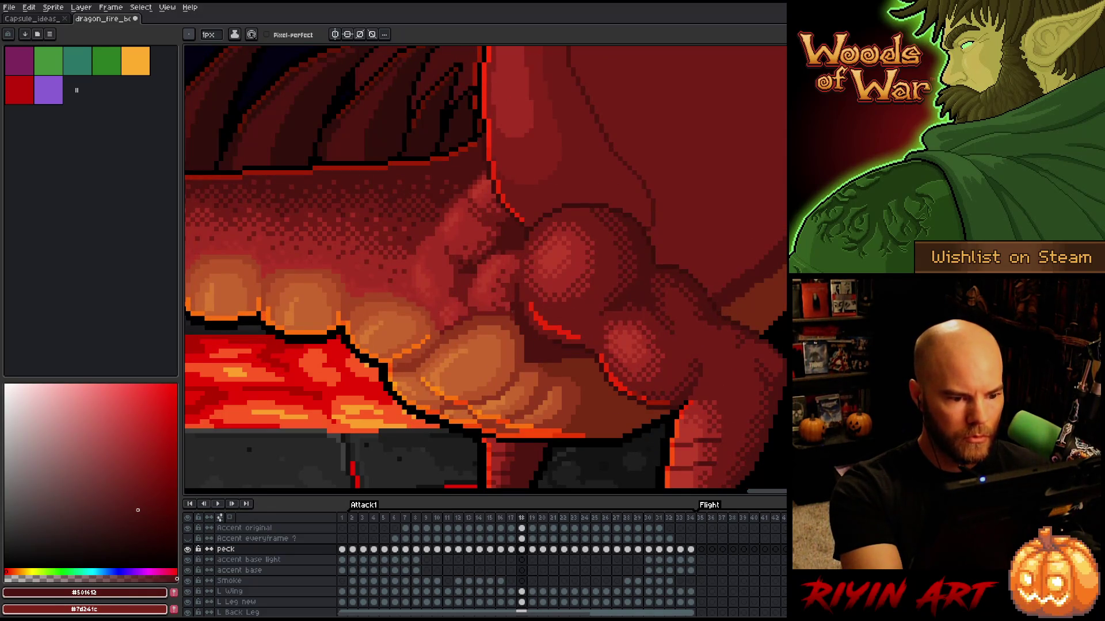
pyautogui.press(',')
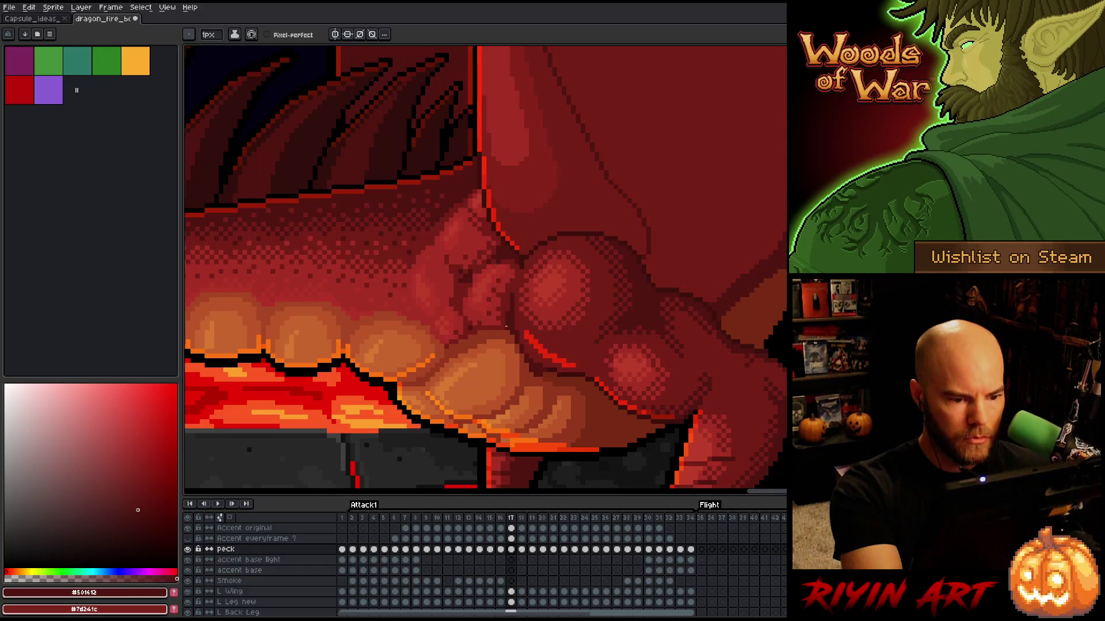
pyautogui.press(',')
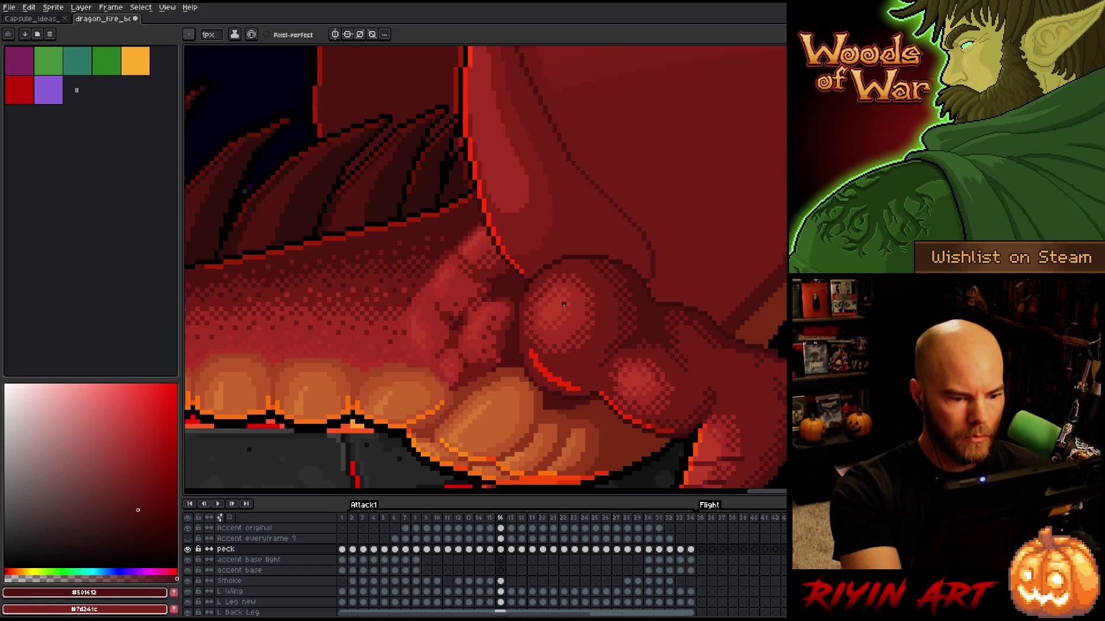
pyautogui.press(',')
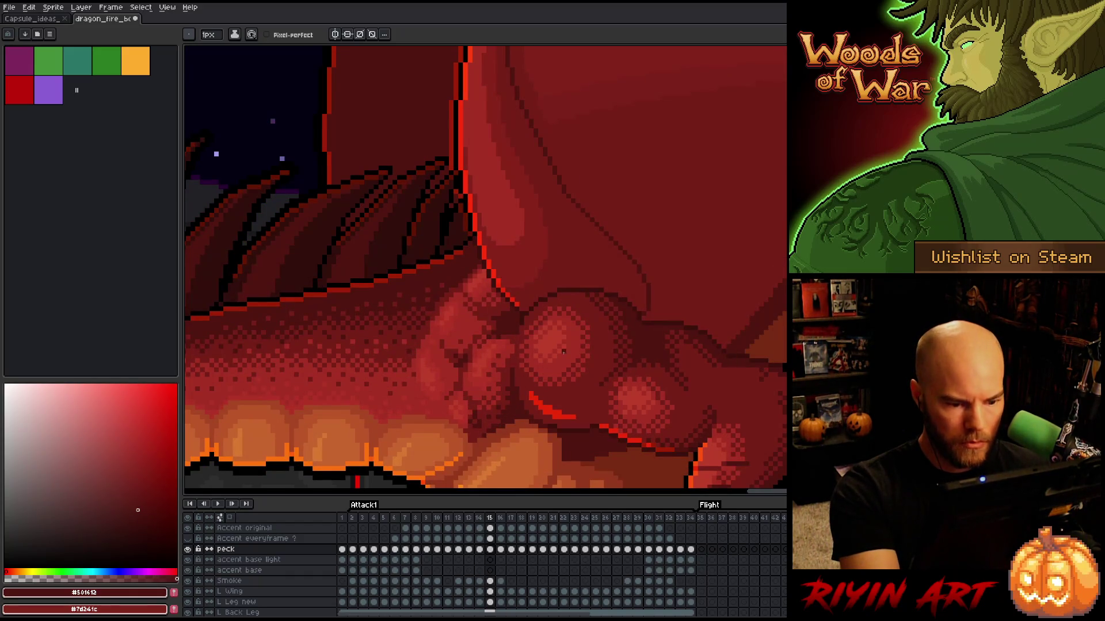
pyautogui.press(',')
pyautogui.press(',')
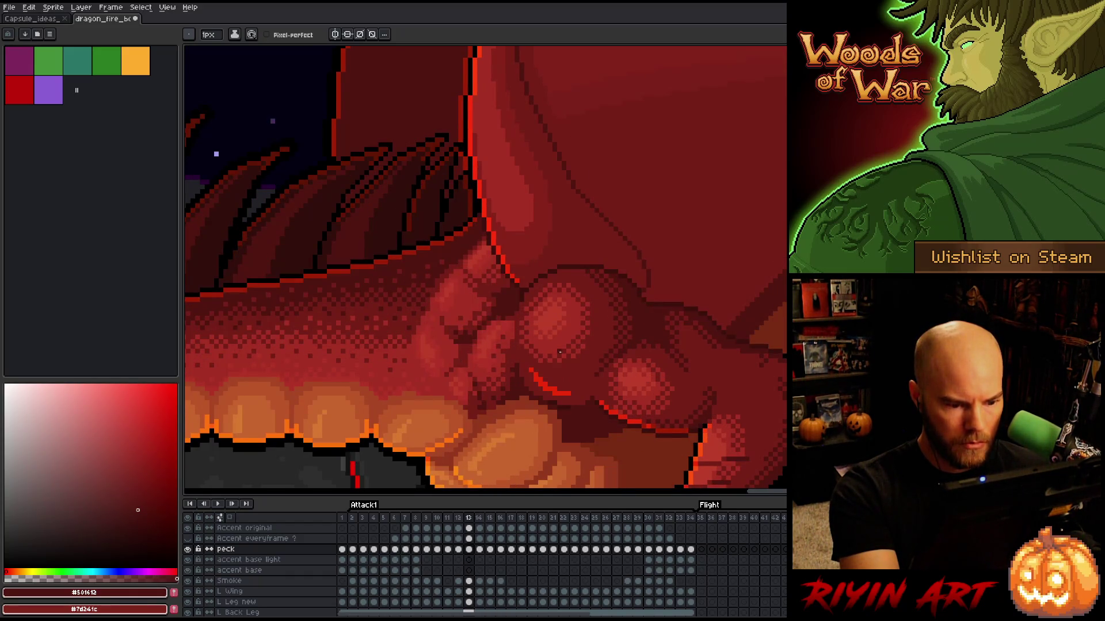
pyautogui.press('.')
pyautogui.press(',')
pyautogui.press(',')
pyautogui.press('.')
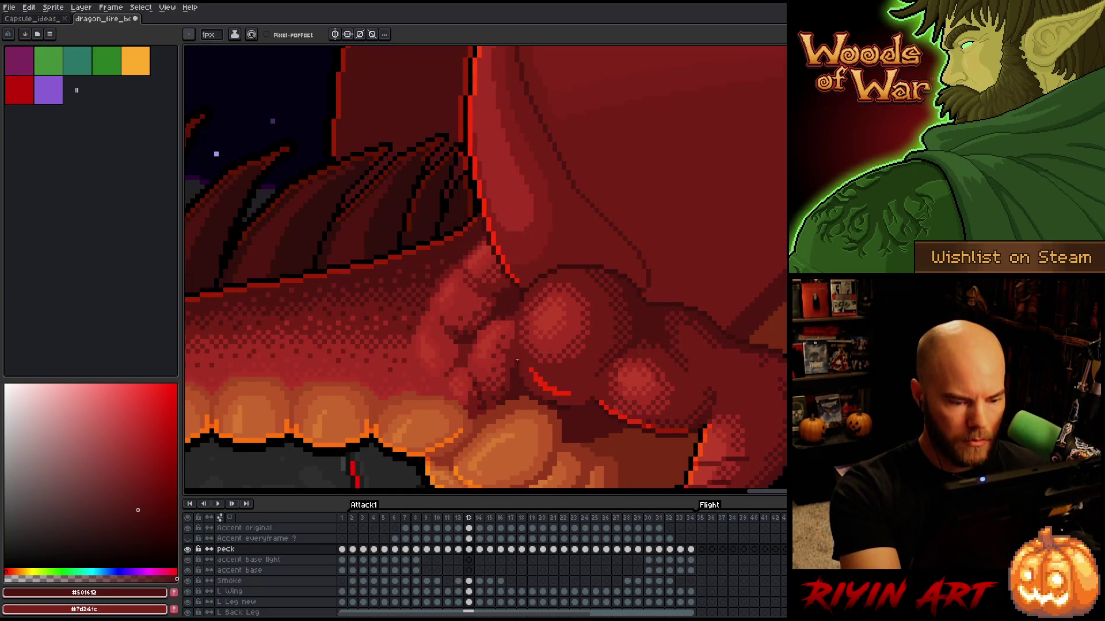
# Step: Continue back to frame 8 and lasso the chest muscle area
pyautogui.press(',')
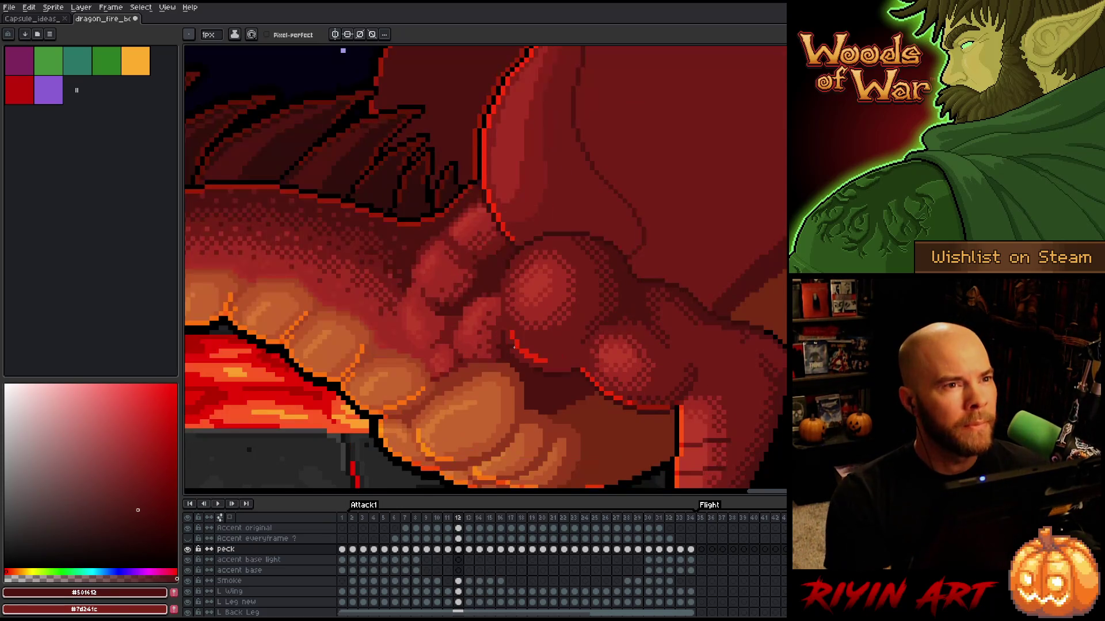
pyautogui.press(',')
pyautogui.press(',')
pyautogui.press(',')
pyautogui.press(',')
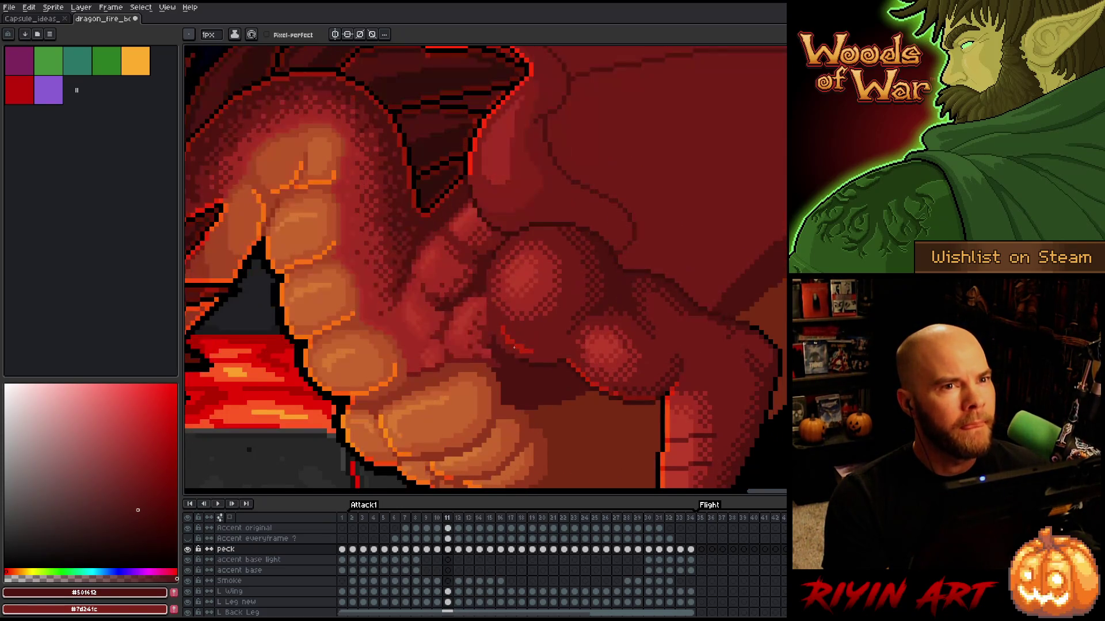
pyautogui.press('Return')
pyautogui.press('Return')
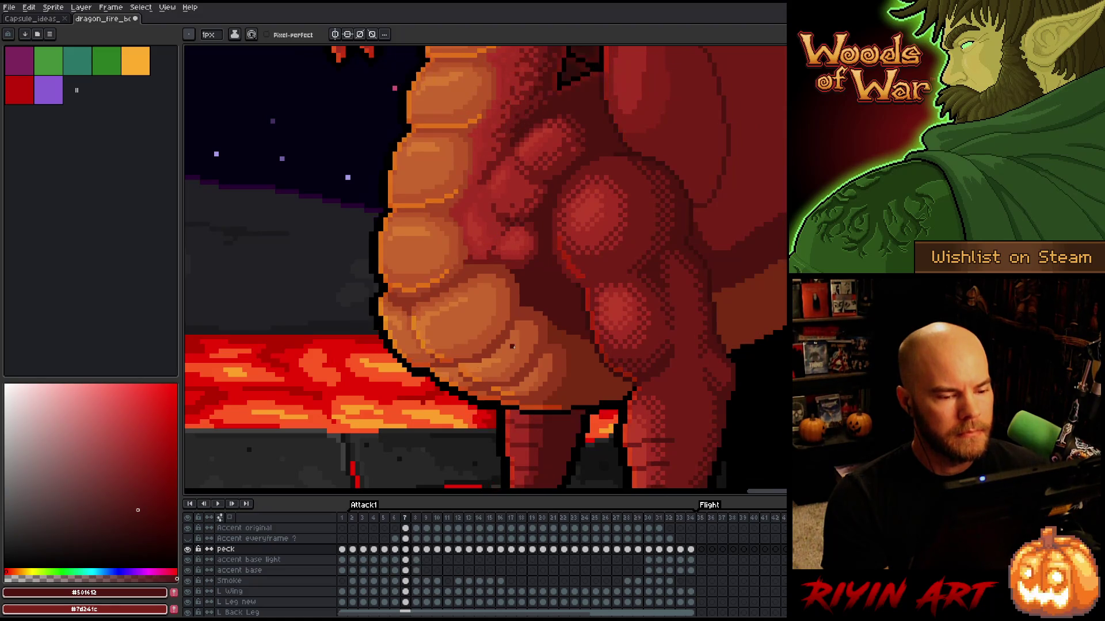
pyautogui.press('q')
pyautogui.moveTo(598, 200)
pyautogui.mouseDown()
pyautogui.moveTo(552, 197)
pyautogui.moveTo(509, 262)
pyautogui.moveTo(611, 278)
pyautogui.mouseUp()
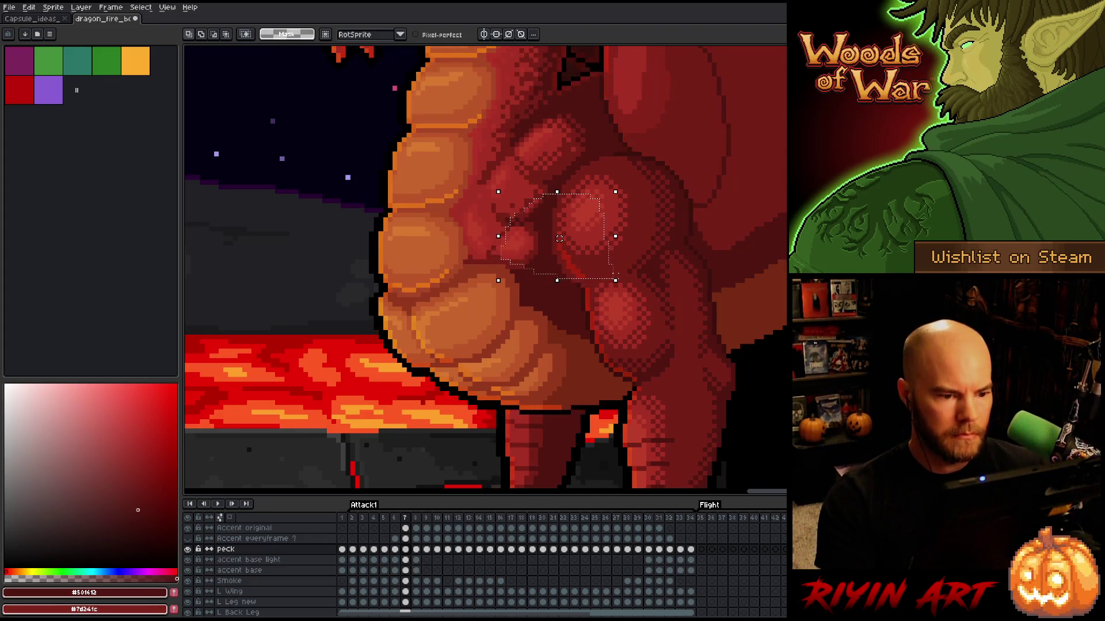
# Step: Compare the outlined chest area on frames 7 and 9, then clear the selection
pyautogui.press(',')
pyautogui.press('.')
pyautogui.press('.')
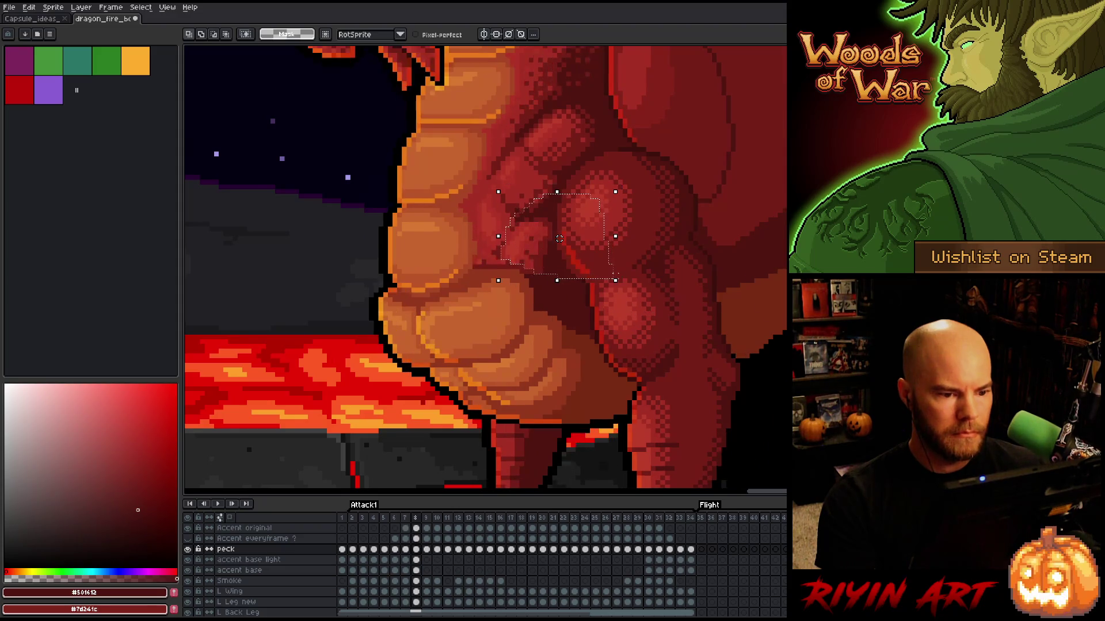
pyautogui.hotkey('ctrl', 'd')
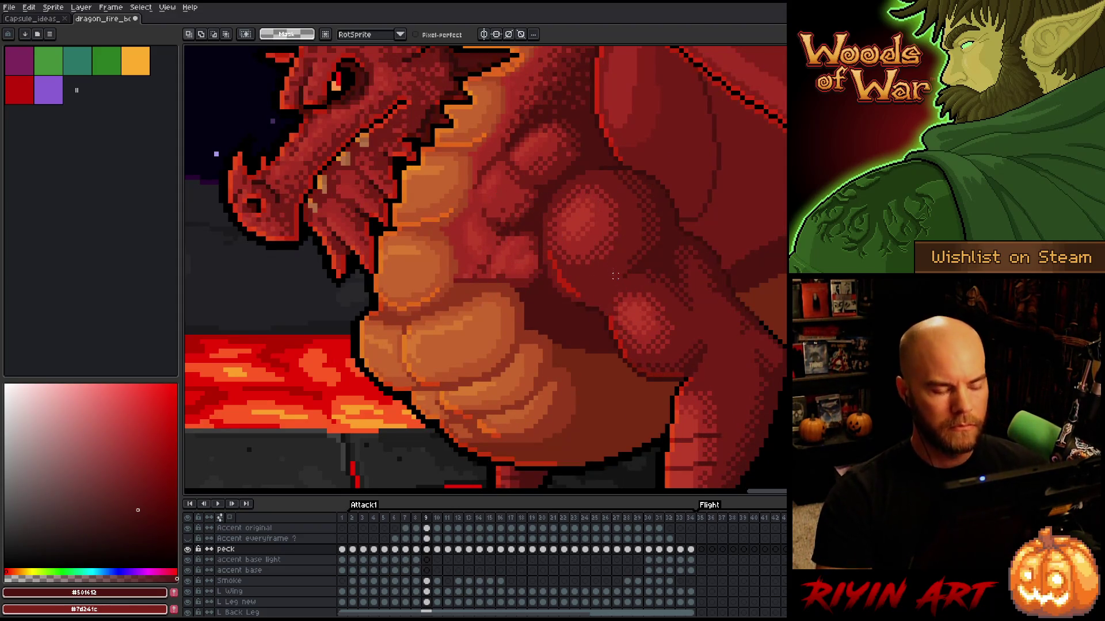
# Step: Return to the pencil with a 4 px brush and compare frames 9 and 10
pyautogui.press('b')
pyautogui.click(208, 34)
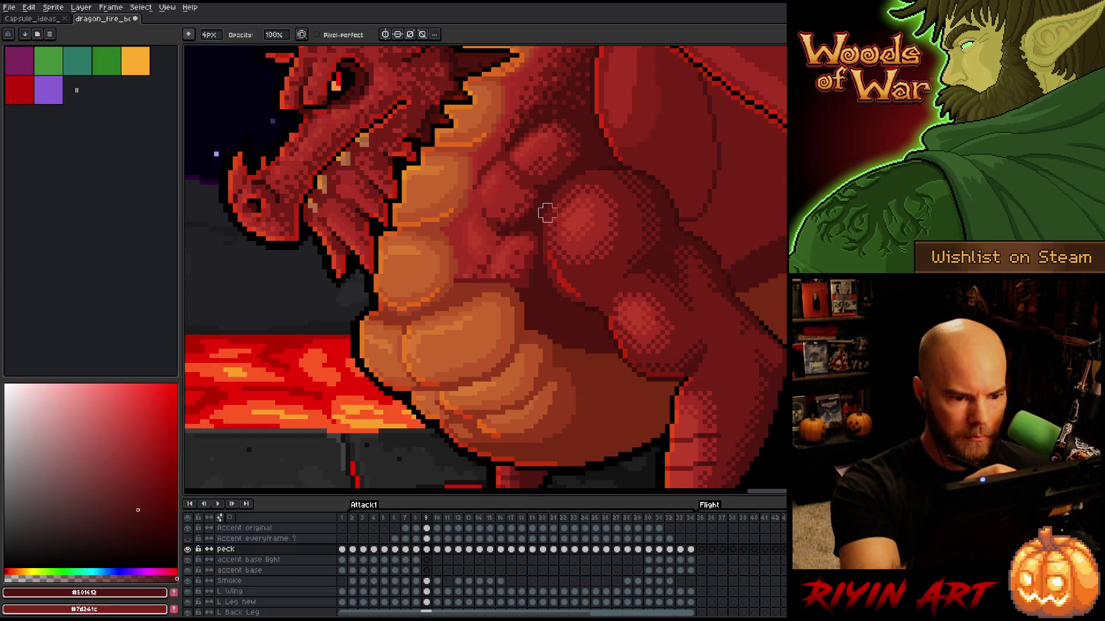
pyautogui.press('Right')
pyautogui.press('Left')
pyautogui.press('Right')
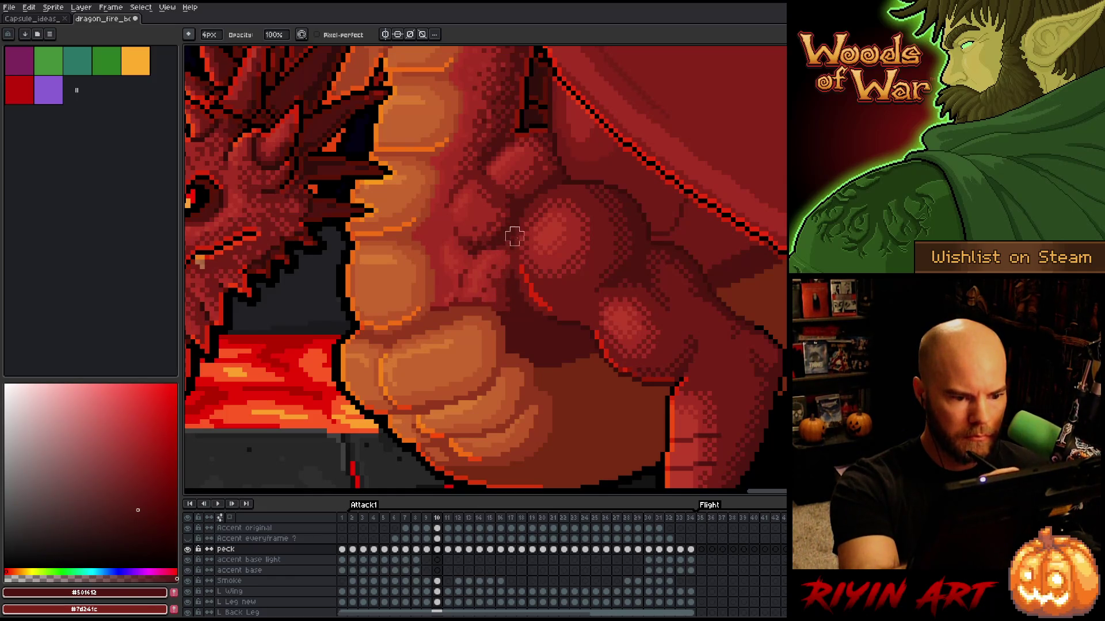
# Step: Advance through frames 11 to 22, checking the chest and shoulder shading
pyautogui.press('Right')
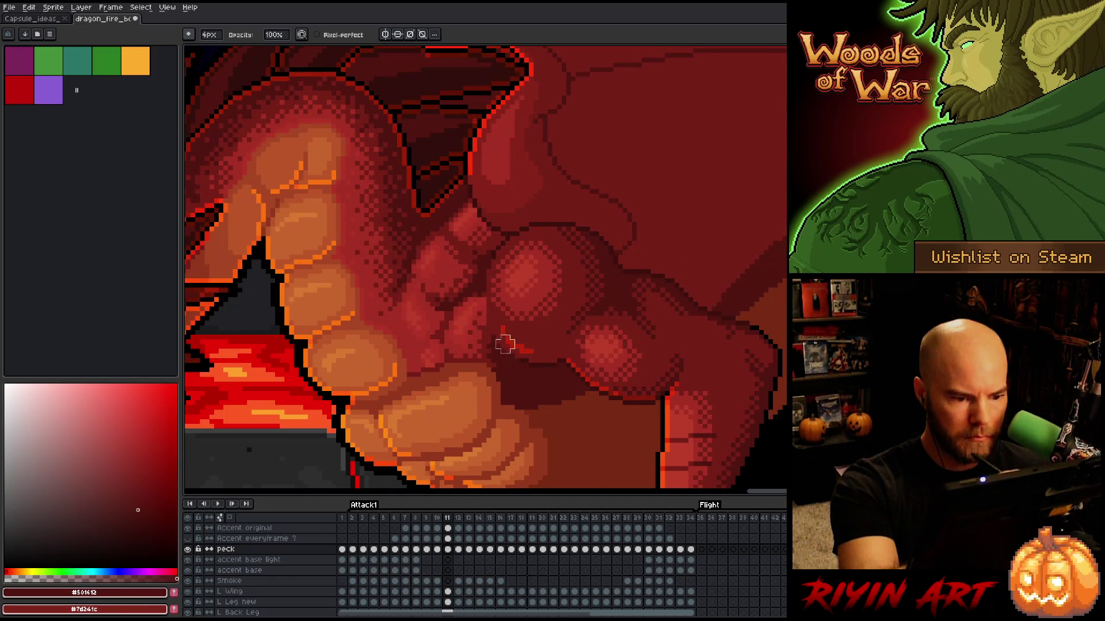
pyautogui.press('Right')
pyautogui.press('Right')
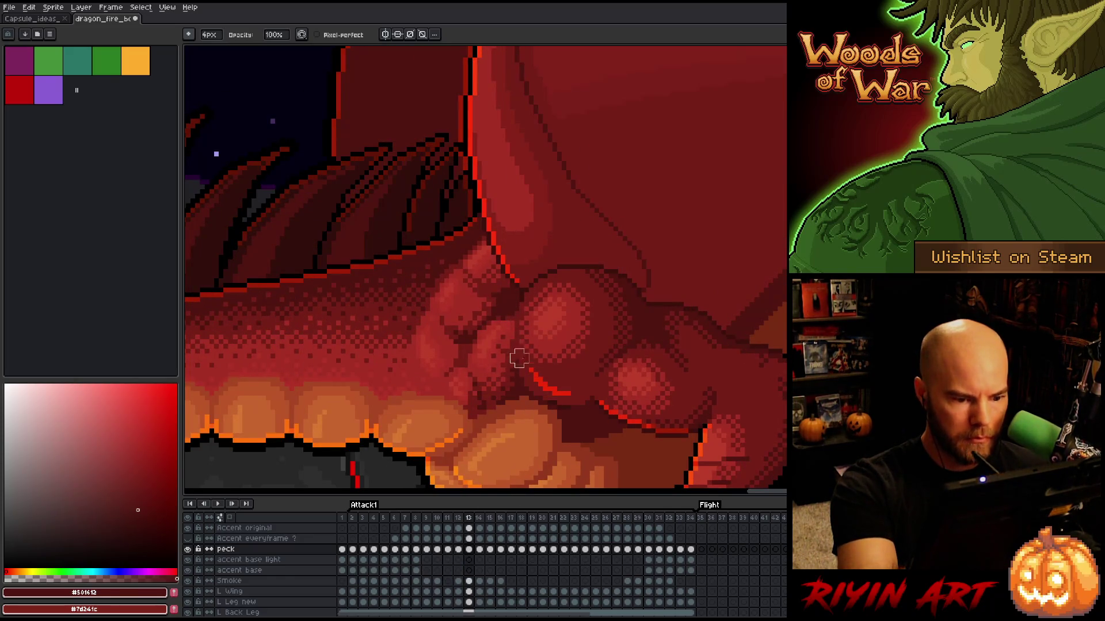
pyautogui.press('Right')
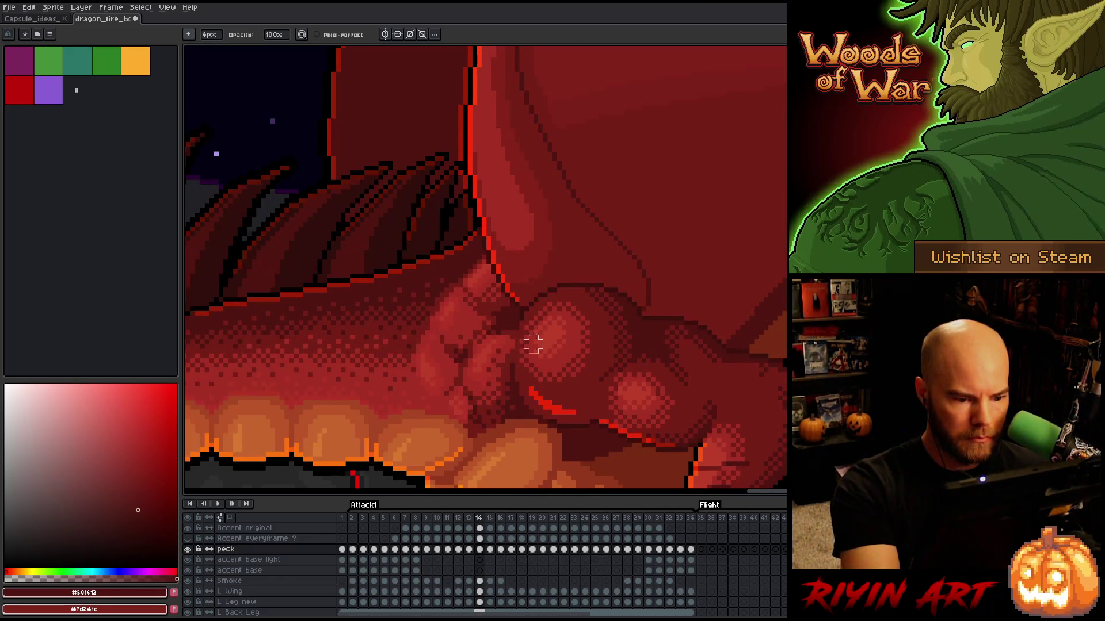
pyautogui.press('Right')
pyautogui.press('Right')
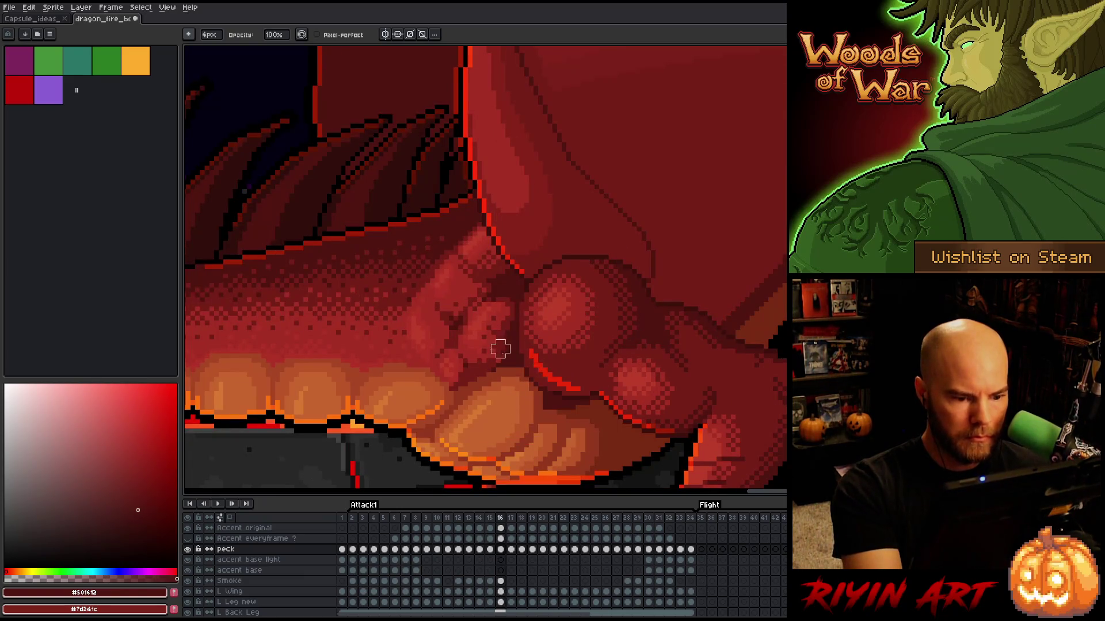
pyautogui.press('Right')
pyautogui.press('Right')
pyautogui.press('Right')
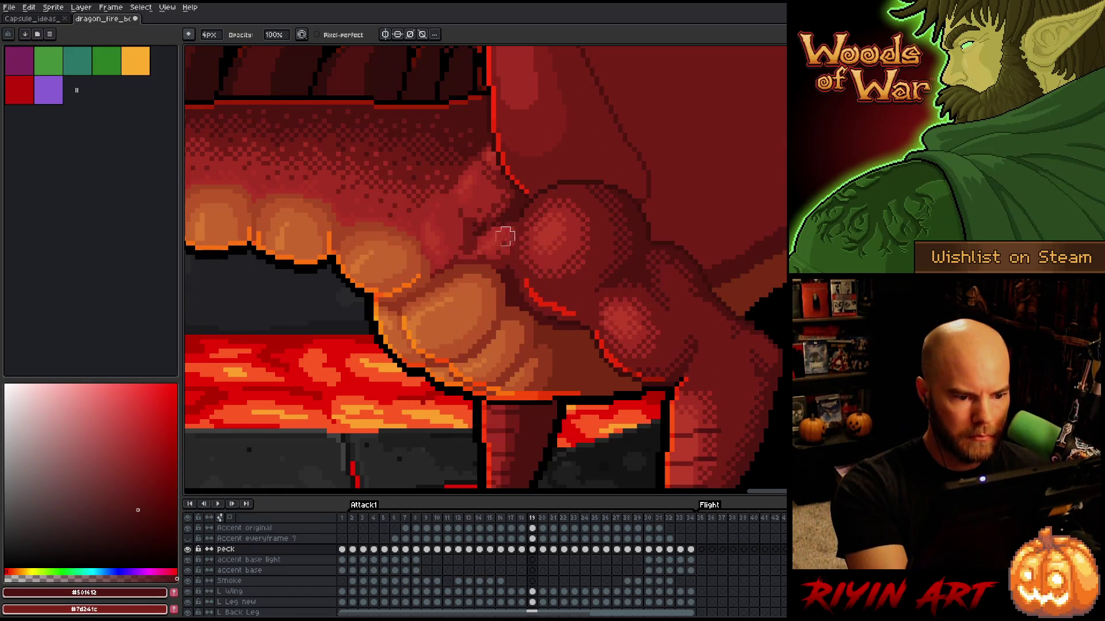
pyautogui.press('Right')
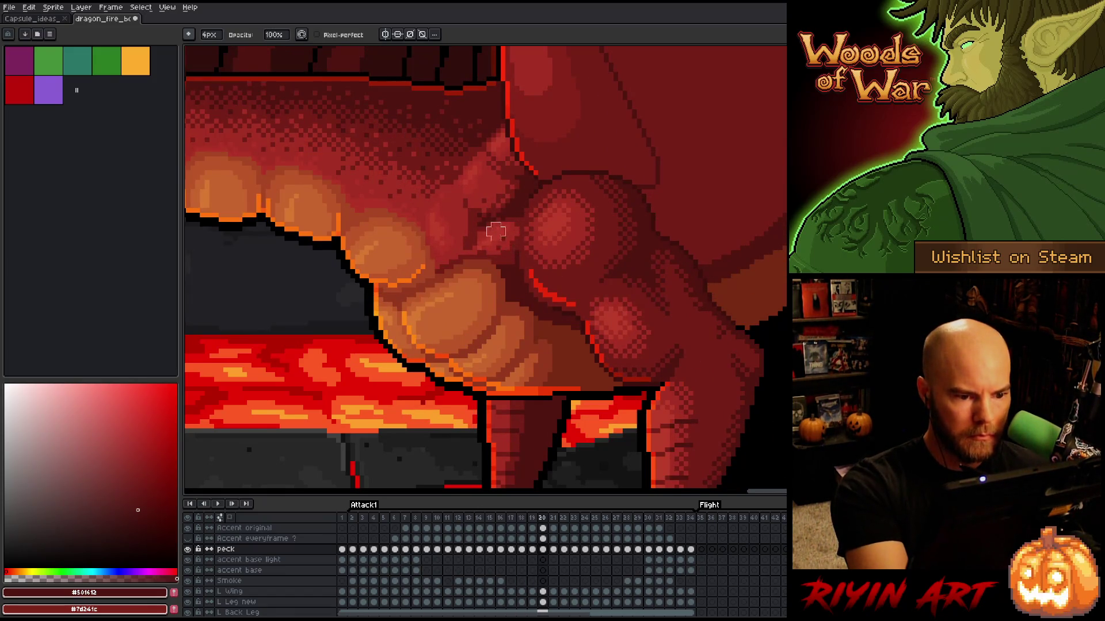
pyautogui.press('Right')
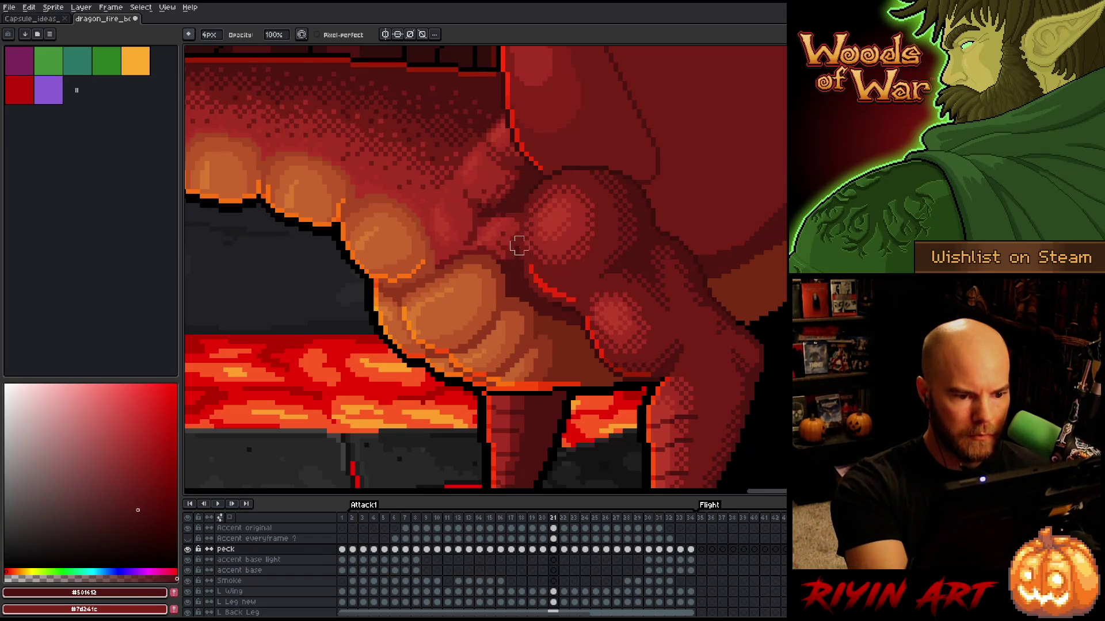
pyautogui.press('Right')
pyautogui.press('Right')
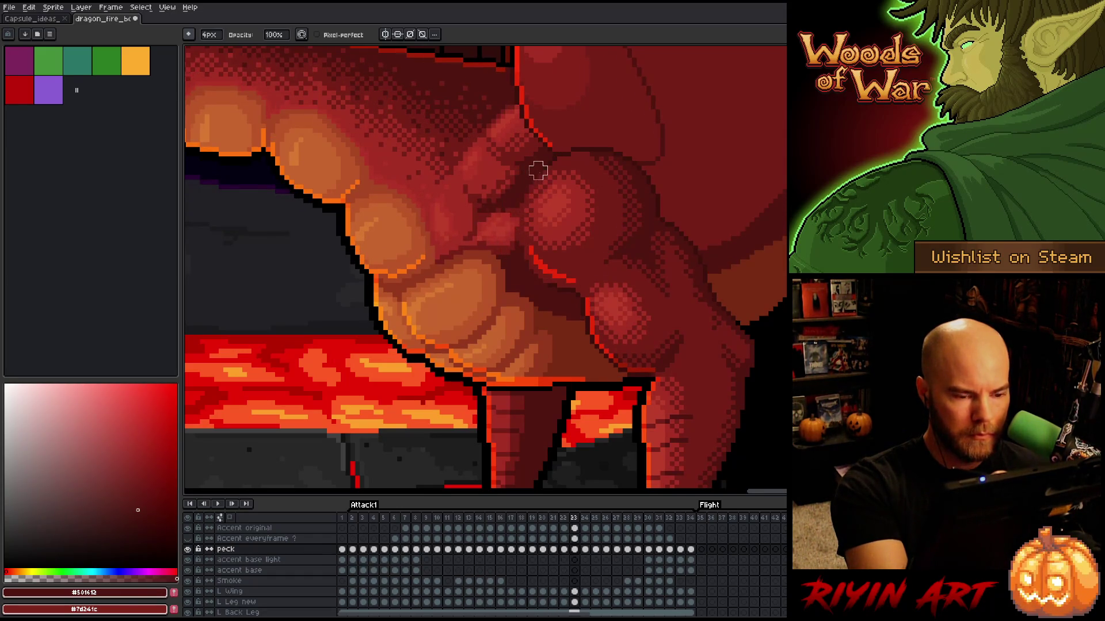
# Step: Recheck frame 20, then advance through frames 22–34, ending on frame 33
pyautogui.press('Left')
pyautogui.press('Left')
pyautogui.press('Left')
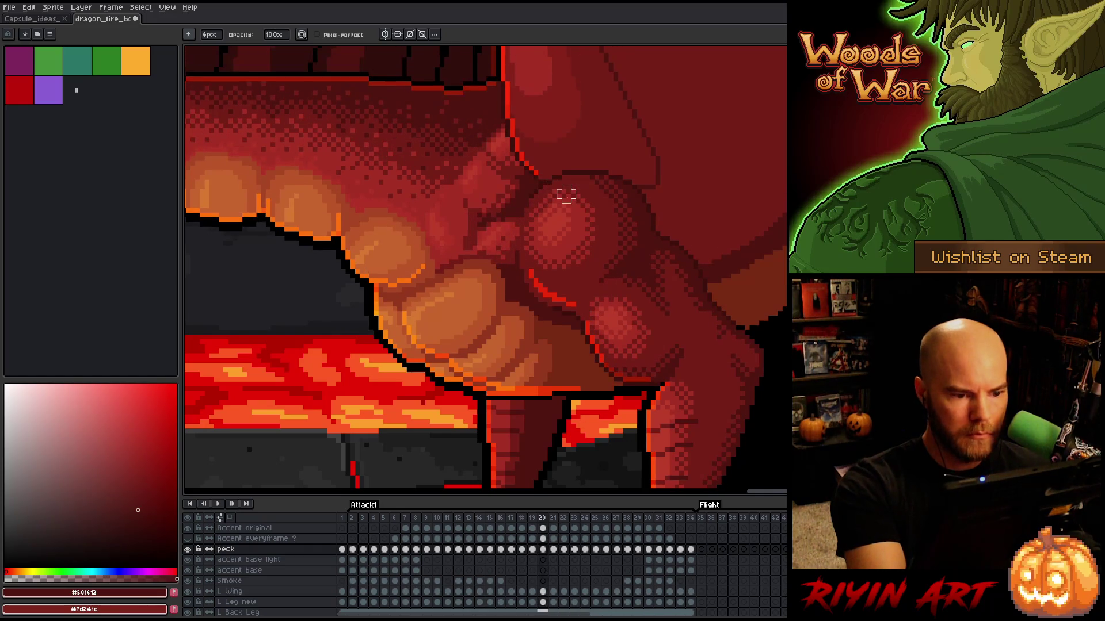
pyautogui.press('Right')
pyautogui.press('Right')
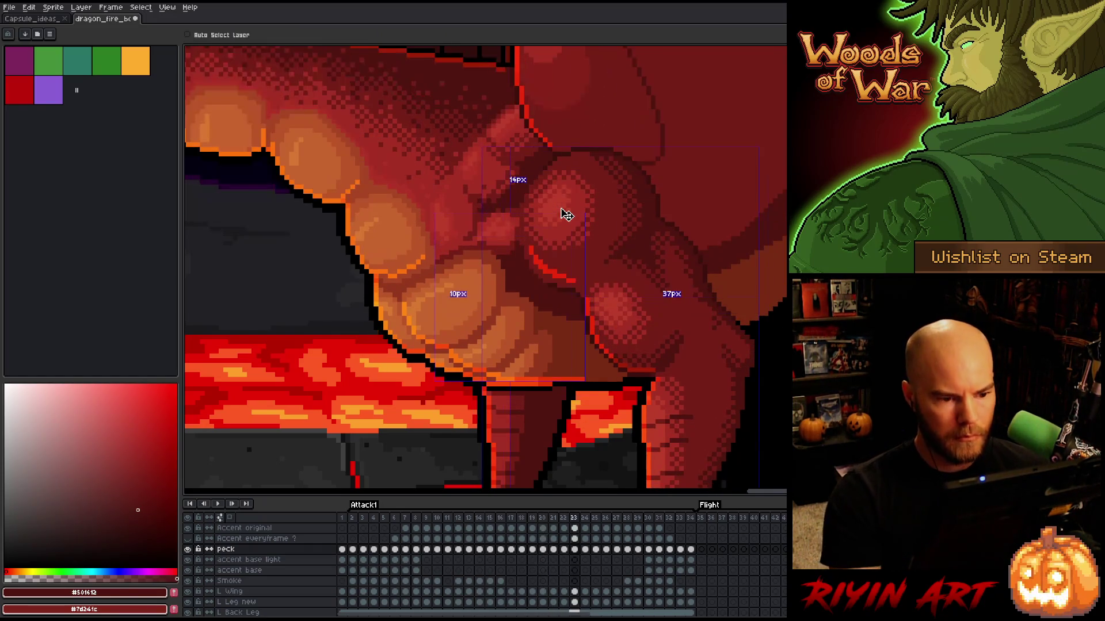
pyautogui.press('Right')
pyautogui.press('Right')
pyautogui.press('Right')
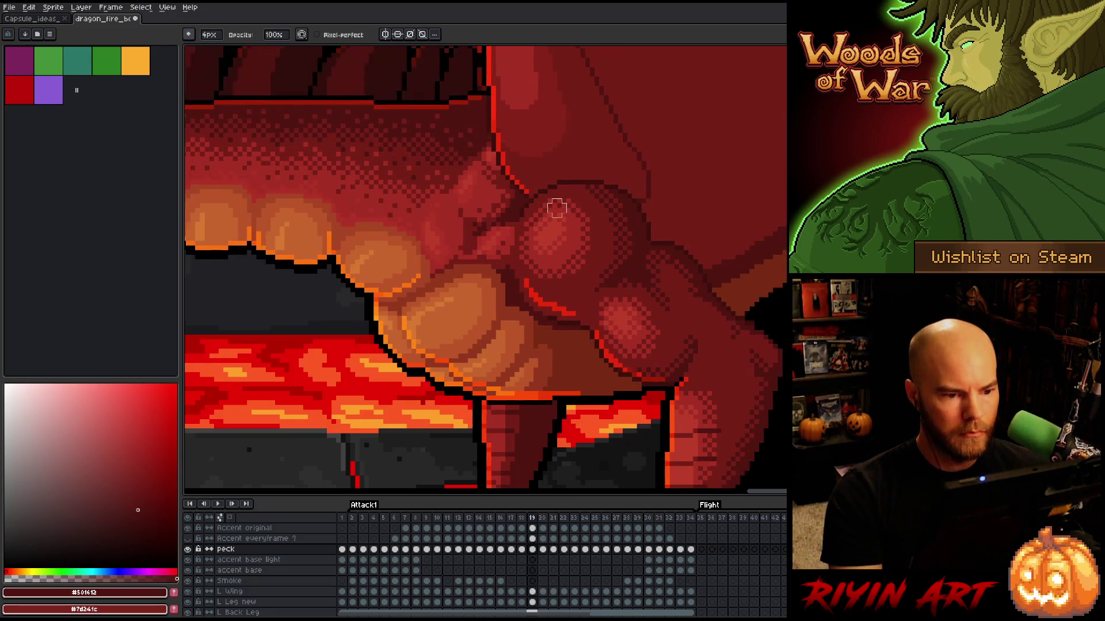
pyautogui.press('Right')
pyautogui.press('Right')
pyautogui.press('Right')
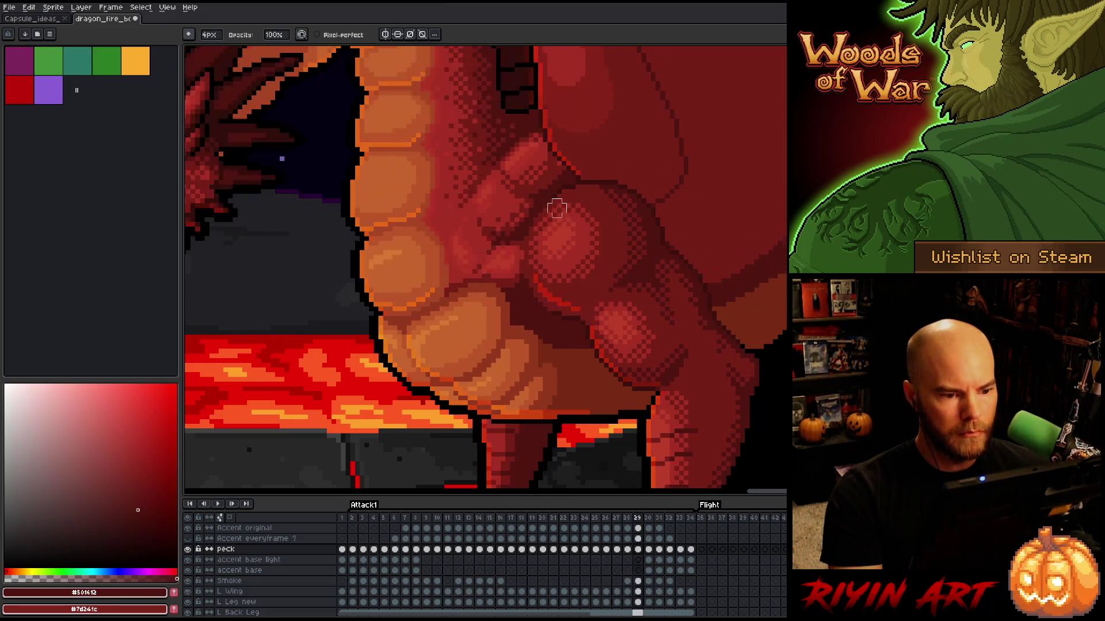
pyautogui.press('Left')
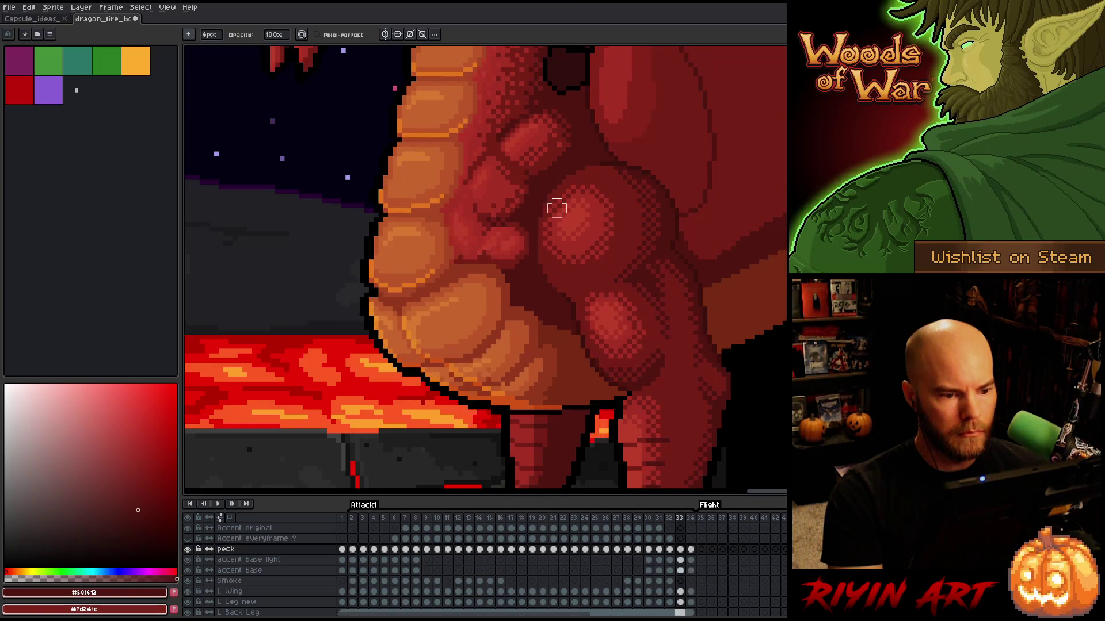
# Step: Paste the copied 12x12 chest patch onto frame 33, nudge it one pixel and commit
pyautogui.press('m')
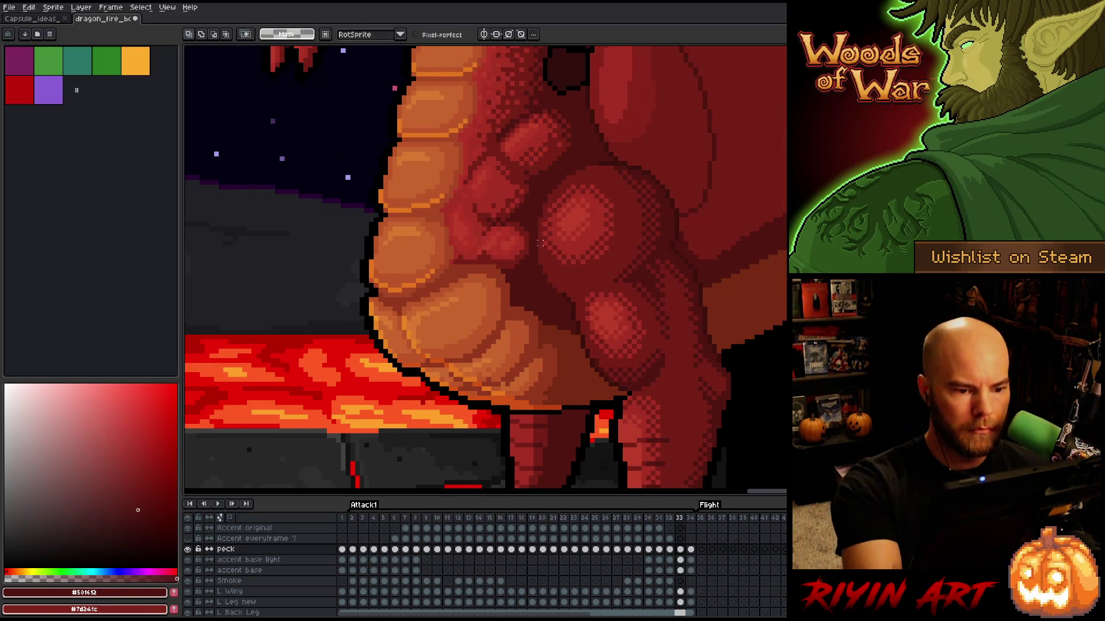
pyautogui.hotkey('ctrl', 'v')
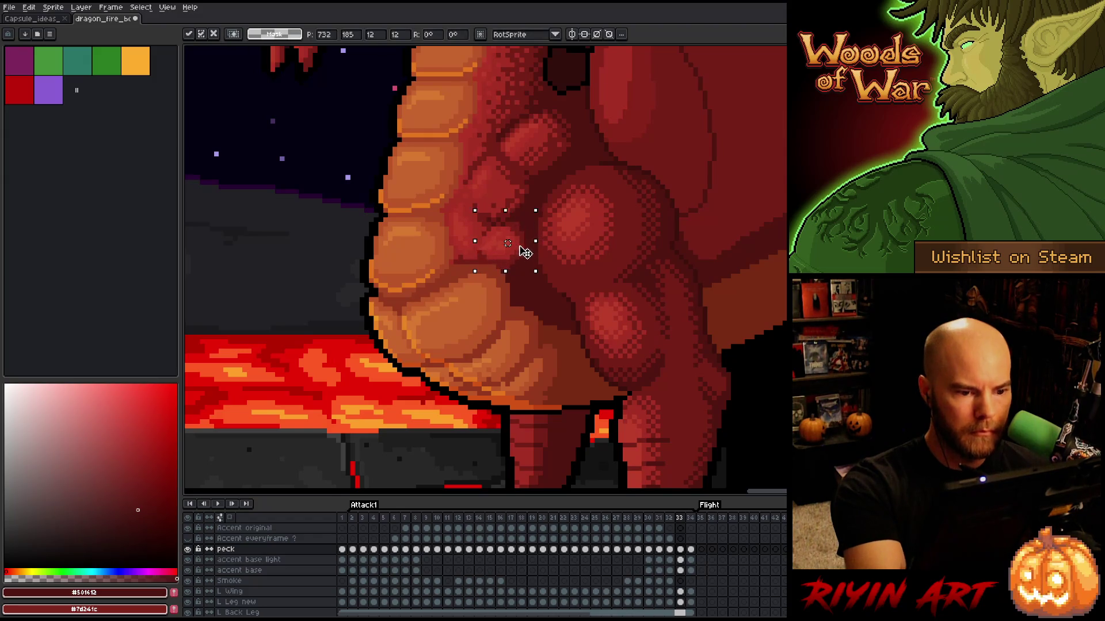
pyautogui.moveTo(522, 251); pyautogui.dragTo(525, 254)
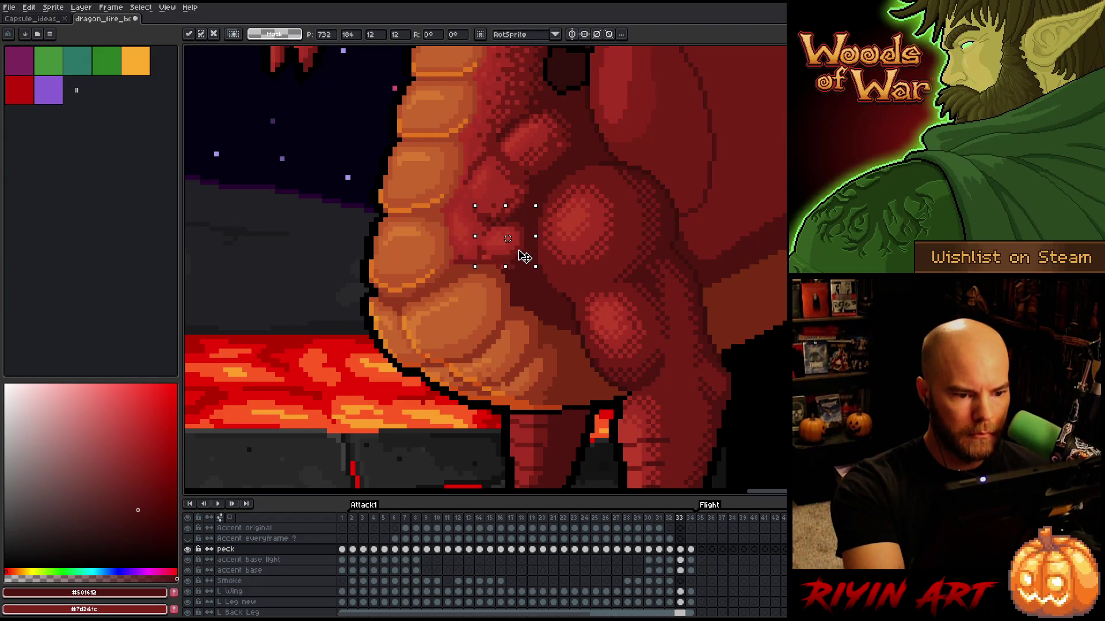
pyautogui.press('Return')
# Step: Step back and forth between neighbouring frames to compare the chest shading
pyautogui.press('.')
pyautogui.press(',')
pyautogui.press('.')
pyautogui.press('.')
pyautogui.press('.')
pyautogui.press('.')
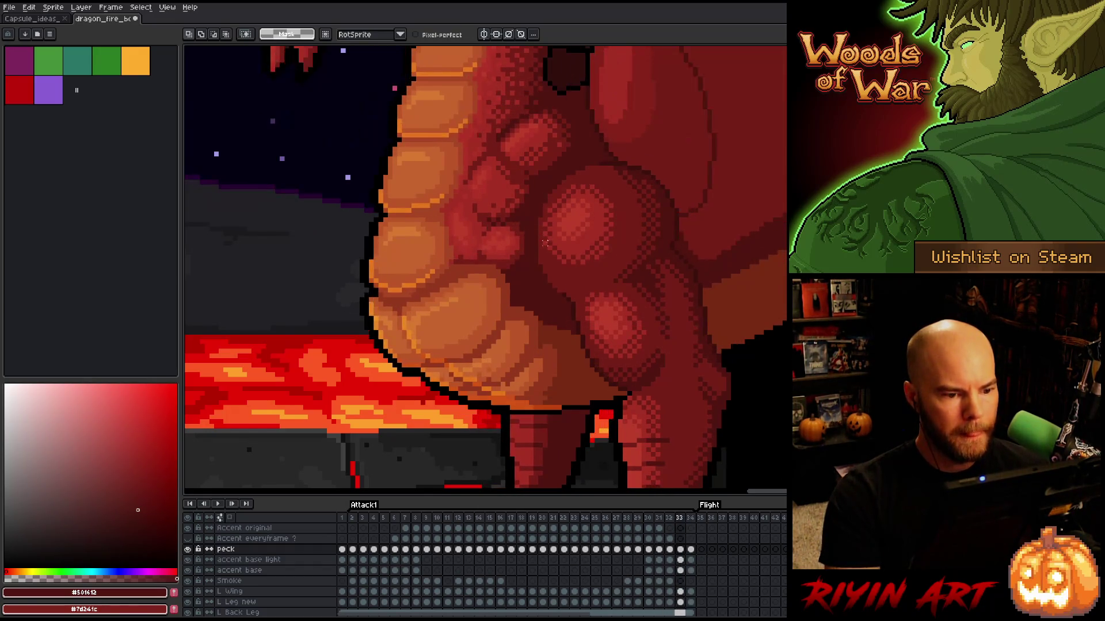
pyautogui.press('.')
pyautogui.press('.')
pyautogui.press(',')
pyautogui.press(',')
pyautogui.press('.')
pyautogui.press('.')
pyautogui.press(',')
pyautogui.press(',')
pyautogui.press('.')
pyautogui.press('.')
pyautogui.press(',')
pyautogui.press(',')
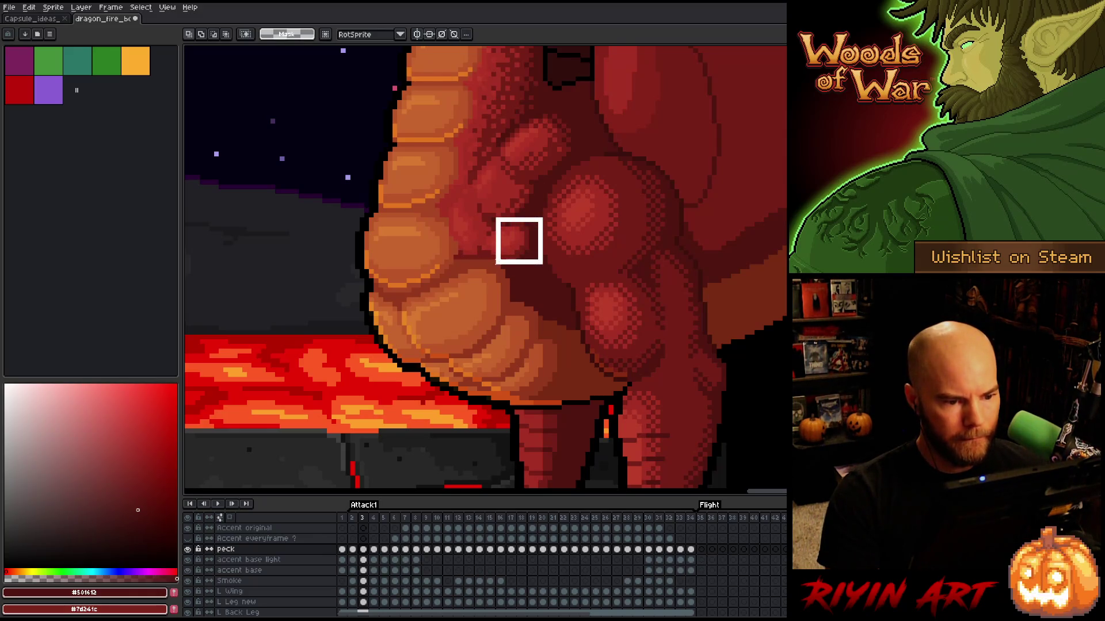
# Step: Jump across frames 3, 12 and 22, settle near frame 18, and sample the #761f18 red
pyautogui.press('.')
pyautogui.press(',')
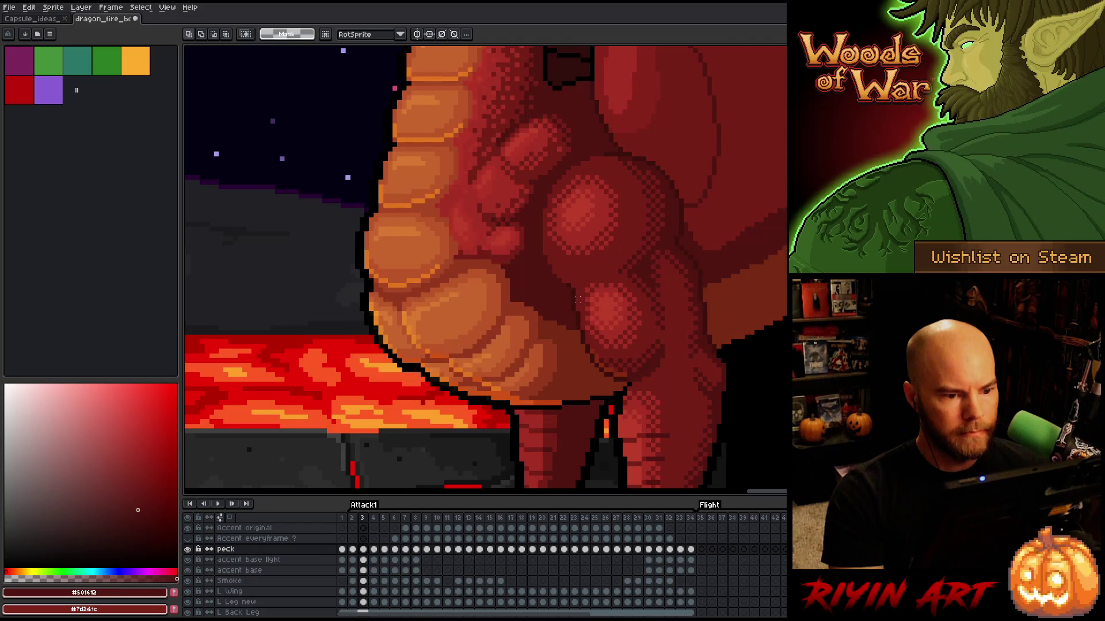
pyautogui.press('.')
pyautogui.press('.')
pyautogui.press('.')
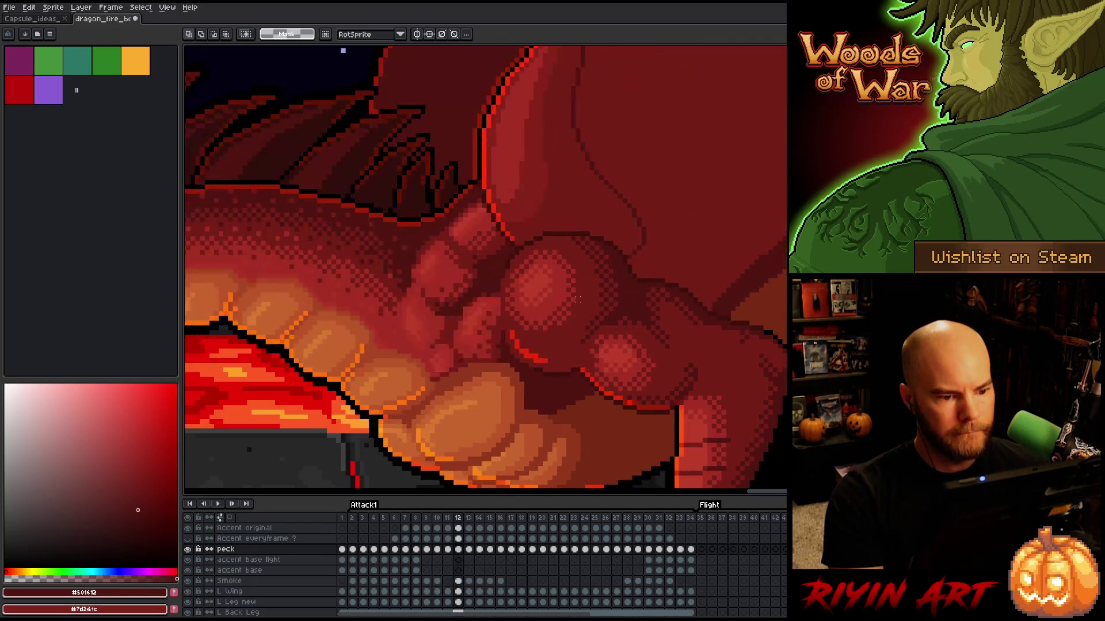
pyautogui.press('.')
pyautogui.press('.')
pyautogui.press('.')
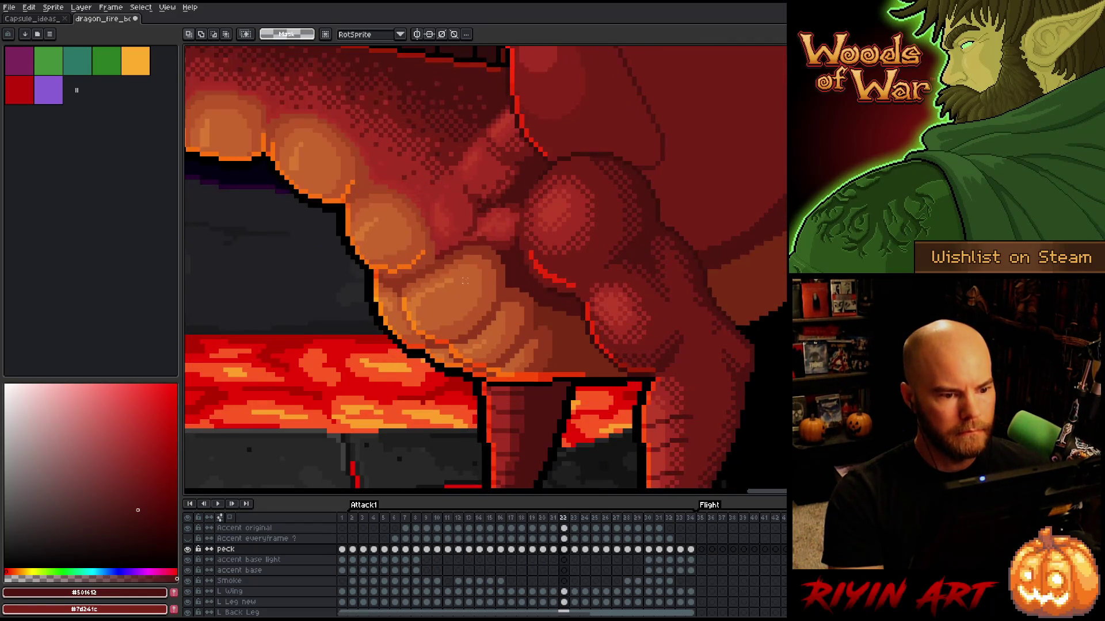
pyautogui.press(',')
pyautogui.press(',')
pyautogui.press(',')
pyautogui.press(',')
pyautogui.press('.')
pyautogui.press(',')
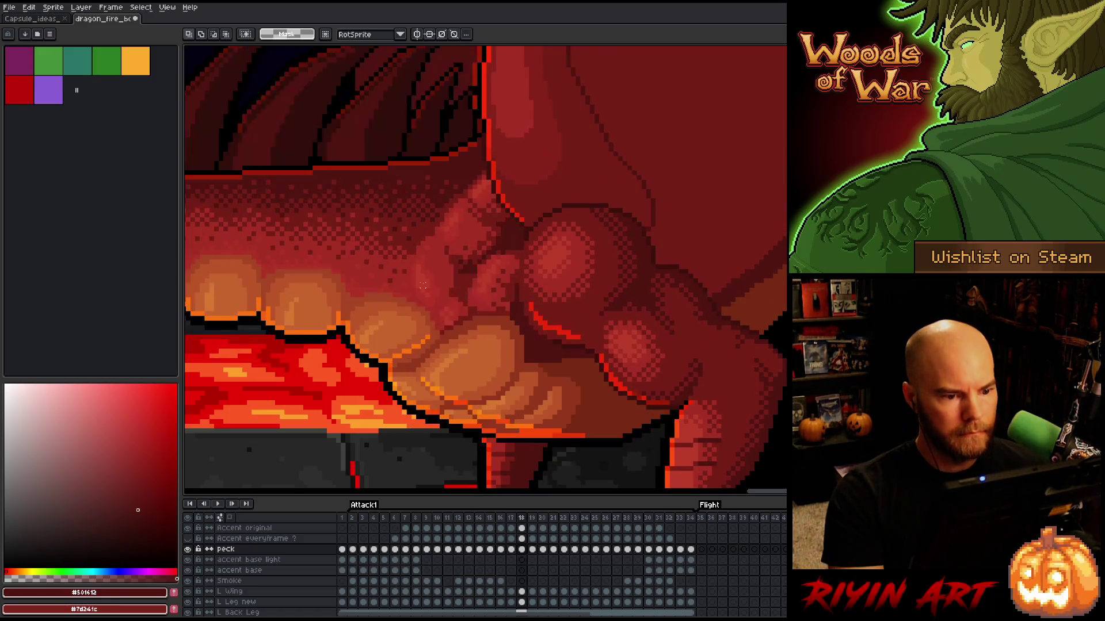
pyautogui.press('b')
pyautogui.keyDown('alt'); pyautogui.click(512, 291); pyautogui.keyUp('alt')
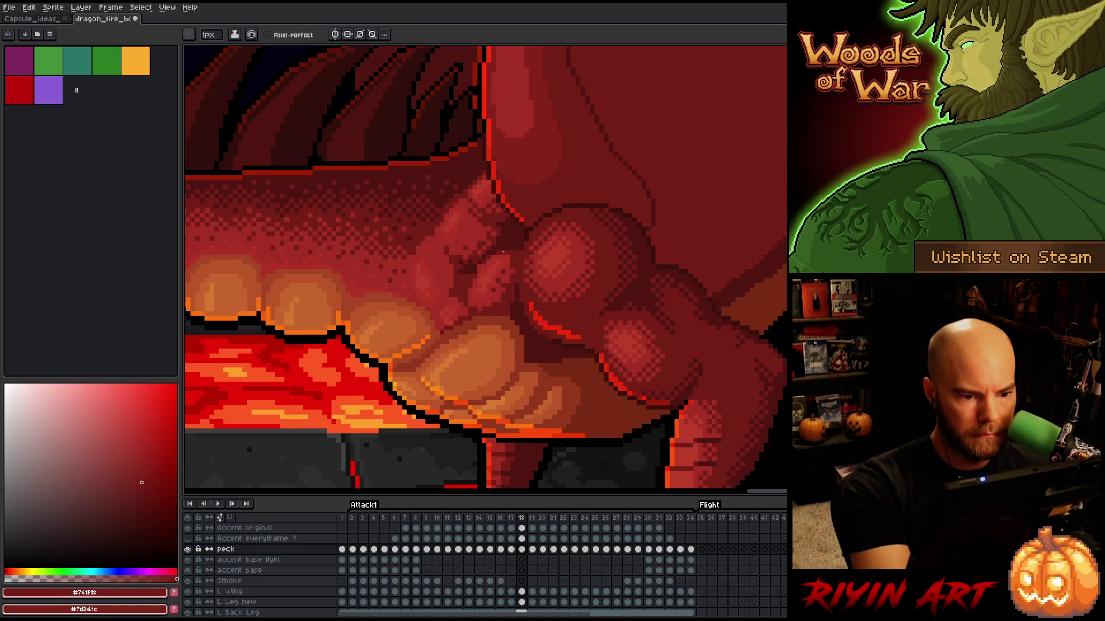
# Step: Shade frame 19's chest muscles with #a52f24 and #761f18 reds, comparing neighbouring frames
pyautogui.press('.')
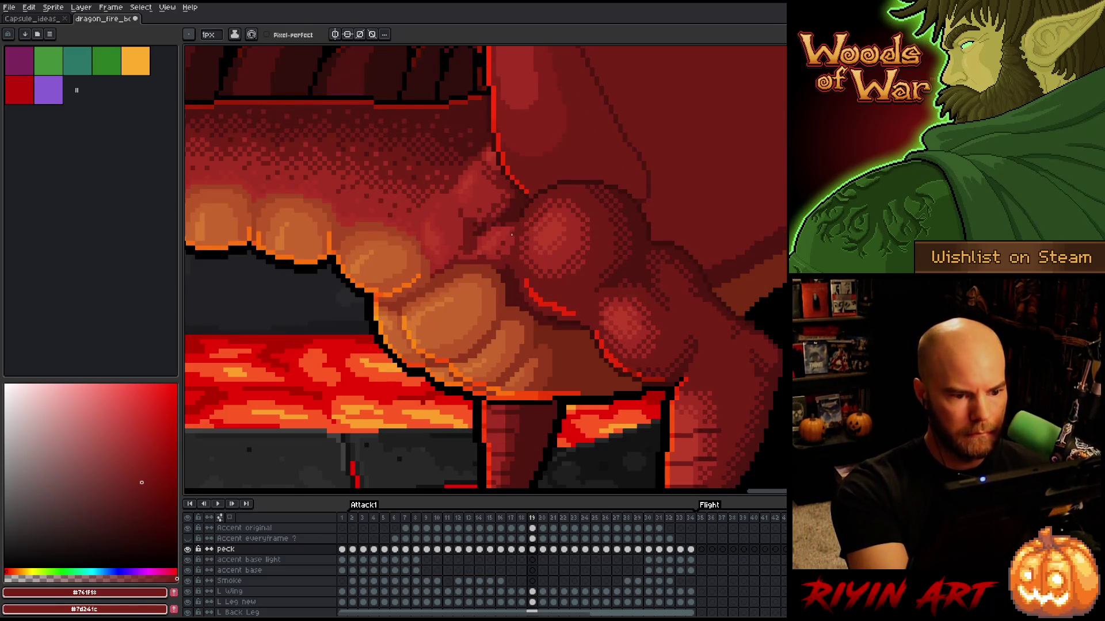
pyautogui.keyDown('alt'); pyautogui.click(501, 226); pyautogui.keyUp('alt')
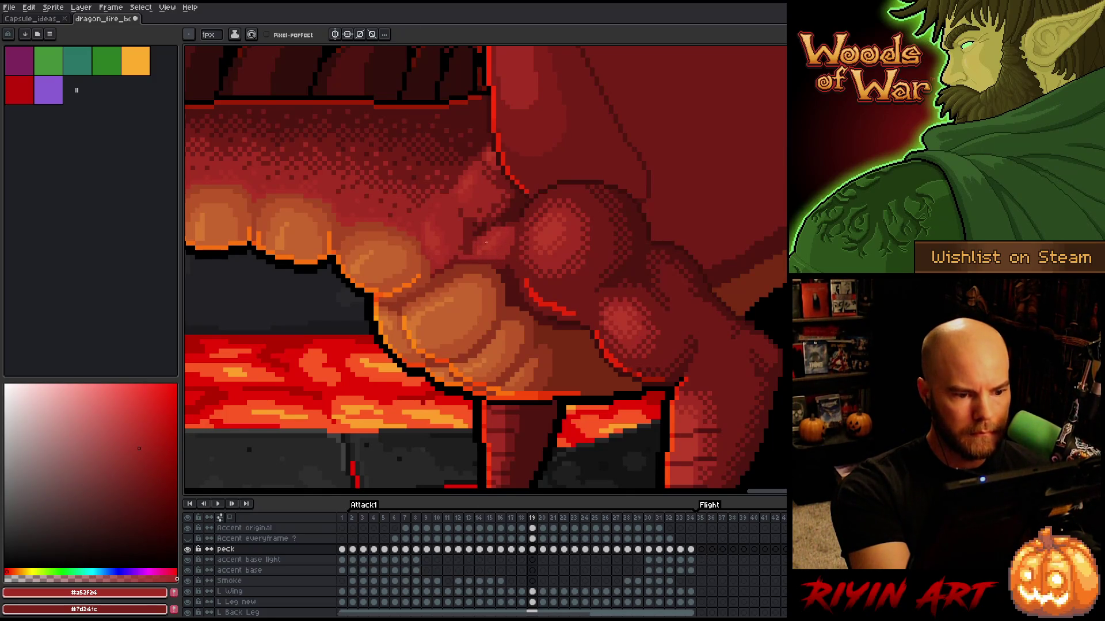
pyautogui.keyDown('alt'); pyautogui.click(514, 222); pyautogui.keyUp('alt')
pyautogui.press(',')
pyautogui.press(',')
pyautogui.press('.')
pyautogui.press('.')
pyautogui.press('.')
pyautogui.keyDown('alt'); pyautogui.click(498, 248); pyautogui.keyUp('alt')
pyautogui.press('.')
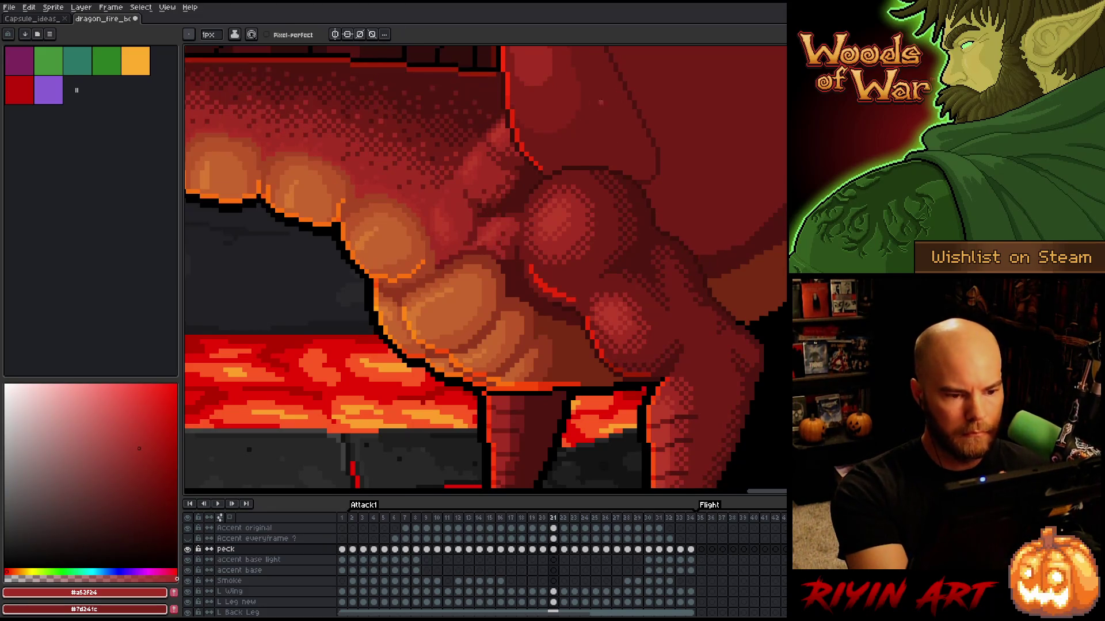
# Step: Touch up the chest on frame 22 in #761f18, flipping between frames 21–23
pyautogui.press('.')
pyautogui.press(',')
pyautogui.press('.')
pyautogui.keyDown('alt'); pyautogui.click(509, 242); pyautogui.keyUp('alt')
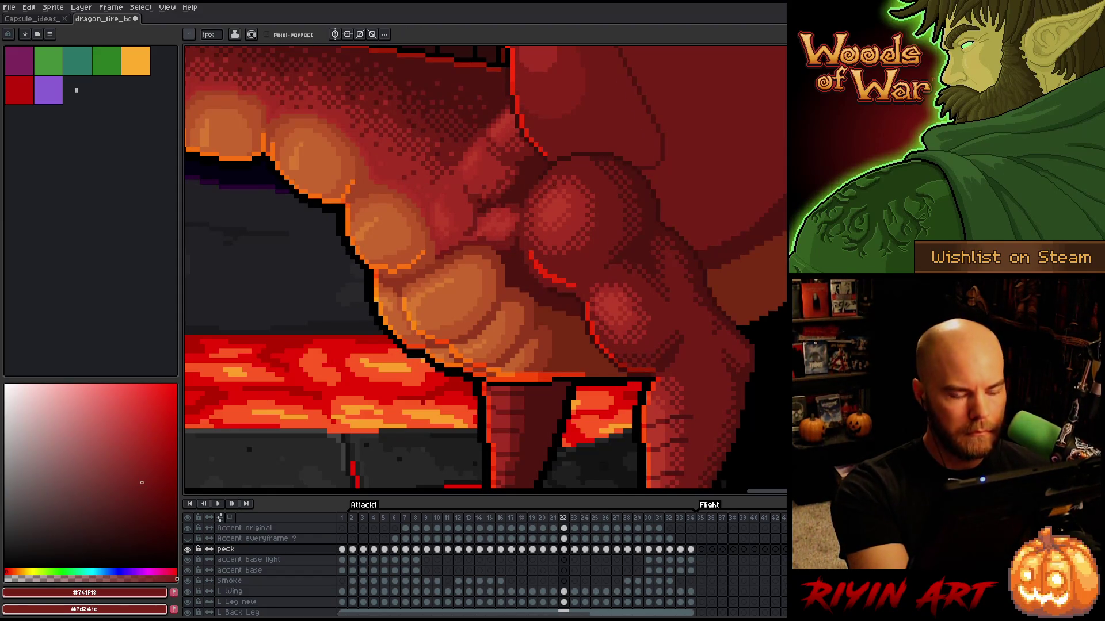
pyautogui.press('.')
pyautogui.press(',')
pyautogui.press(',')
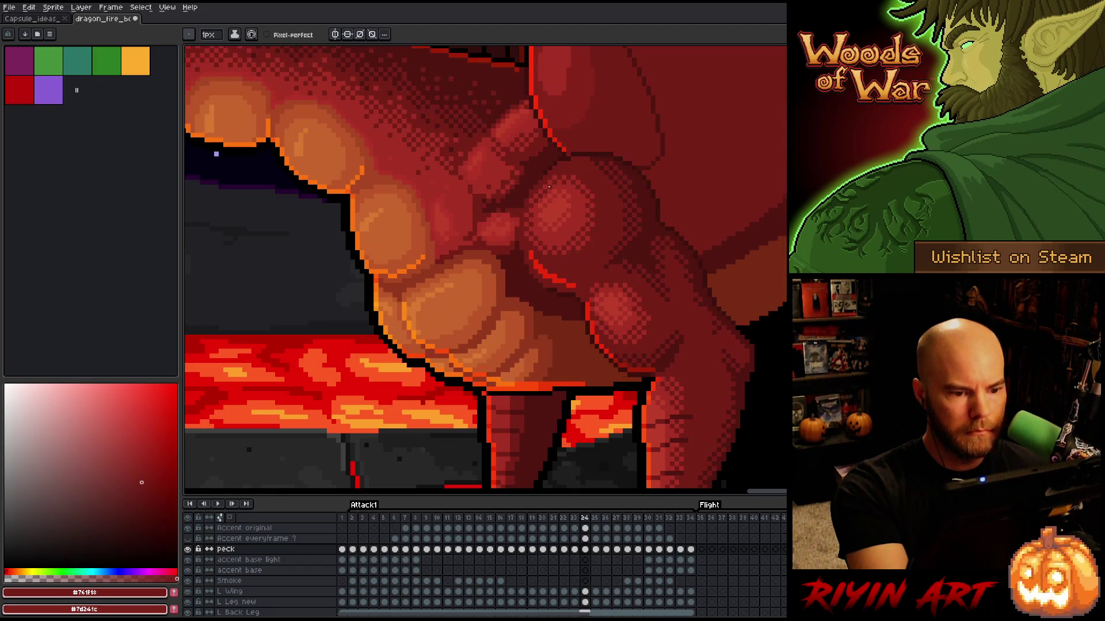
pyautogui.press('.')
pyautogui.press(',')
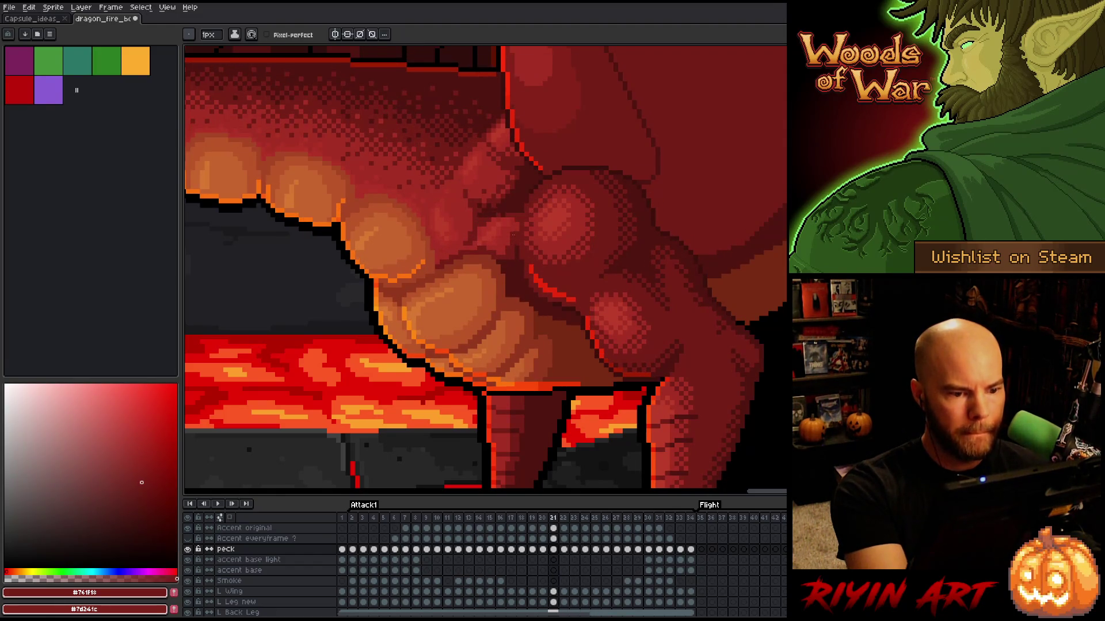
# Step: Add #a52f24 and darkest #501612 shading on frame 21, comparing against frame 22
pyautogui.keyDown('alt'); pyautogui.click(516, 228); pyautogui.keyUp('alt')
pyautogui.press('.')
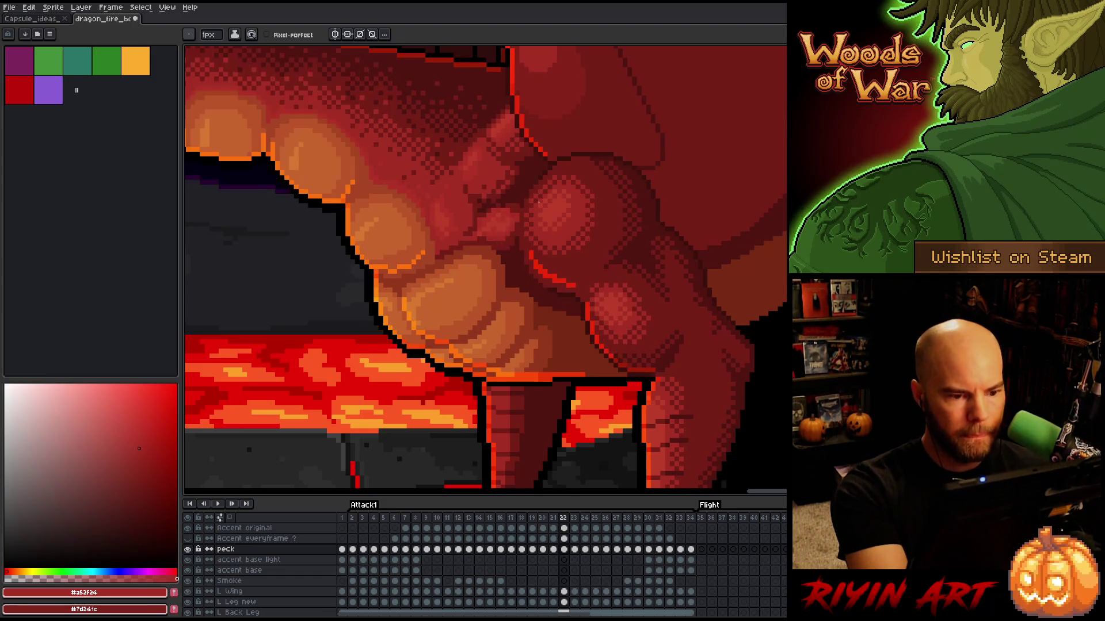
pyautogui.press(',')
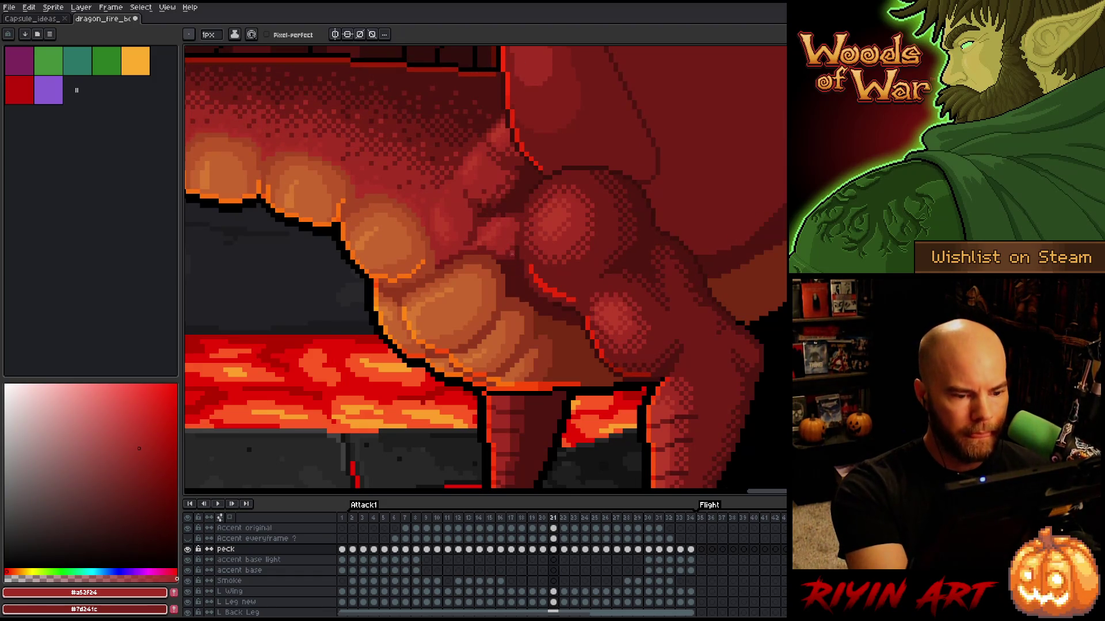
pyautogui.keyDown('alt'); pyautogui.click(514, 257); pyautogui.keyUp('alt')
pyautogui.press('.')
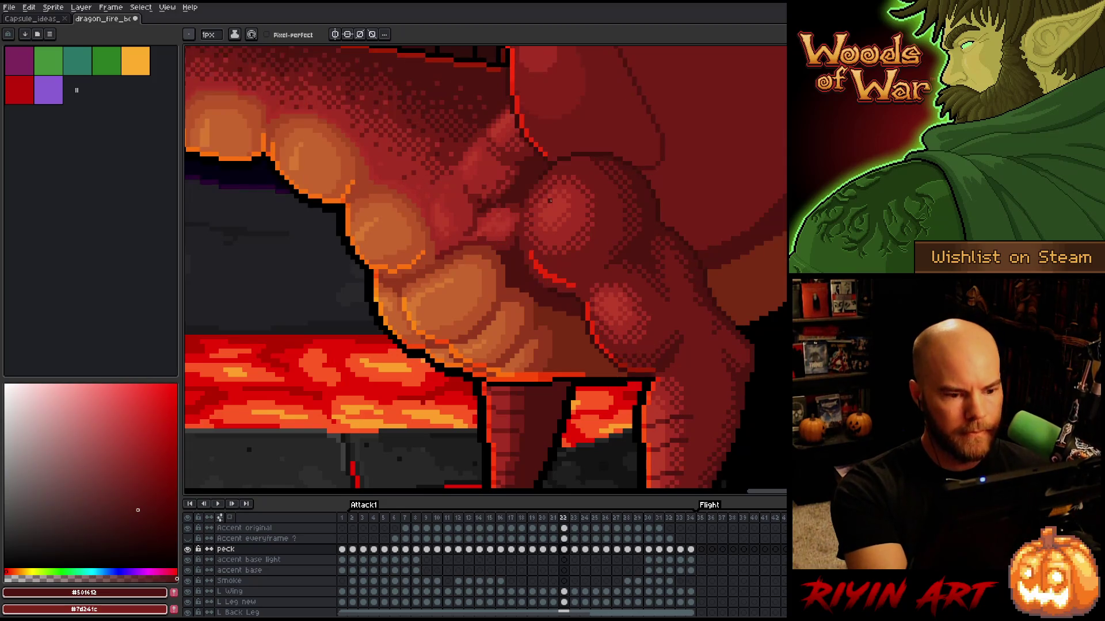
pyautogui.press('.')
pyautogui.press('.')
pyautogui.press(',')
# Step: Refine the chest shading on frames 22 and 20 with #a52f24, #761f18 and #501612 reds
pyautogui.press(',')
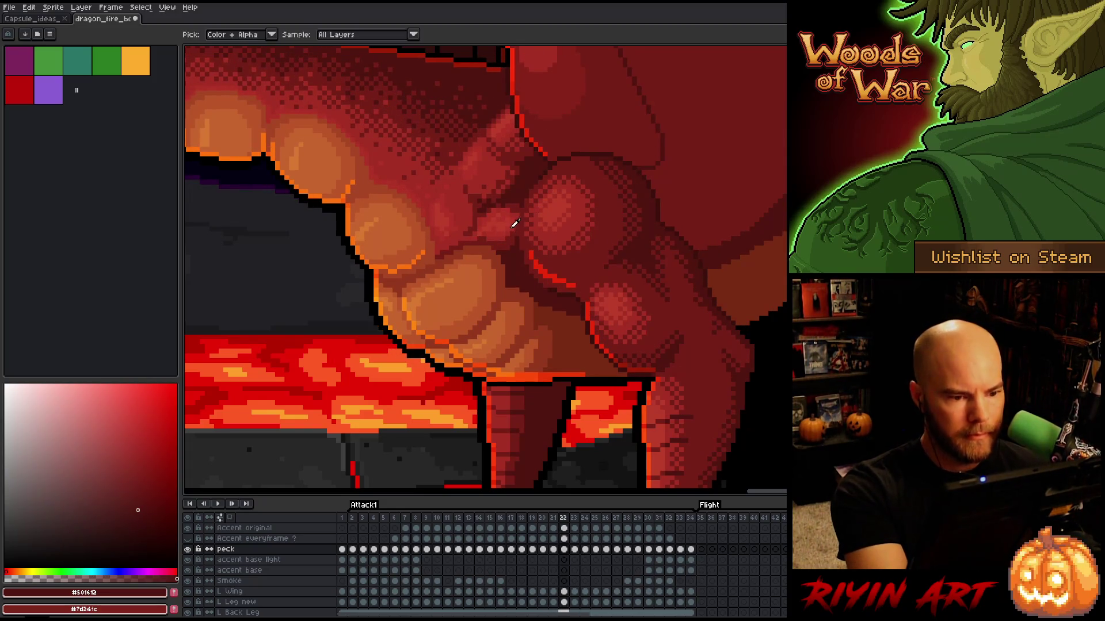
pyautogui.keyDown('alt'); pyautogui.click(506, 239); pyautogui.keyUp('alt')
pyautogui.press(',')
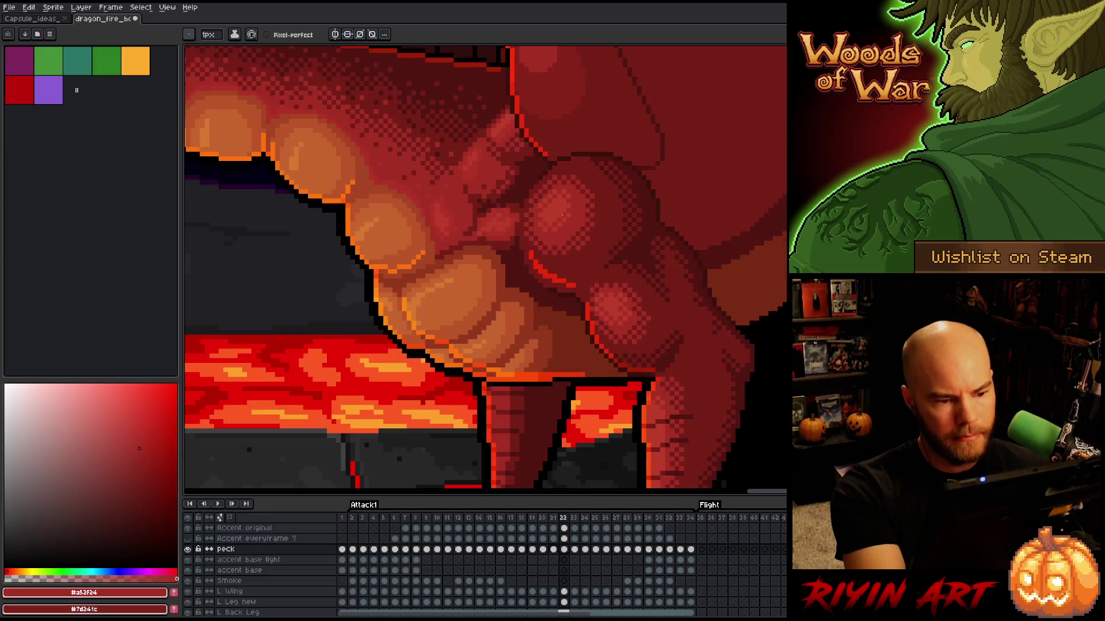
pyautogui.keyDown('alt'); pyautogui.click(509, 257); pyautogui.keyUp('alt')
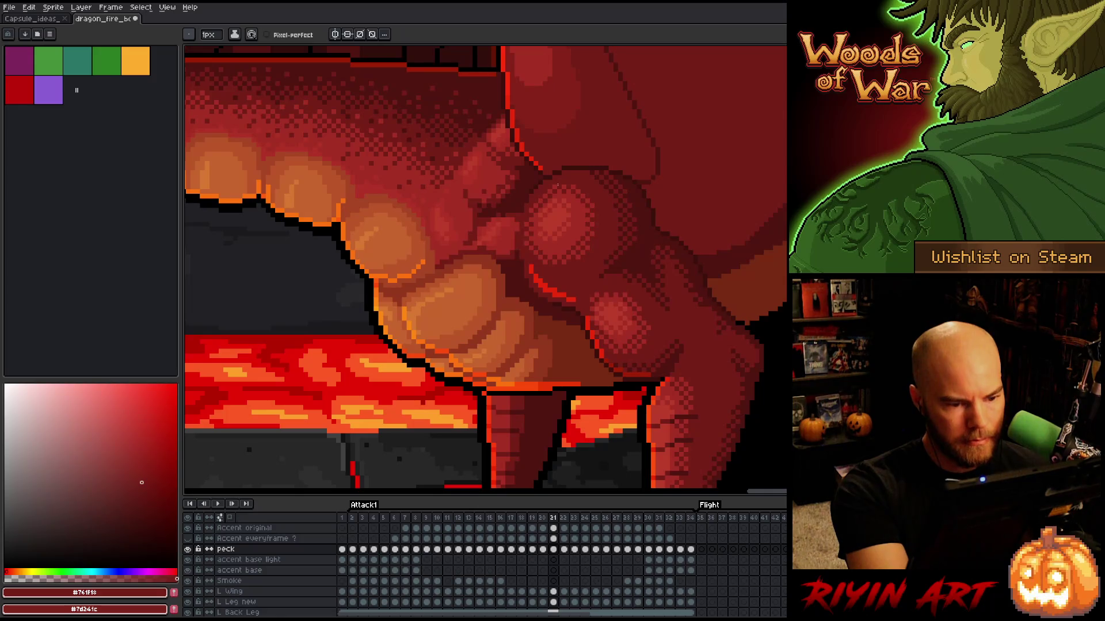
pyautogui.keyDown('alt'); pyautogui.click(513, 259); pyautogui.keyUp('alt')
pyautogui.press(',')
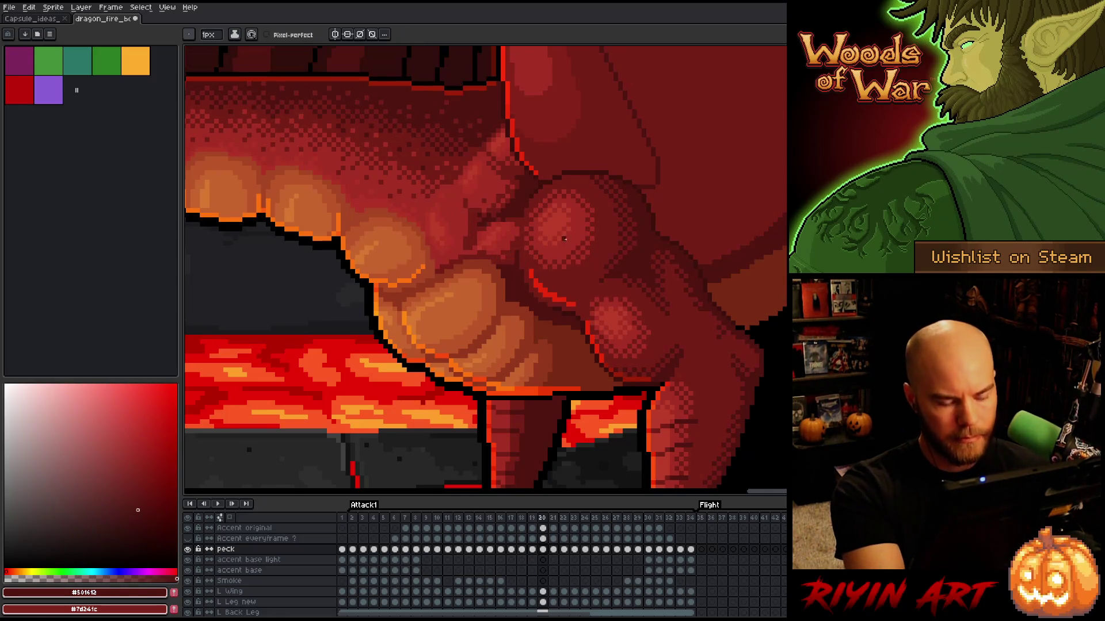
pyautogui.press('.')
pyautogui.press(',')
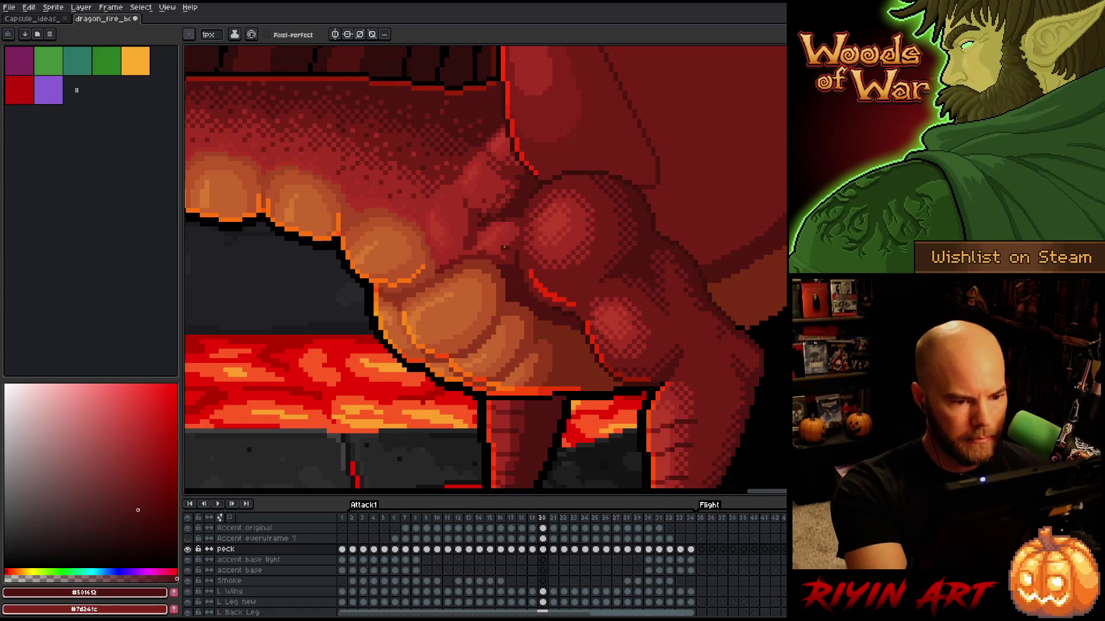
pyautogui.keyDown('alt'); pyautogui.click(506, 251); pyautogui.keyUp('alt')
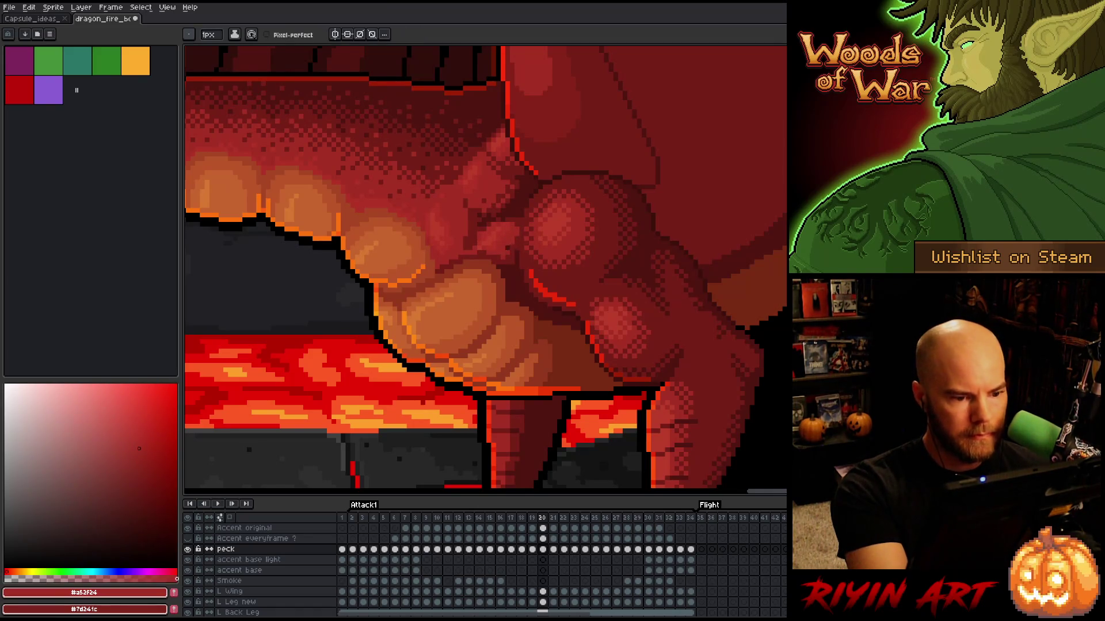
# Step: Step through Attack1 frames 12 to 17 to review the chest shading
pyautogui.press('.')
pyautogui.press('.')
pyautogui.press(',')
pyautogui.press(',')
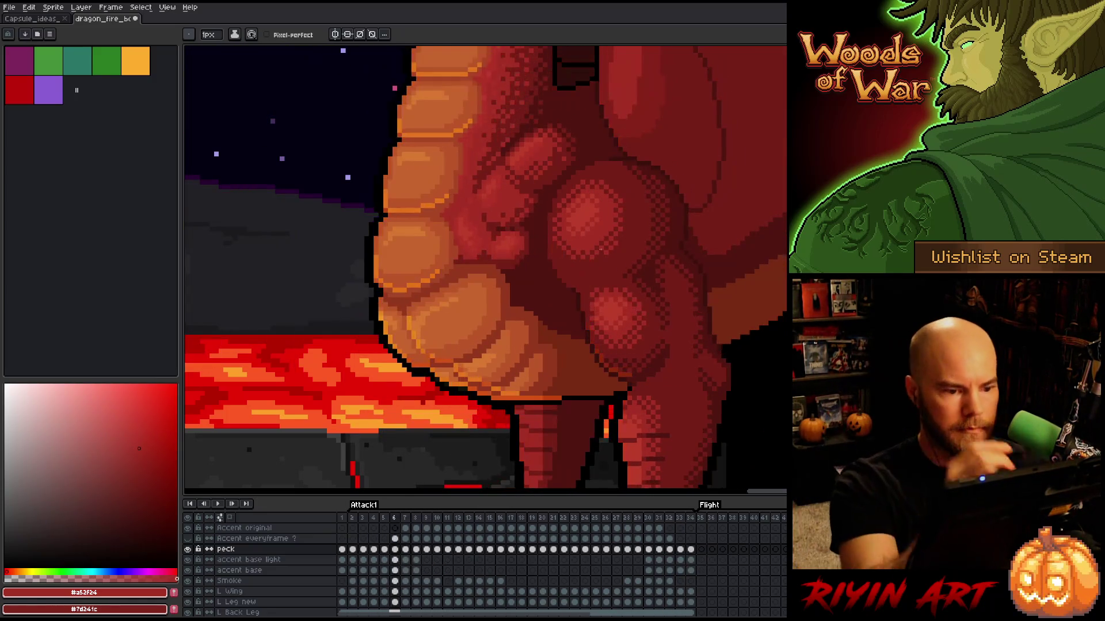
pyautogui.scroll(-3, 544, 218)
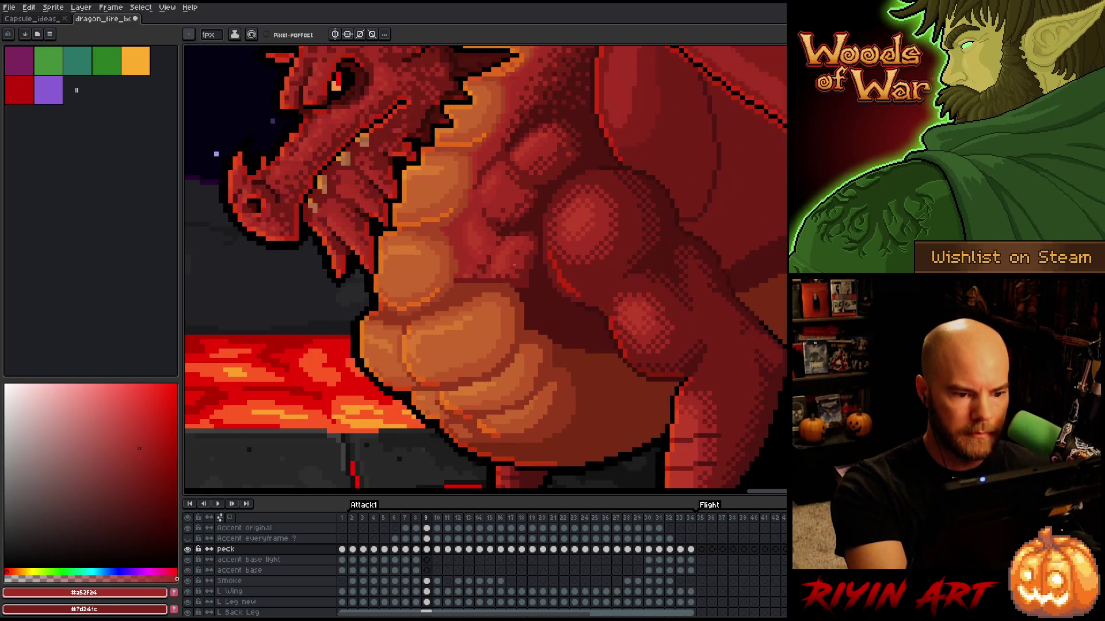
pyautogui.scroll(3, 537, 226)
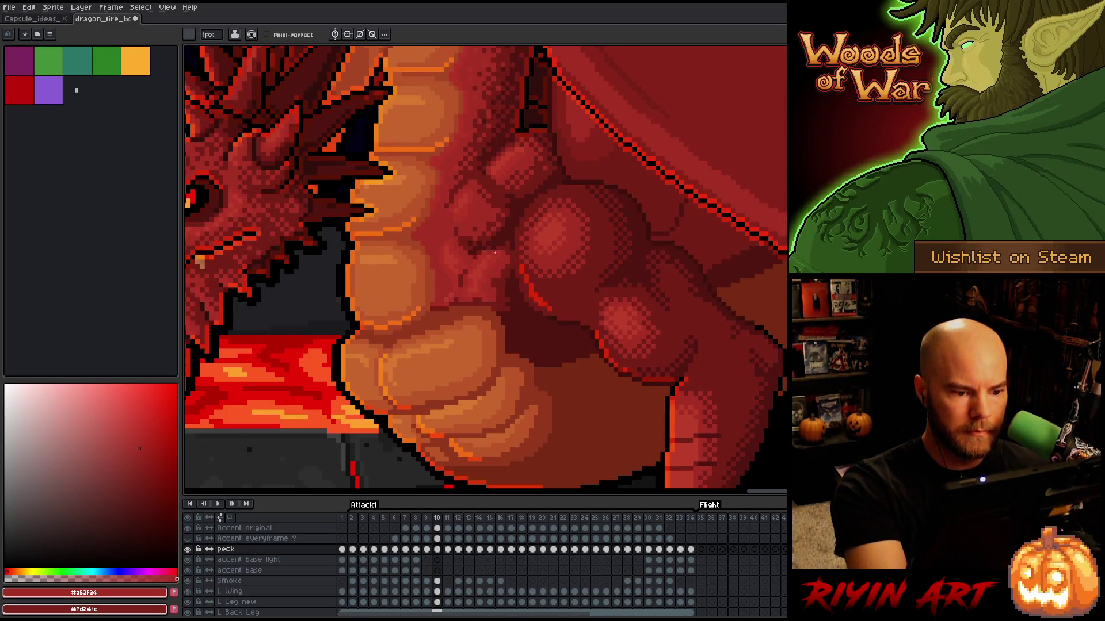
pyautogui.press('Right')
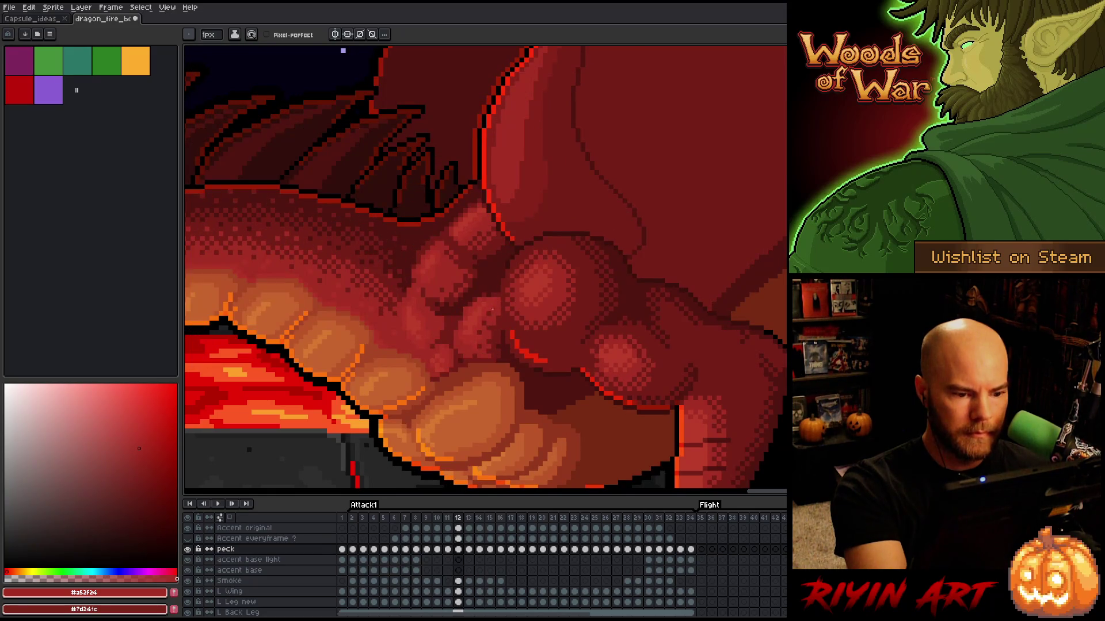
pyautogui.press('Right')
pyautogui.press('Right')
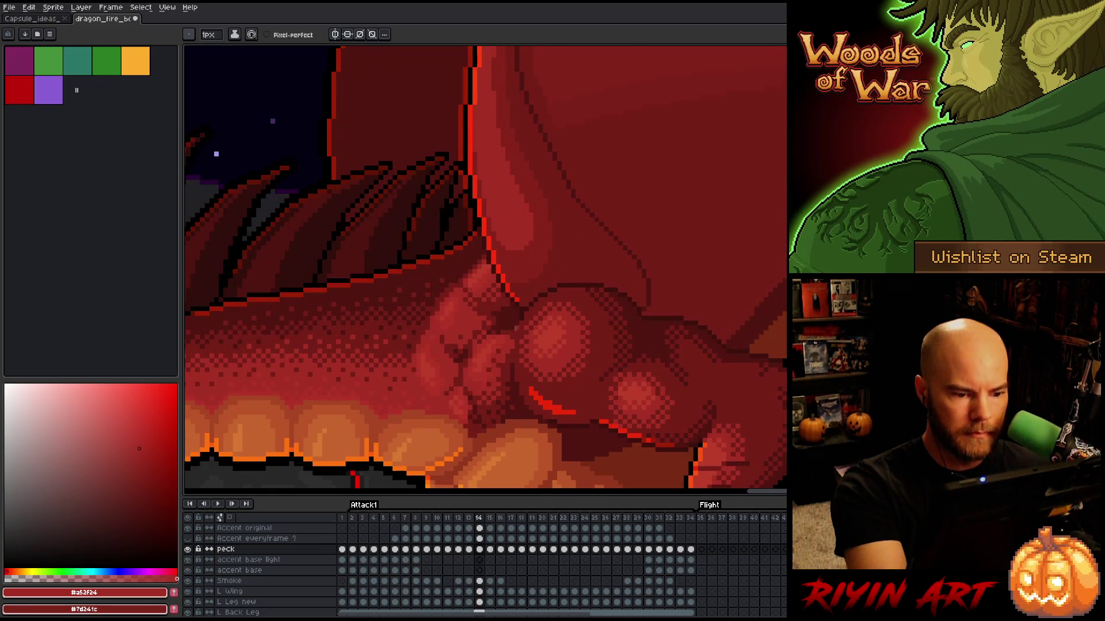
pyautogui.press('Right')
pyautogui.press('Right')
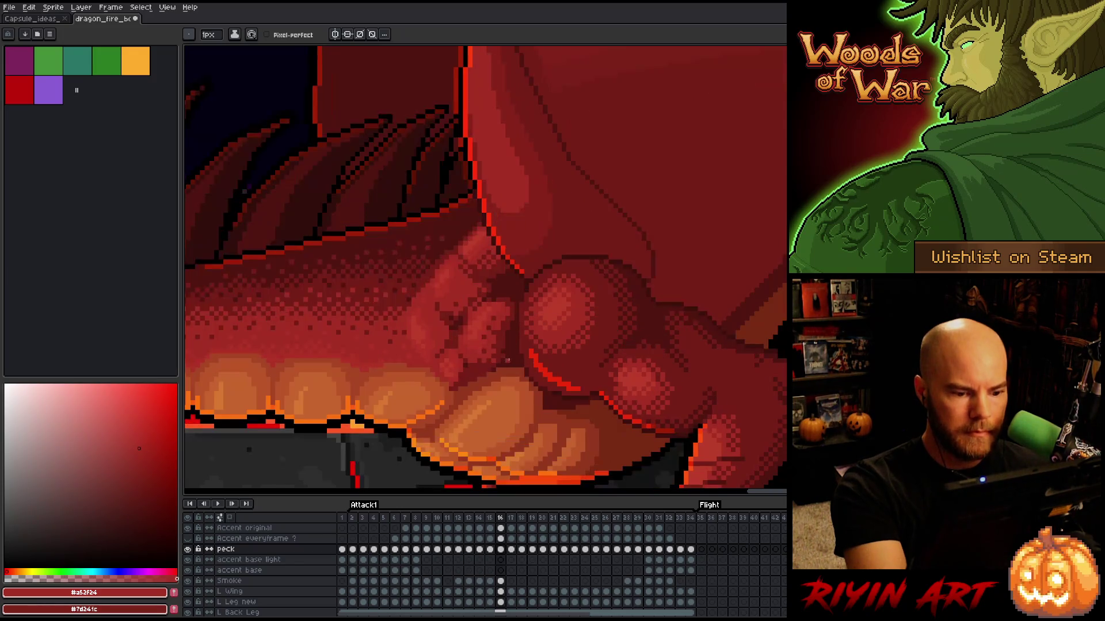
pyautogui.press('Right')
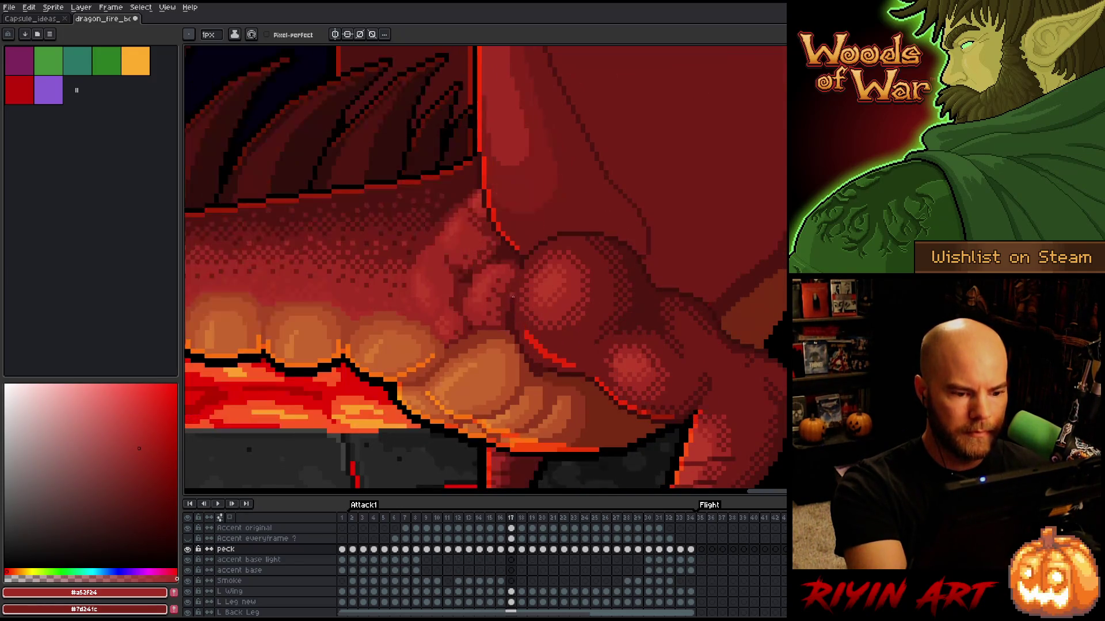
pyautogui.press('Right')
pyautogui.press('Right')
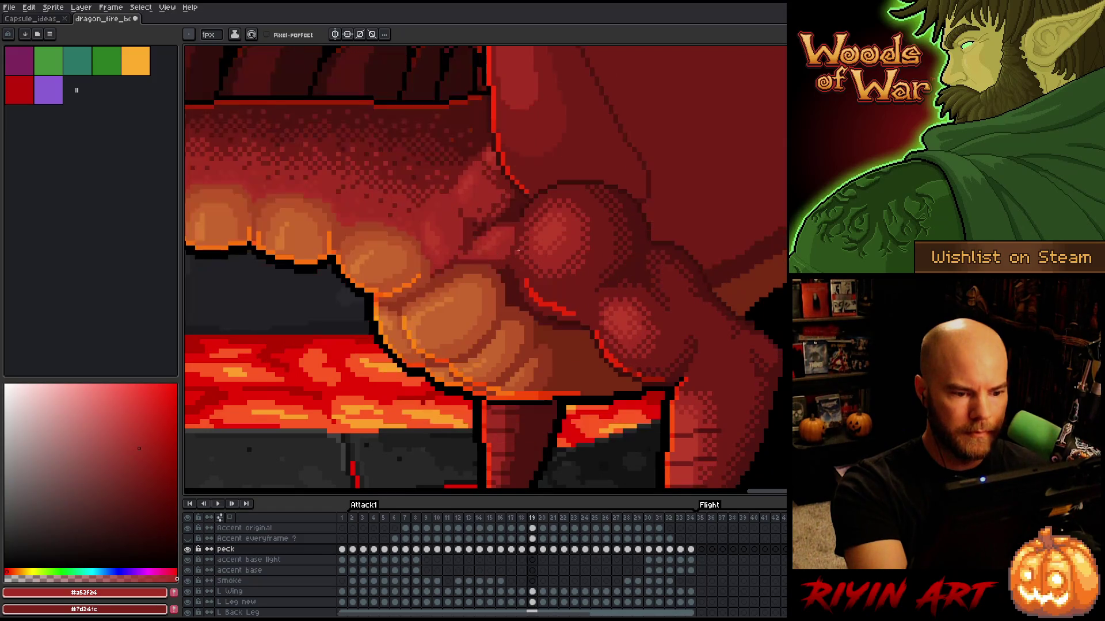
# Step: Play the Attack1 animation of the dragon over the lava
pyautogui.press('Return')
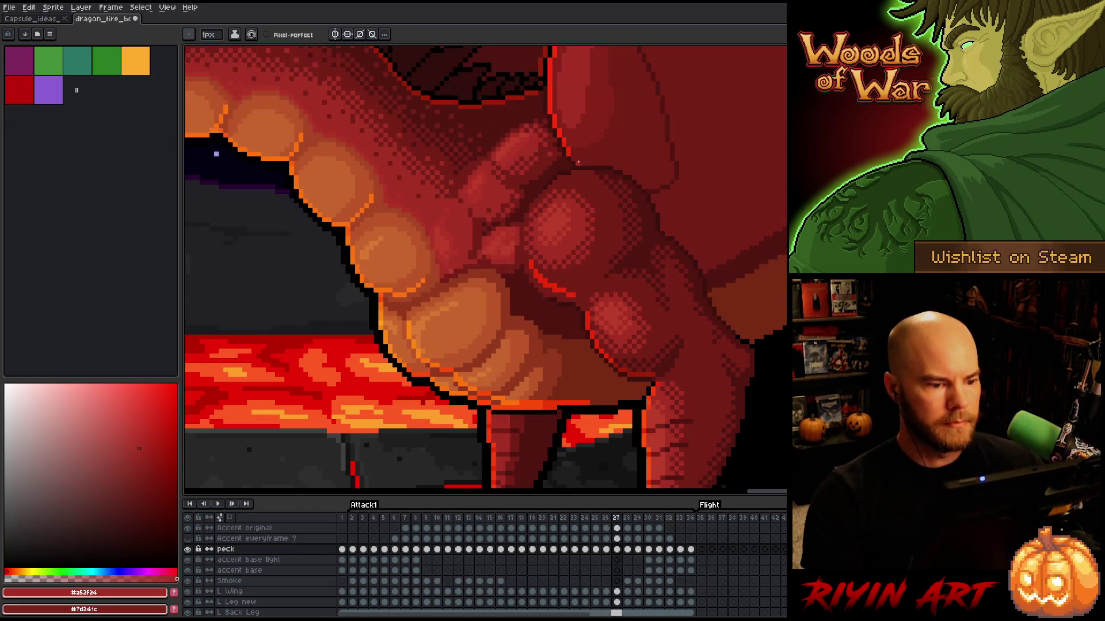
pyautogui.scroll(-5, 578, 161)
pyautogui.scroll(2, 576, 320)
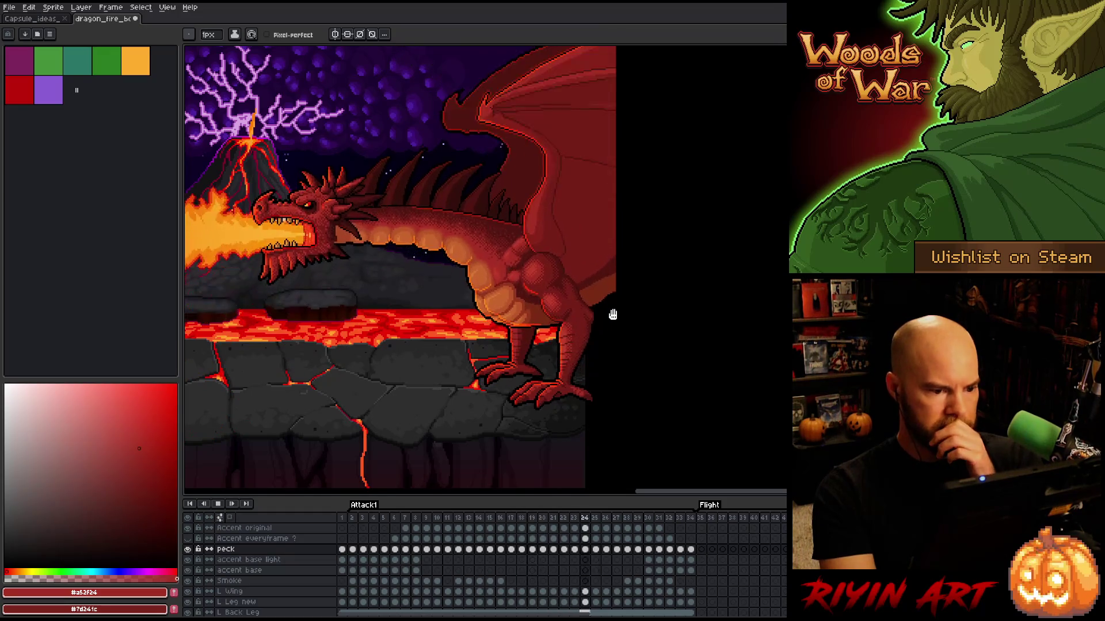
# Step: Stop playback and step through frames 16 to 19, settling on frame 18
pyautogui.press('Return')
pyautogui.press('Left')
pyautogui.press('Left')
pyautogui.press('Left')
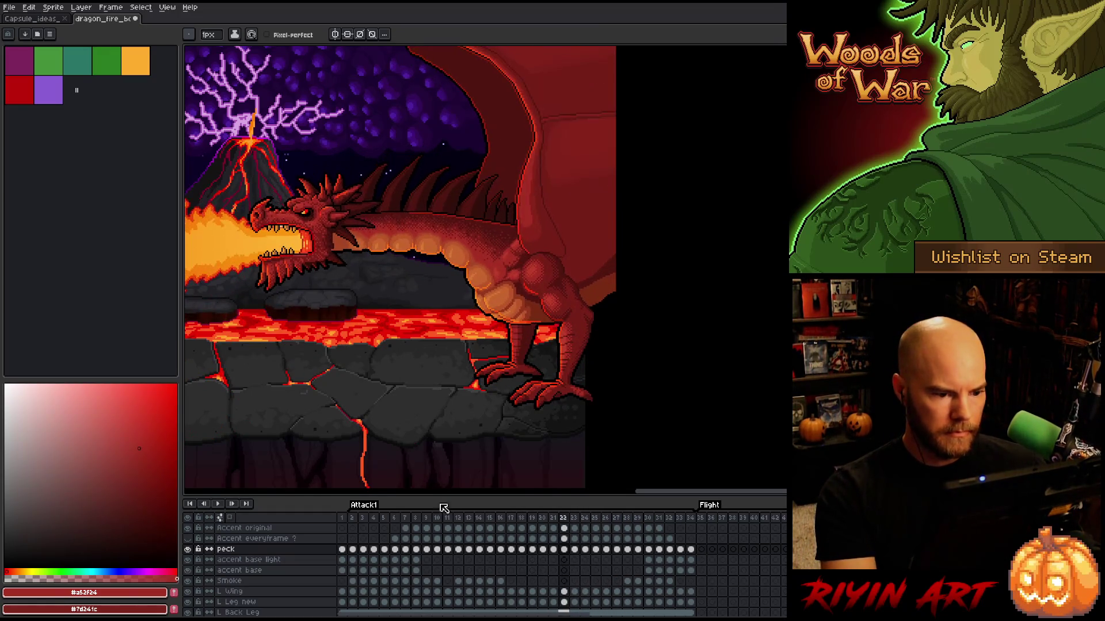
pyautogui.press('Left')
pyautogui.press('Left')
pyautogui.press('Left')
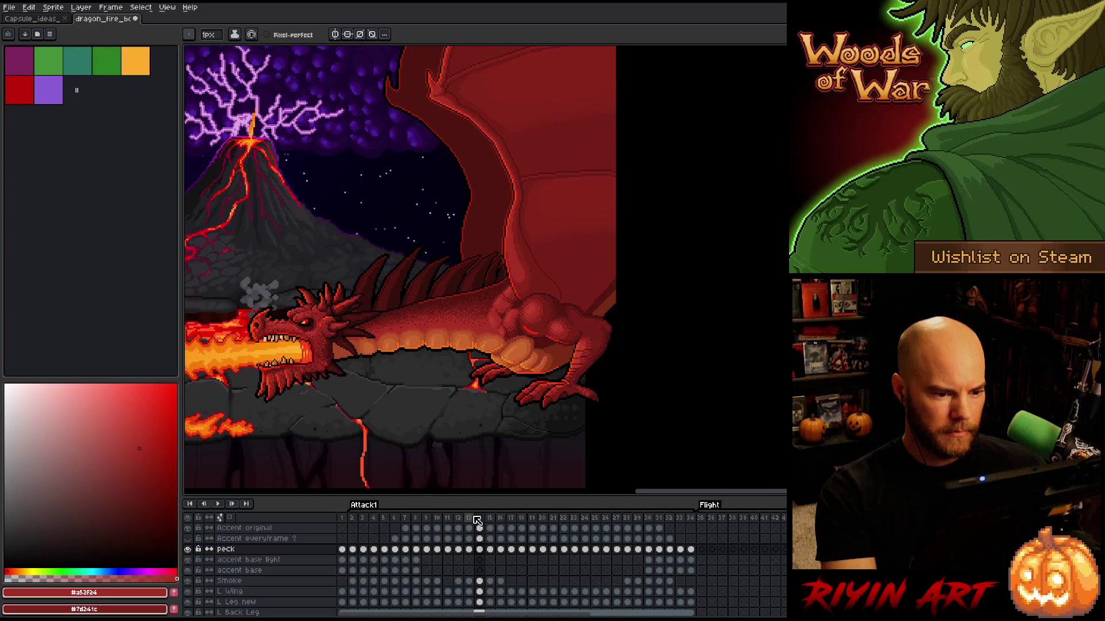
pyautogui.press('Right')
pyautogui.press('Right')
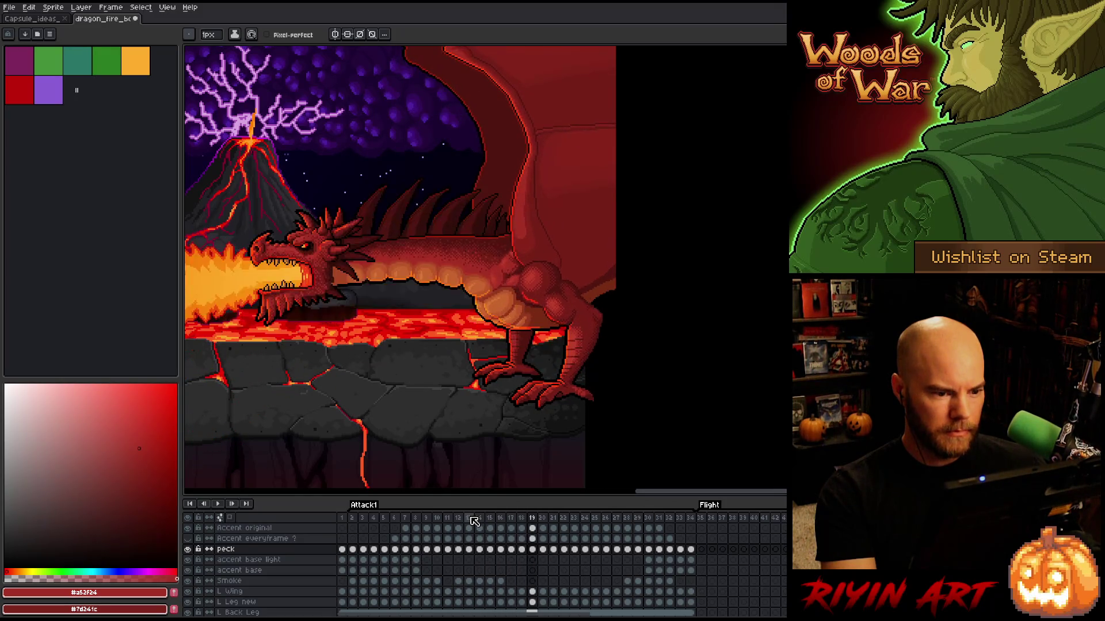
pyautogui.press('Right')
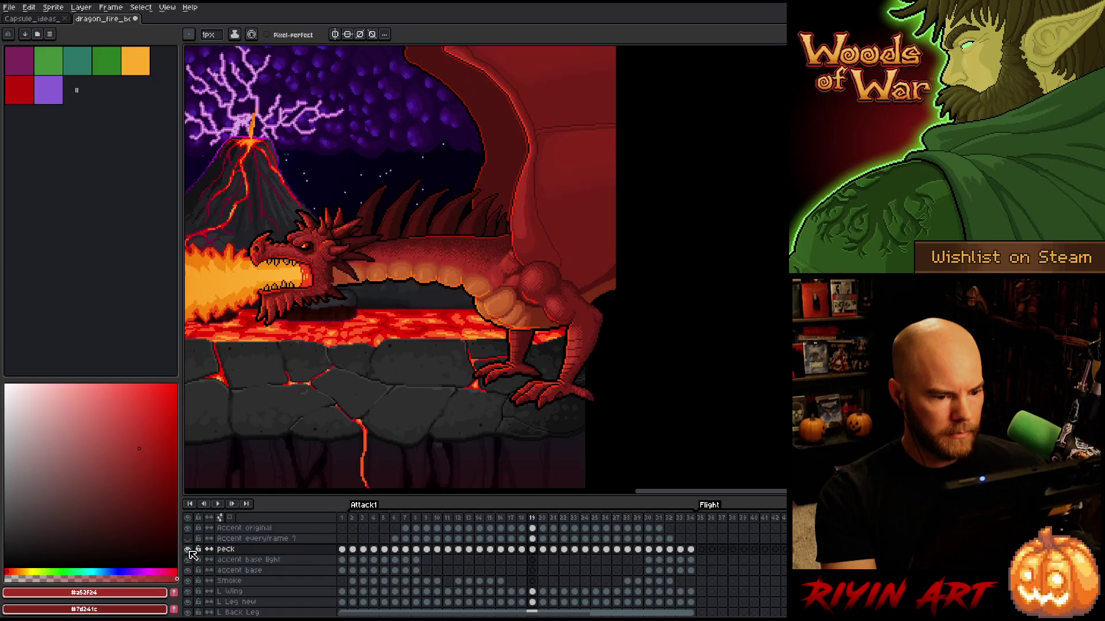
pyautogui.press('Left')
pyautogui.press('Left')
pyautogui.scroll(3, 500, 322)
# Step: Sample the red of the dragon's thigh shading and zoom out over the scene
pyautogui.press('alt')
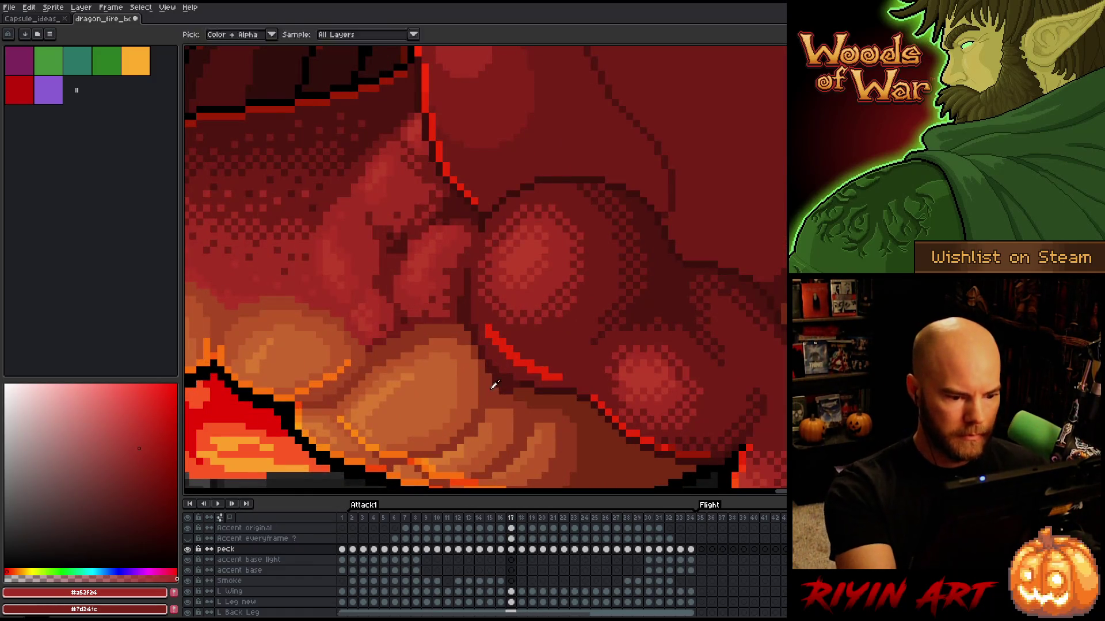
pyautogui.keyDown('alt'); pyautogui.click(494, 385); pyautogui.keyUp('alt')
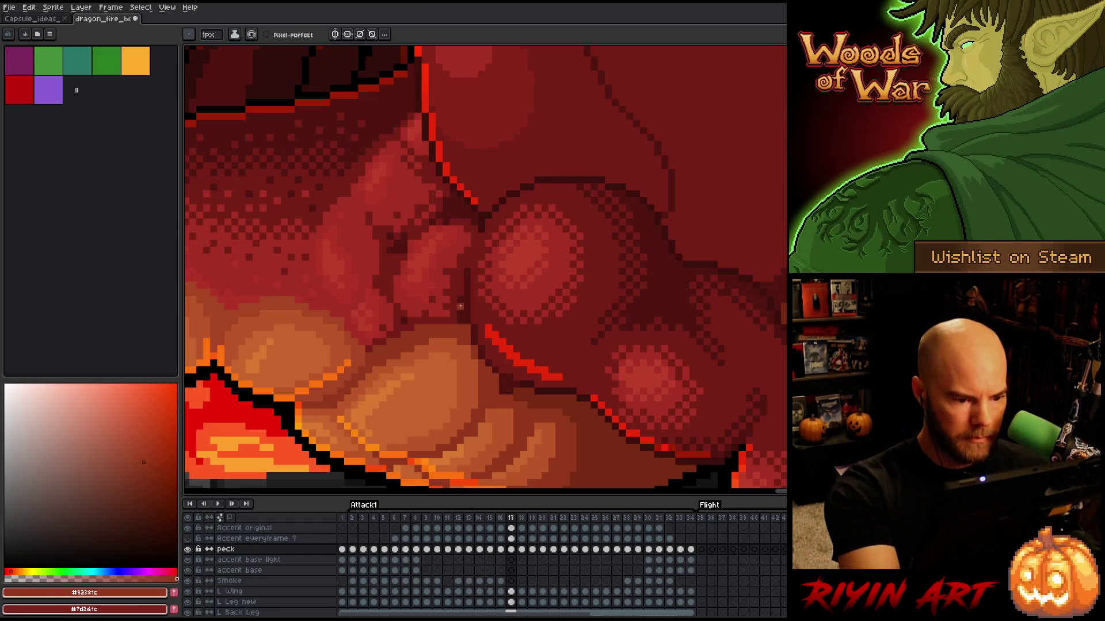
pyautogui.scroll(-3, 461, 306)
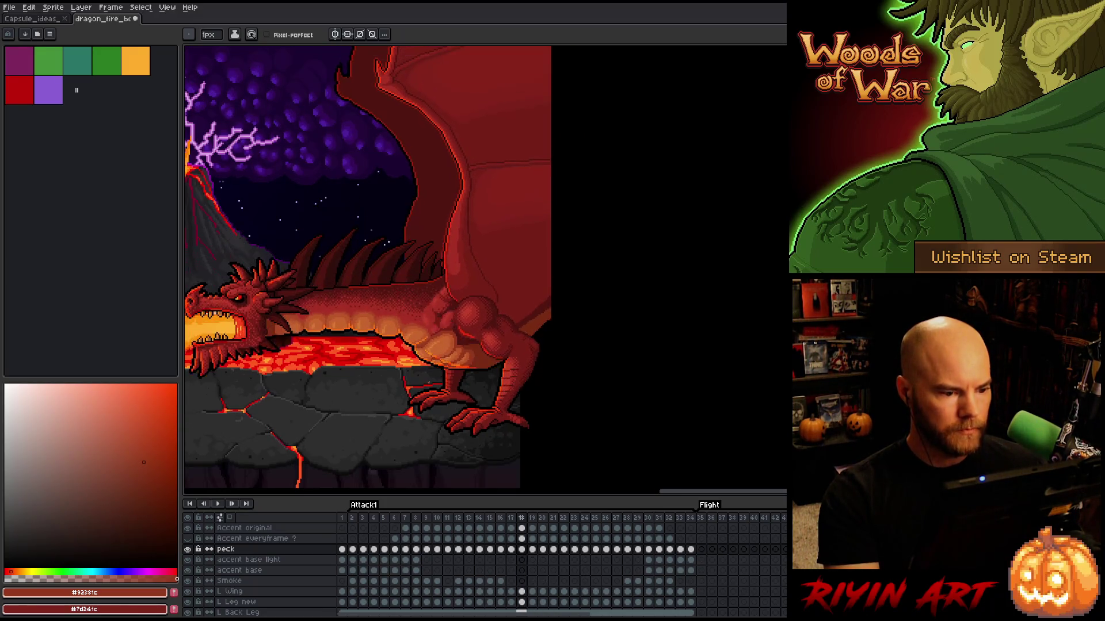
pyautogui.scroll(-1, 429, 382)
pyautogui.scroll(-1, 454, 319)
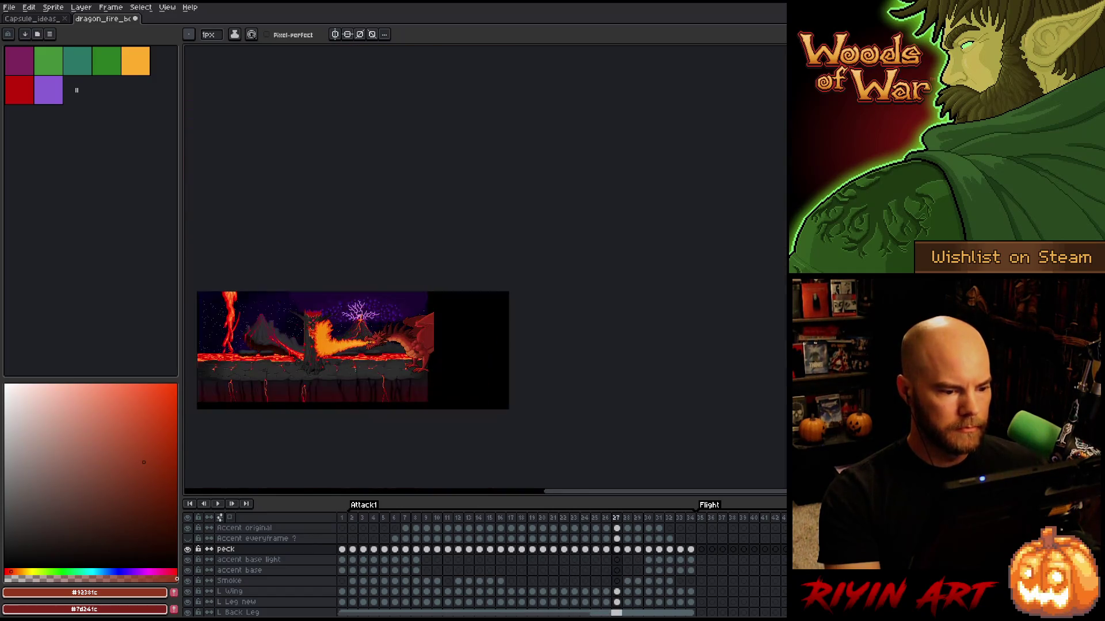
# Step: Save the dragon file, resume Attack1 playback, and switch back to the pencil
pyautogui.scroll(3, 454, 319)
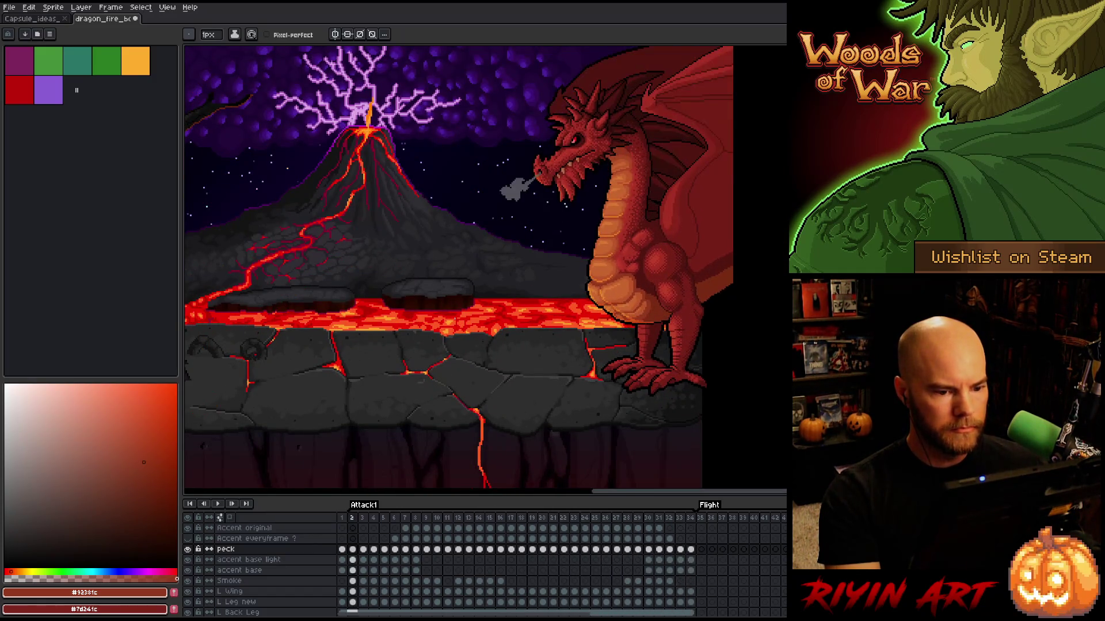
pyautogui.hotkey('ctrl', 's')
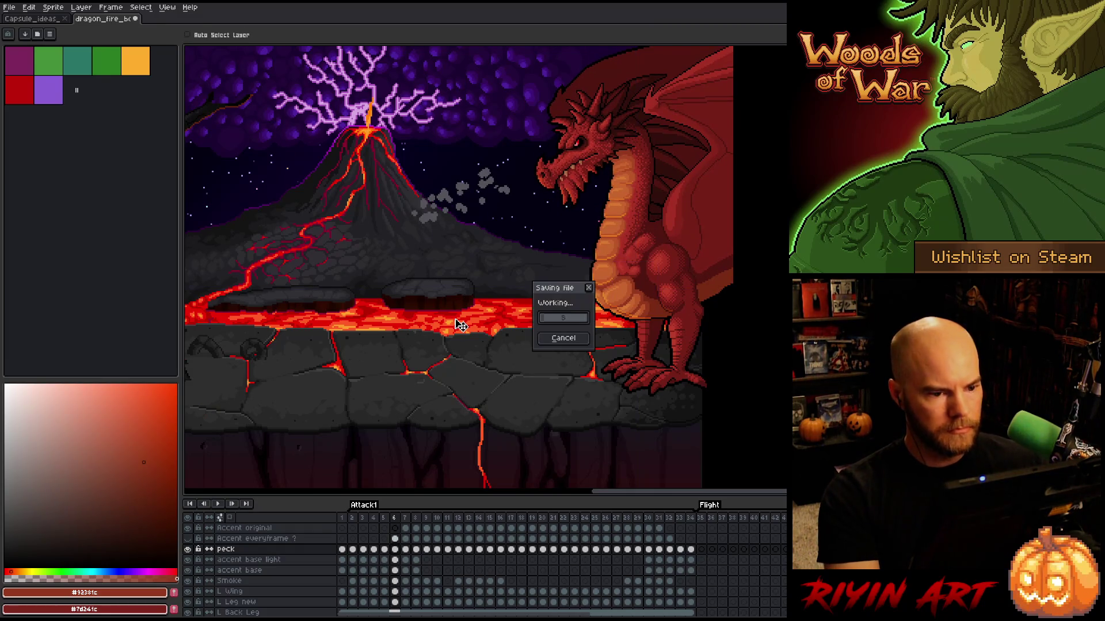
pyautogui.press('Return')
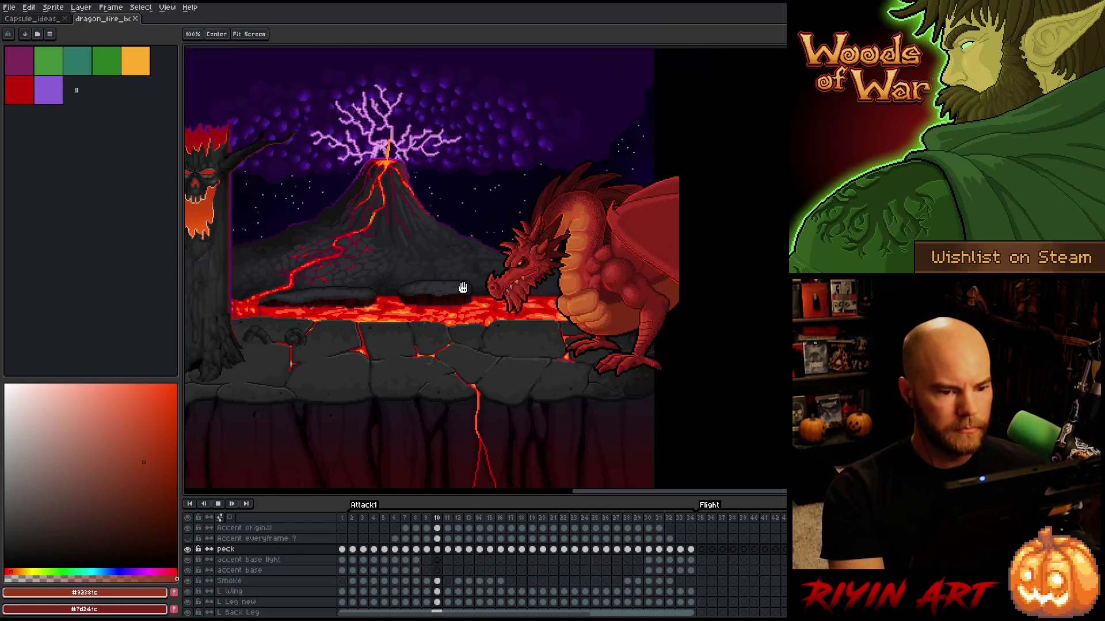
pyautogui.press('b')
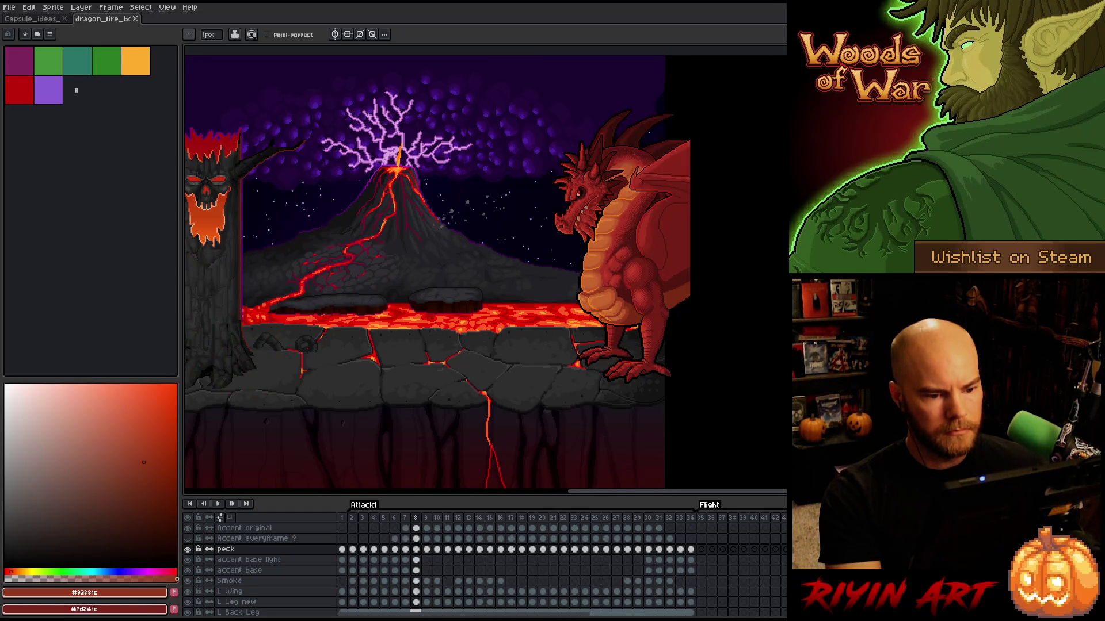
pyautogui.scroll(4, 517, 333)
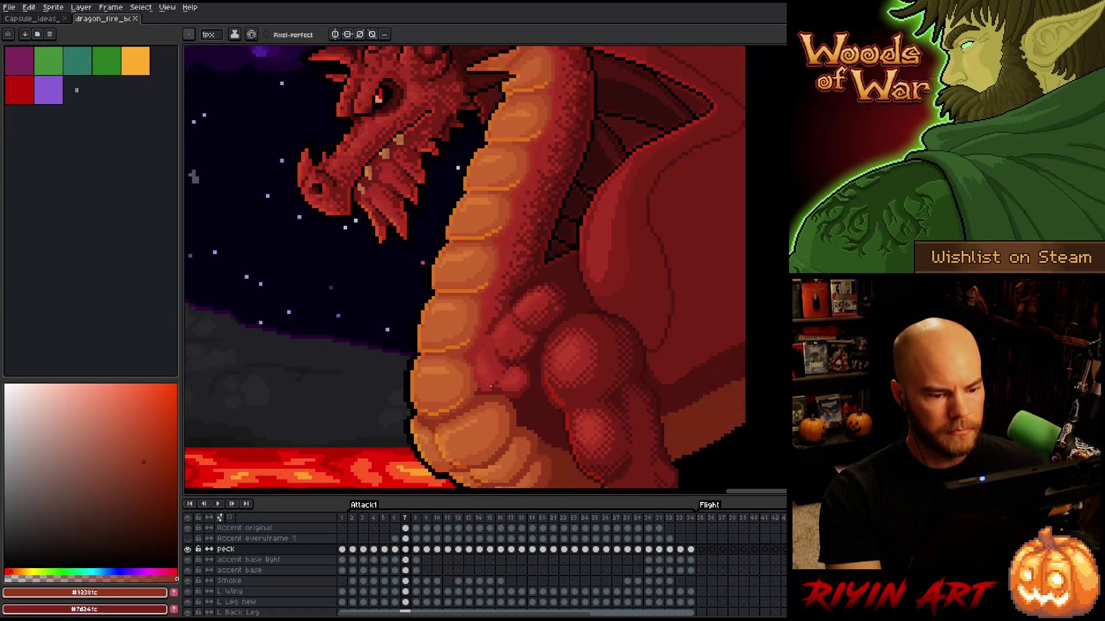
# Step: Pick the dark red from the chest and paint a shading pixel on the chest muscle
pyautogui.scroll(5, 604, 369)
pyautogui.press('i')
pyautogui.keyDown('alt'); pyautogui.click(604, 370); pyautogui.keyUp('alt')
pyautogui.click(568, 381)
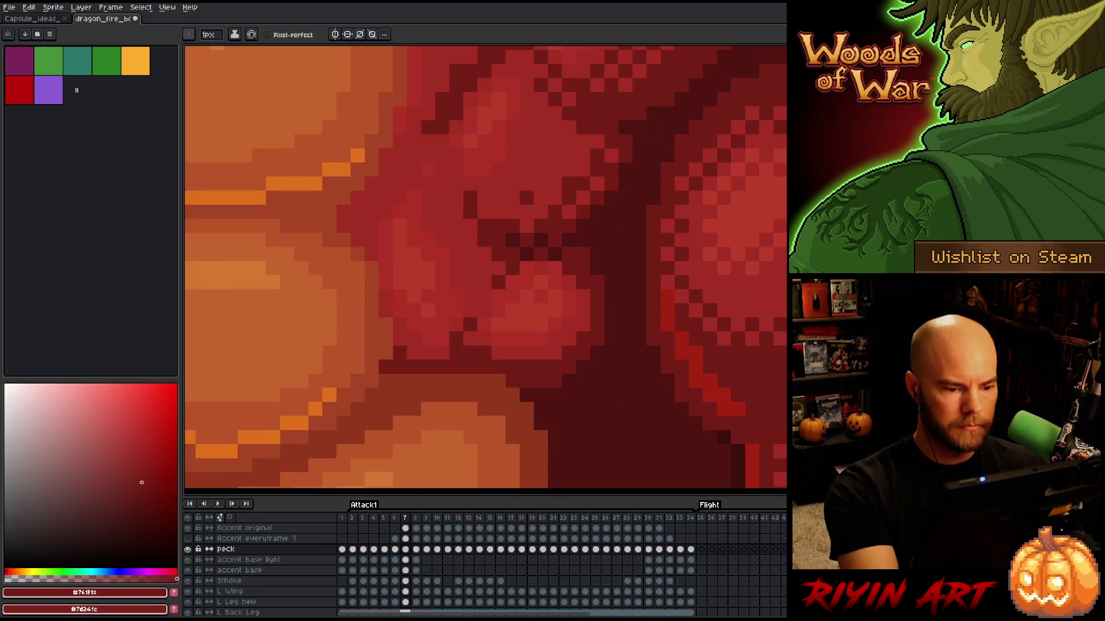
pyautogui.click(430, 367)
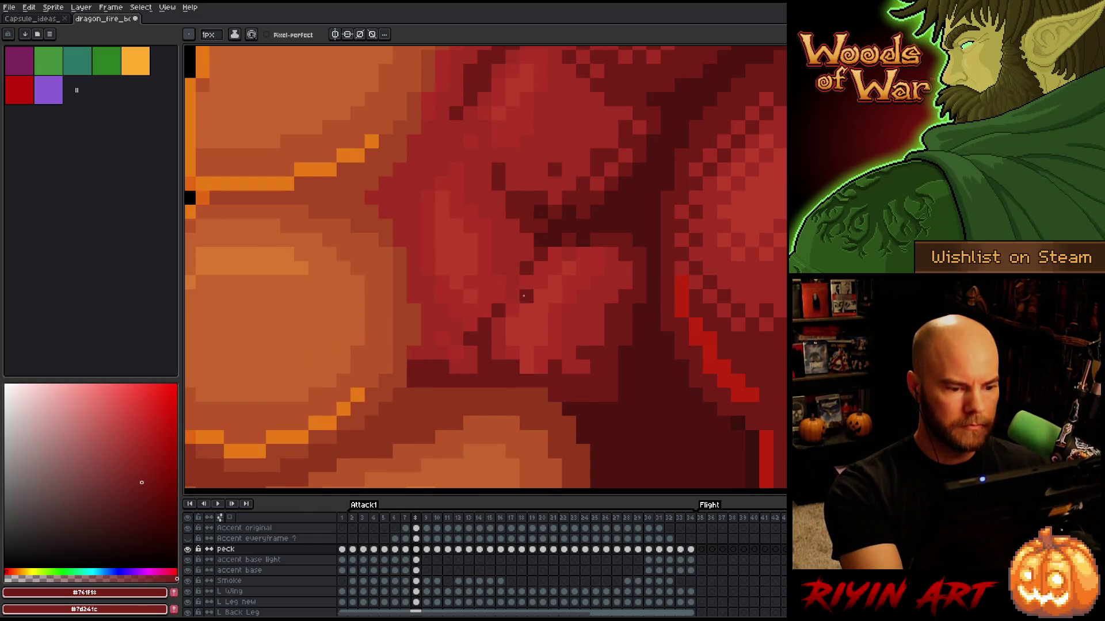
# Step: Flip back and forth between frames 9 and 10 to compare the chest shading
pyautogui.press('Right')
pyautogui.press('Right')
pyautogui.press('Left')
pyautogui.press('Left')
pyautogui.press('Right')
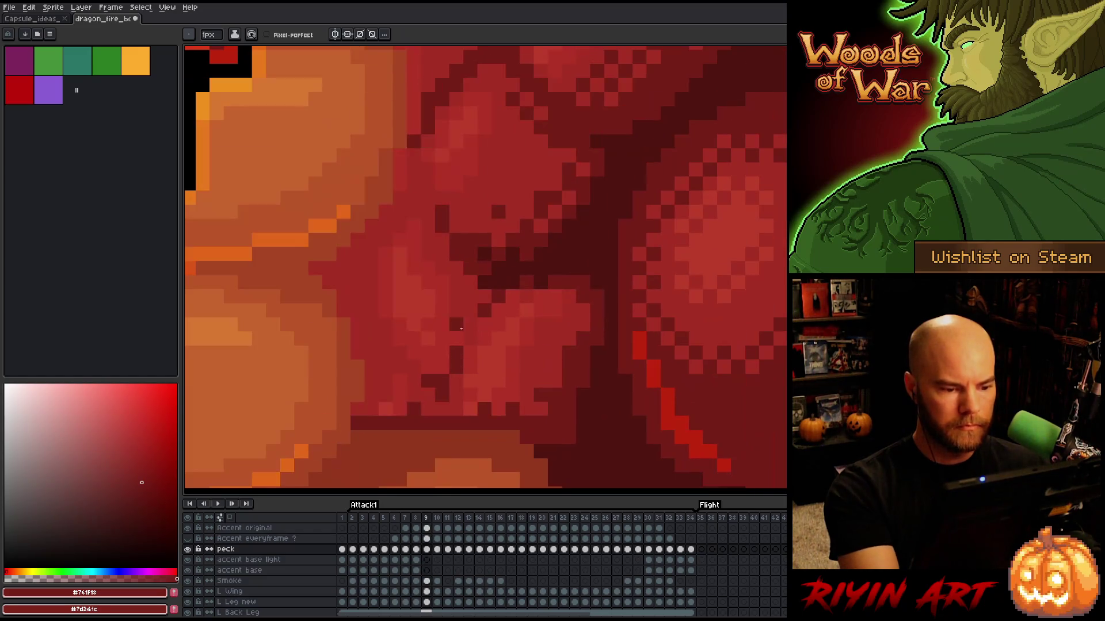
pyautogui.scroll(-1, 381, 379)
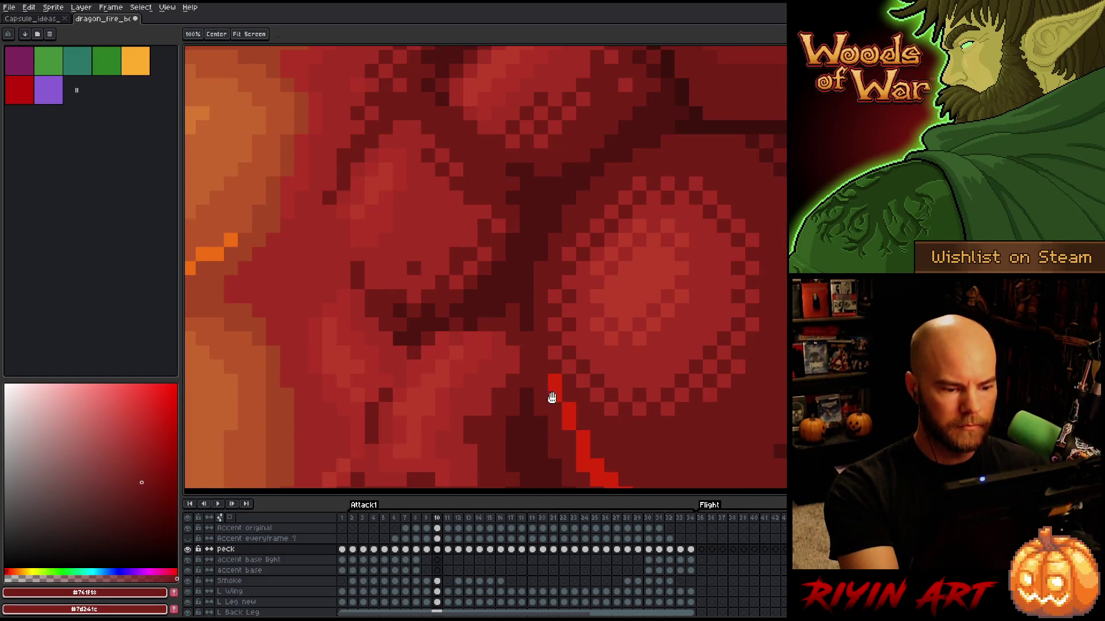
pyautogui.scroll(1, 606, 219)
pyautogui.press('Right')
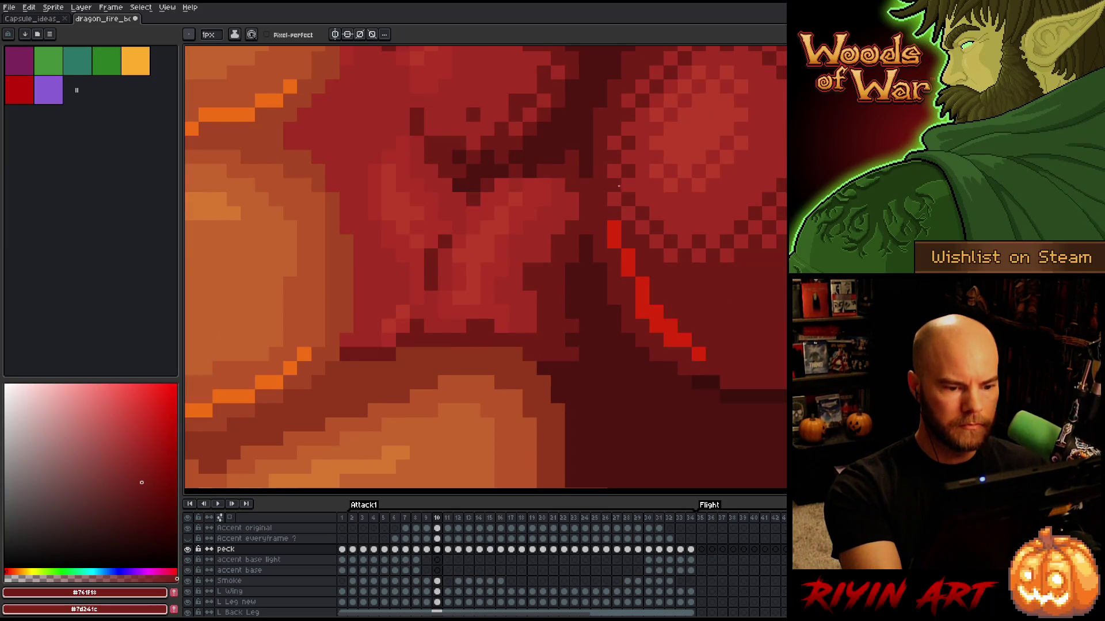
pyautogui.press('Left')
pyautogui.press('Right')
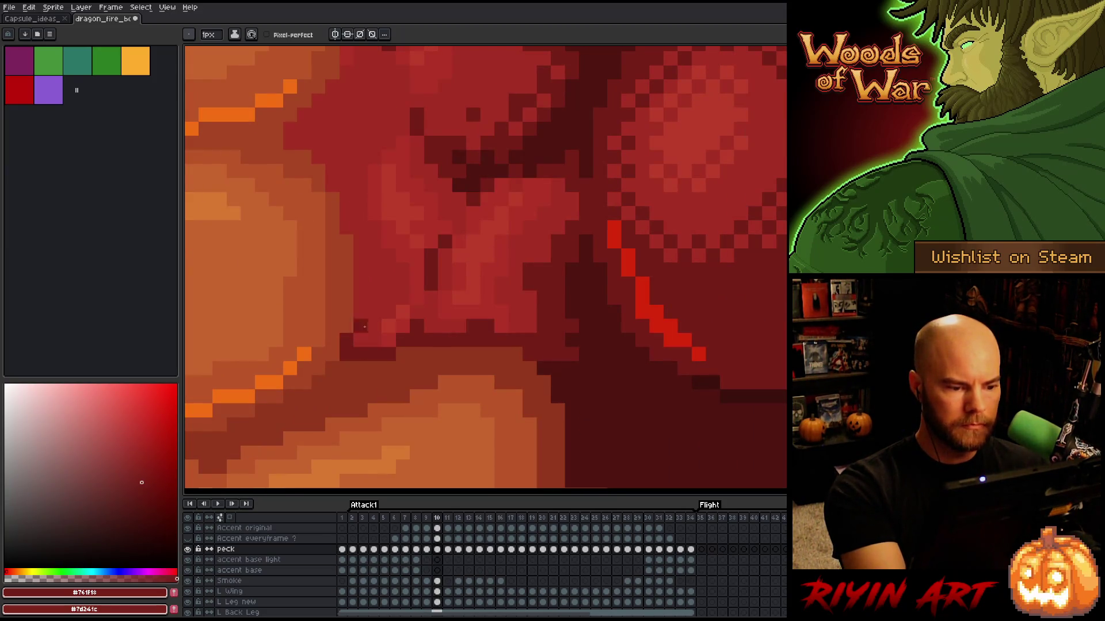
pyautogui.press('Left')
pyautogui.press('Right')
pyautogui.press('Left')
pyautogui.press('Right')
pyautogui.press('Left')
pyautogui.press('Right')
pyautogui.press('Left')
pyautogui.press('Right')
# Step: Pan to the orange belly and compare chest shading across frames 11 to 13
pyautogui.moveTo(542, 331)
pyautogui.mouseDown()
pyautogui.moveTo(570, 374)
pyautogui.moveTo(766, 215)
pyautogui.moveTo(756, 229)
pyautogui.mouseUp()
pyautogui.press('Right')
pyautogui.press('Left')
pyautogui.press('Right')
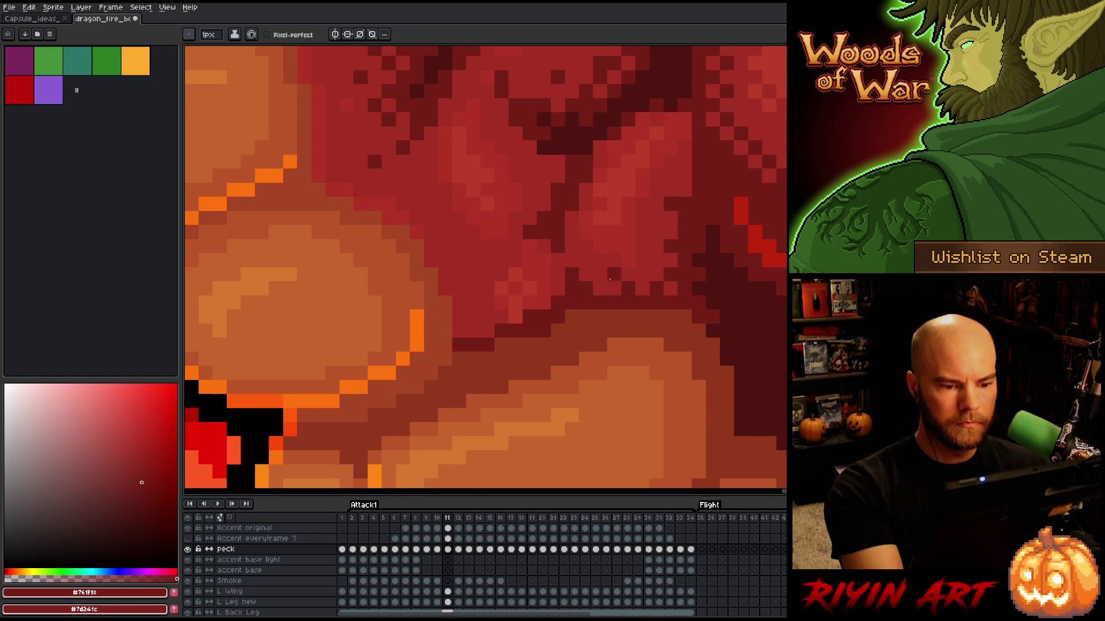
pyautogui.press('Right')
pyautogui.press('Right')
pyautogui.press('Left')
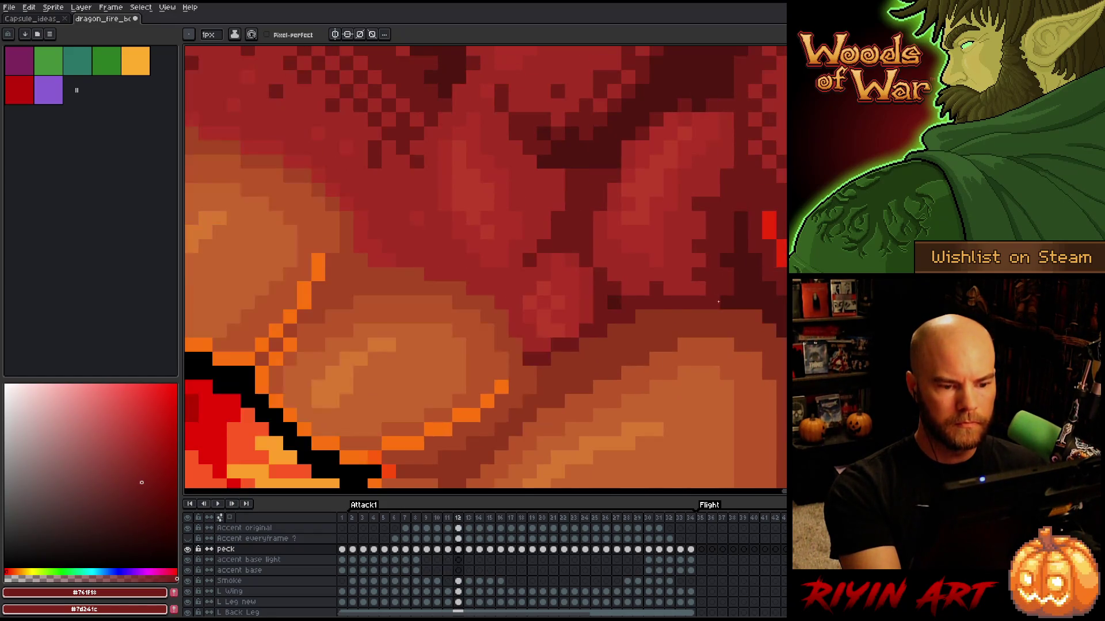
pyautogui.press('Left')
pyautogui.press('Right')
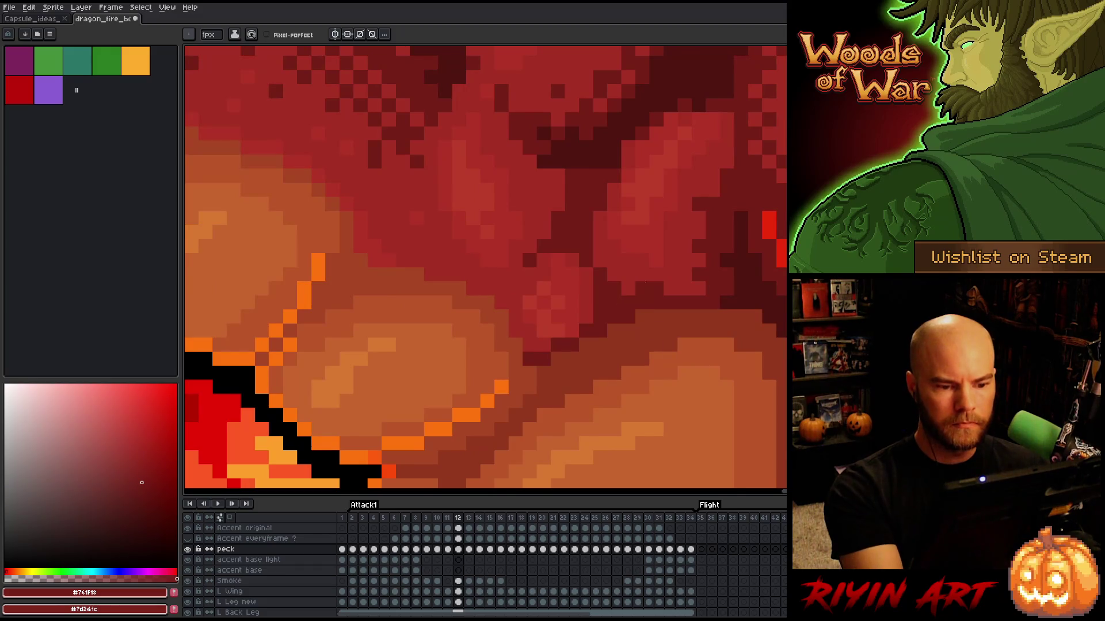
pyautogui.press('Right')
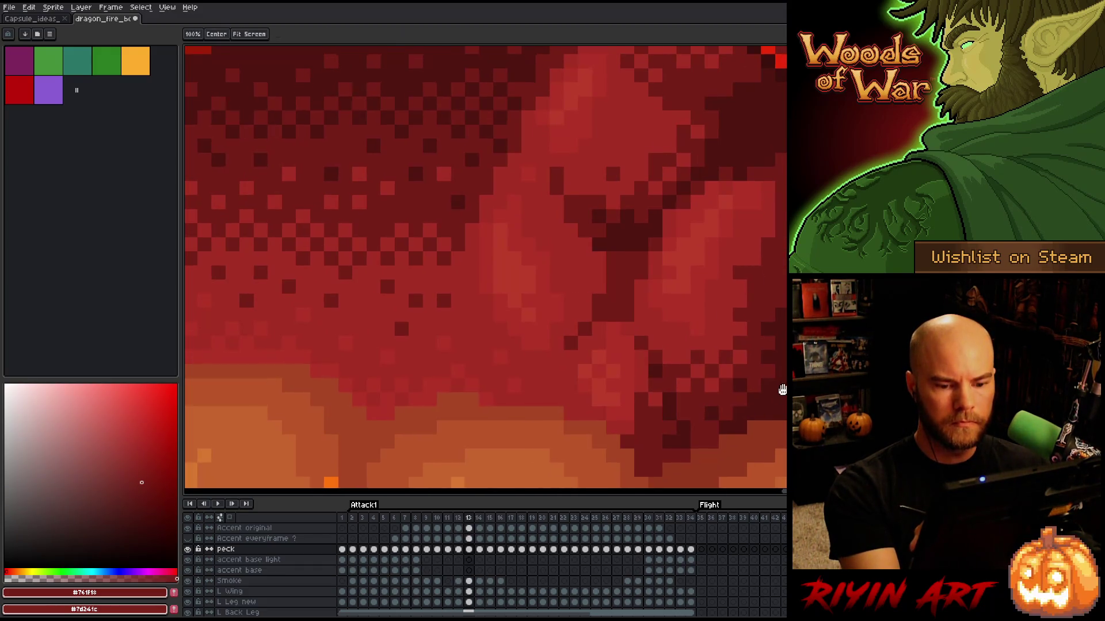
pyautogui.moveTo(753, 392); pyautogui.dragTo(694, 326)
pyautogui.press('Left')
pyautogui.press('Right')
pyautogui.press('Left')
pyautogui.press('Right')
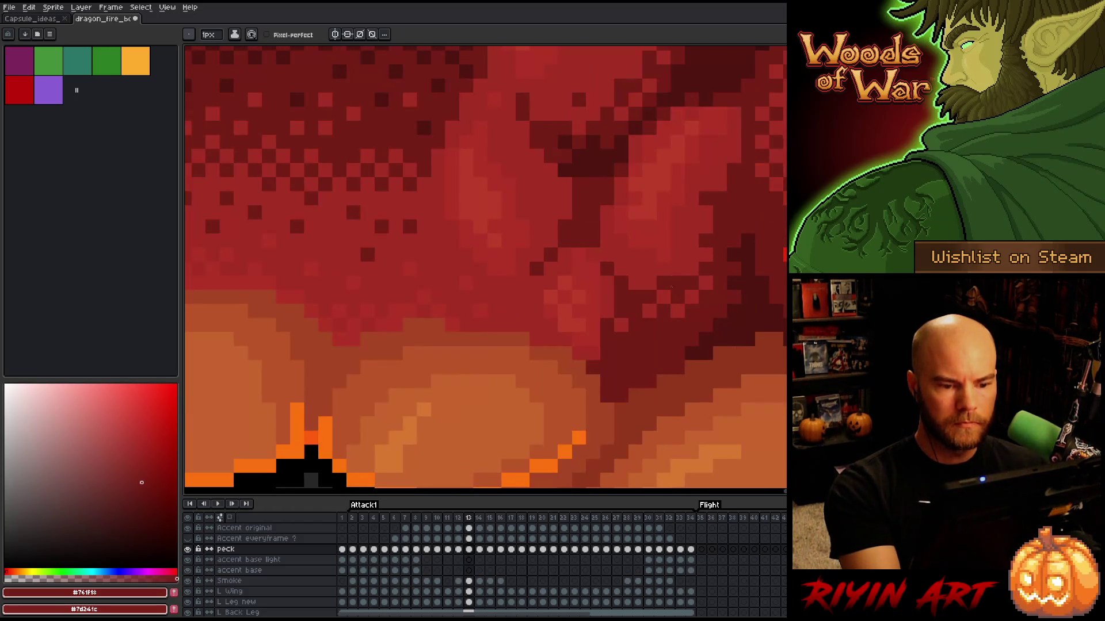
pyautogui.keyDown('alt'); pyautogui.click(609, 301); pyautogui.keyUp('alt')
pyautogui.keyDown('alt'); pyautogui.click(680, 311); pyautogui.keyUp('alt')
pyautogui.press('Left')
pyautogui.press('Right')
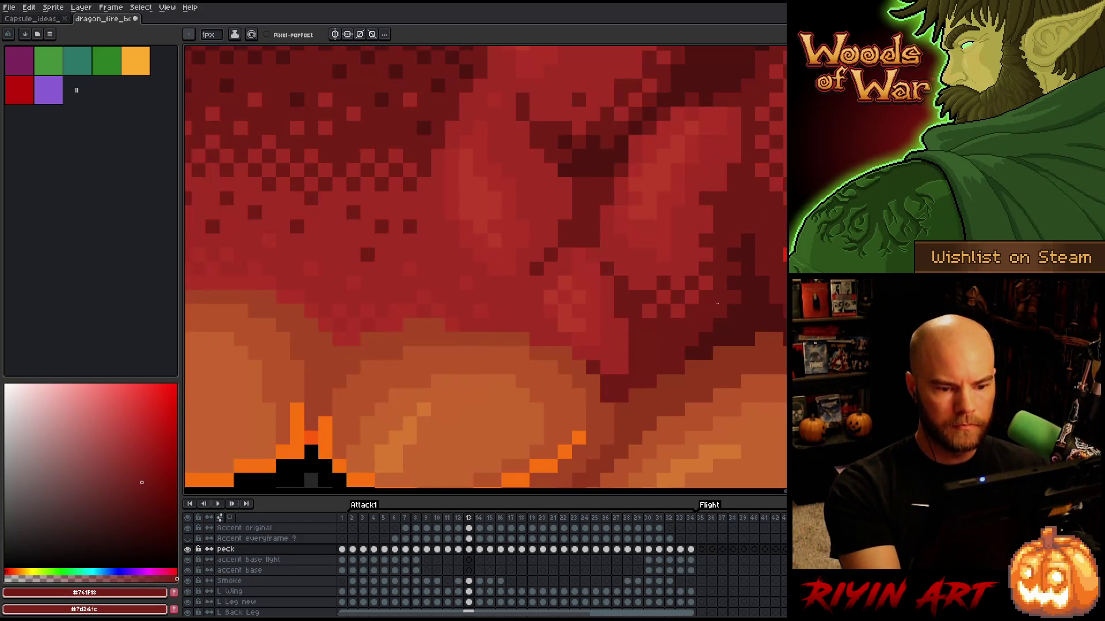
pyautogui.press('Right')
pyautogui.keyDown('alt'); pyautogui.click(607, 370); pyautogui.keyUp('alt')
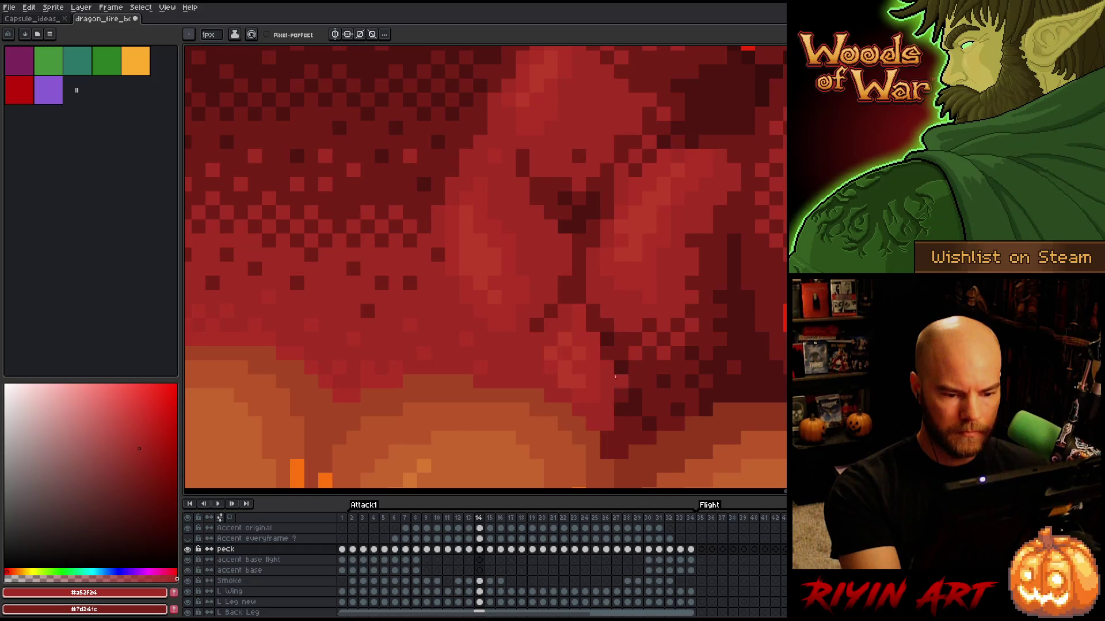
pyautogui.keyDown('alt'); pyautogui.click(641, 406); pyautogui.keyUp('alt')
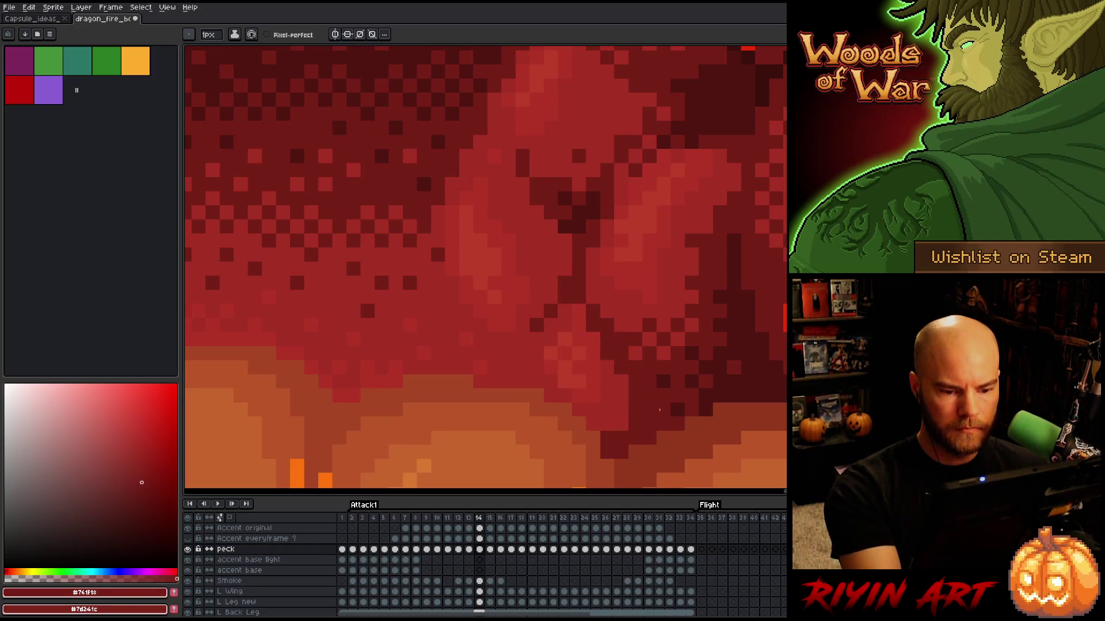
pyautogui.keyDown('alt'); pyautogui.click(706, 409); pyautogui.keyUp('alt')
pyautogui.click(692, 409)
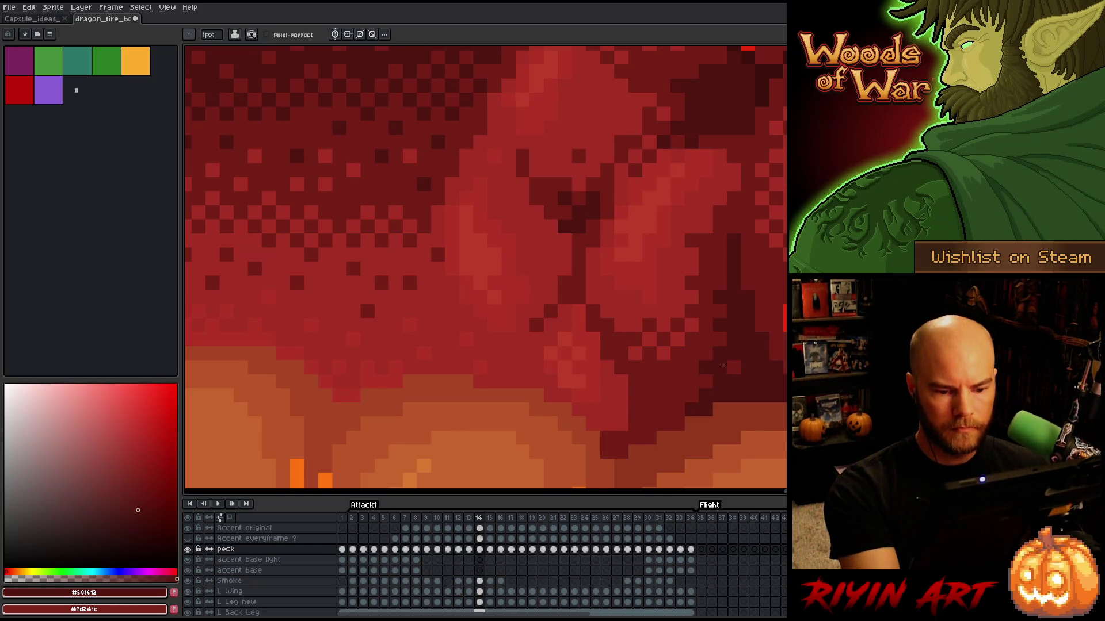
pyautogui.press('Left')
pyautogui.press('Right')
pyautogui.press('Left')
pyautogui.press('Right')
pyautogui.click(746, 210)
pyautogui.keyDown('alt'); pyautogui.click(734, 243); pyautogui.keyUp('alt')
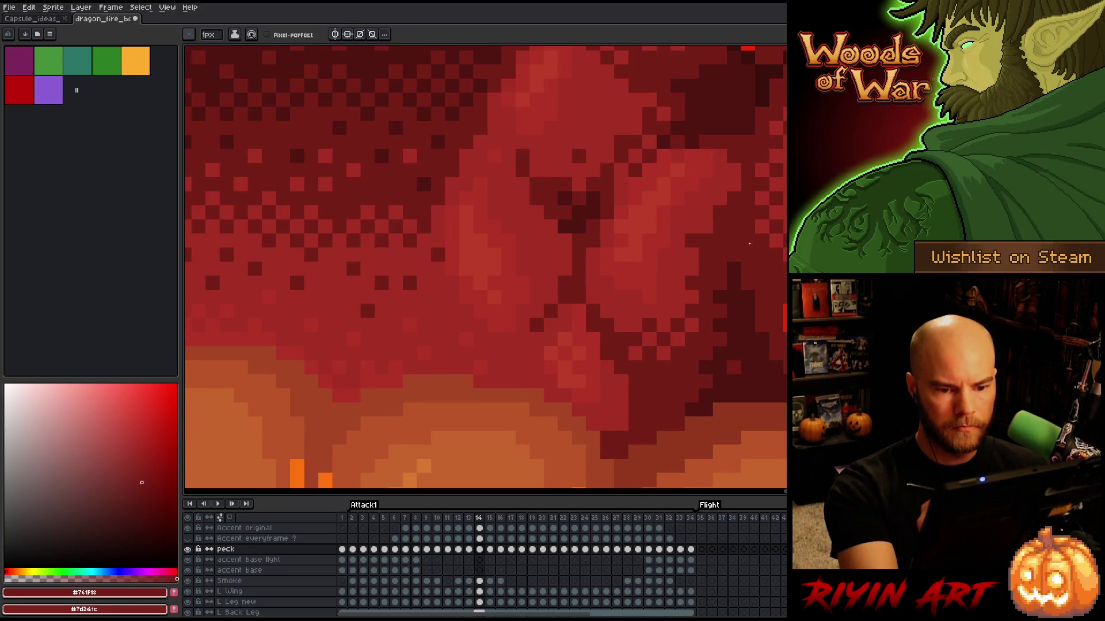
pyautogui.press('Left')
pyautogui.press('Right')
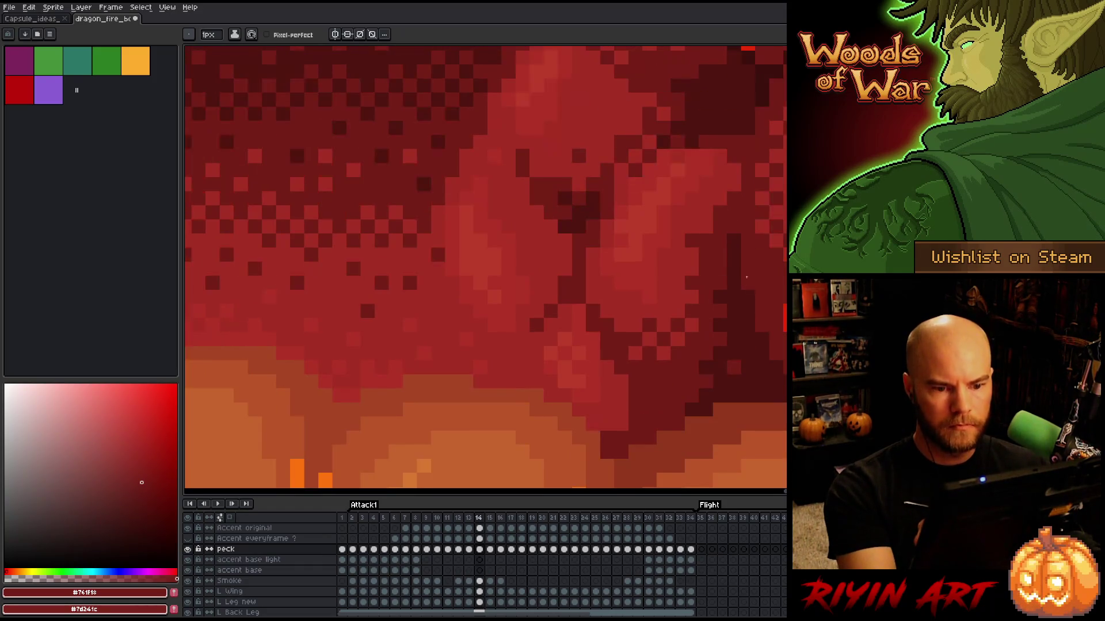
pyautogui.press('Left')
pyautogui.press('Right')
pyautogui.keyDown('alt'); pyautogui.click(748, 340); pyautogui.keyUp('alt')
pyautogui.press('Left')
pyautogui.press('Right')
pyautogui.press('Right')
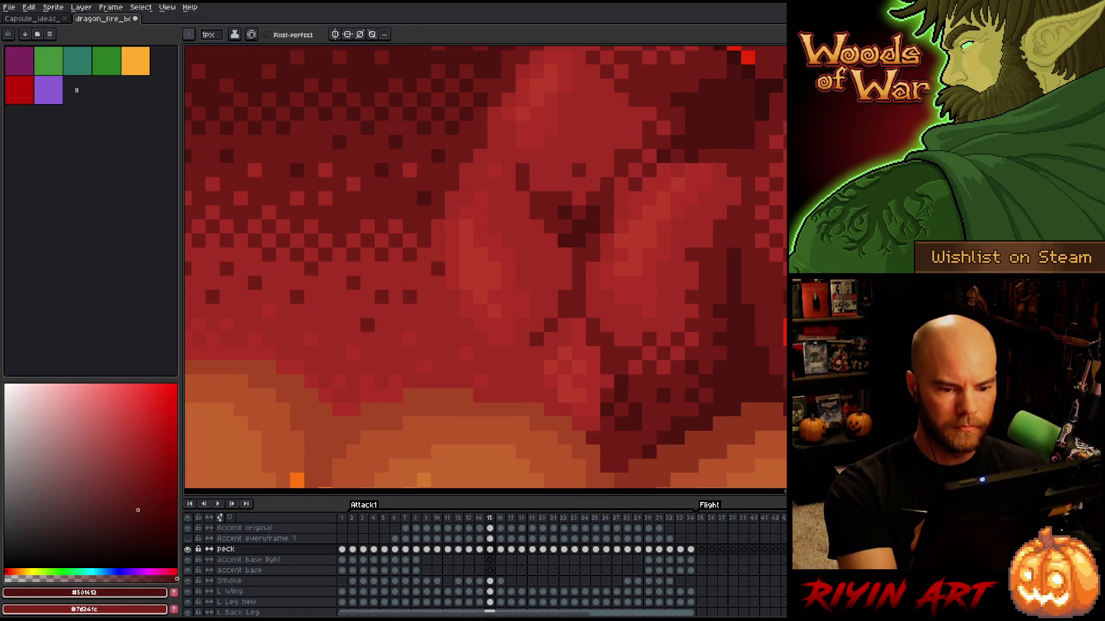
pyautogui.keyDown('alt'); pyautogui.click(700, 361); pyautogui.keyUp('alt')
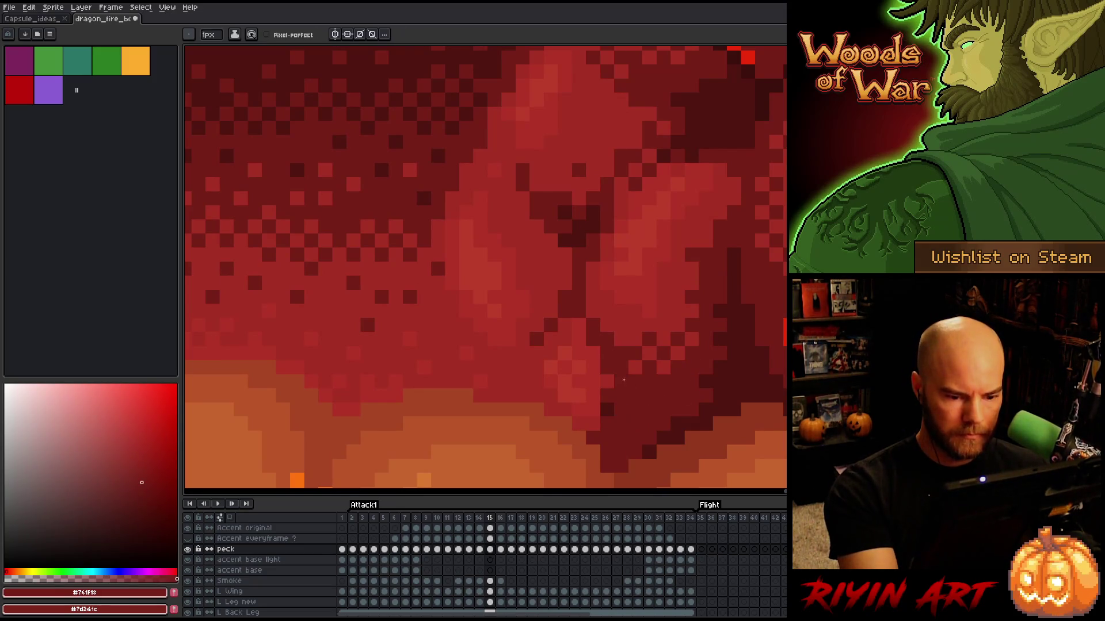
pyautogui.keyDown('alt'); pyautogui.click(608, 398); pyautogui.keyUp('alt')
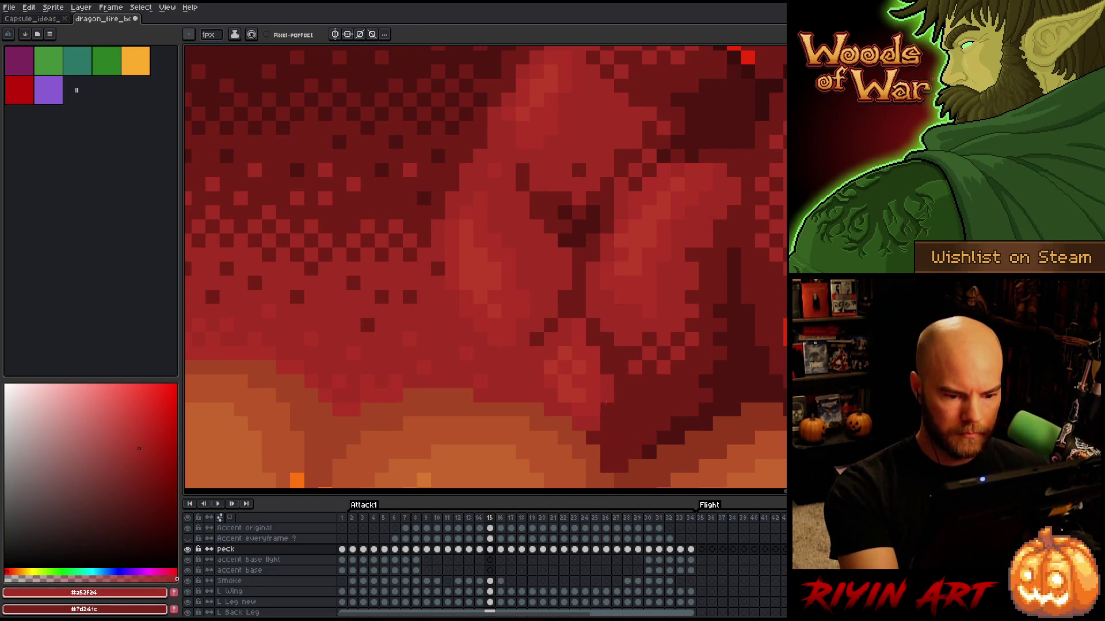
pyautogui.press('Left')
pyautogui.press('Right')
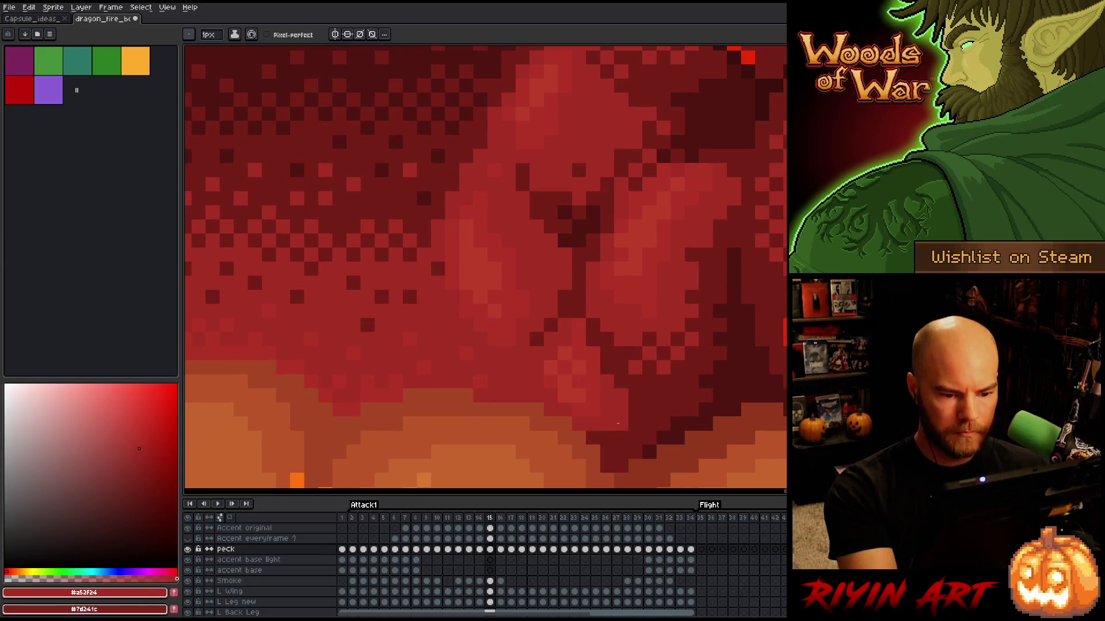
pyautogui.press('Left')
pyautogui.press('Right')
pyautogui.press('Left')
pyautogui.press('Right')
pyautogui.keyDown('alt'); pyautogui.click(677, 424); pyautogui.keyUp('alt')
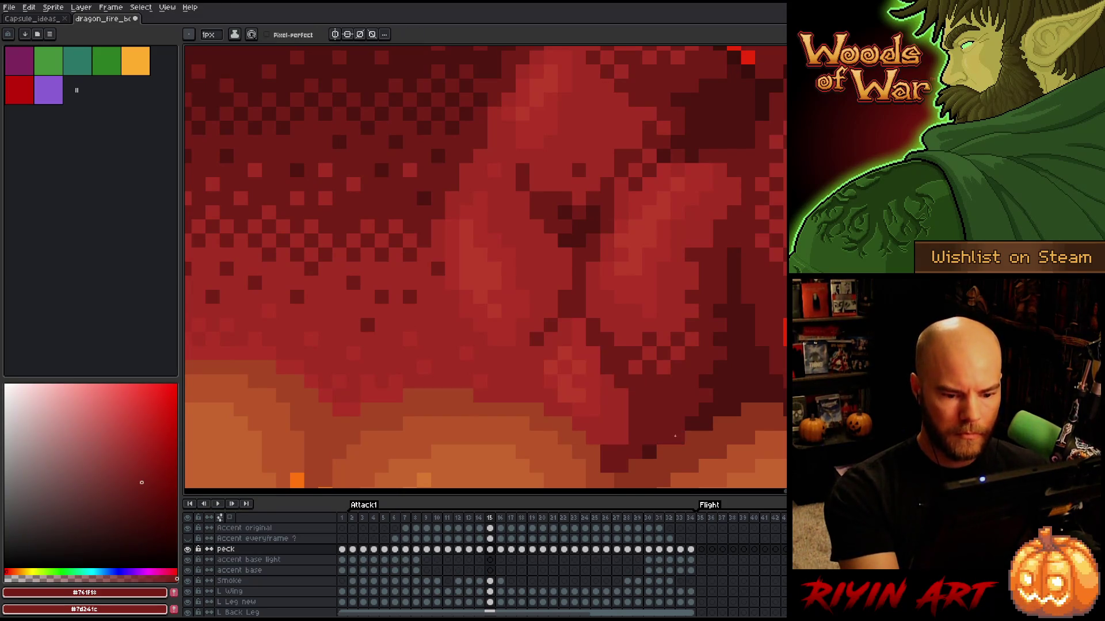
pyautogui.press('Left')
pyautogui.press('Right')
pyautogui.press('Left')
pyautogui.press('Right')
pyautogui.press('Left')
pyautogui.press('Right')
pyautogui.press('Left')
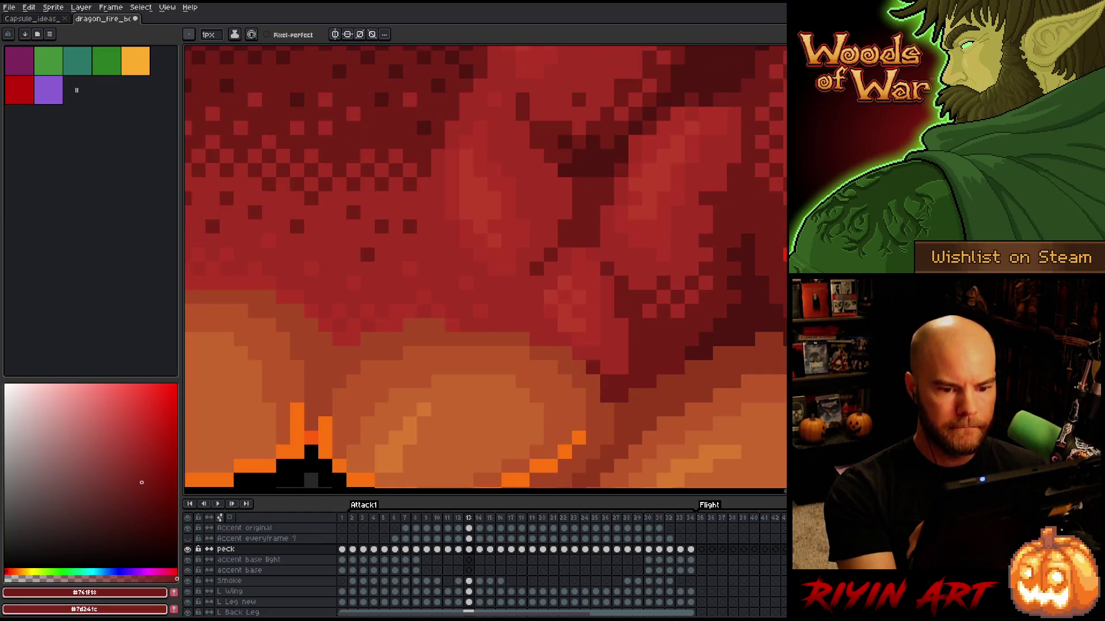
# Step: Compare frame 15 with its neighbours and move on to frame 16
pyautogui.press('Right')
pyautogui.press('Left')
pyautogui.press('Right')
pyautogui.press('Right')
pyautogui.press('Left')
# Step: Sample the lighter and dark chest reds and compare frame 16 with its neighbour
pyautogui.press('Right')
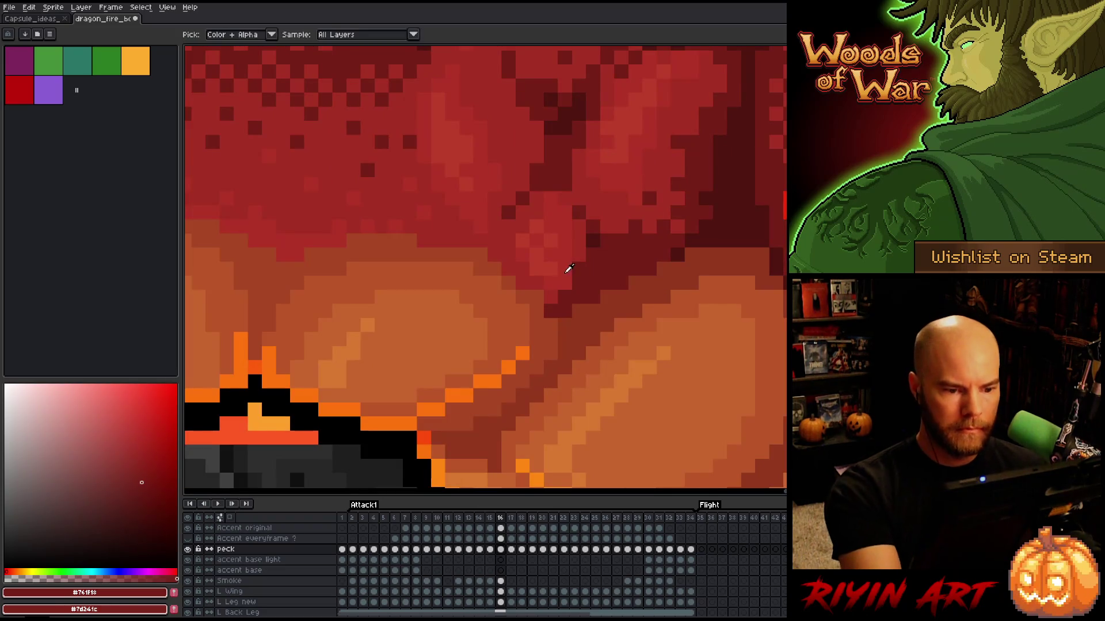
pyautogui.keyDown('alt'); pyautogui.click(568, 270); pyautogui.keyUp('alt')
pyautogui.keyDown('alt'); pyautogui.click(598, 253); pyautogui.keyUp('alt')
pyautogui.press('Left')
pyautogui.press('Right')
pyautogui.press('Left')
pyautogui.press('Right')
pyautogui.press('Left')
pyautogui.press('Right')
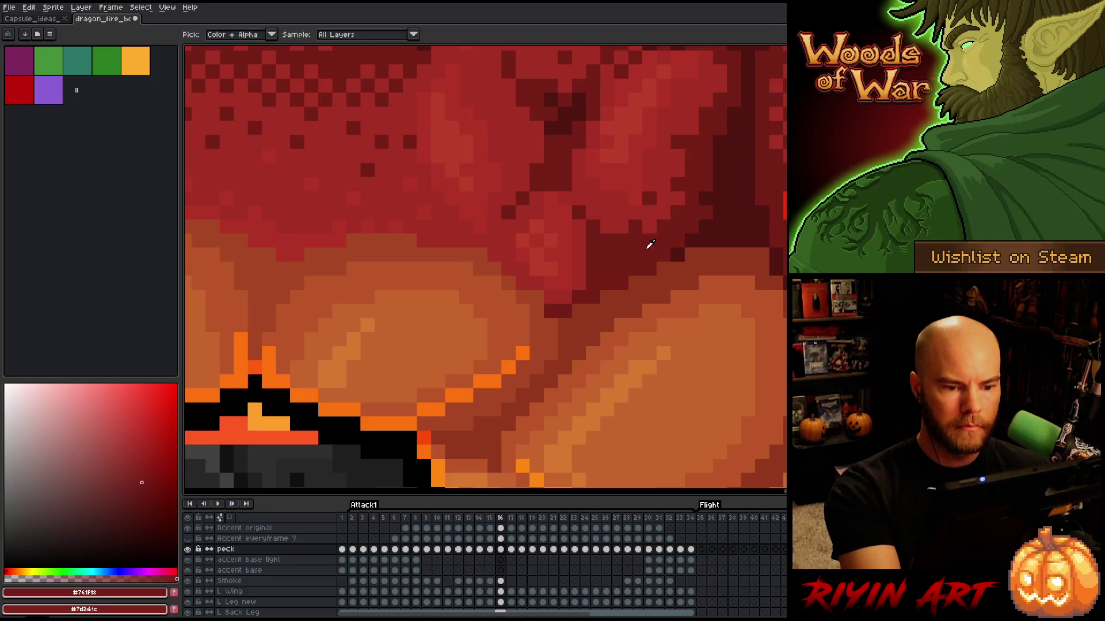
# Step: On frame 17, paint a dark shoulder pixel, undo it, and resample the lighter chest red
pyautogui.press('Right')
pyautogui.moveTo(719, 270); pyautogui.dragTo(673, 401)
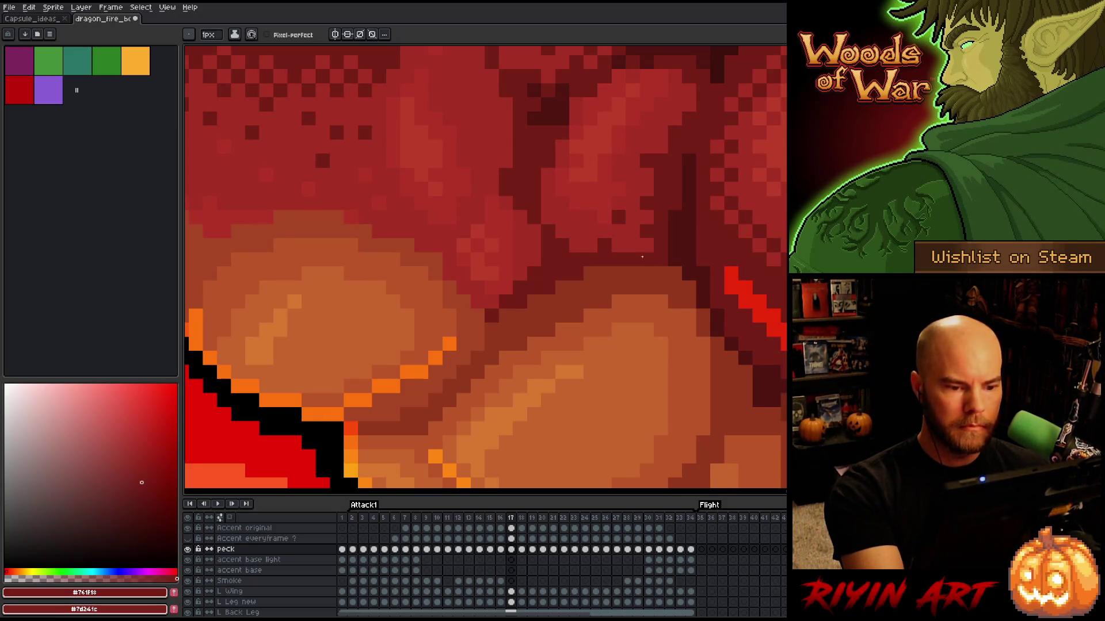
pyautogui.press('Left')
pyautogui.press('Right')
pyautogui.click(669, 313)
pyautogui.hotkey('ctrl', 'z')
pyautogui.keyDown('alt'); pyautogui.click(535, 253); pyautogui.keyUp('alt')
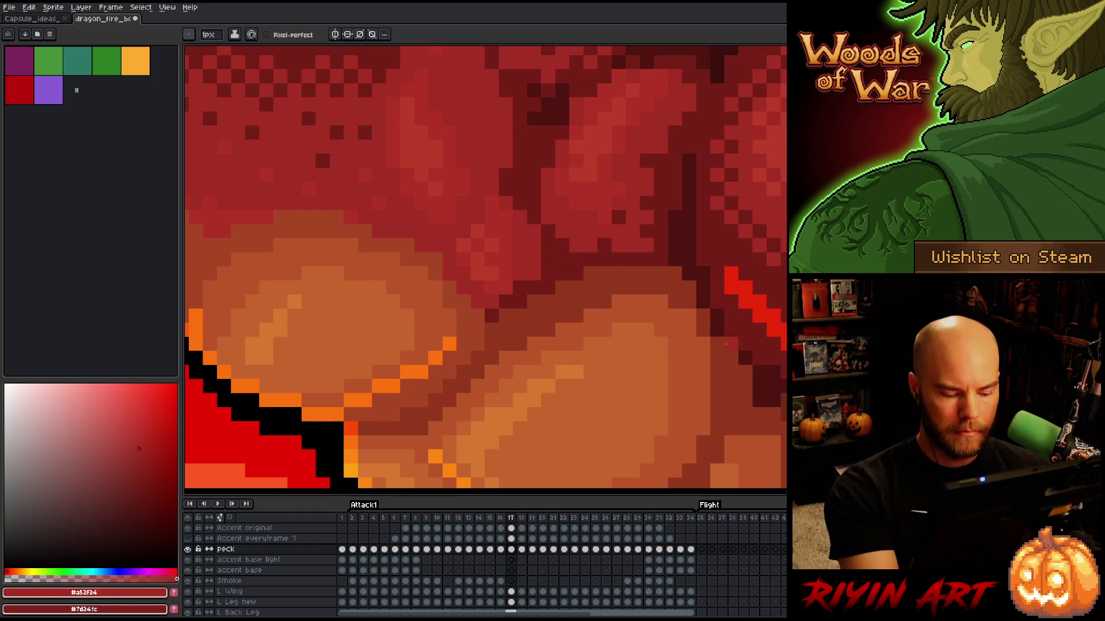
# Step: Compare frame 18 with its neighbour and save the dragon file
pyautogui.press('Right')
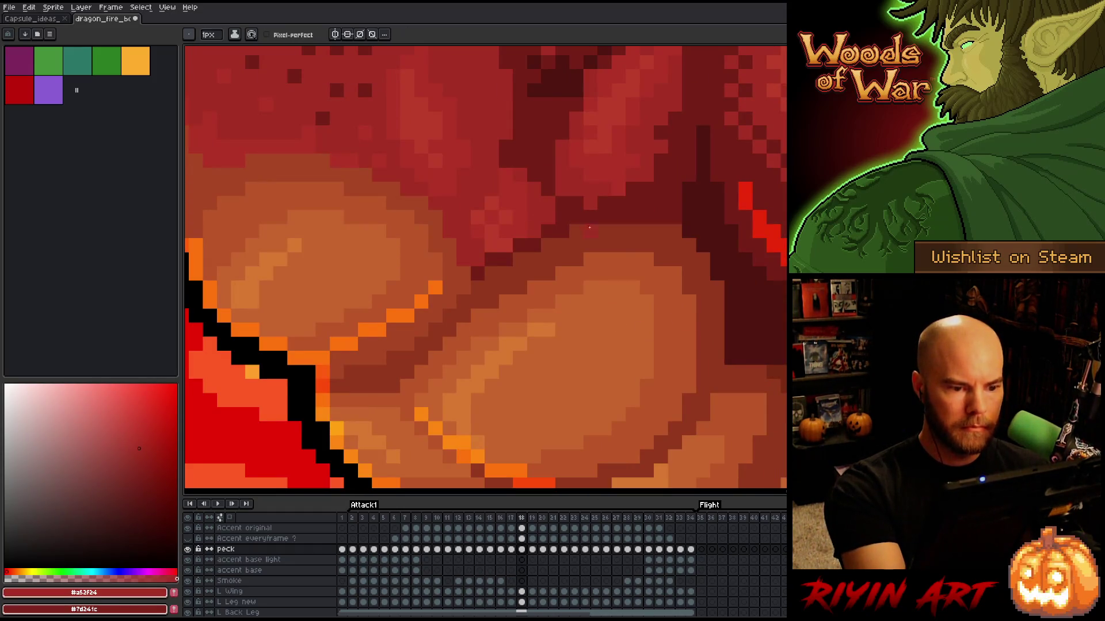
pyautogui.press('Left')
pyautogui.press('Right')
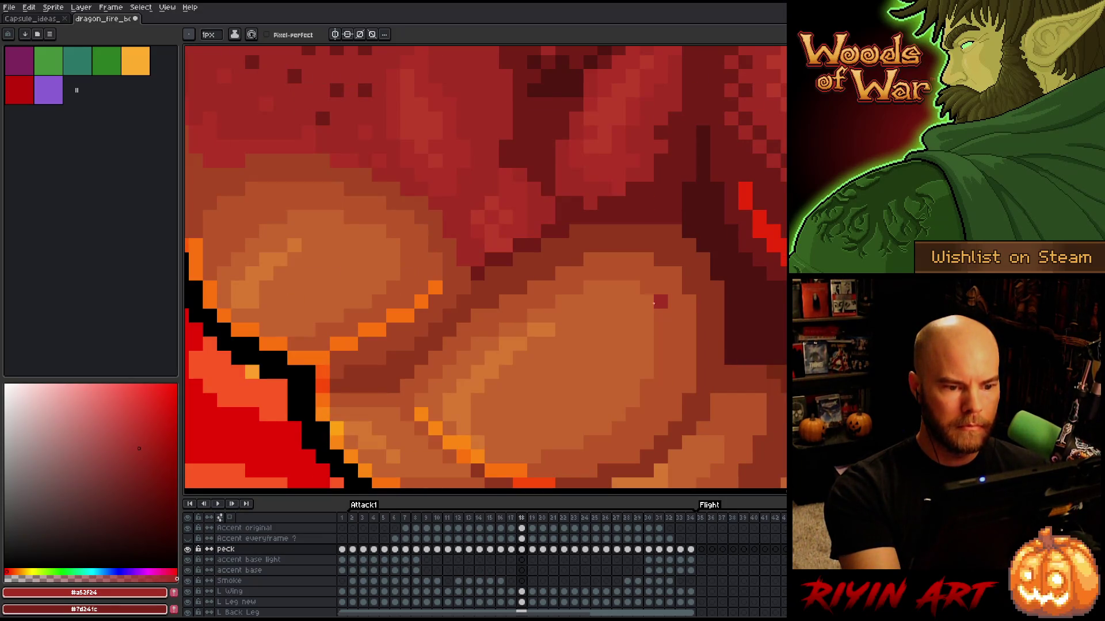
pyautogui.hotkey('ctrl', 's')
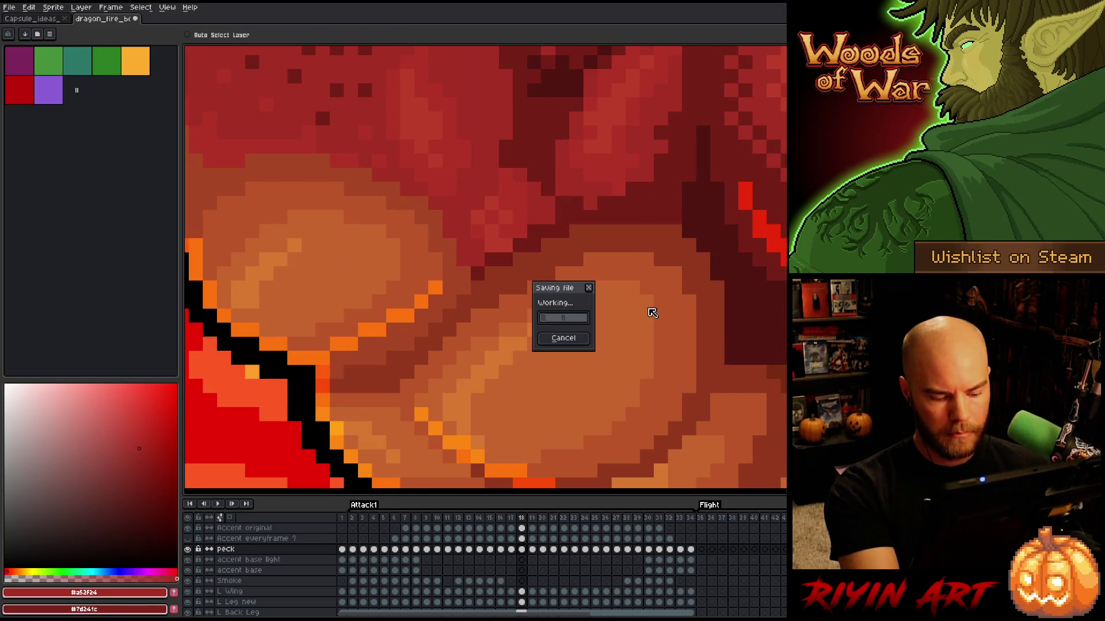
# Step: On frame 19, sample the dark shadow red and darken the chest–shoulder crease
pyautogui.press('Right')
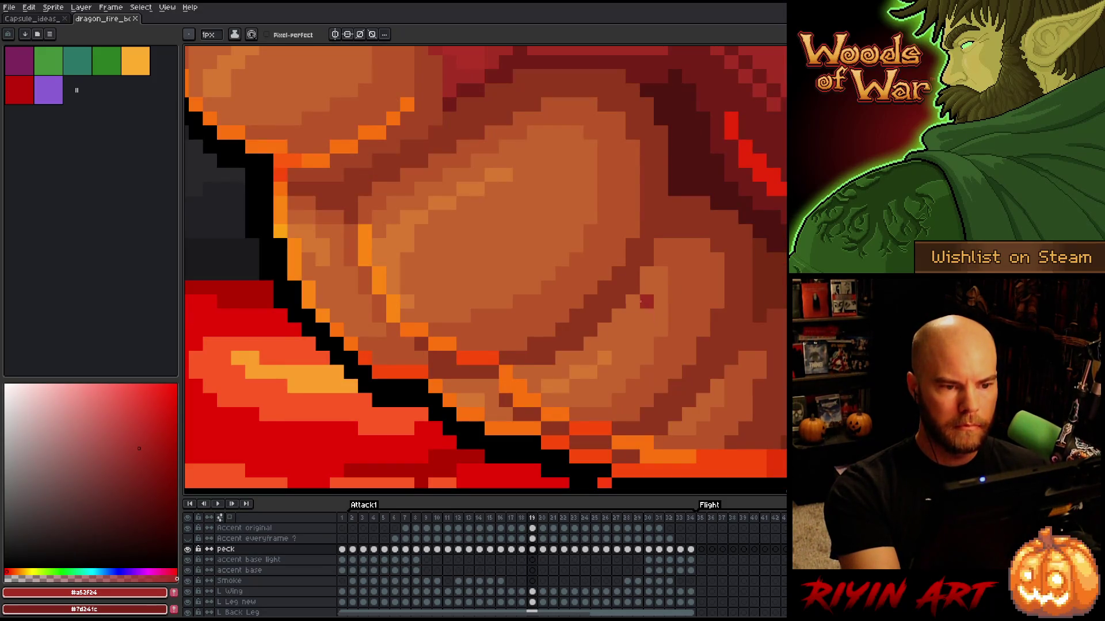
pyautogui.moveTo(648, 322); pyautogui.dragTo(600, 375)
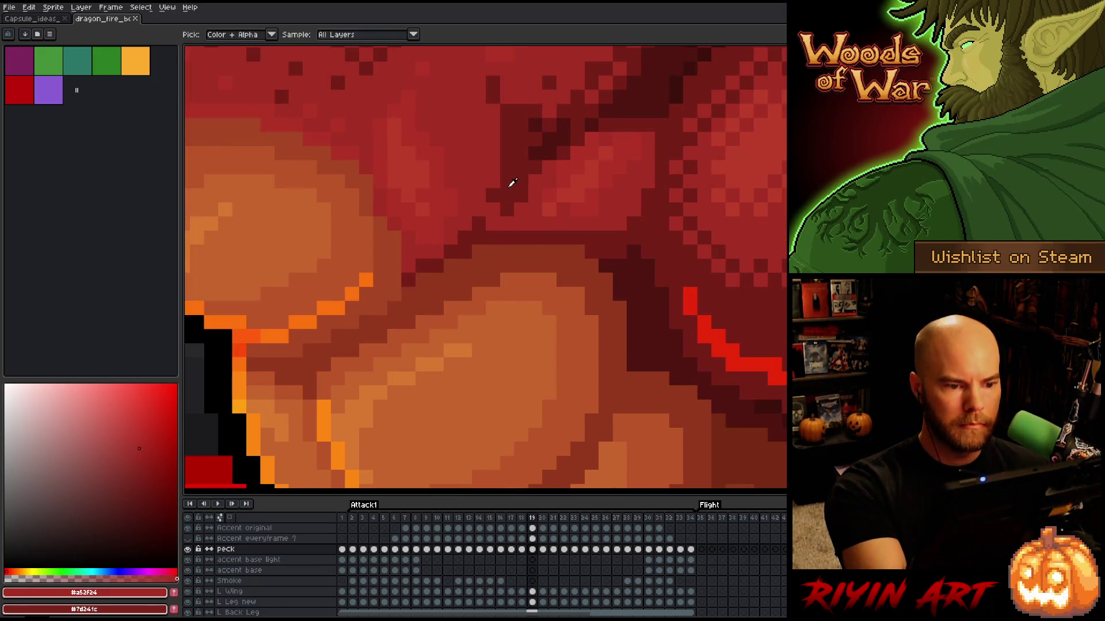
pyautogui.keyDown('alt'); pyautogui.click(510, 185); pyautogui.keyUp('alt')
pyautogui.moveTo(494, 214); pyautogui.dragTo(494, 227)
# Step: Step through frames 20 to 24 comparing the crease shading, then return to frame 19
pyautogui.press('Right')
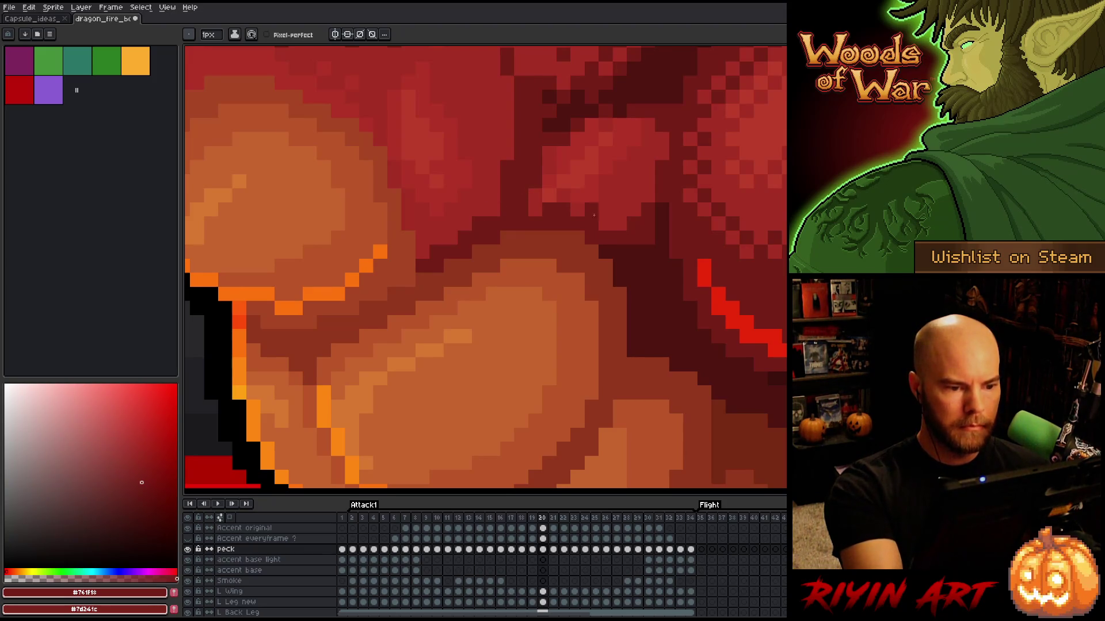
pyautogui.press('Right')
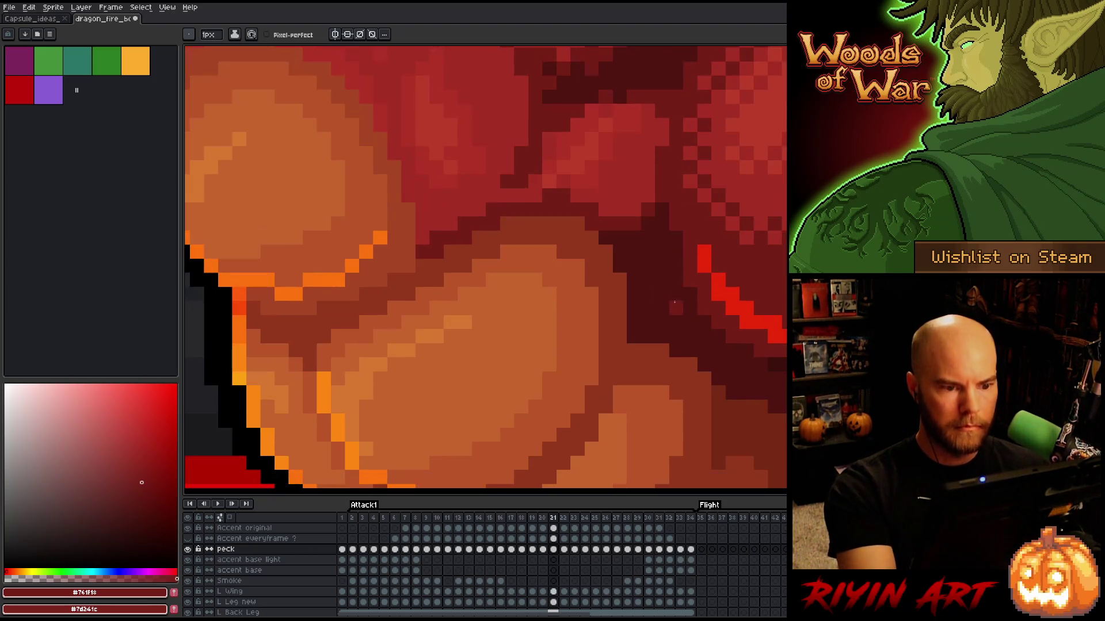
pyautogui.press('Right')
pyautogui.press('Left')
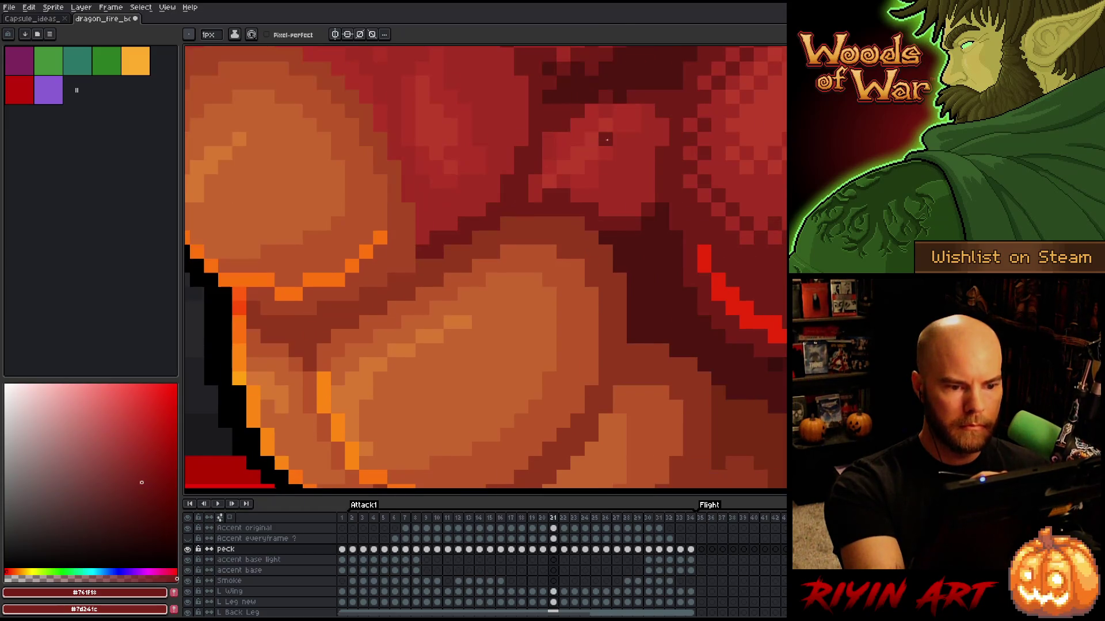
pyautogui.press('Right')
pyautogui.press('Right')
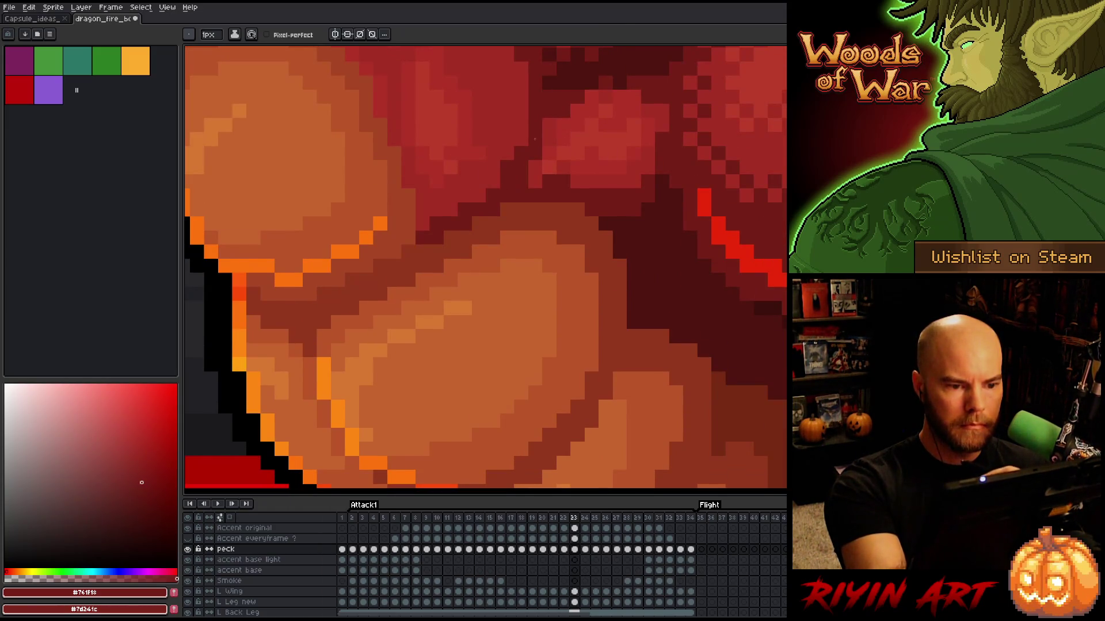
pyautogui.press('Right')
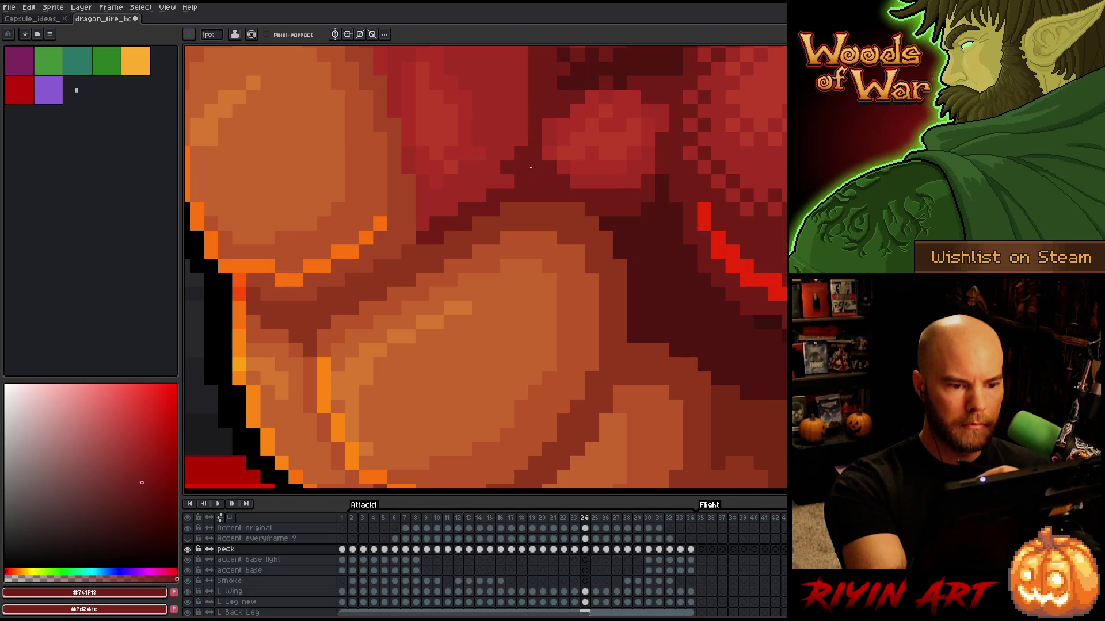
pyautogui.press('Left')
pyautogui.press('Left')
pyautogui.press('Left')
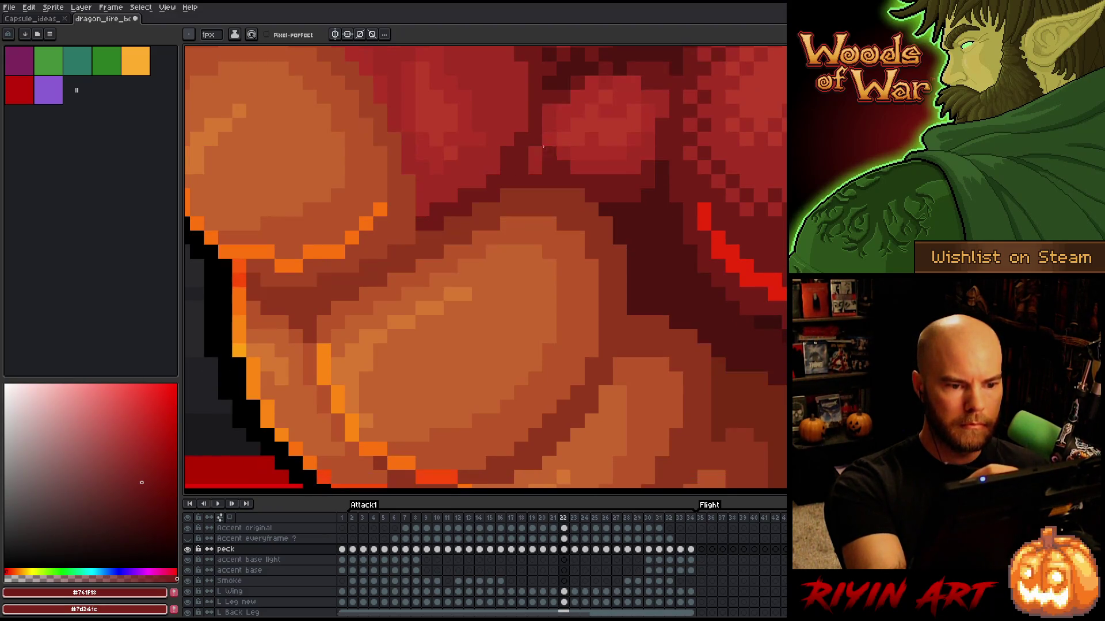
pyautogui.press('Left')
pyautogui.press('Left')
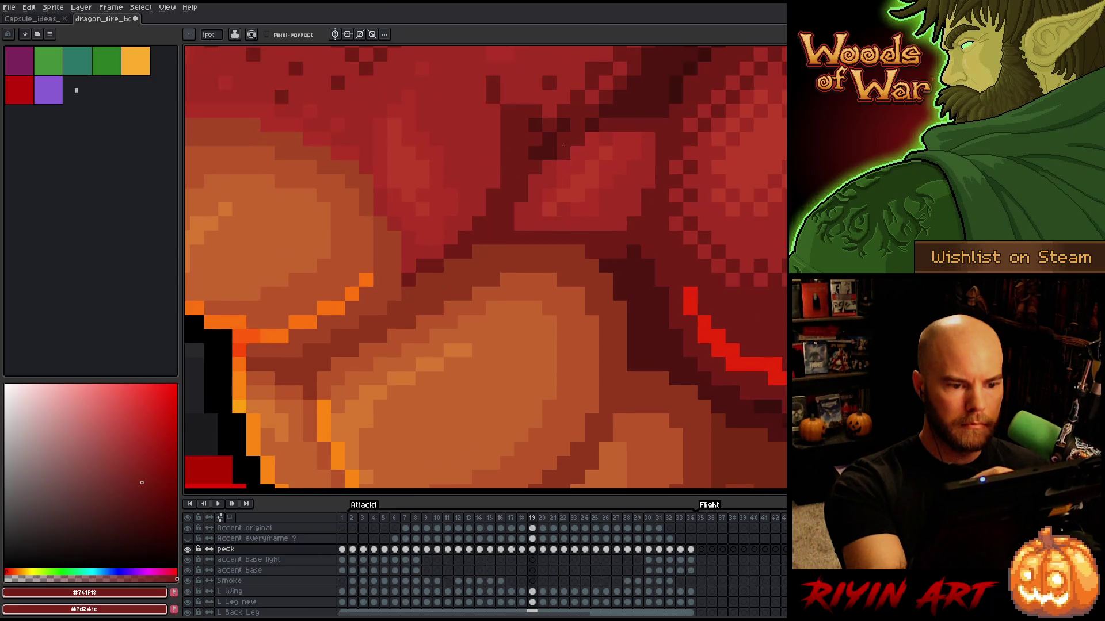
pyautogui.press('Right')
pyautogui.press('Right')
pyautogui.press('Right')
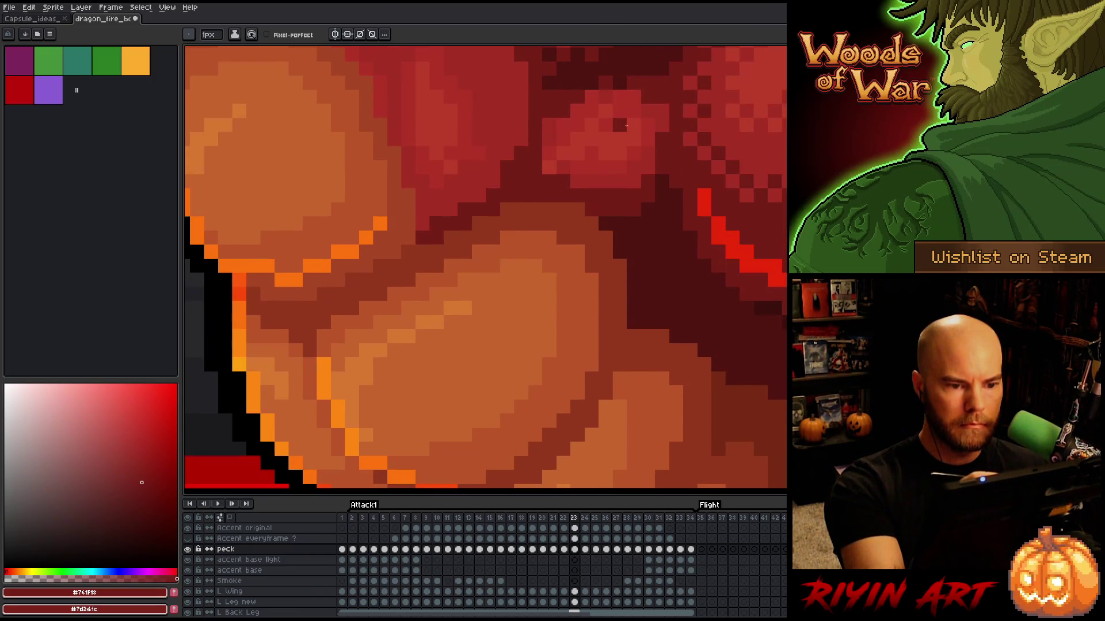
pyautogui.press('Left')
pyautogui.press('Right')
pyautogui.press('Right')
pyautogui.press('Left')
pyautogui.press('Left')
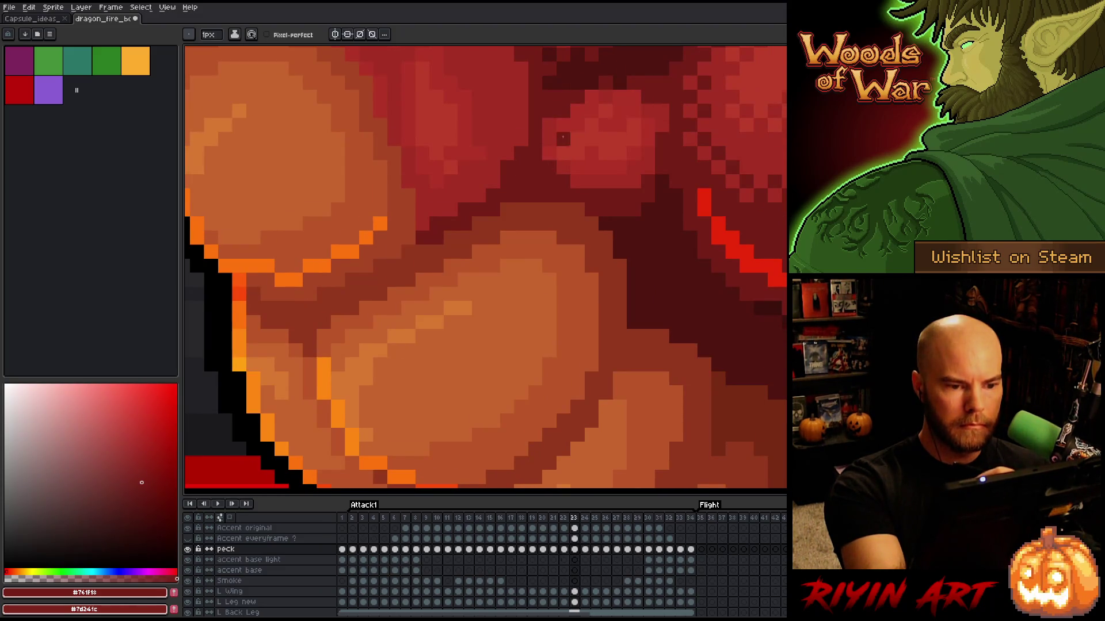
pyautogui.press('Left')
pyautogui.press('Left')
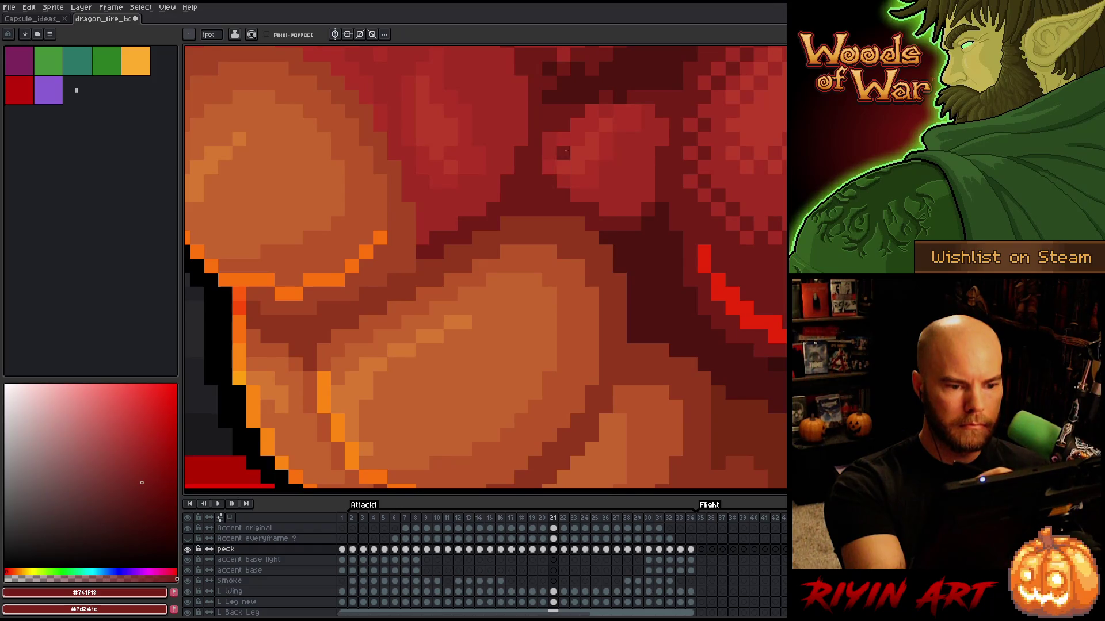
pyautogui.press('Left')
pyautogui.press('Left')
pyautogui.press('Right')
pyautogui.press('Right')
# Step: Darken a few more shadow pixels on frame 19's shoulder and compare frames 18 to 25
pyautogui.press('Left')
pyautogui.press('Left')
pyautogui.moveTo(535, 209); pyautogui.dragTo(523, 225)
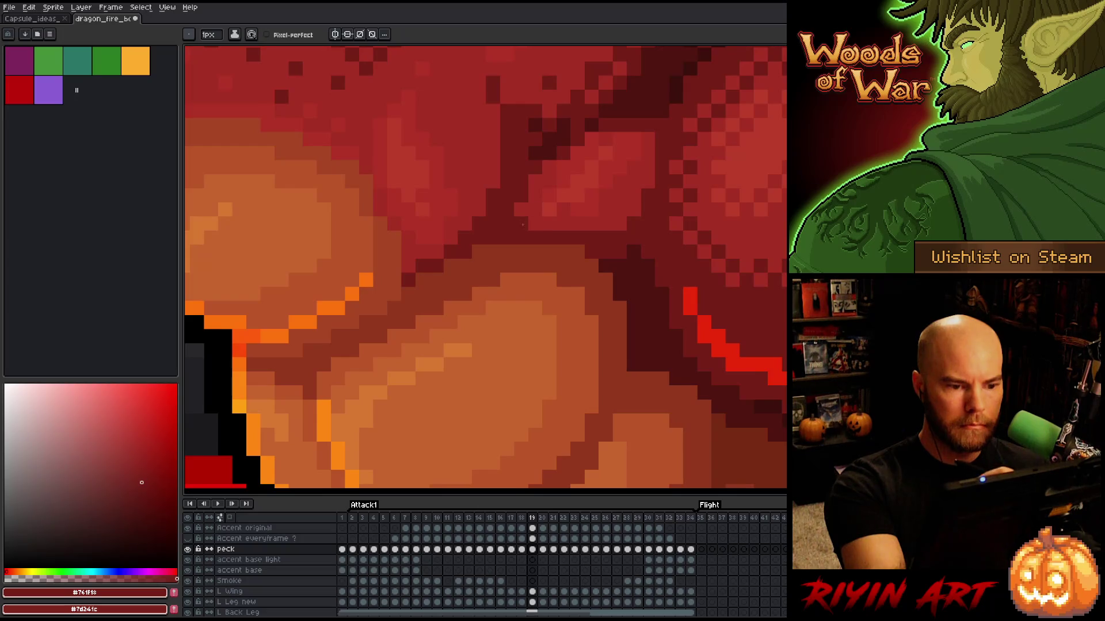
pyautogui.press('Left')
pyautogui.press('Right')
pyautogui.press('Right')
pyautogui.press('Left')
pyautogui.press('Left')
pyautogui.press('Right')
pyautogui.press('Left')
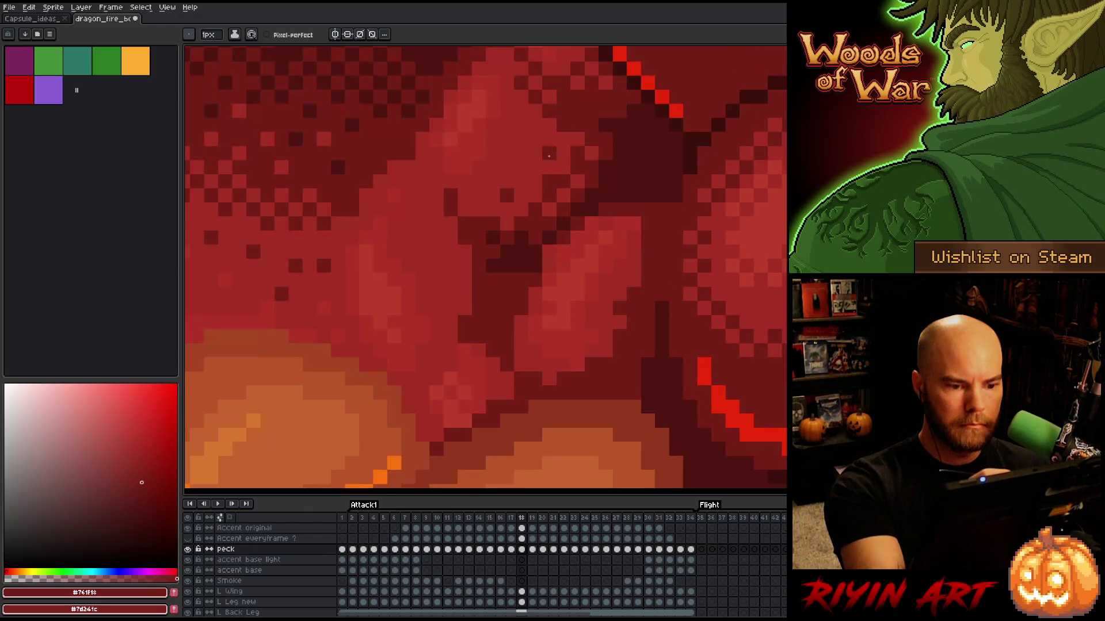
pyautogui.press('Left')
pyautogui.press('Right')
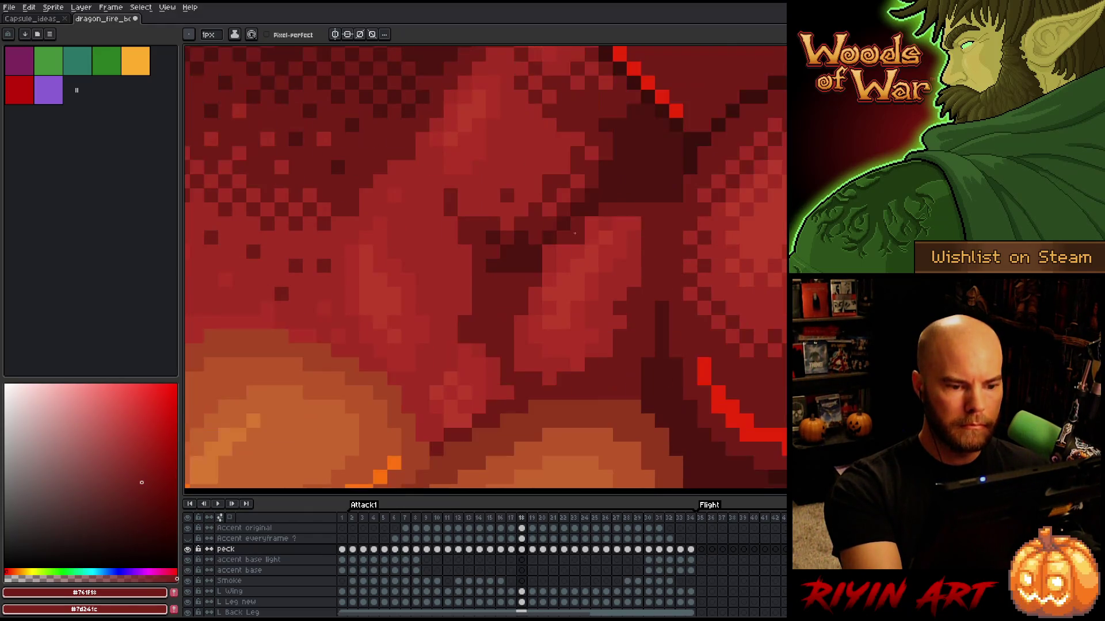
pyautogui.press('Right')
pyautogui.press('Right')
pyautogui.press('Right')
pyautogui.press('Right')
pyautogui.press('Right')
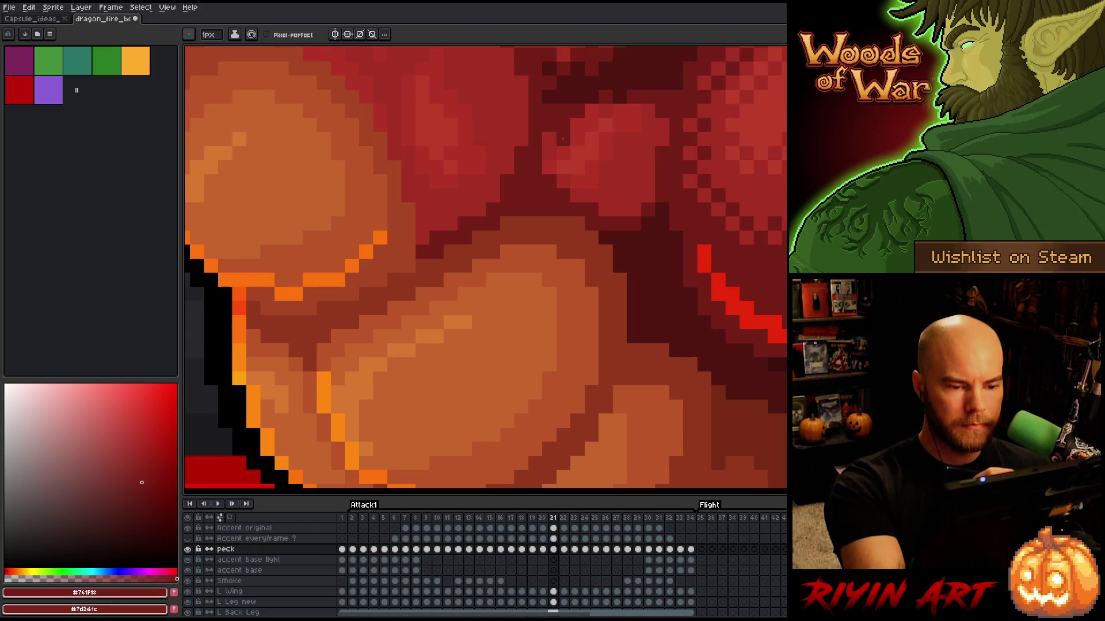
pyautogui.press('Left')
pyautogui.press('Left')
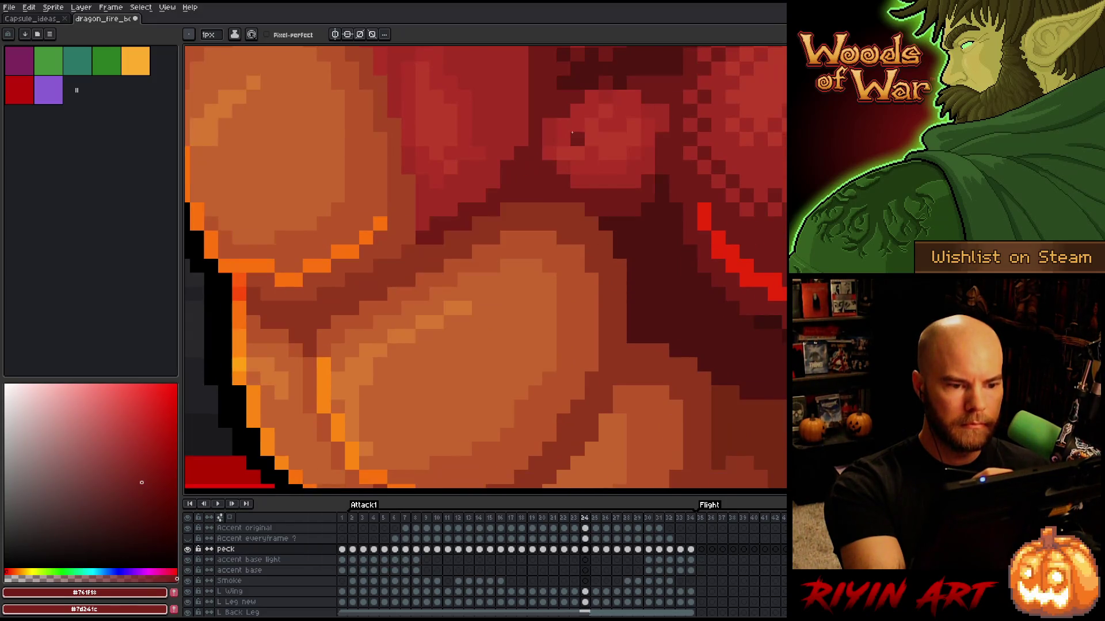
pyautogui.press('Right')
pyautogui.press('Right')
pyautogui.press('Right')
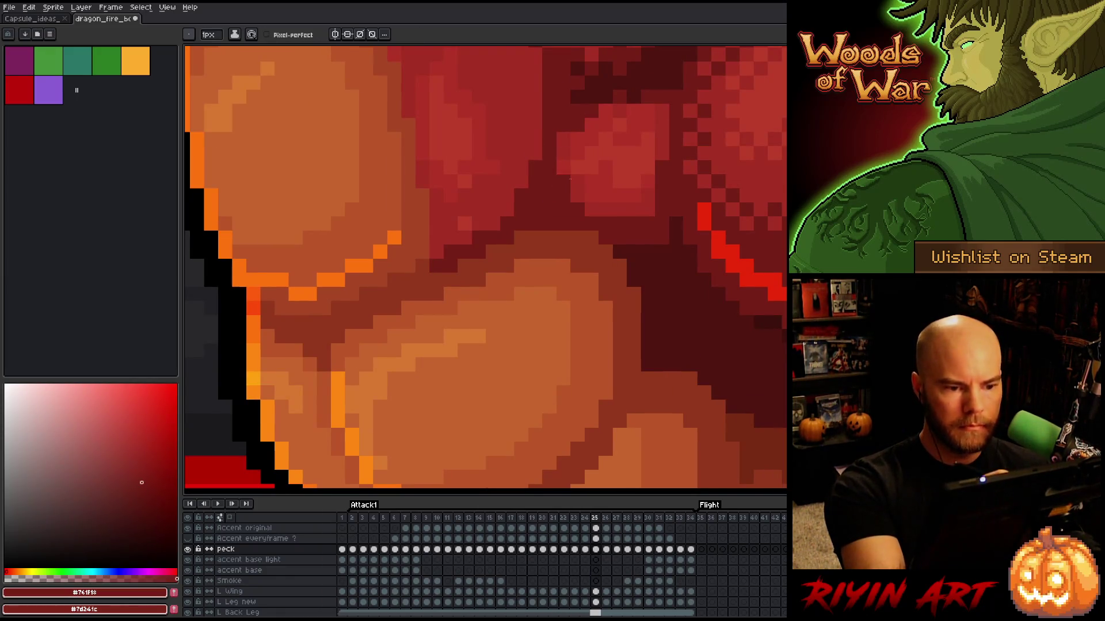
# Step: Sample the lighter chest red on frame 26 and compare it with its neighbouring frames
pyautogui.press('Right')
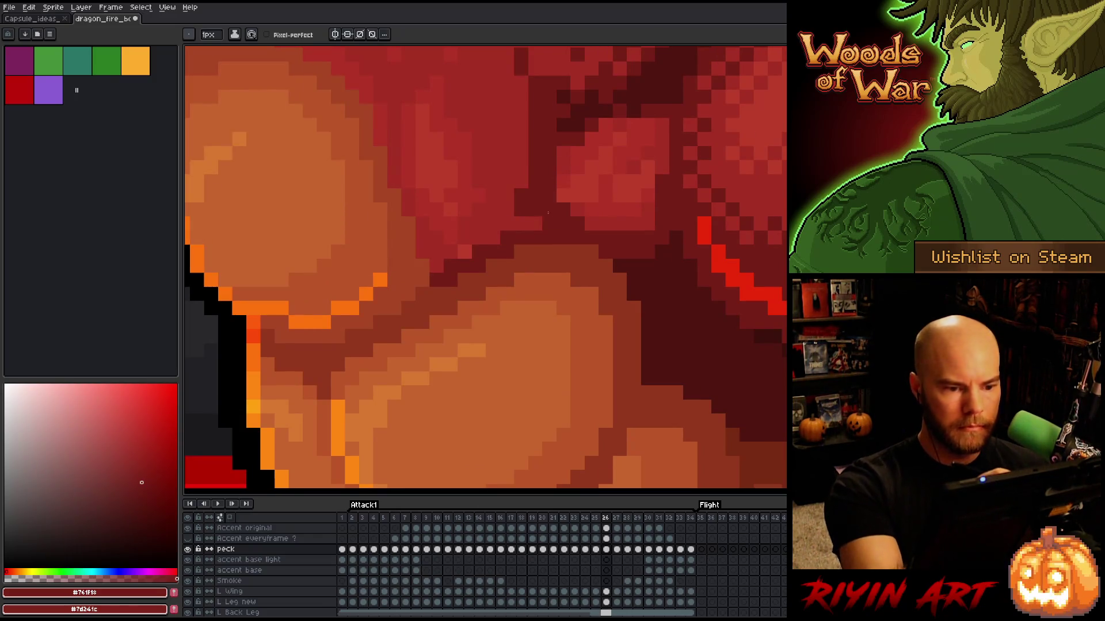
pyautogui.keyDown('alt'); pyautogui.click(525, 167); pyautogui.keyUp('alt')
pyautogui.press('Left')
pyautogui.press('Right')
pyautogui.press('Left')
pyautogui.press('Right')
pyautogui.press('Left')
pyautogui.press('Right')
pyautogui.press('Left')
pyautogui.press('Right')
pyautogui.press('Right')
pyautogui.press('Left')
# Step: Paint dark red #761f18 crease pixels on frame 27's chest and between the muscles
pyautogui.press('Right')
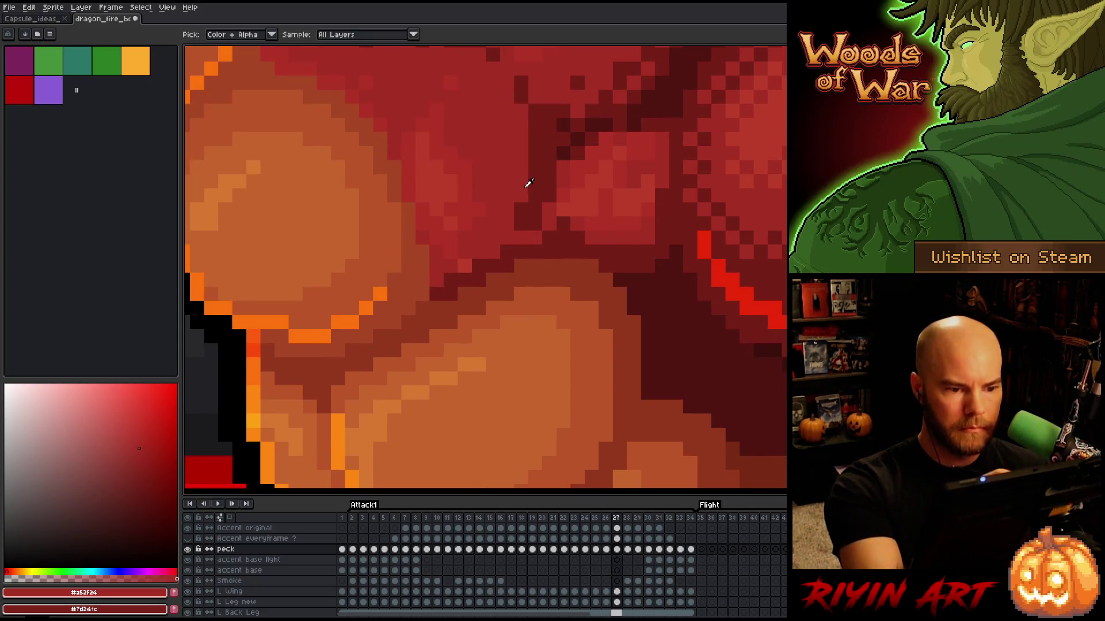
pyautogui.keyDown('alt'); pyautogui.click(545, 182); pyautogui.keyUp('alt')
pyautogui.click(549, 225)
pyautogui.click(618, 182)
pyautogui.click(649, 209)
pyautogui.press('Right')
pyautogui.press('Left')
pyautogui.press('Right')
pyautogui.press('Left')
# Step: Touch up a dark shading pixel on frame 28 to match frame 27
pyautogui.press('Right')
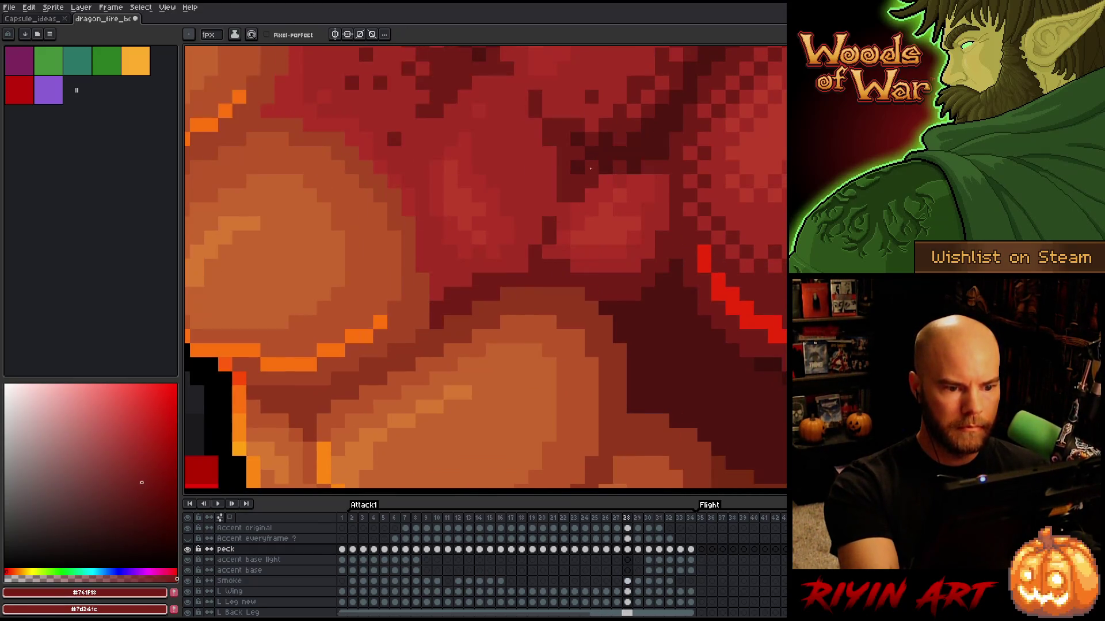
pyautogui.click(549, 252)
pyautogui.press('Left')
pyautogui.press('Right')
pyautogui.press('Left')
pyautogui.press('Right')
pyautogui.press('Left')
pyautogui.press('Right')
pyautogui.press('Left')
pyautogui.press('Right')
pyautogui.press('Right')
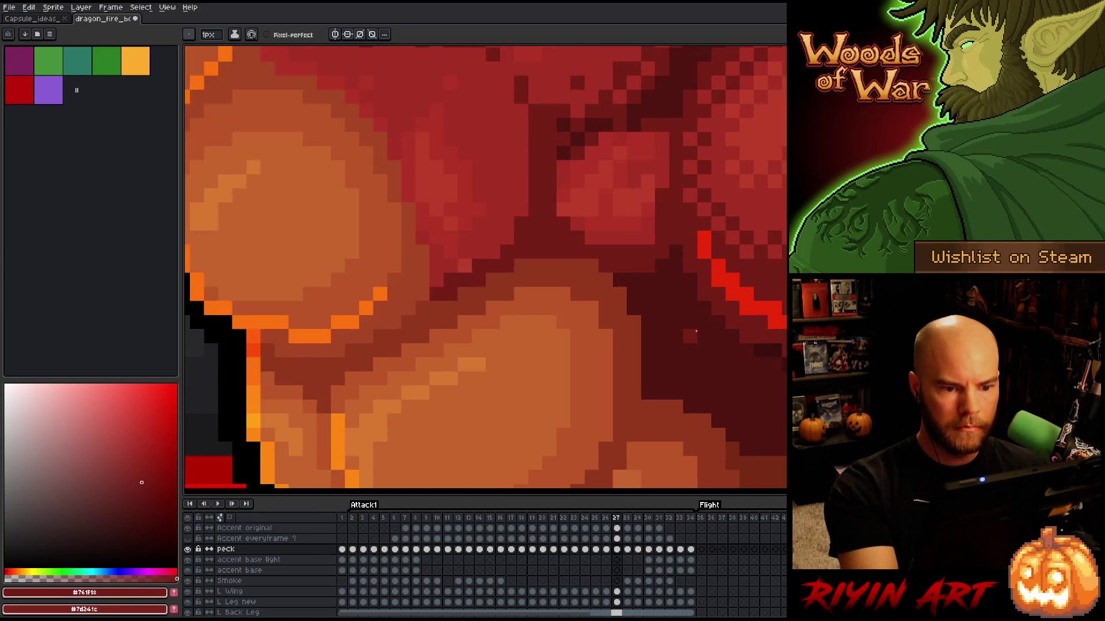
pyautogui.press('Left')
pyautogui.press('Right')
# Step: Paint dark red crease shading under the chest muscle on frame 29
pyautogui.click(563, 253)
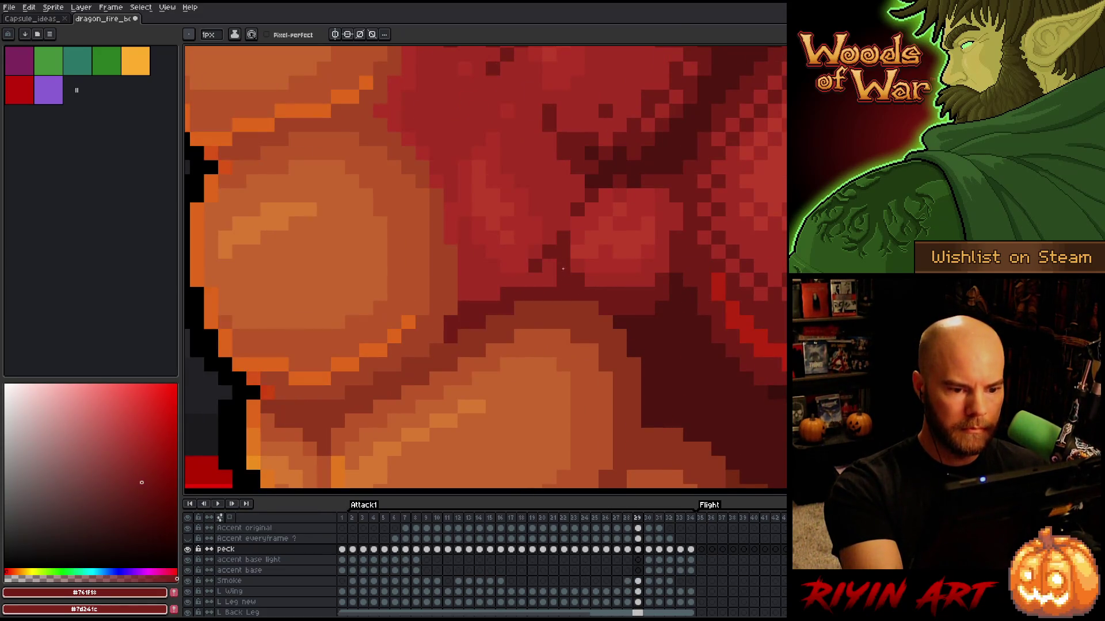
pyautogui.click(535, 280)
pyautogui.press('Left')
pyautogui.press('Right')
pyautogui.click(523, 279)
pyautogui.press('Left')
pyautogui.press('Right')
pyautogui.press('Left')
pyautogui.press('Right')
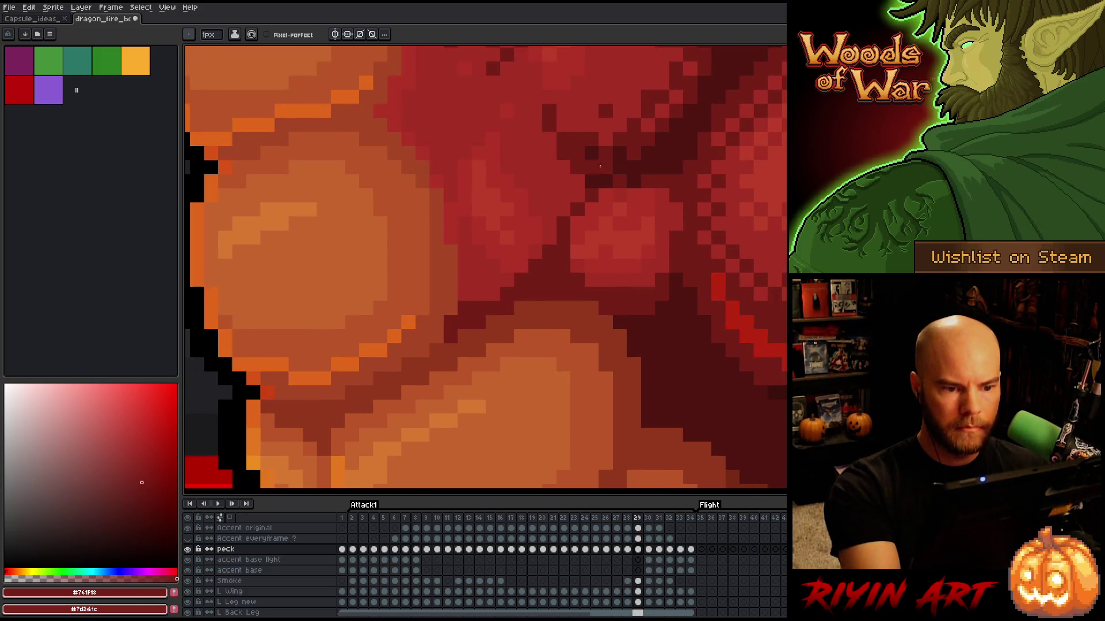
# Step: Check frame 29's new crease shading against frame 28
pyautogui.press('Left')
pyautogui.press('Right')
pyautogui.press('Left')
pyautogui.press('Right')
pyautogui.press('Left')
pyautogui.press('Right')
pyautogui.press('Left')
pyautogui.press('Right')
# Step: Draw a dark red crease down the chest on frame 30, checking earlier frames
pyautogui.press('Right')
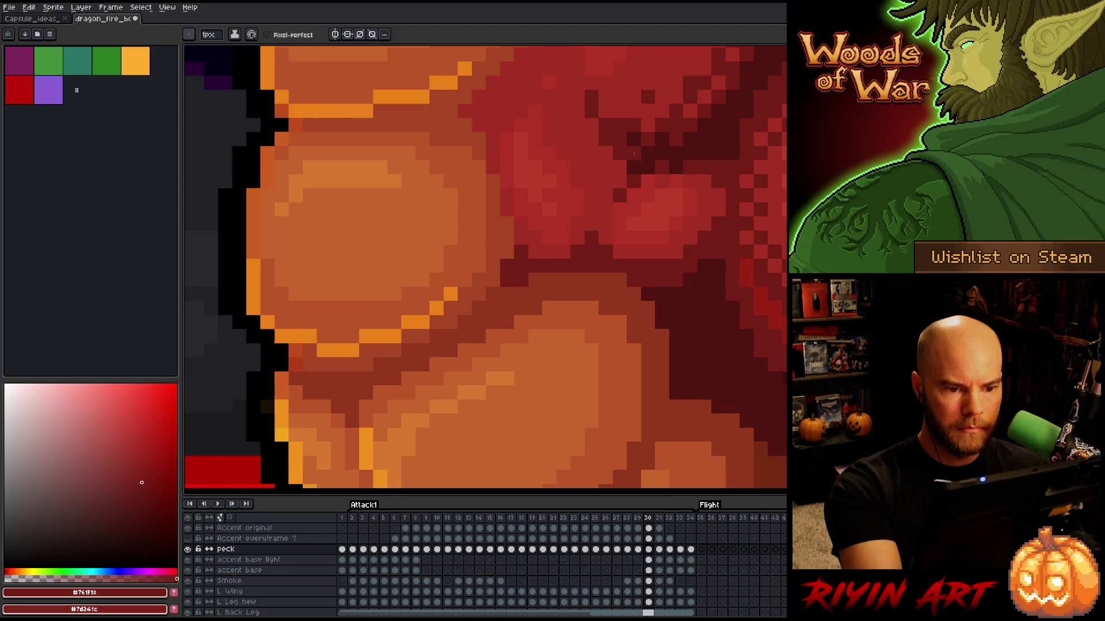
pyautogui.moveTo(620, 181); pyautogui.dragTo(599, 247)
pyautogui.press('Left')
pyautogui.press('Right')
pyautogui.press('Left')
pyautogui.press('Right')
pyautogui.press('Left')
pyautogui.press('Left')
pyautogui.press('Right')
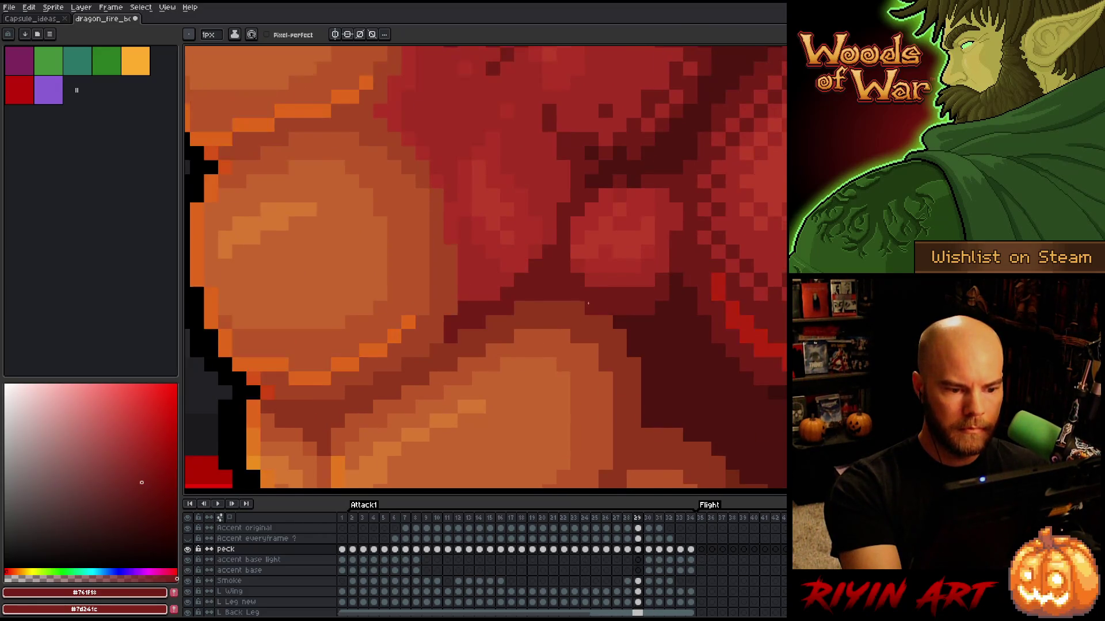
pyautogui.press('Right')
# Step: Resample the mid and dark reds on frame 30 and compare with frames 28–29
pyautogui.keyDown('alt'); pyautogui.click(536, 246); pyautogui.keyUp('alt')
pyautogui.keyDown('alt'); pyautogui.click(618, 242); pyautogui.keyUp('alt')
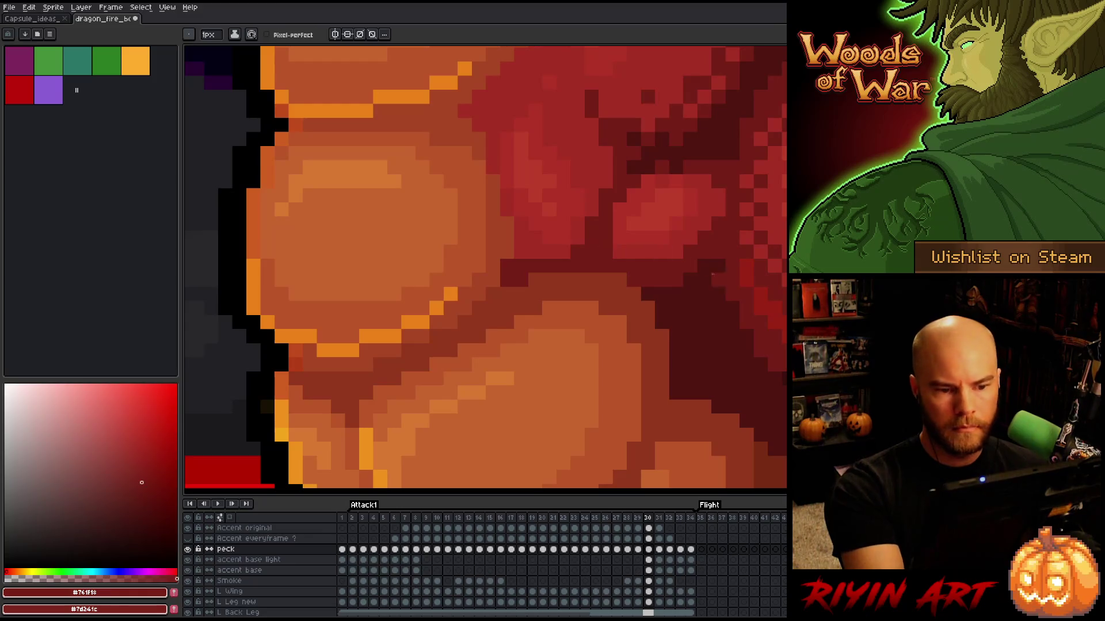
pyautogui.press('Left')
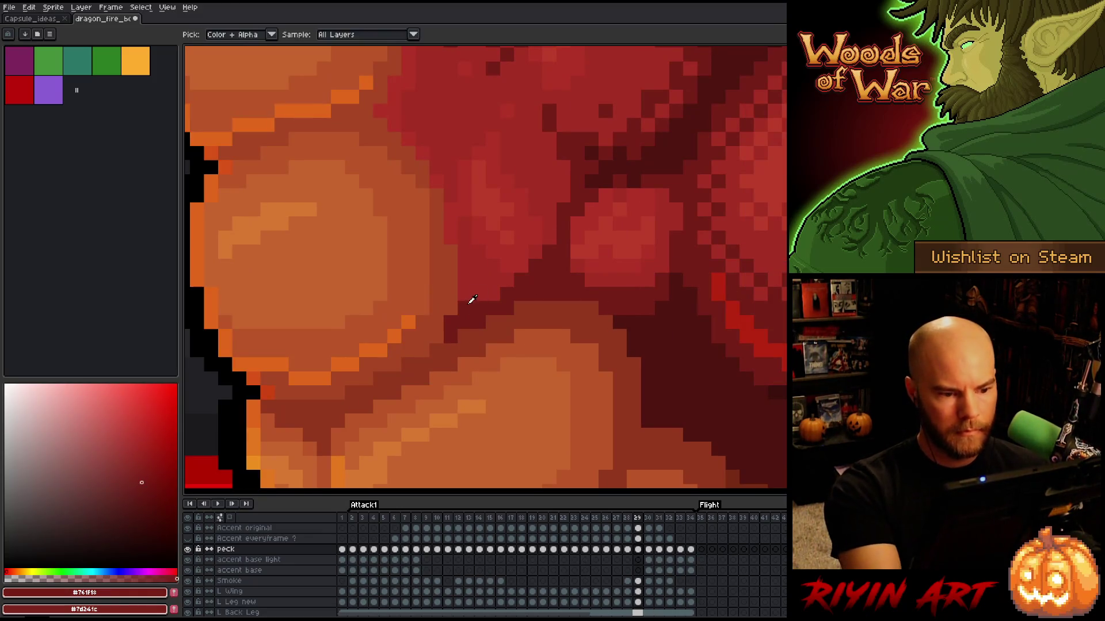
pyautogui.press('Left')
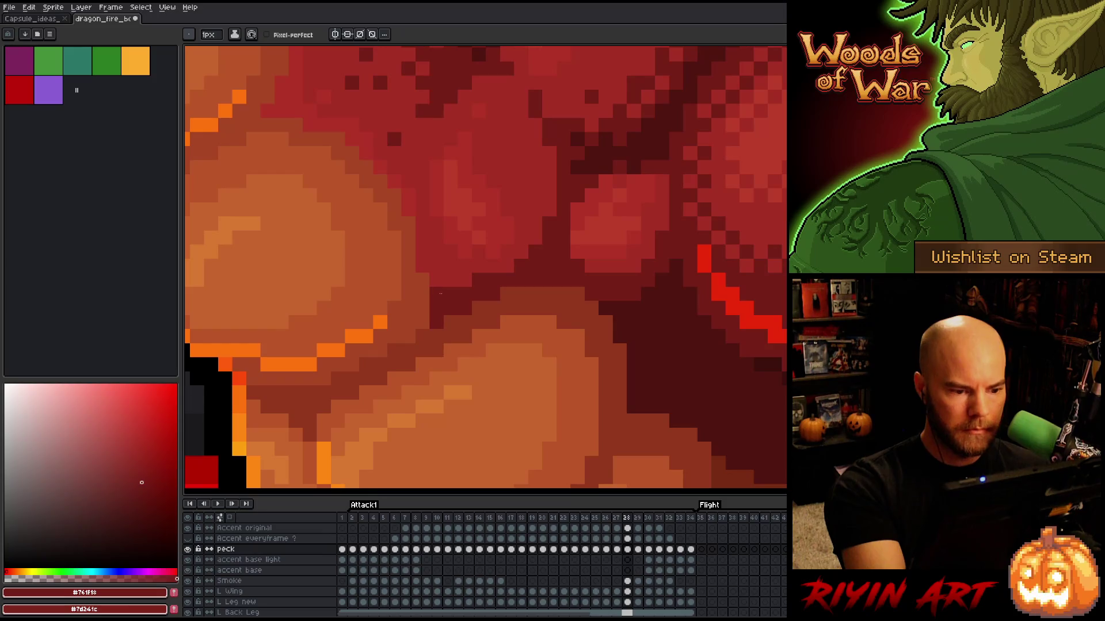
pyautogui.press('Right')
pyautogui.press('Right')
pyautogui.press('Left')
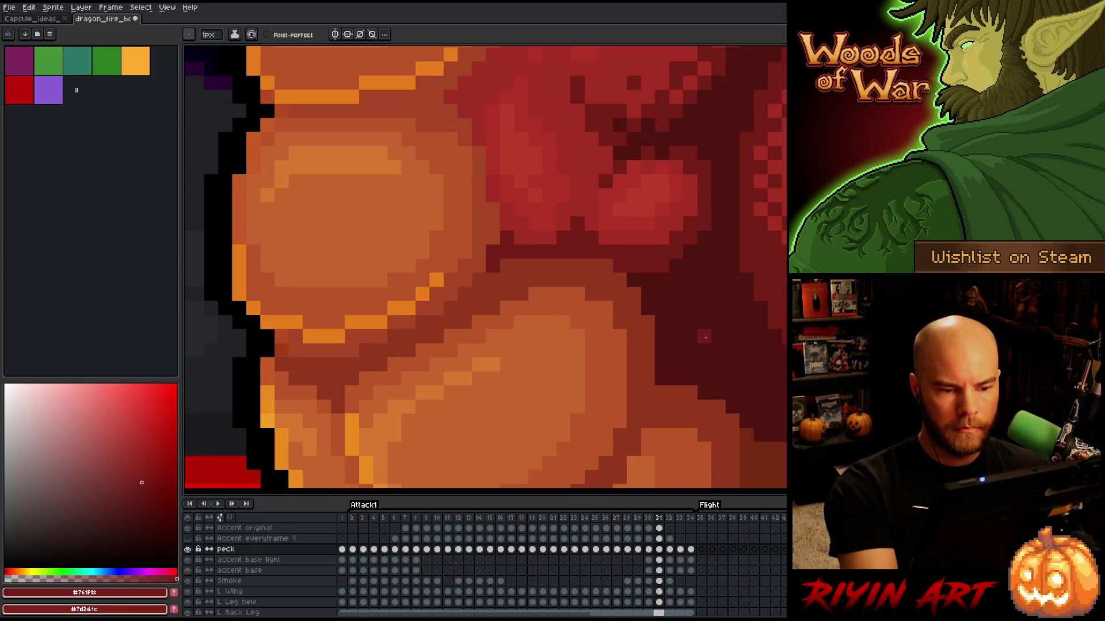
pyautogui.press('Right')
# Step: Compare the chest shading across frames 30, 31 and 32
pyautogui.press('Right')
pyautogui.press('Left')
pyautogui.press('Right')
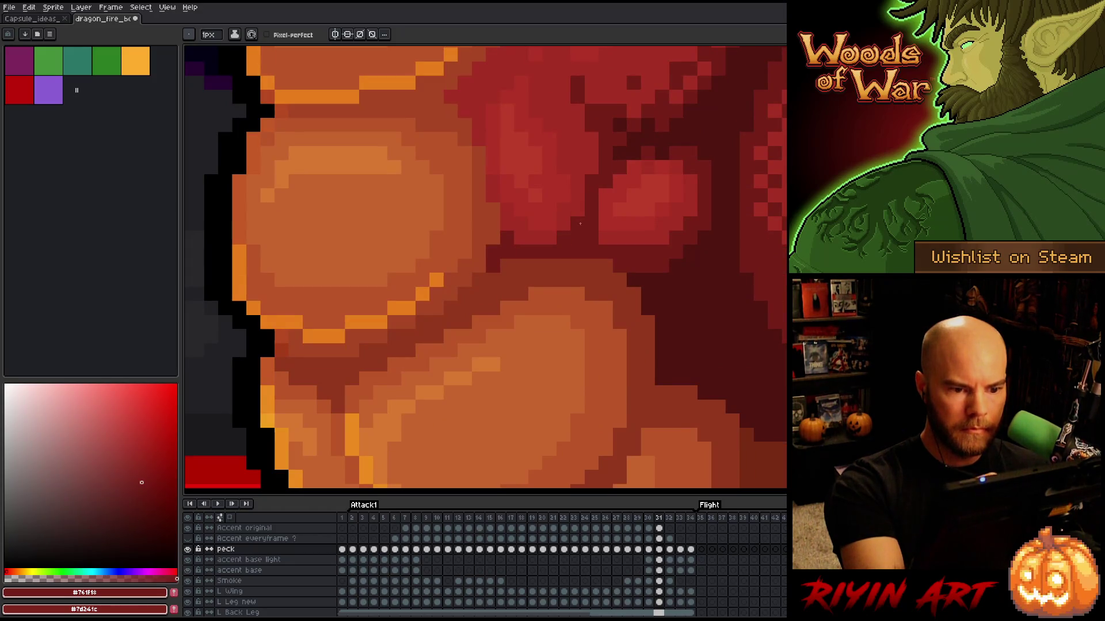
pyautogui.press('Right')
pyautogui.press('Left')
pyautogui.press('Right')
pyautogui.press('Left')
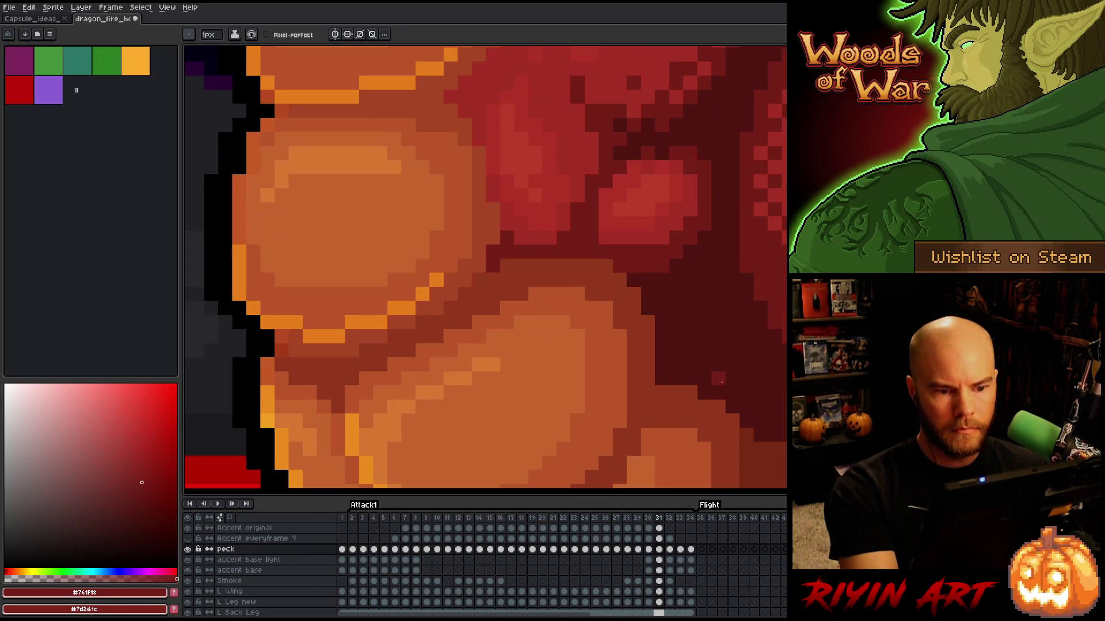
pyautogui.press('Right')
# Step: Review frame 32's crease shading against the preceding frame
pyautogui.press('Left')
pyautogui.press('Left')
pyautogui.press('Right')
pyautogui.press('Right')
pyautogui.press('Left')
pyautogui.press('Right')
pyautogui.press('Left')
pyautogui.press('Right')
pyautogui.press('Left')
pyautogui.press('Right')
pyautogui.press('Left')
pyautogui.press('Right')
pyautogui.press('Left')
# Step: Compare frame 33's shoulder and chest shading with frame 32
pyautogui.press('Right')
pyautogui.press('Right')
pyautogui.press('Left')
pyautogui.press('Right')
pyautogui.press('Left')
pyautogui.press('Right')
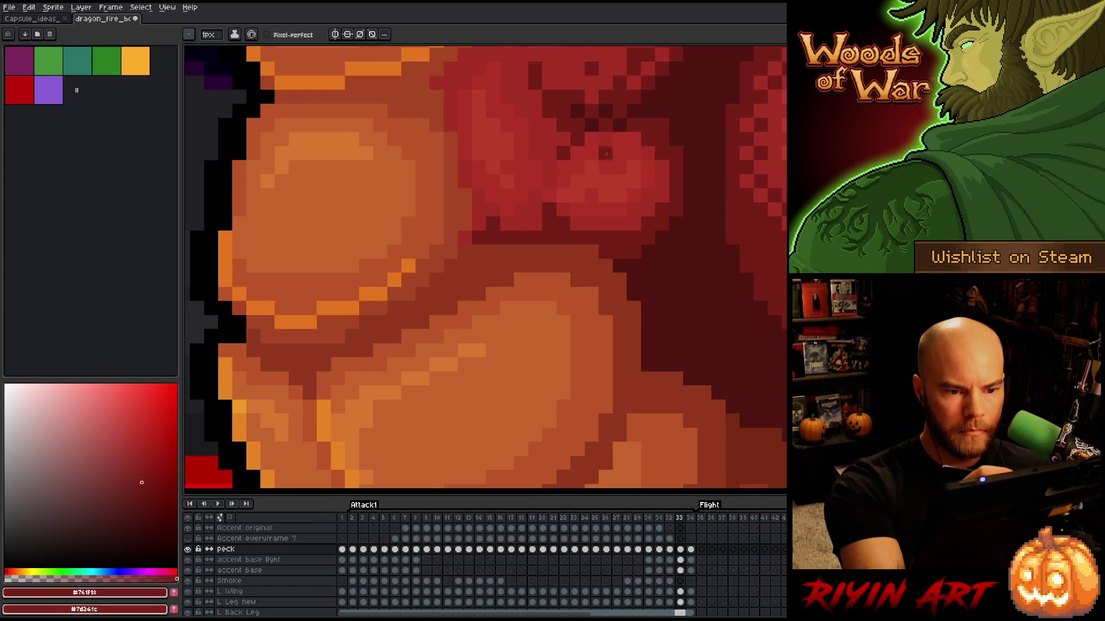
pyautogui.press('Left')
pyautogui.press('Right')
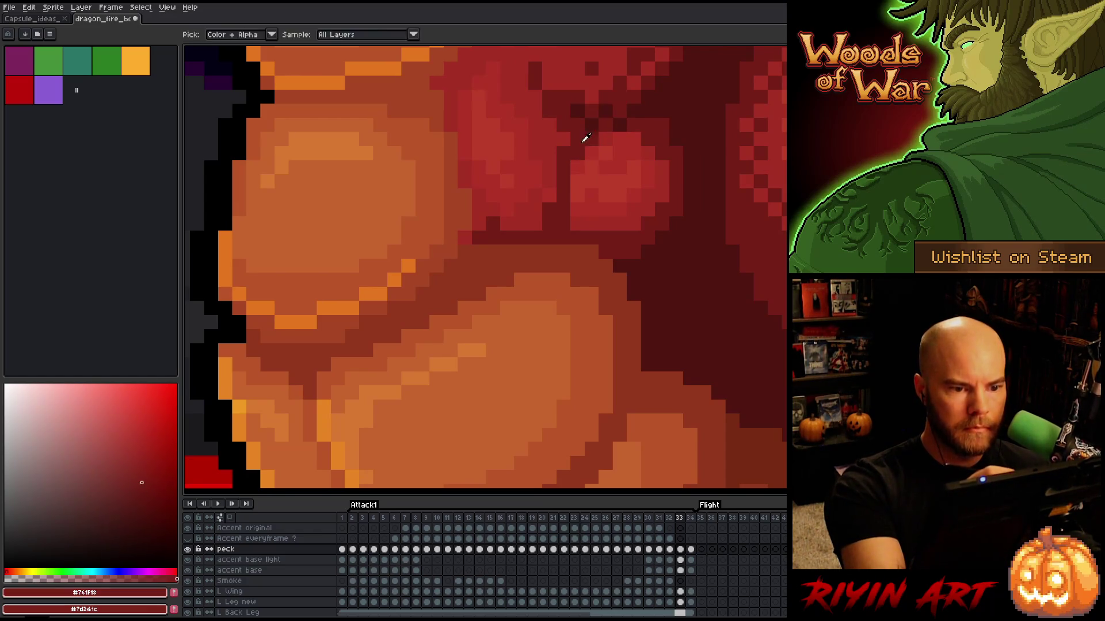
pyautogui.press('Left')
pyautogui.press('Right')
pyautogui.press('Left')
pyautogui.press('Right')
pyautogui.press('Left')
# Step: Flip between frames 32 and 33 to confirm the creases line up
pyautogui.press('Right')
pyautogui.press('Left')
pyautogui.press('Right')
pyautogui.press('Left')
pyautogui.press('Right')
pyautogui.press('Left')
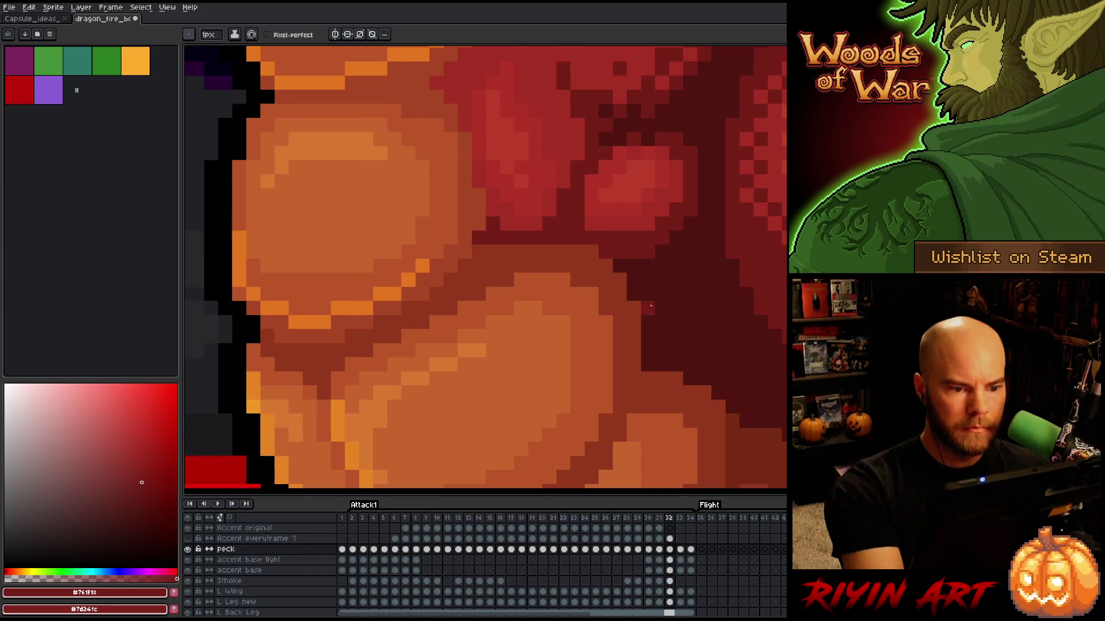
pyautogui.press('Right')
# Step: Sample the mid and dark chest reds on frame 33 and move on to frame 34
pyautogui.keyDown('alt'); pyautogui.click(507, 221); pyautogui.keyUp('alt')
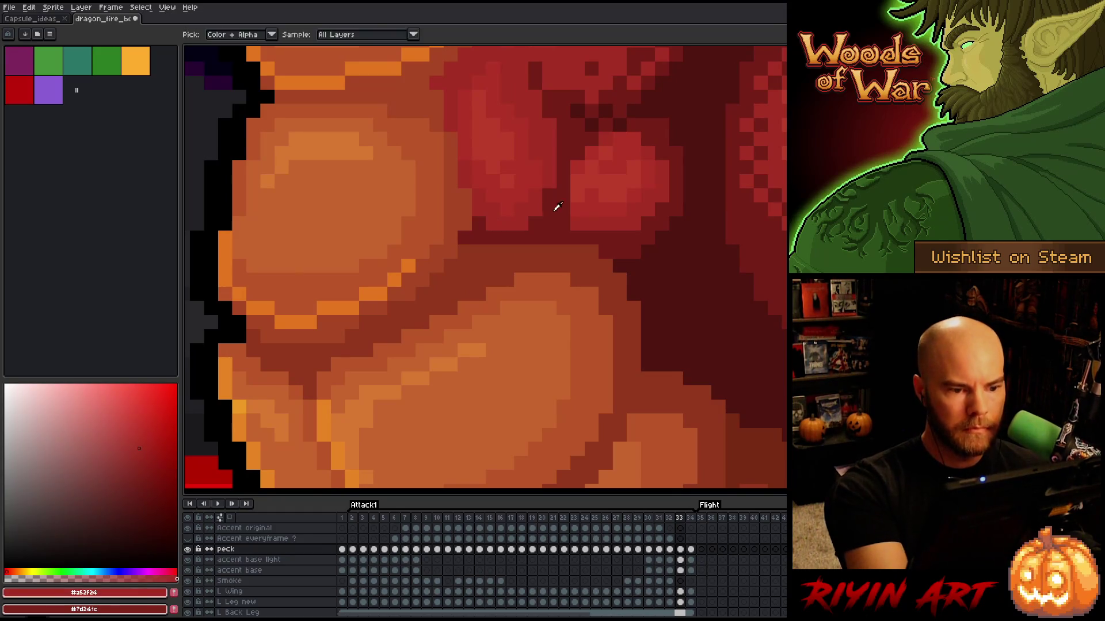
pyautogui.keyDown('alt'); pyautogui.click(560, 200); pyautogui.keyUp('alt')
pyautogui.press('Left')
pyautogui.press('Right')
pyautogui.press('Left')
pyautogui.press('Right')
pyautogui.press('Left')
pyautogui.press('Right')
pyautogui.press('Left')
pyautogui.press('Right')
pyautogui.press('Right')
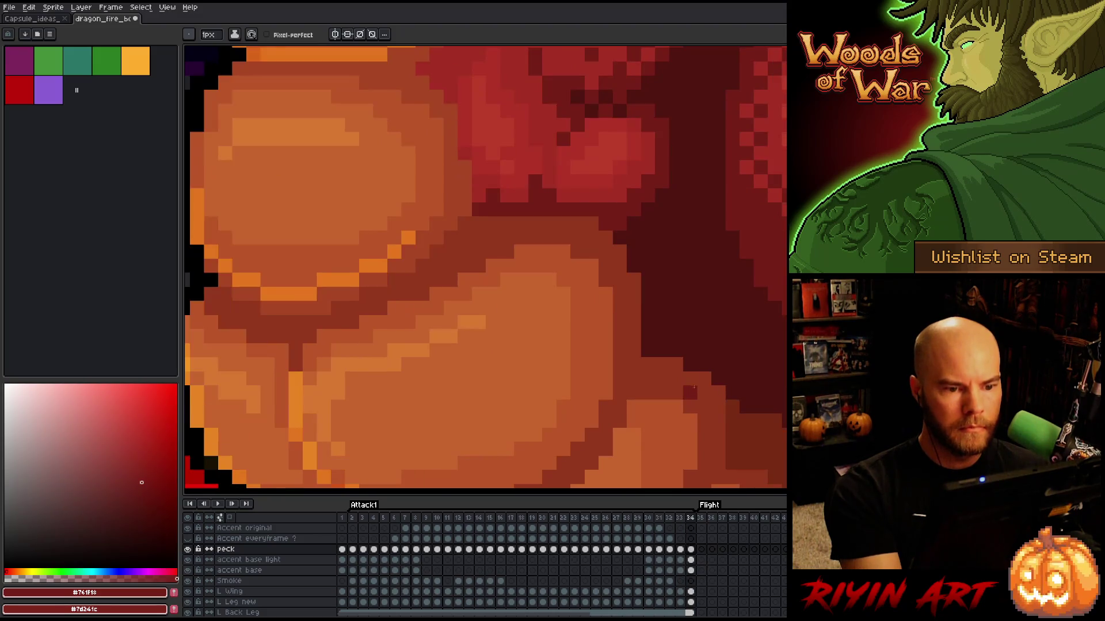
pyautogui.press('Left')
pyautogui.press('Left')
# Step: On frame 34, paint a dark vertical crease between the muscles and recolour a stray pixel mid red
pyautogui.press('Right')
pyautogui.keyDown('alt'); pyautogui.click(618, 169); pyautogui.keyUp('alt')
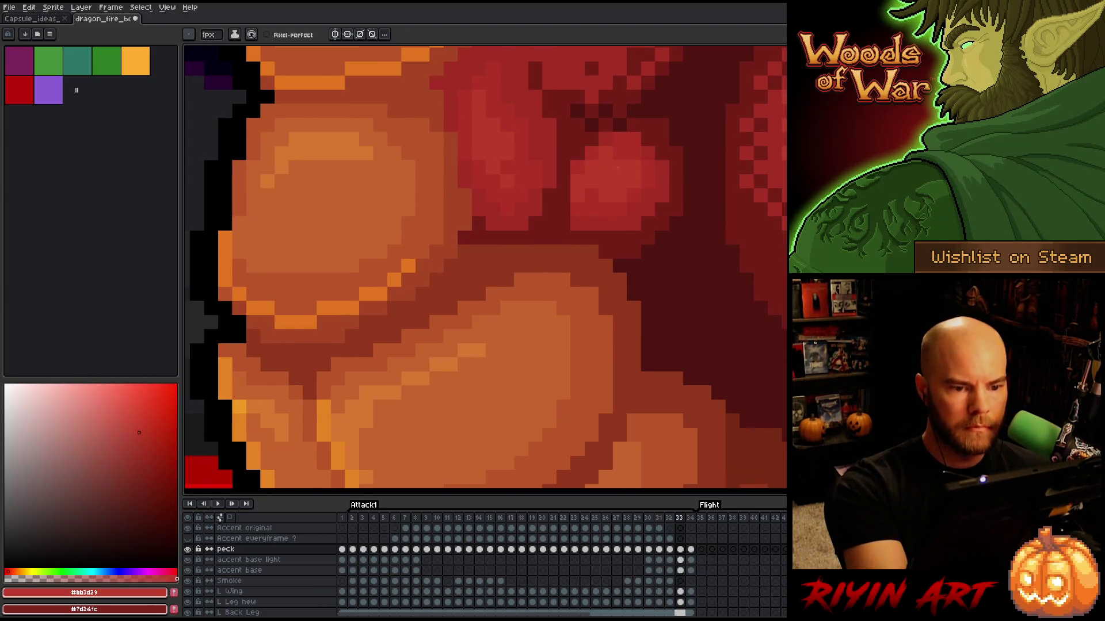
pyautogui.press('Left')
pyautogui.press('Right')
pyautogui.press('Left')
pyautogui.press('Right')
pyautogui.press('Right')
pyautogui.keyDown('alt'); pyautogui.click(557, 134); pyautogui.keyUp('alt')
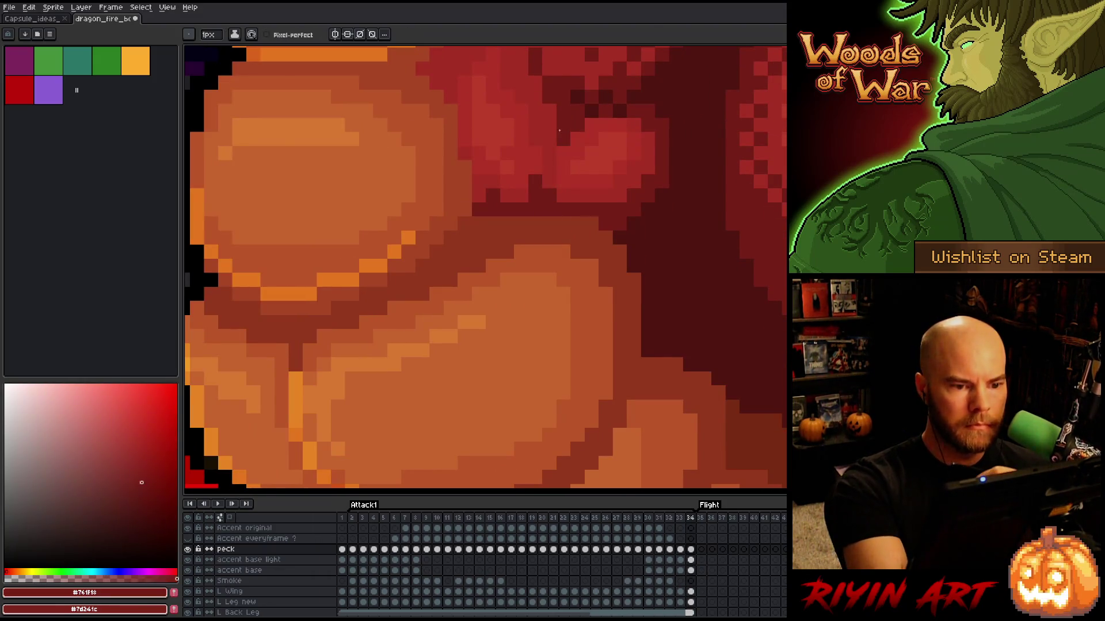
pyautogui.moveTo(550, 181); pyautogui.dragTo(549, 135)
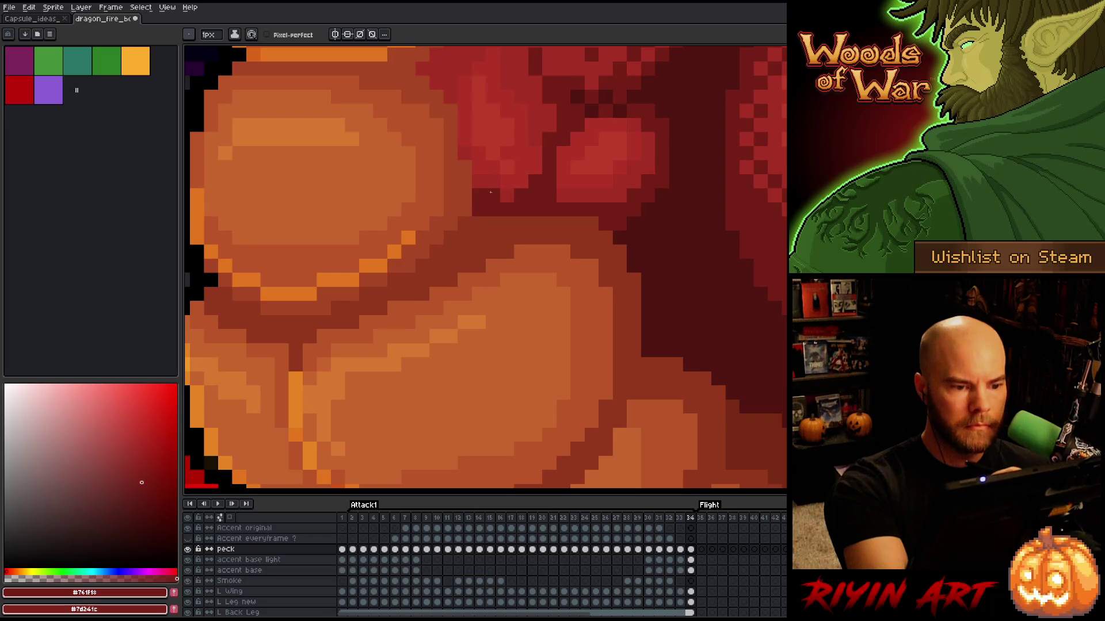
pyautogui.keyDown('alt'); pyautogui.click(493, 181); pyautogui.keyUp('alt')
pyautogui.click(492, 196)
# Step: Compare frame 34 with its neighbour, resampling the dark red shading colour
pyautogui.press('Left')
pyautogui.press('Right')
pyautogui.press('Left')
pyautogui.press('Right')
pyautogui.keyDown('alt'); pyautogui.click(625, 135); pyautogui.keyUp('alt')
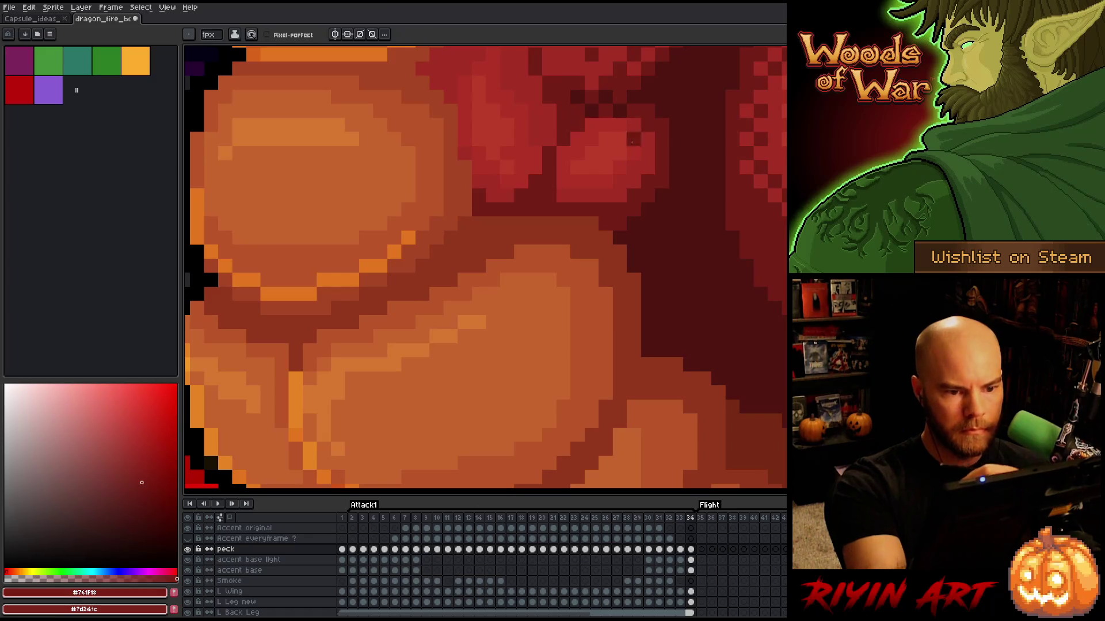
pyautogui.press('Left')
pyautogui.press('Right')
pyautogui.press('Right')
pyautogui.press('Right')
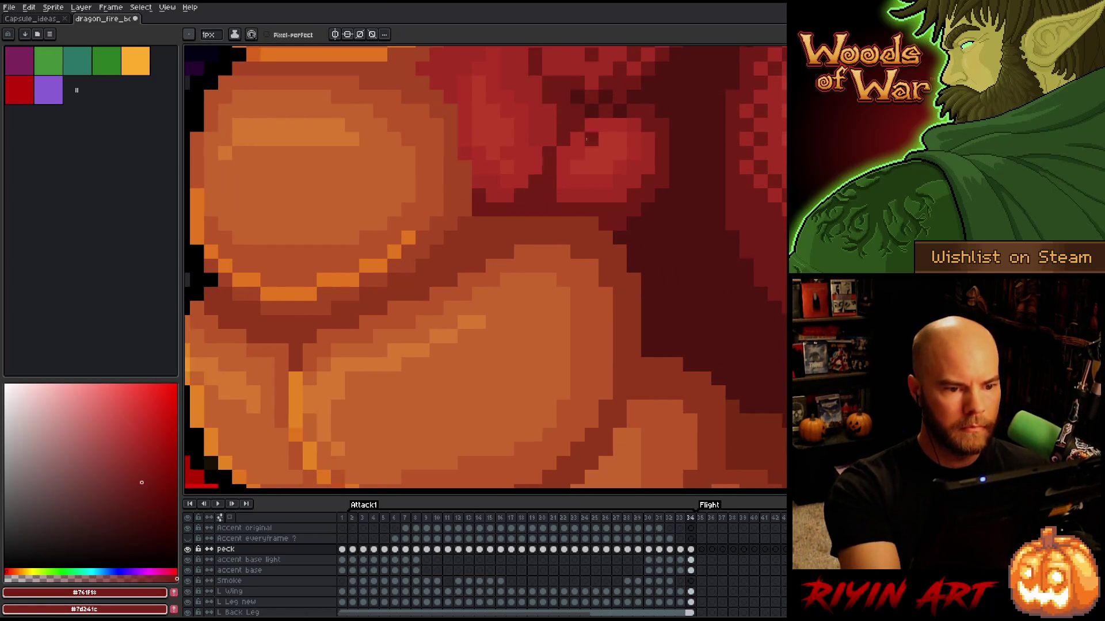
pyautogui.press('Left')
pyautogui.press('Right')
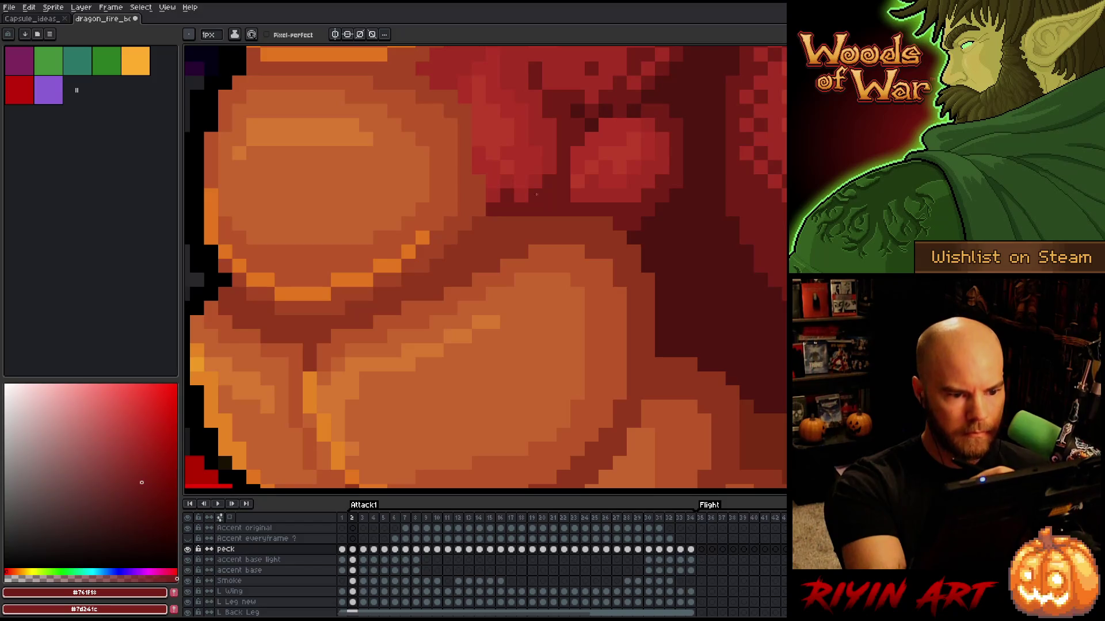
# Step: Sample the mid red and the dark red shading colour from the dragon artwork
pyautogui.keyDown('alt'); pyautogui.click(495, 196); pyautogui.keyUp('alt')
pyautogui.press('Left')
pyautogui.press('Left')
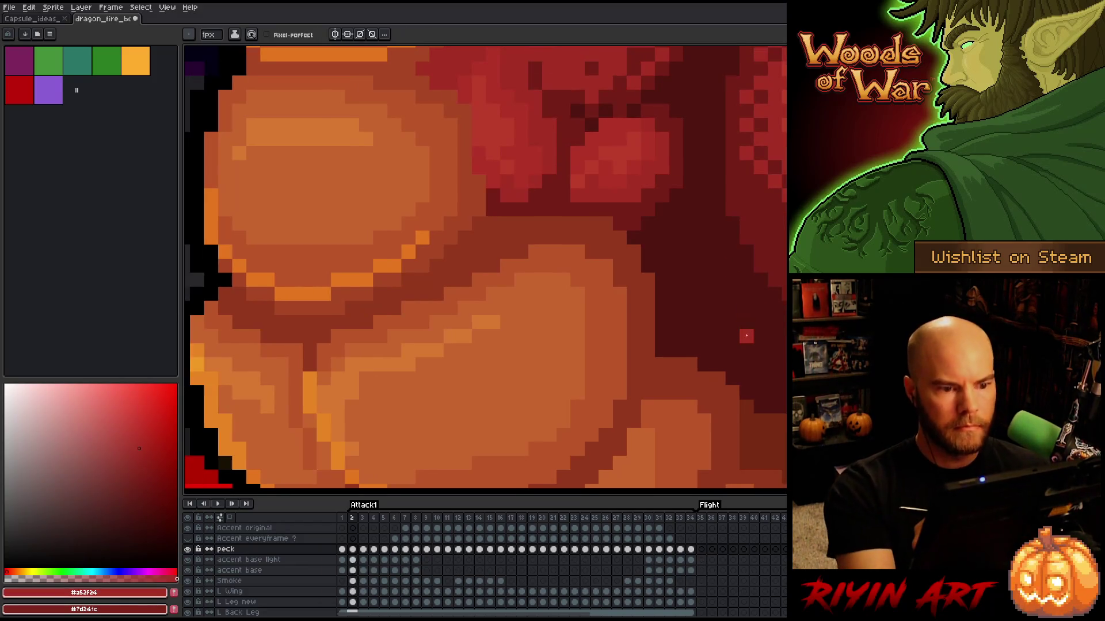
pyautogui.press('Right')
pyautogui.press('Right')
pyautogui.press('Right')
pyautogui.keyDown('alt'); pyautogui.click(577, 145); pyautogui.keyUp('alt')
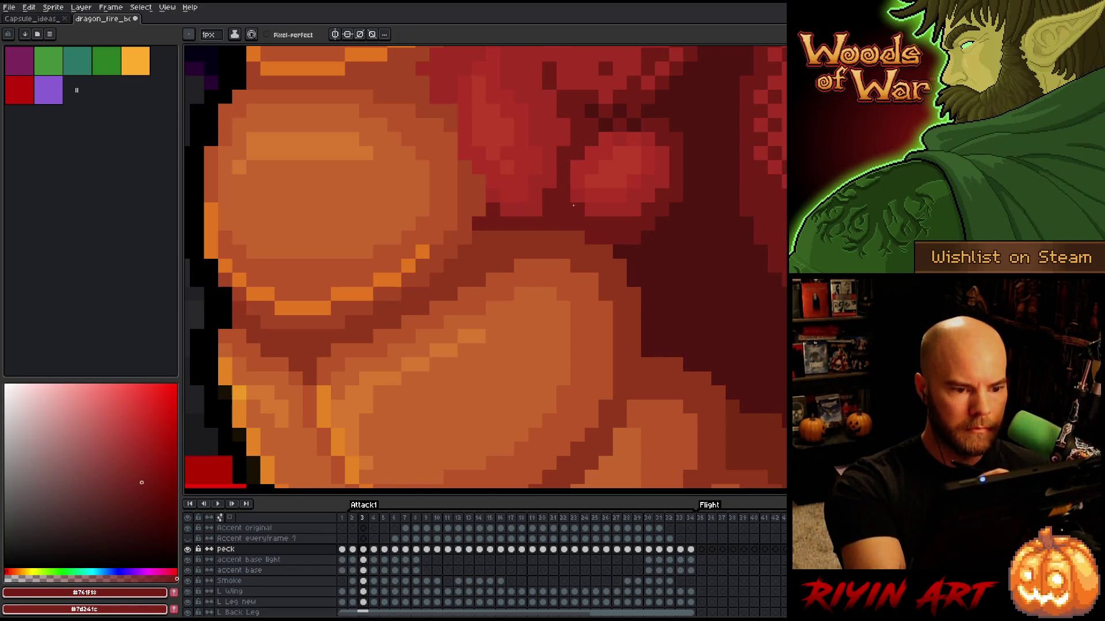
# Step: Compare the shoulder shading across Attack1 frames 2 to 6, settling on frame 5
pyautogui.press('Left')
pyautogui.press('Right')
pyautogui.press('Left')
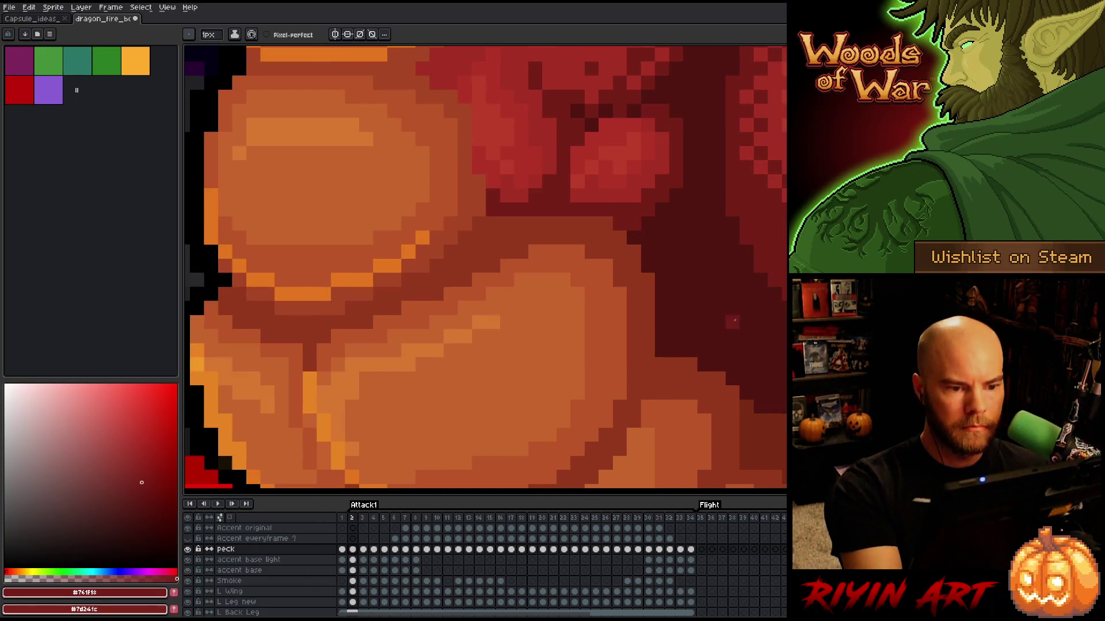
pyautogui.press('Right')
pyautogui.press('Left')
pyautogui.press('Right')
pyautogui.press('Right')
pyautogui.press('Left')
pyautogui.press('Right')
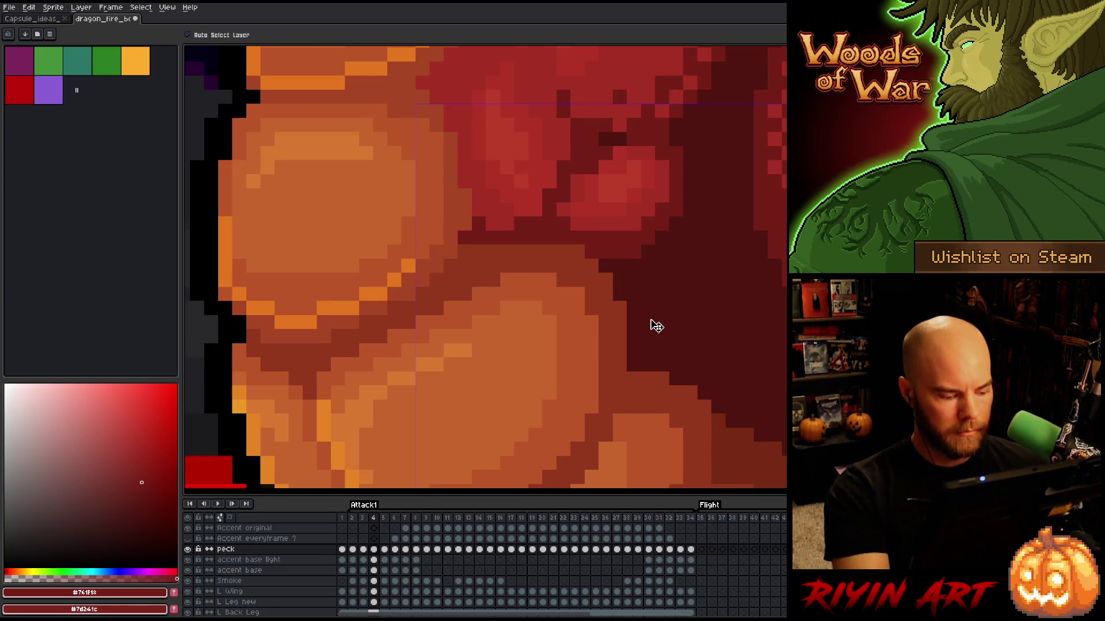
pyautogui.press('Left')
pyautogui.press('Right')
pyautogui.press('Left')
pyautogui.press('Right')
pyautogui.press('Right')
pyautogui.press('Left')
pyautogui.press('Right')
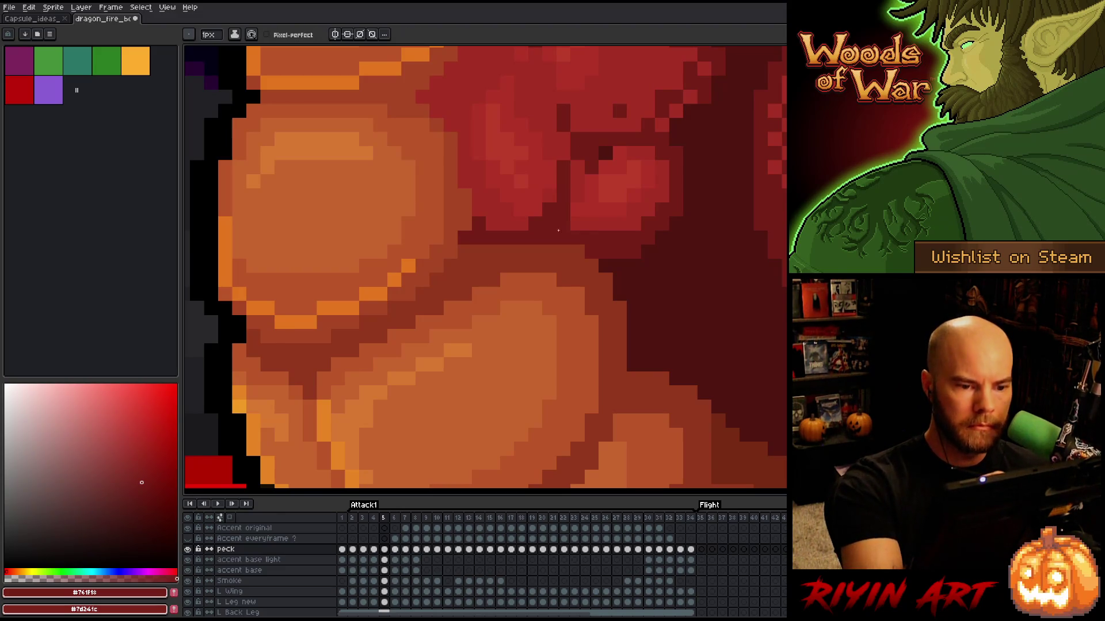
pyautogui.press('Left')
pyautogui.press('Right')
pyautogui.press('Left')
pyautogui.press('Right')
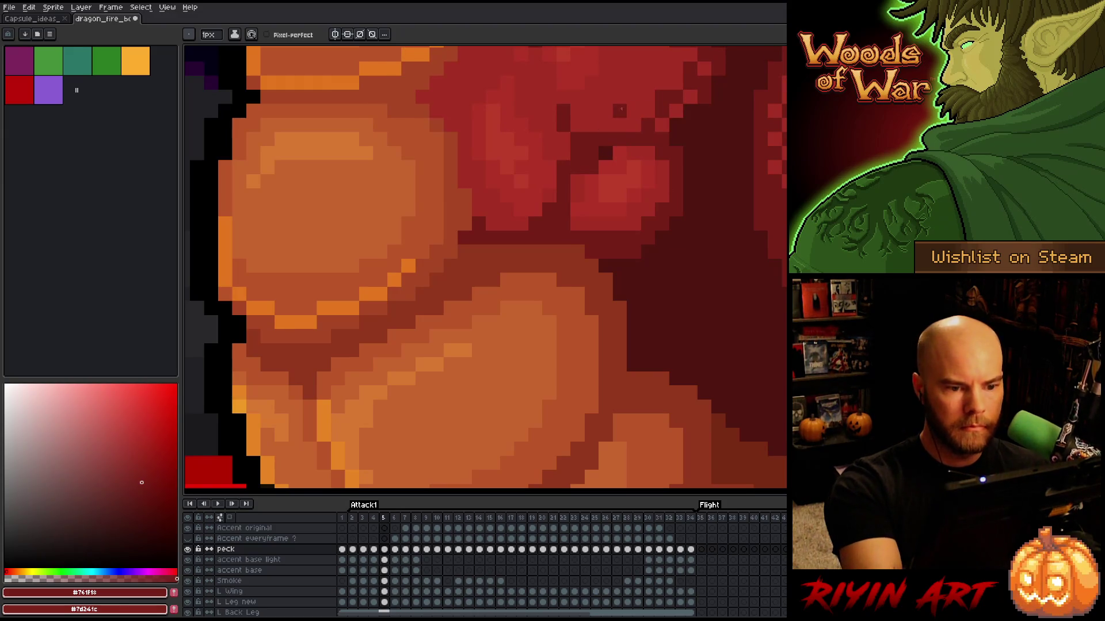
pyautogui.press('Left')
pyautogui.press('Right')
pyautogui.press('Right')
pyautogui.press('Left')
pyautogui.press('Left')
pyautogui.press('Left')
pyautogui.press('Right')
pyautogui.press('Left')
pyautogui.press('Right')
pyautogui.press('Right')
pyautogui.press('Left')
pyautogui.press('Left')
pyautogui.press('Right')
pyautogui.press('Right')
pyautogui.press('Left')
pyautogui.press('Left')
pyautogui.press('Right')
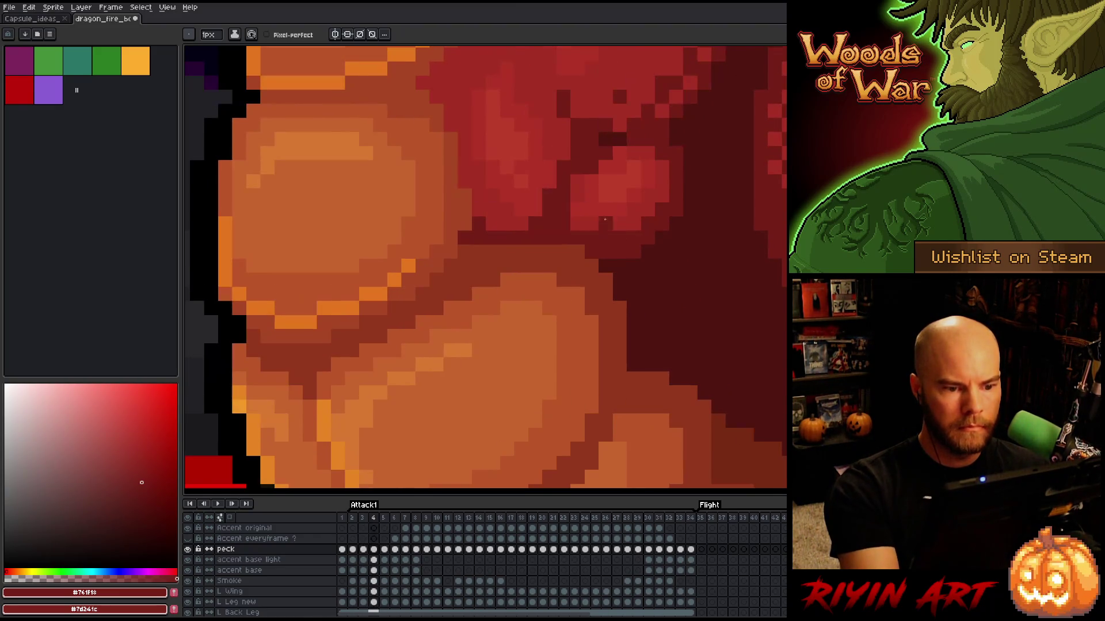
pyautogui.press('Right')
# Step: Darken the crease between the chest muscles and sample the bright red #b13327
pyautogui.press('Left')
pyautogui.press('Right')
pyautogui.press('Right')
pyautogui.press('Left')
pyautogui.press('Right')
pyautogui.moveTo(576, 211); pyautogui.dragTo(584, 176)
pyautogui.press('Left')
pyautogui.press('Right')
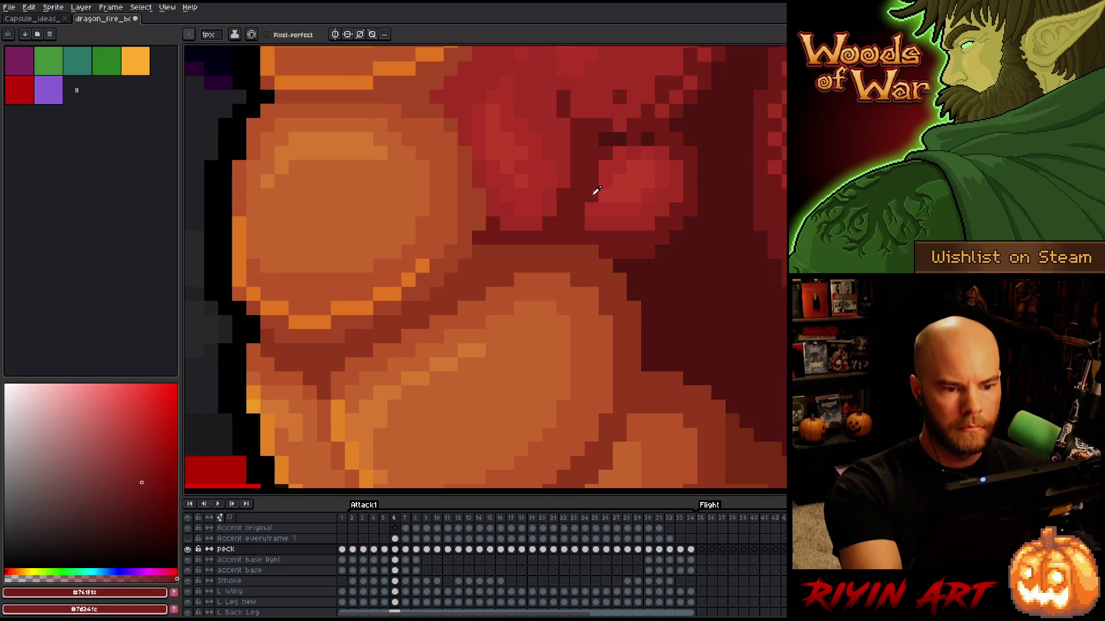
pyautogui.keyDown('alt'); pyautogui.click(616, 143); pyautogui.keyUp('alt')
pyautogui.press('Left')
pyautogui.press('Right')
pyautogui.press('Left')
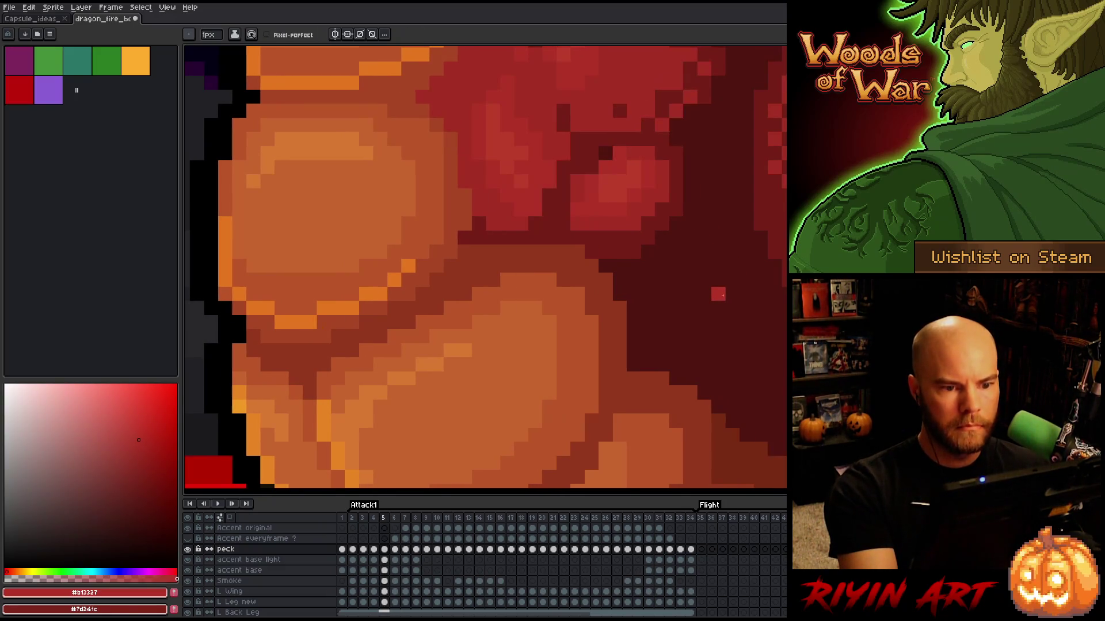
pyautogui.press('Right')
pyautogui.press('Right')
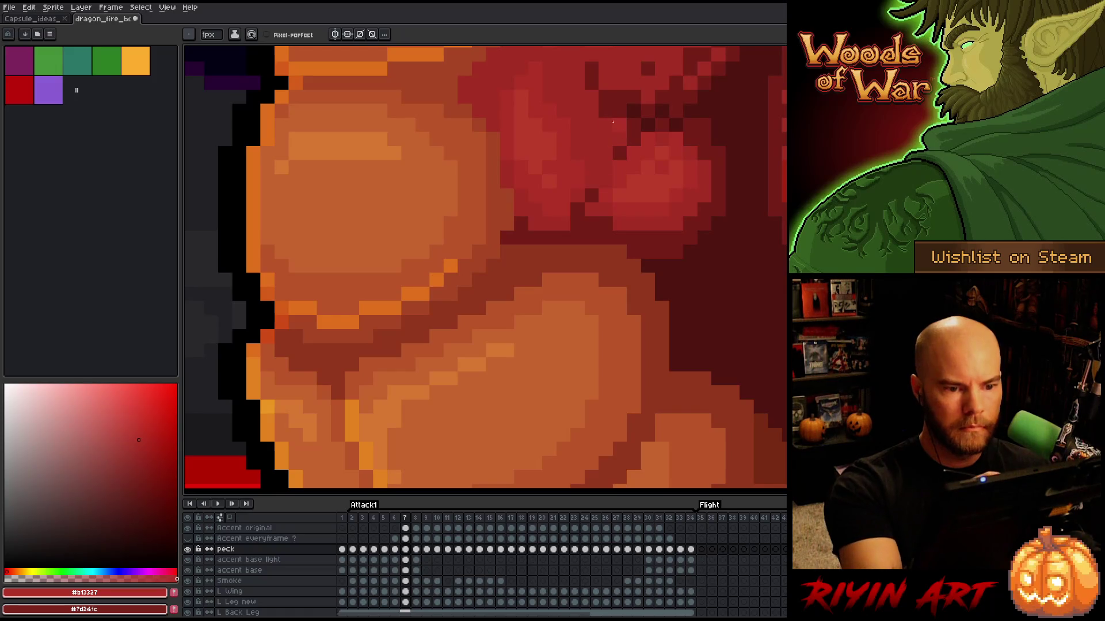
pyautogui.press('Left')
pyautogui.press('Right')
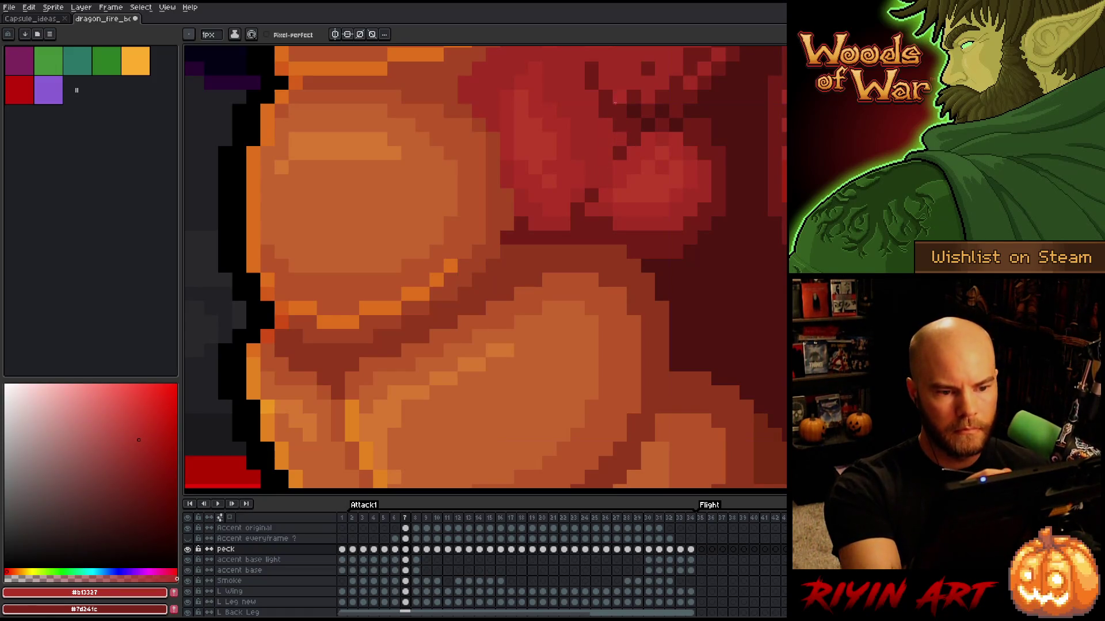
# Step: Paint a dark-red #761f18 diagonal shadow and a single pixel on frame 7's shoulder muscle
pyautogui.keyDown('alt'); pyautogui.click(613, 151); pyautogui.keyUp('alt')
pyautogui.moveTo(592, 196); pyautogui.dragTo(609, 156)
pyautogui.press('Left')
pyautogui.click(633, 110)
pyautogui.press('Right')
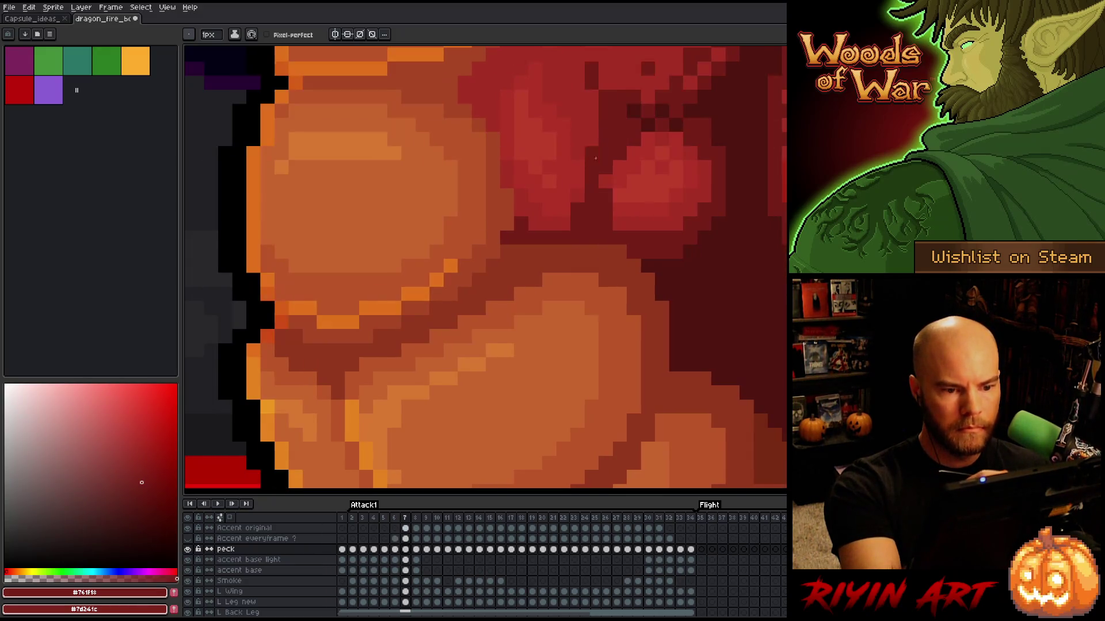
# Step: Add dark shadow pixels along the muscle edge, comparing frames 6 and 7
pyautogui.press('Left')
pyautogui.press('Right')
pyautogui.press('Left')
pyautogui.click(605, 209)
pyautogui.press('Right')
pyautogui.press('Left')
pyautogui.press('Right')
pyautogui.press('Left')
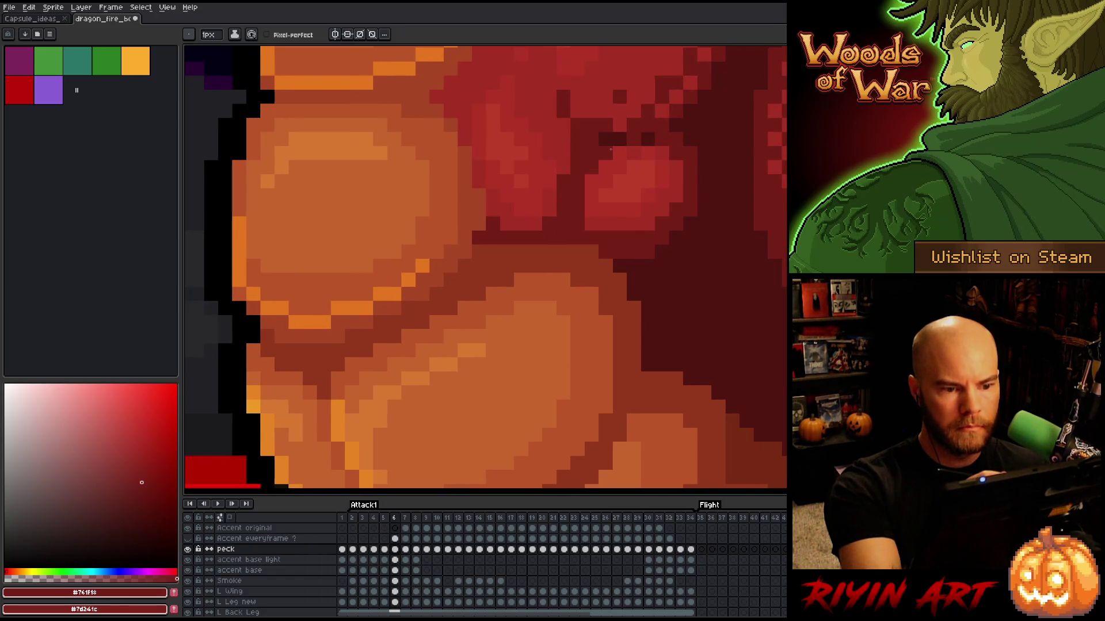
pyautogui.press('Right')
pyautogui.press('Left')
pyautogui.press('Right')
pyautogui.press('Left')
pyautogui.press('Right')
pyautogui.click(712, 318)
pyautogui.press('Left')
pyautogui.press('Right')
# Step: Move on to frame 8 and paint a dark red shadow pixel there
pyautogui.press('Right')
pyautogui.press('Left')
pyautogui.press('Right')
pyautogui.click(621, 225)
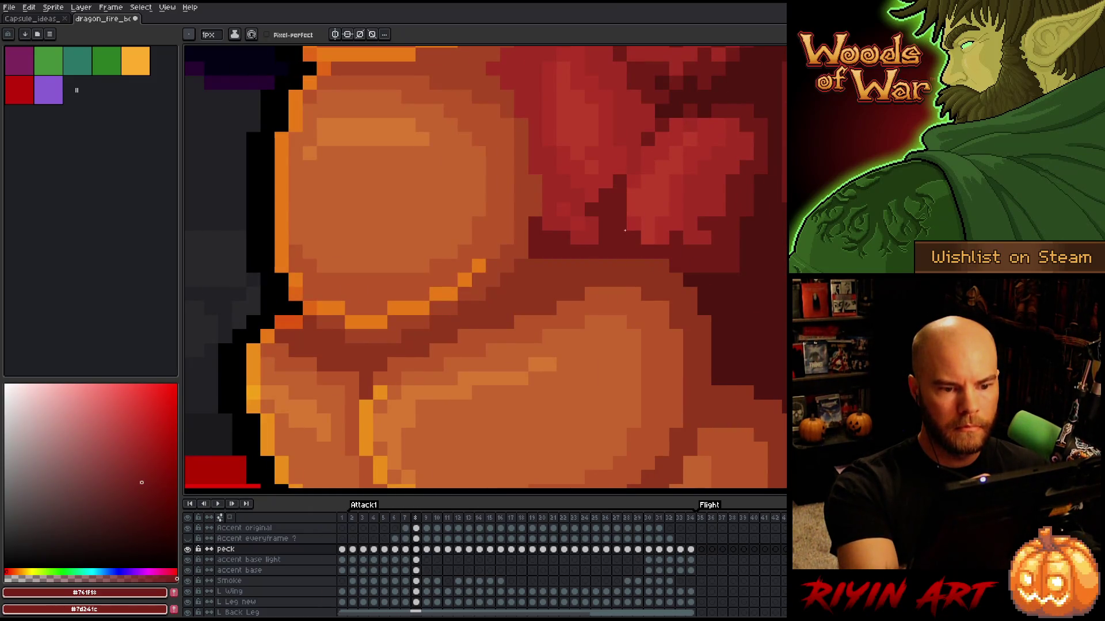
# Step: Repaint a short vertical run of frame 8's muscle in mid red #a52f24
pyautogui.keyDown('alt'); pyautogui.click(636, 148); pyautogui.keyUp('alt')
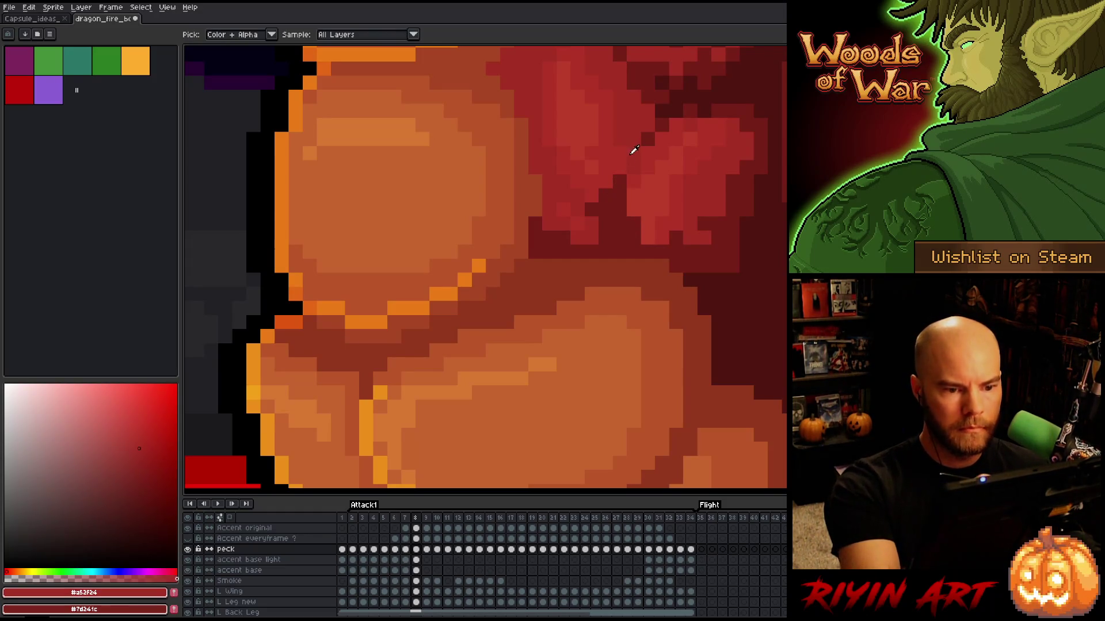
pyautogui.moveTo(605, 192); pyautogui.dragTo(600, 222)
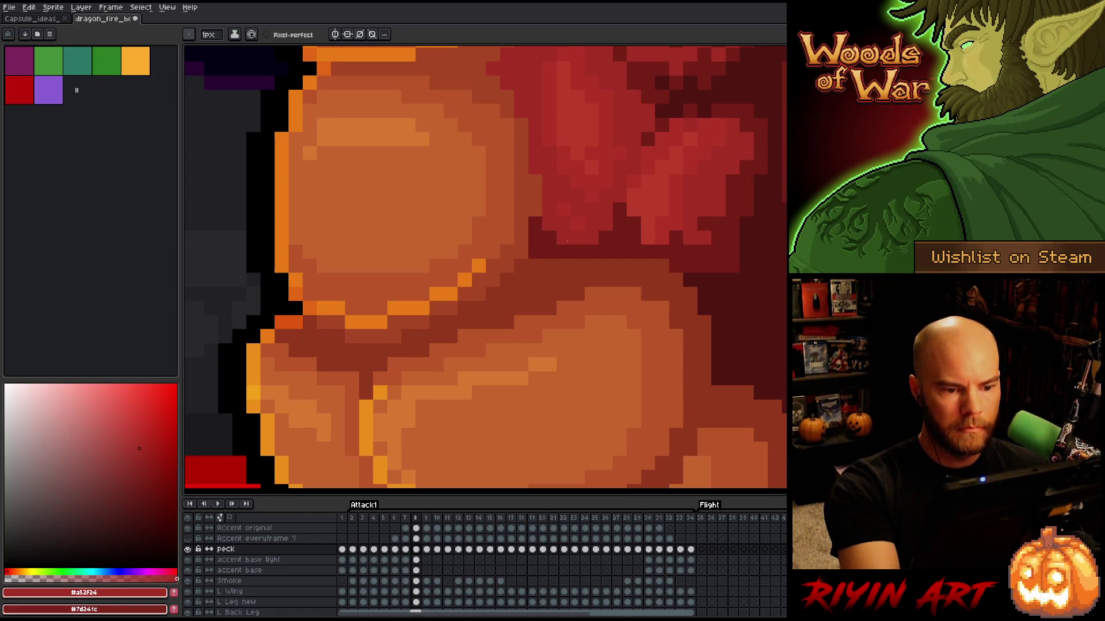
pyautogui.press('Left')
pyautogui.press('Right')
pyautogui.press('Left')
pyautogui.press('Right')
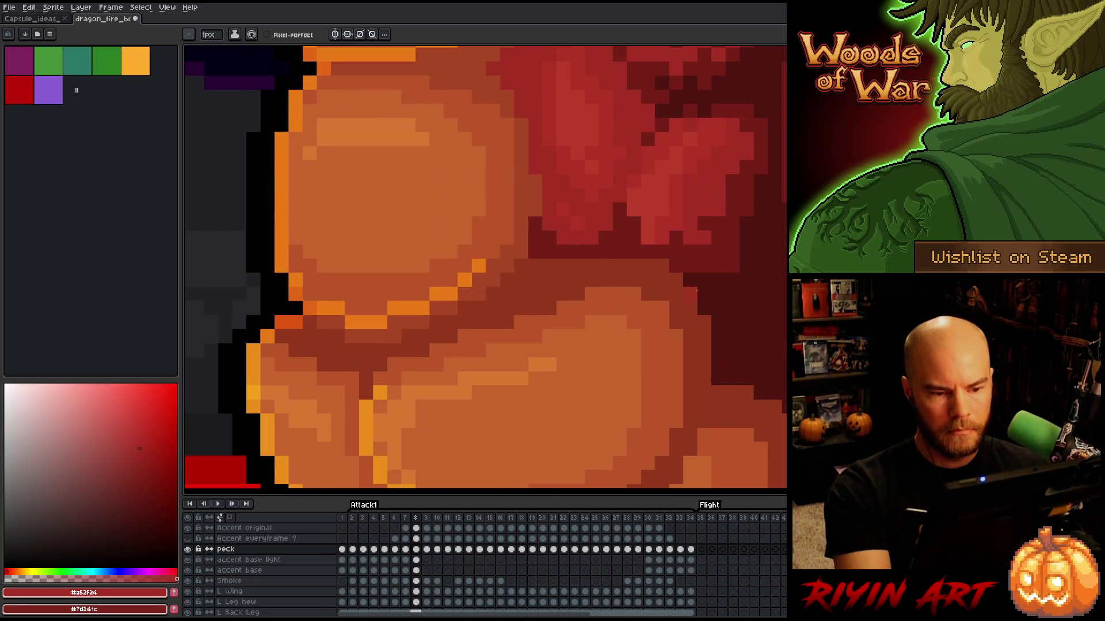
# Step: Paint dark-red #761f18 shadow pixels along the muscle's edge and compare with frame 7
pyautogui.keyDown('alt'); pyautogui.click(658, 217); pyautogui.keyUp('alt')
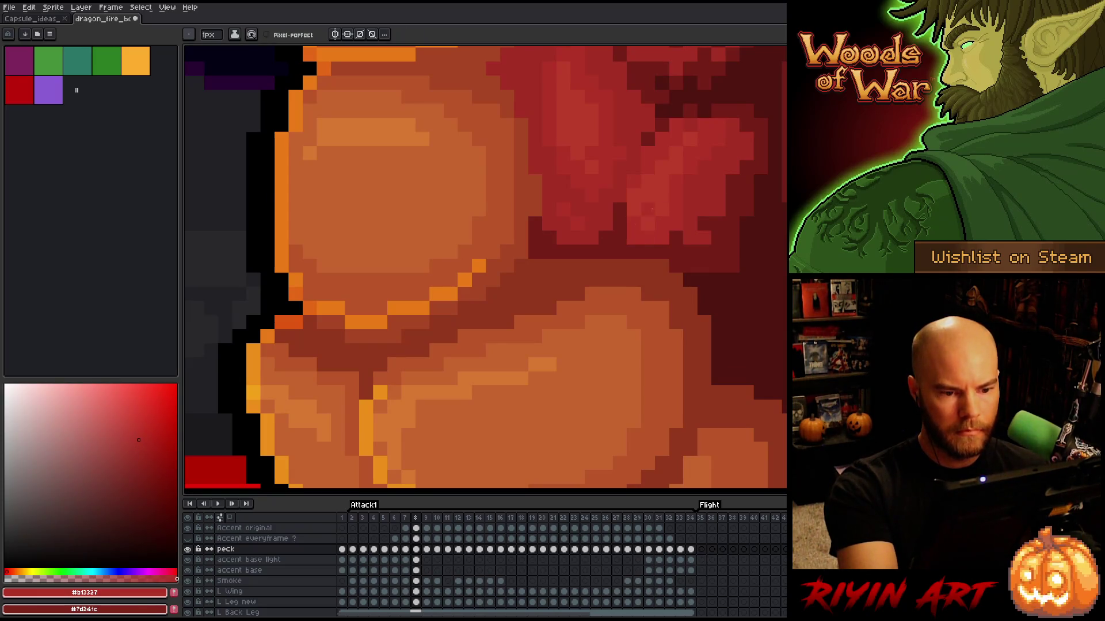
pyautogui.press('Left')
pyautogui.press('Right')
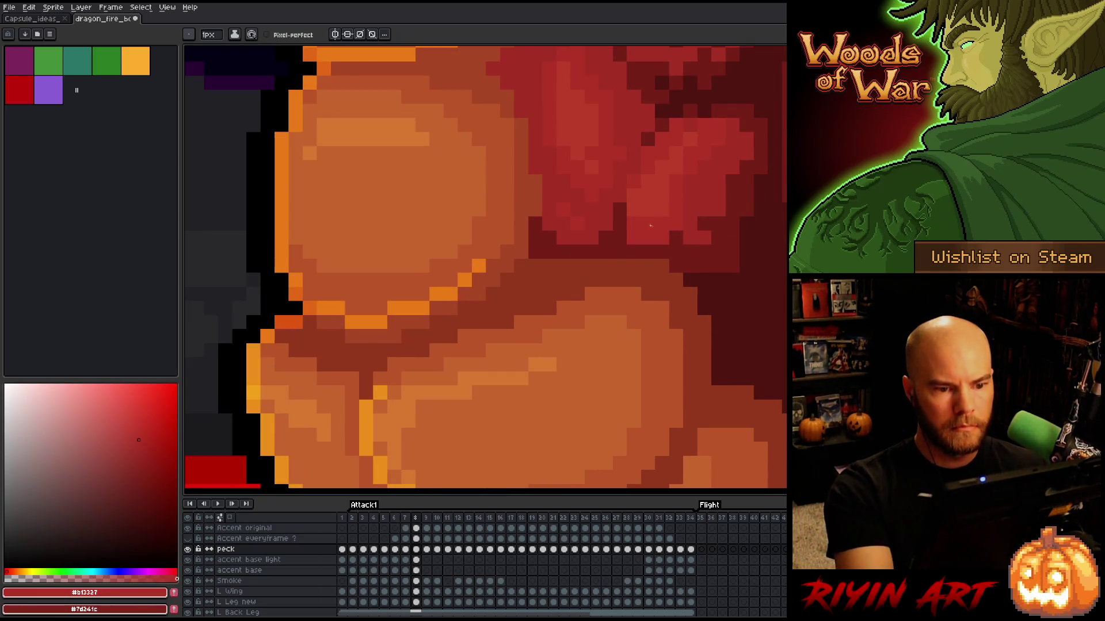
pyautogui.keyDown('alt'); pyautogui.click(620, 221); pyautogui.keyUp('alt')
pyautogui.moveTo(633, 153); pyautogui.dragTo(622, 188)
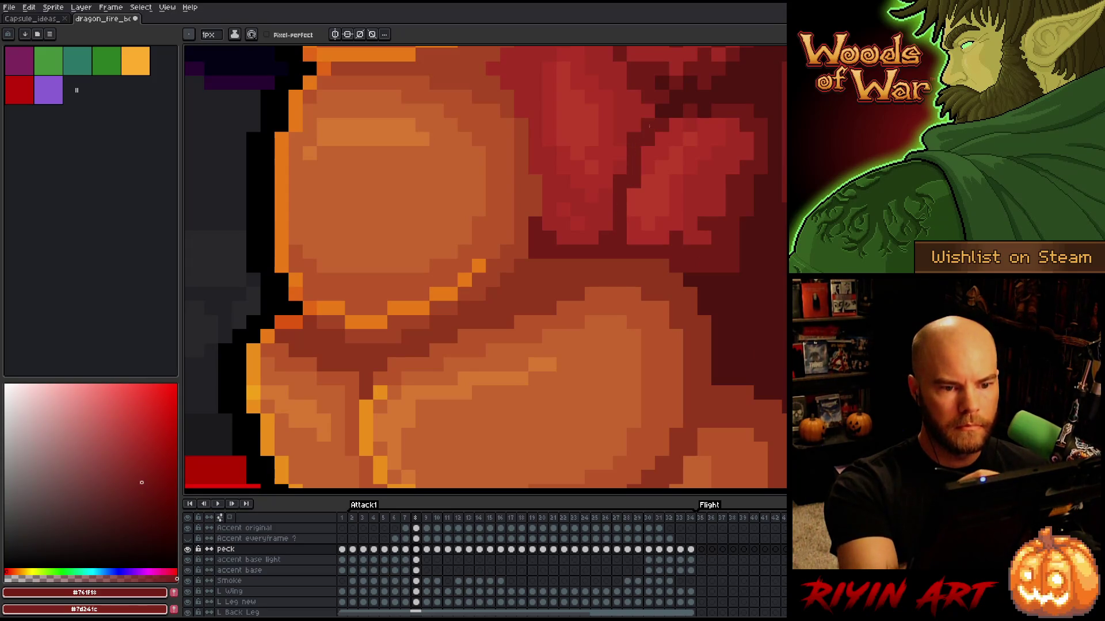
pyautogui.press('Left')
pyautogui.press('Right')
pyautogui.press('Left')
pyautogui.press('Right')
# Step: Resample mid red #a52f24 and dark red #761f18 while comparing frames 7, 8 and 9
pyautogui.press('Left')
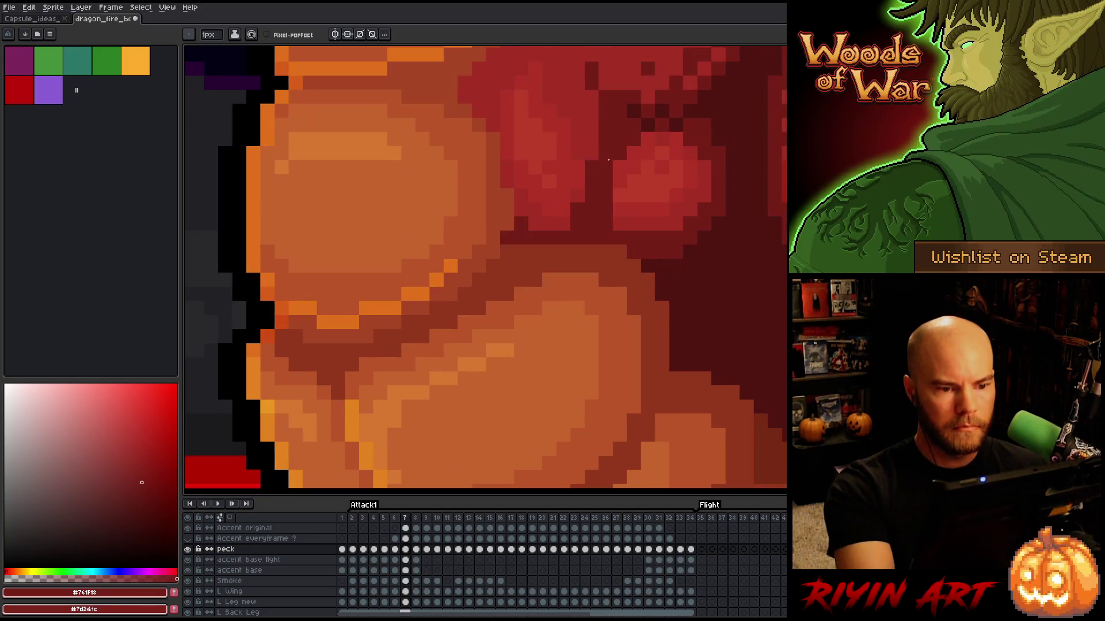
pyautogui.keyDown('alt'); pyautogui.click(593, 165); pyautogui.keyUp('alt')
pyautogui.press('Right')
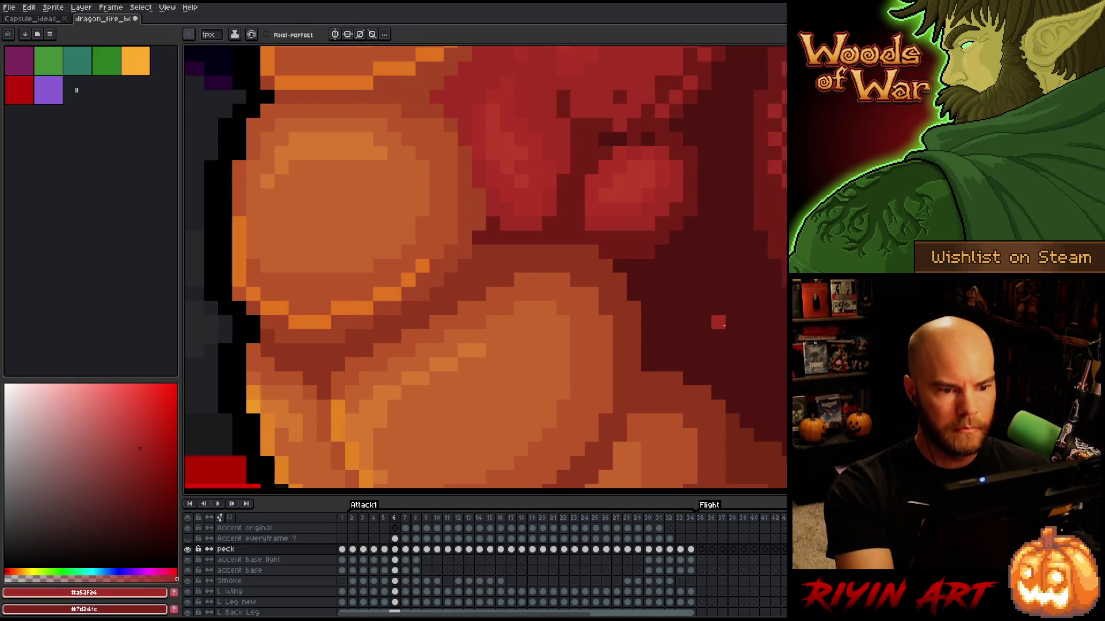
pyautogui.press('Left')
pyautogui.press('Right')
pyautogui.press('Left')
pyautogui.press('Right')
pyautogui.keyDown('alt'); pyautogui.click(739, 318); pyautogui.keyUp('alt')
pyautogui.press('Right')
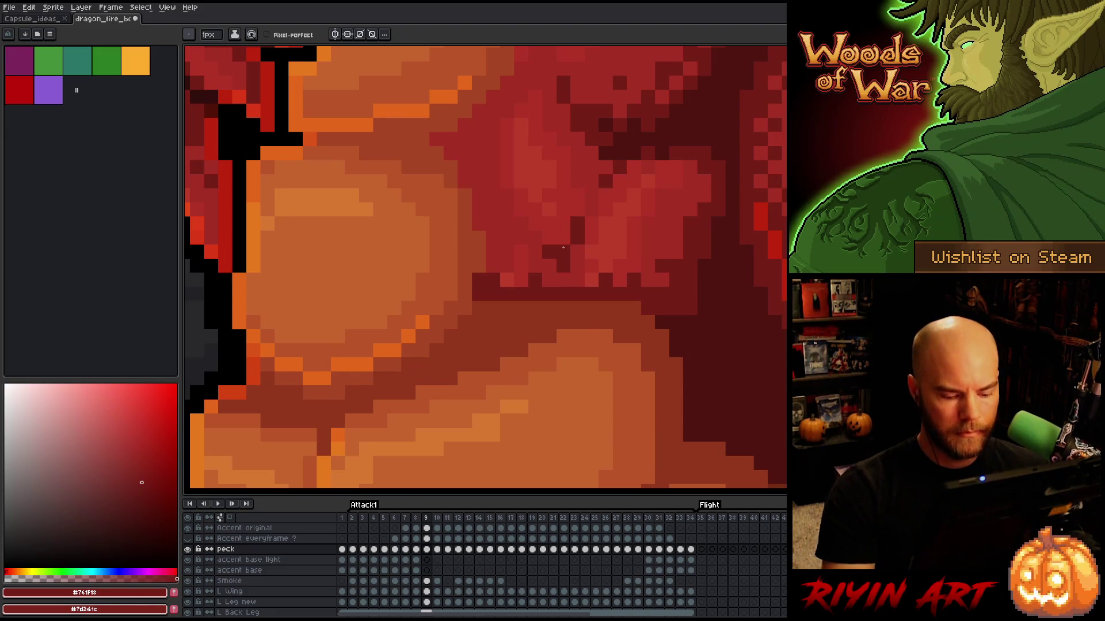
pyautogui.press('Left')
# Step: Zoom in on the shoulder muscle, sample mid red #a52f24, and return to the pencil
pyautogui.scroll(-5, 563, 247)
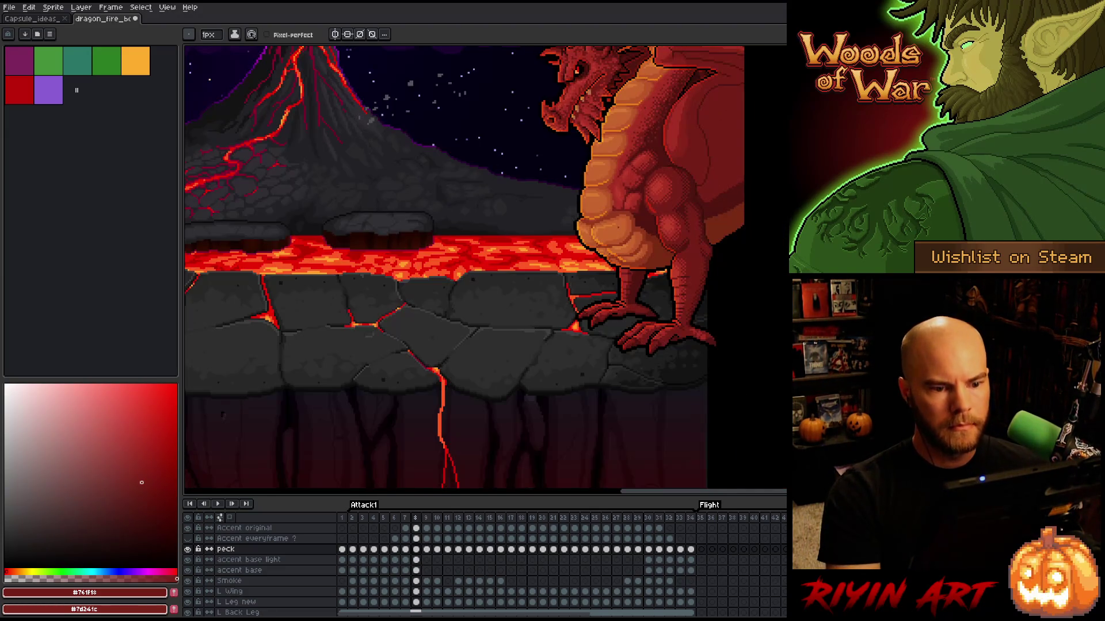
pyautogui.scroll(4, 630, 191)
pyautogui.scroll(1, 629, 191)
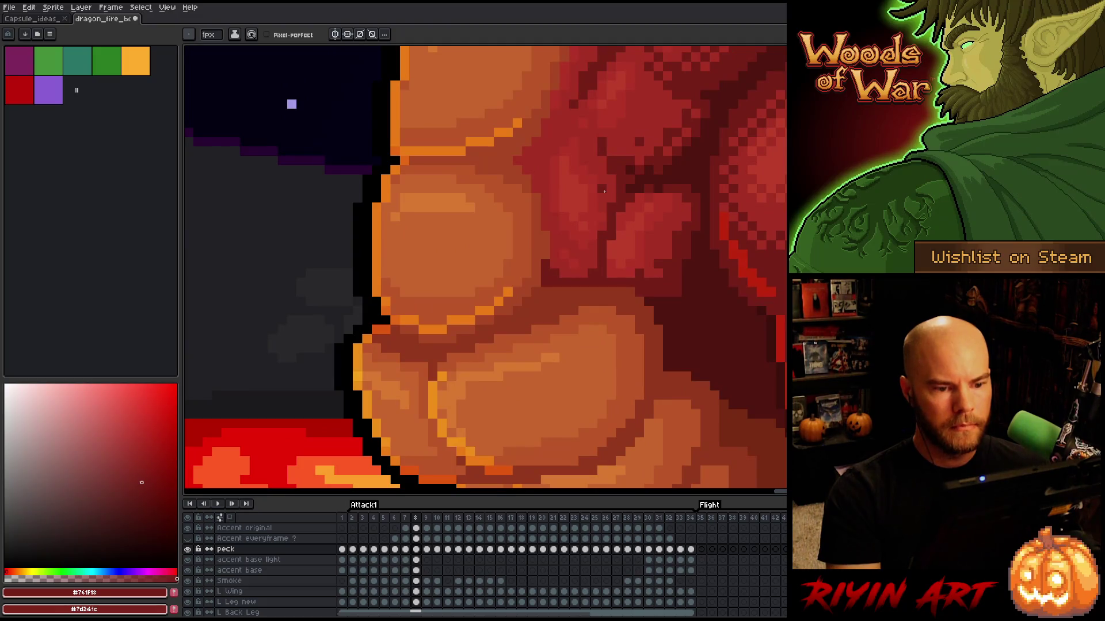
pyautogui.keyDown('alt'); pyautogui.click(610, 210); pyautogui.keyUp('alt')
pyautogui.moveTo(602, 230); pyautogui.dragTo(512, 250)
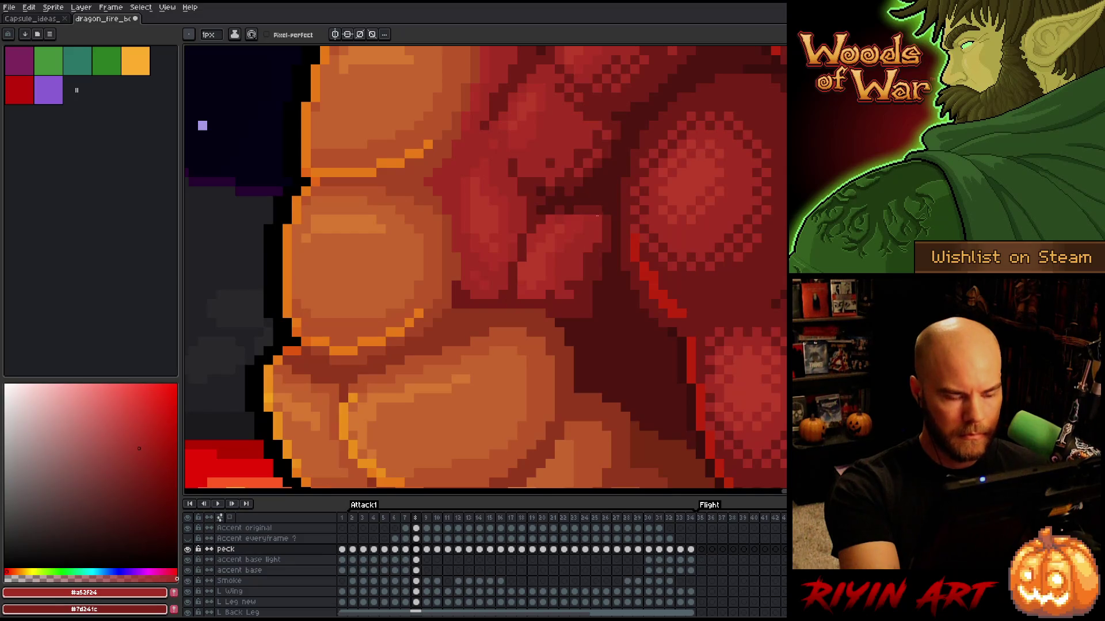
pyautogui.press('m')
pyautogui.press(',')
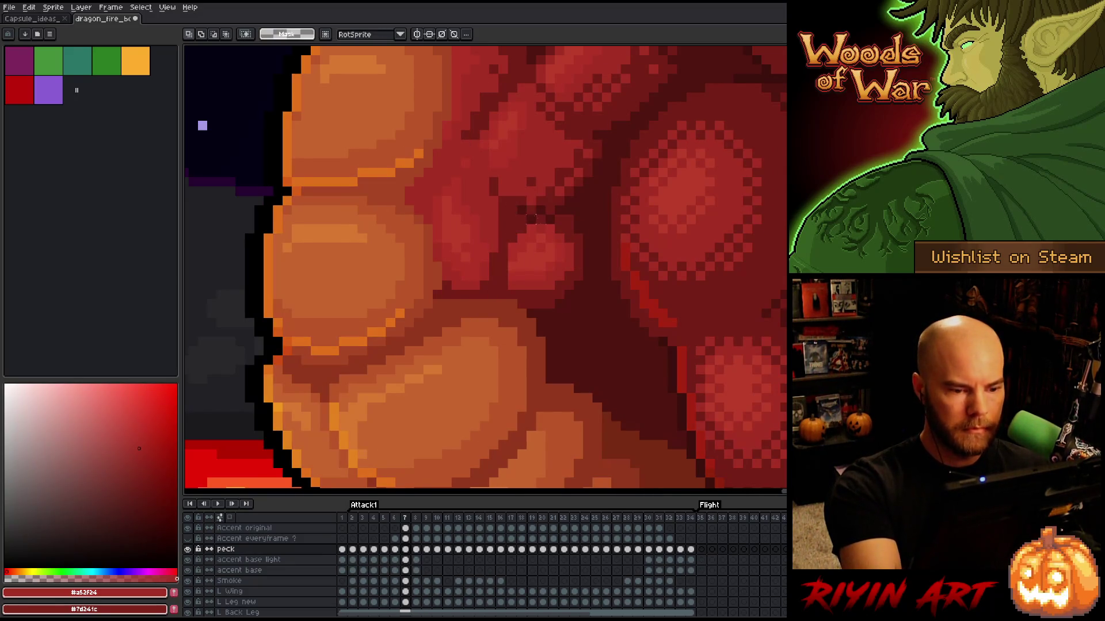
pyautogui.press('b')
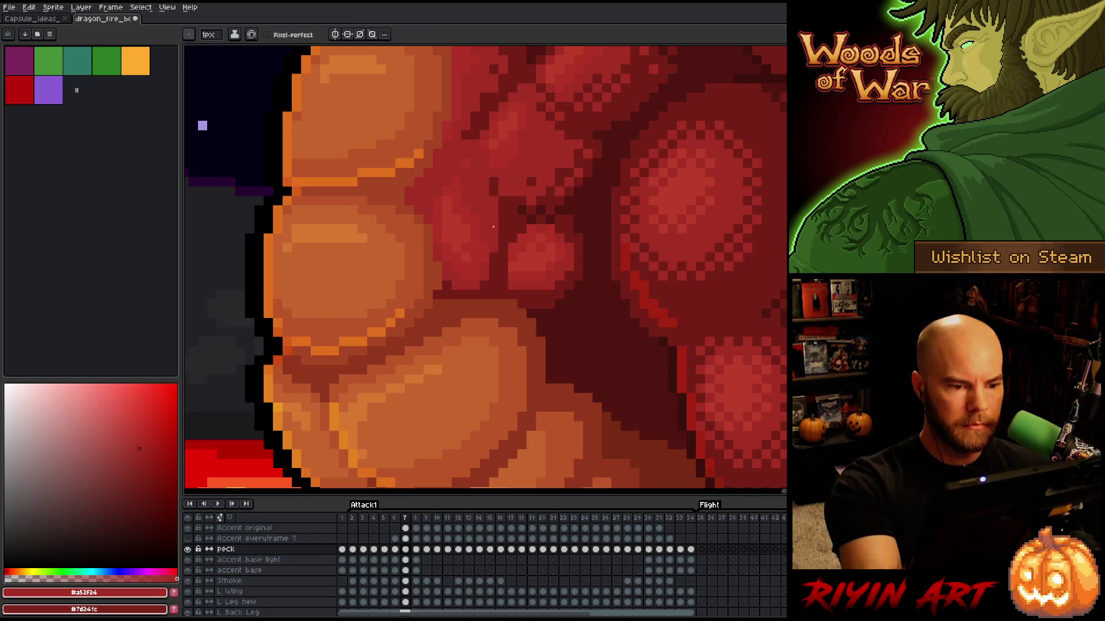
# Step: Step forward to frame 9 and sample dark red #761f18 from the canvas
pyautogui.press('.')
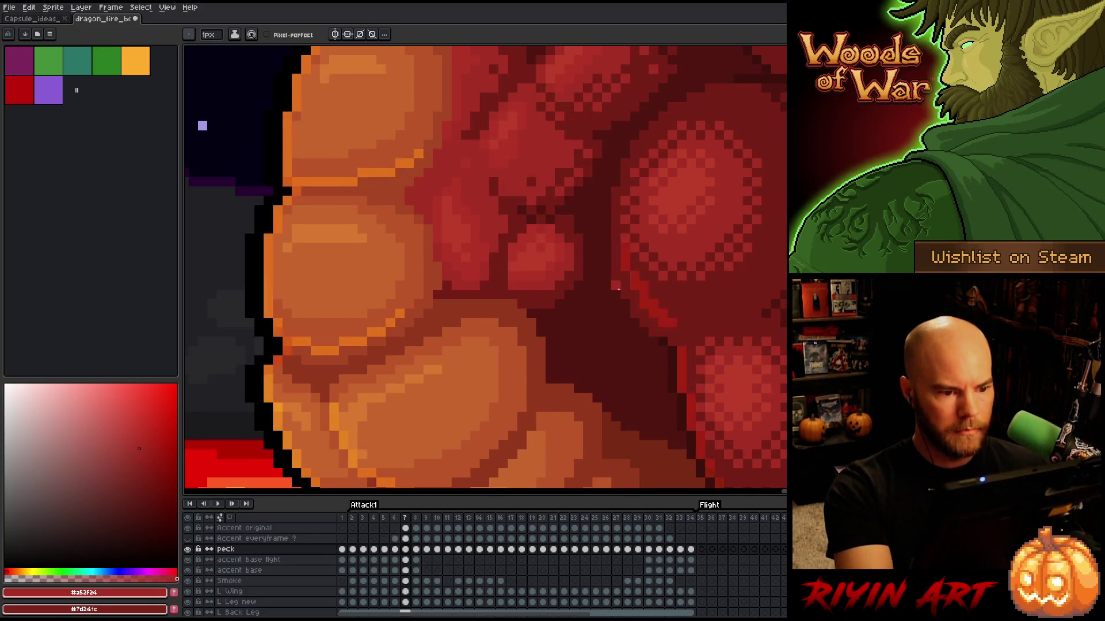
pyautogui.press('.')
pyautogui.press('.')
pyautogui.press(',')
pyautogui.keyDown('alt'); pyautogui.click(493, 272); pyautogui.keyUp('alt')
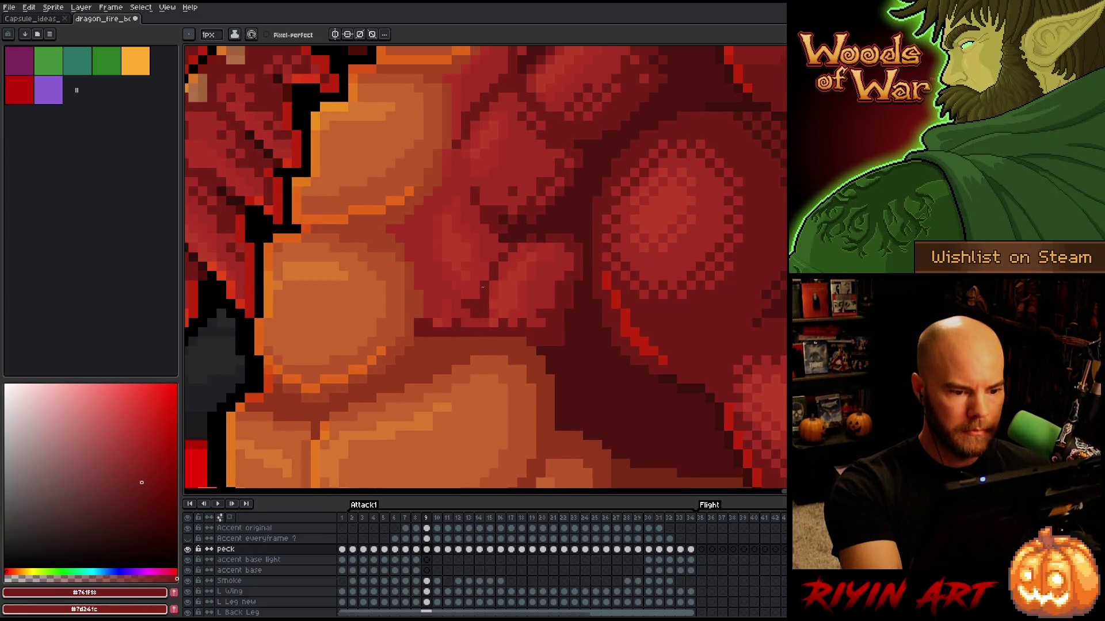
pyautogui.press('.')
pyautogui.press(',')
# Step: Paint dark-red #761f18 shadow pixels on the chest in frame 10, then zoom out
pyautogui.keyDown('alt'); pyautogui.click(474, 299); pyautogui.keyUp('alt')
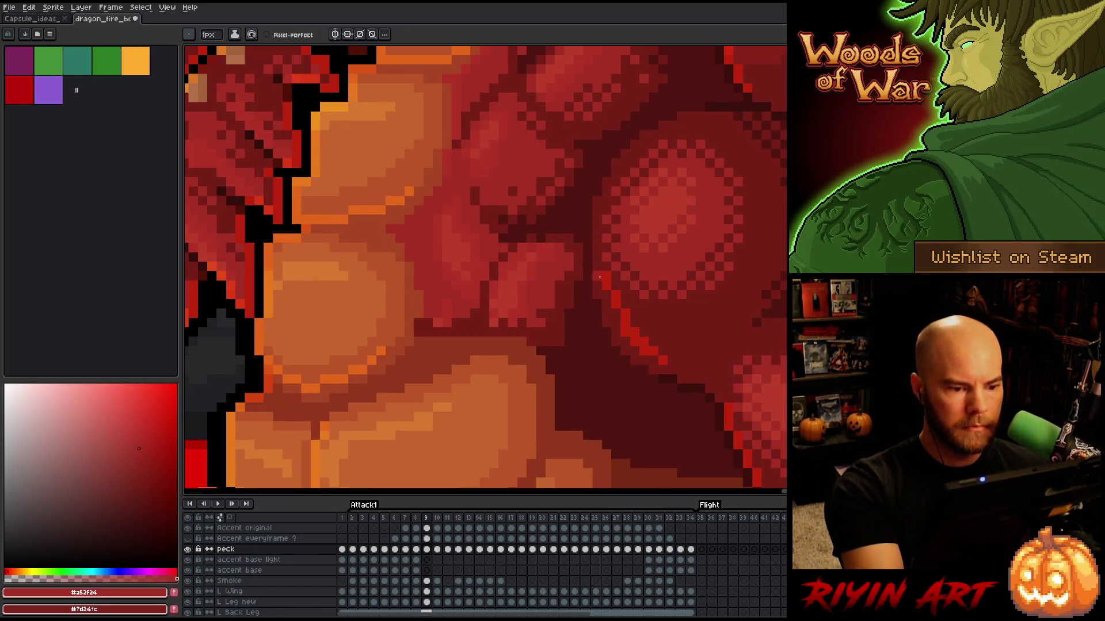
pyautogui.press('.')
pyautogui.press(',')
pyautogui.press('.')
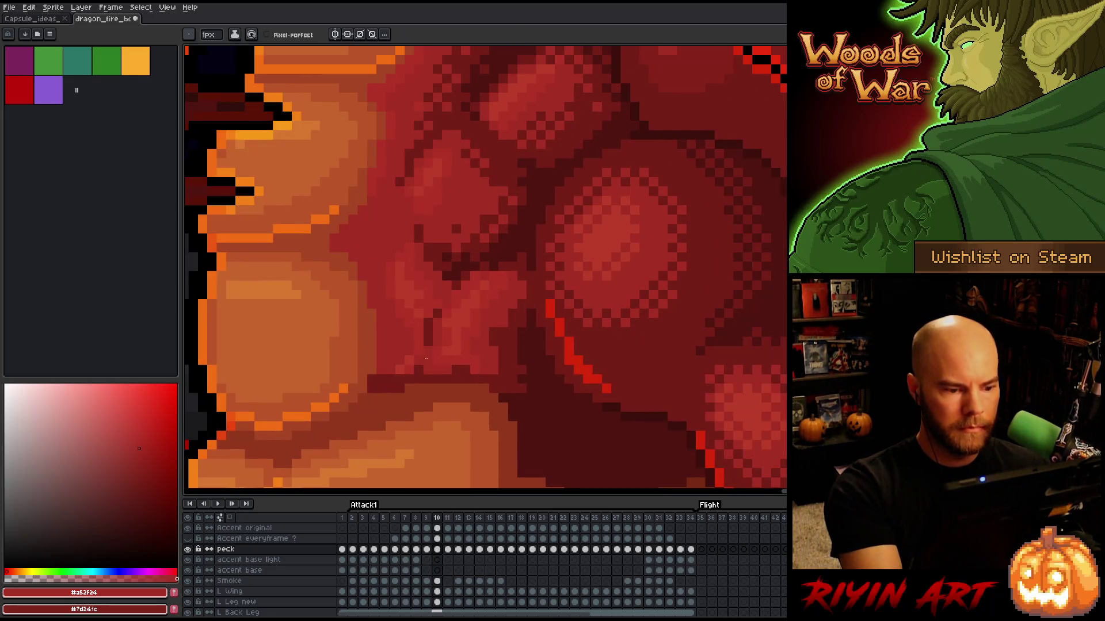
pyautogui.keyDown('alt'); pyautogui.click(426, 345); pyautogui.keyUp('alt')
pyautogui.moveTo(453, 275); pyautogui.dragTo(445, 292)
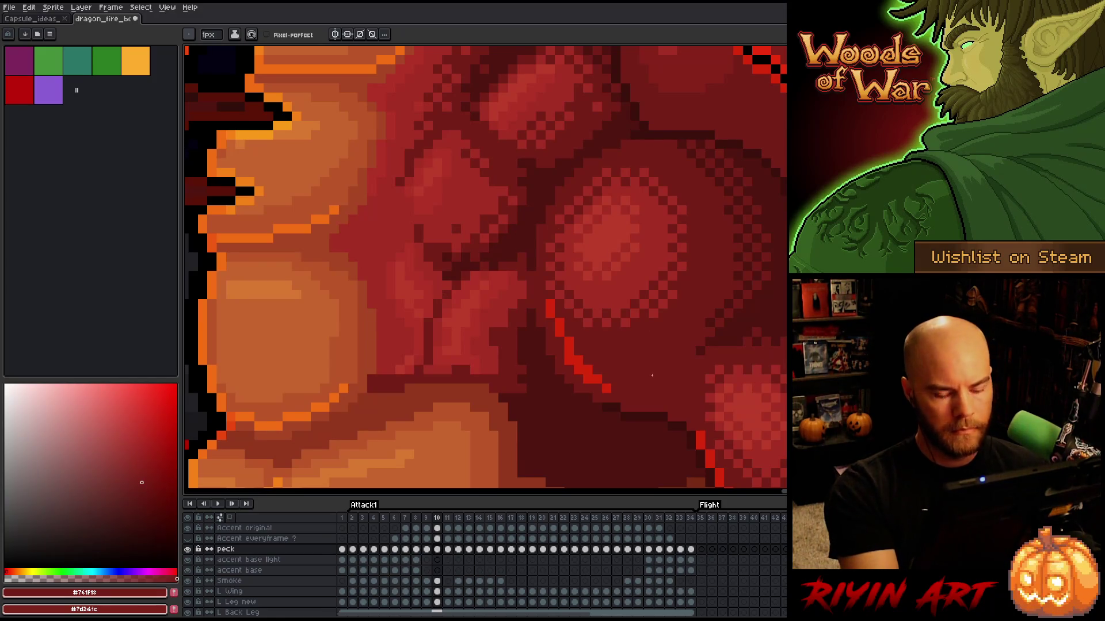
pyautogui.press('.')
pyautogui.scroll(-4, 627, 381)
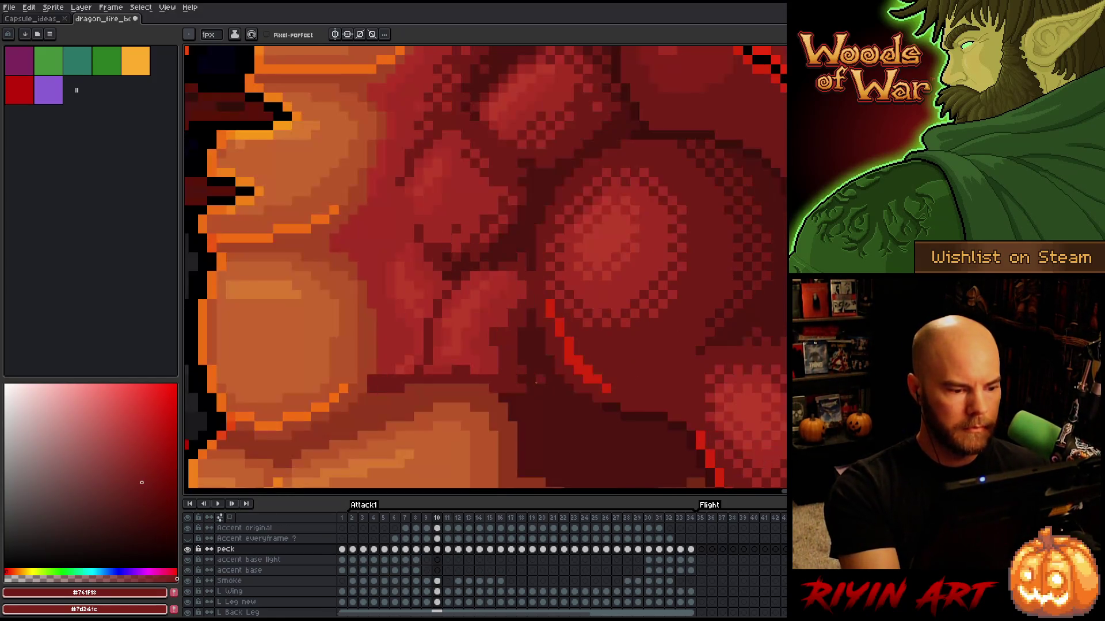
pyautogui.press(',')
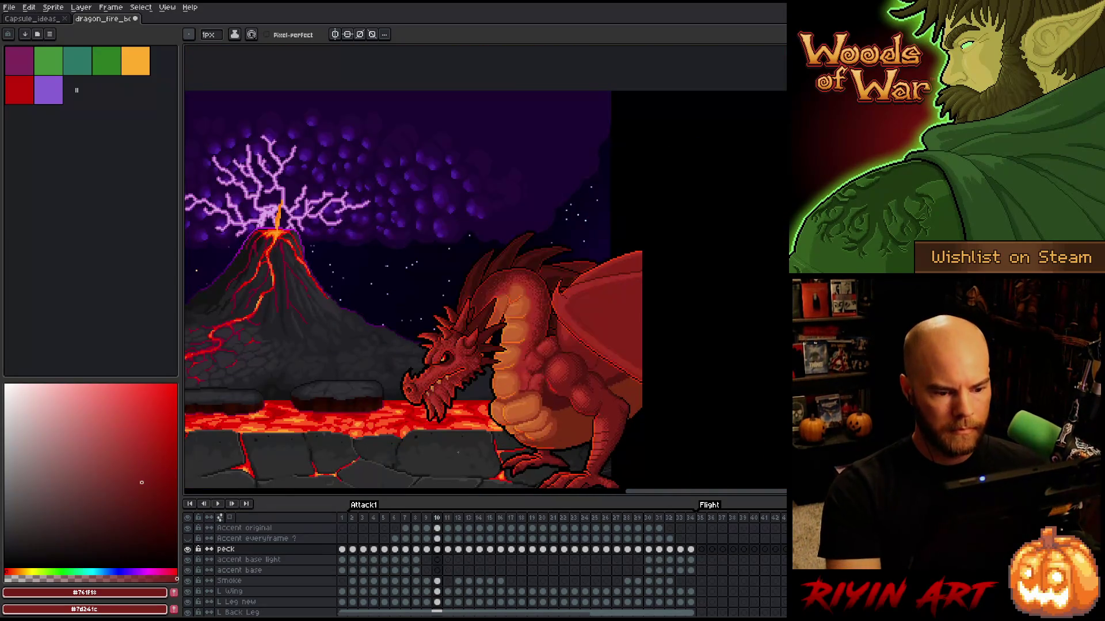
# Step: Sample mid, brighter and darker chest reds while stepping back through frames 9 to 7
pyautogui.scroll(4, 575, 307)
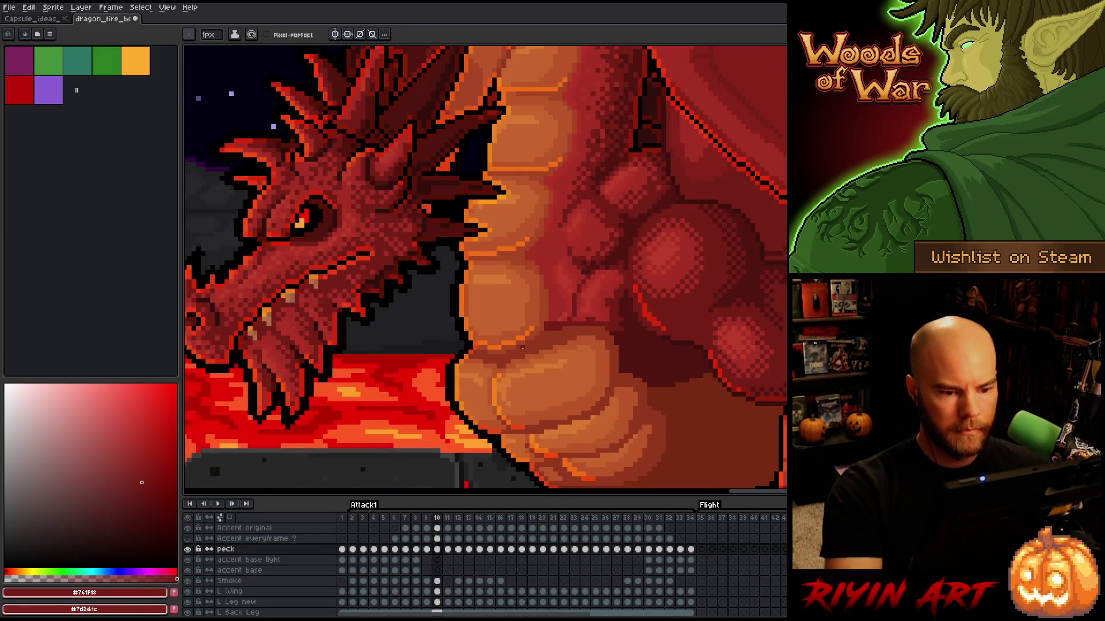
pyautogui.keyDown('alt'); pyautogui.click(575, 307); pyautogui.keyUp('alt')
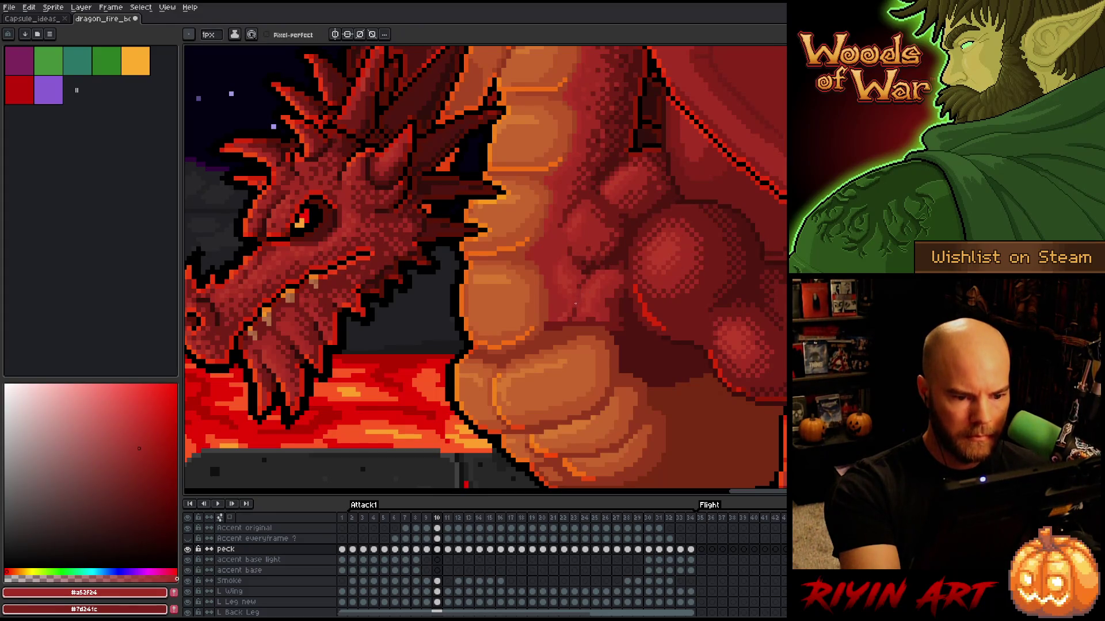
pyautogui.press(',')
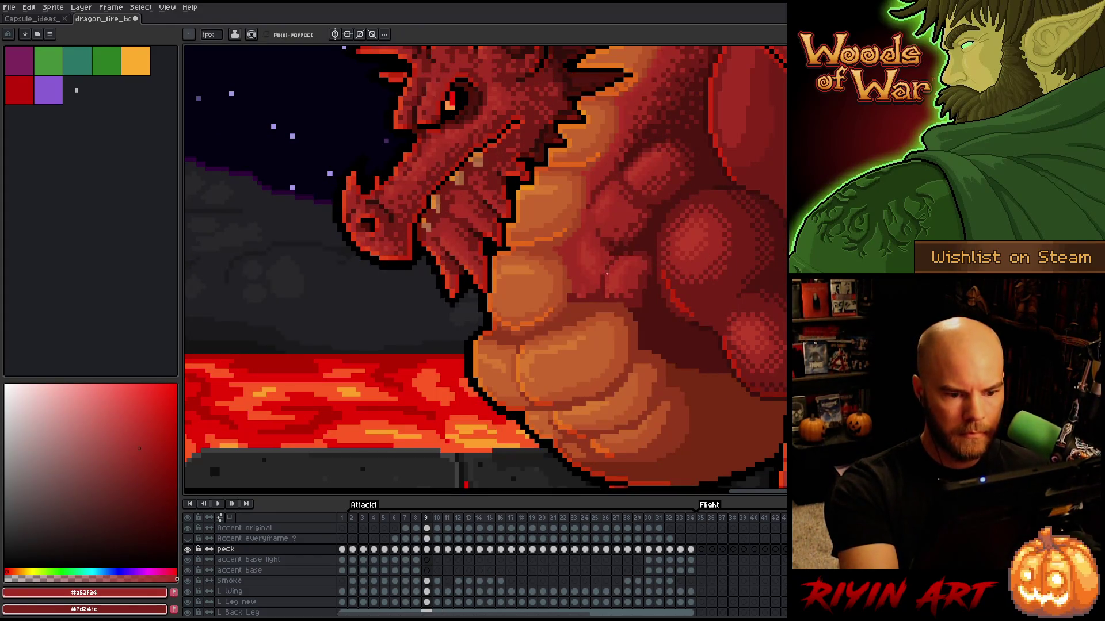
pyautogui.press(',')
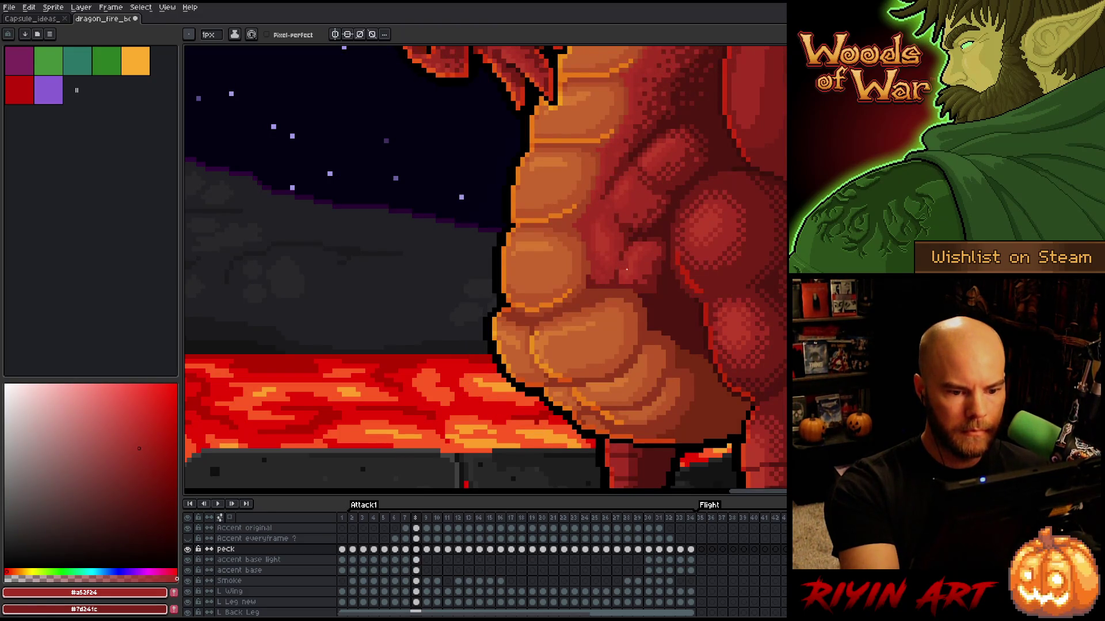
pyautogui.keyDown('alt'); pyautogui.click(621, 270); pyautogui.keyUp('alt')
pyautogui.keyDown('alt'); pyautogui.click(631, 250); pyautogui.keyUp('alt')
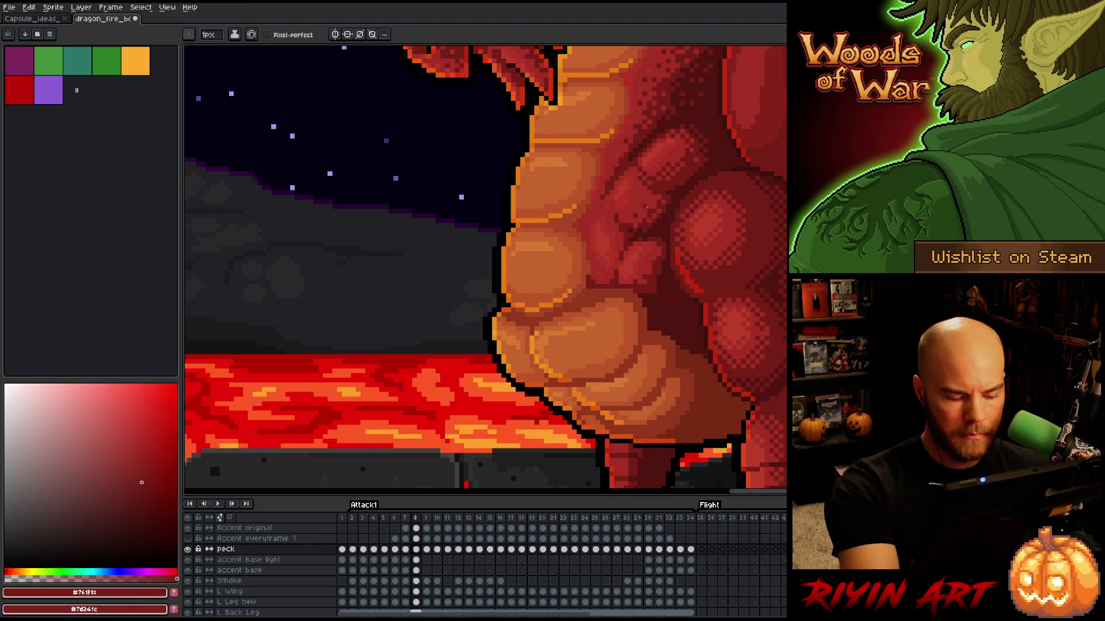
pyautogui.press(',')
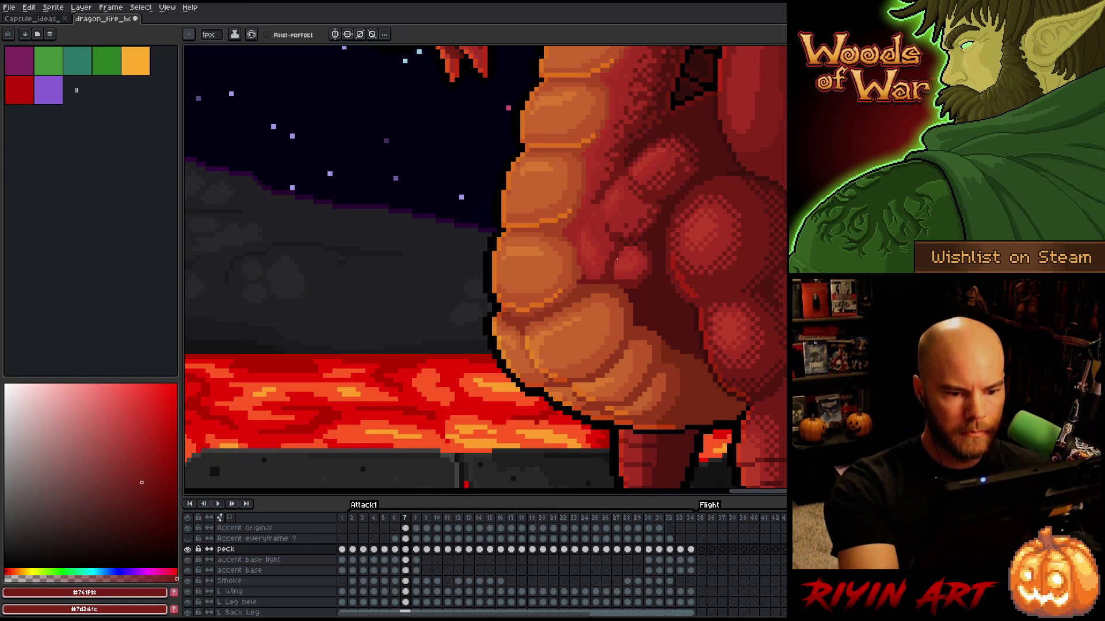
pyautogui.keyDown('alt'); pyautogui.click(612, 265); pyautogui.keyUp('alt')
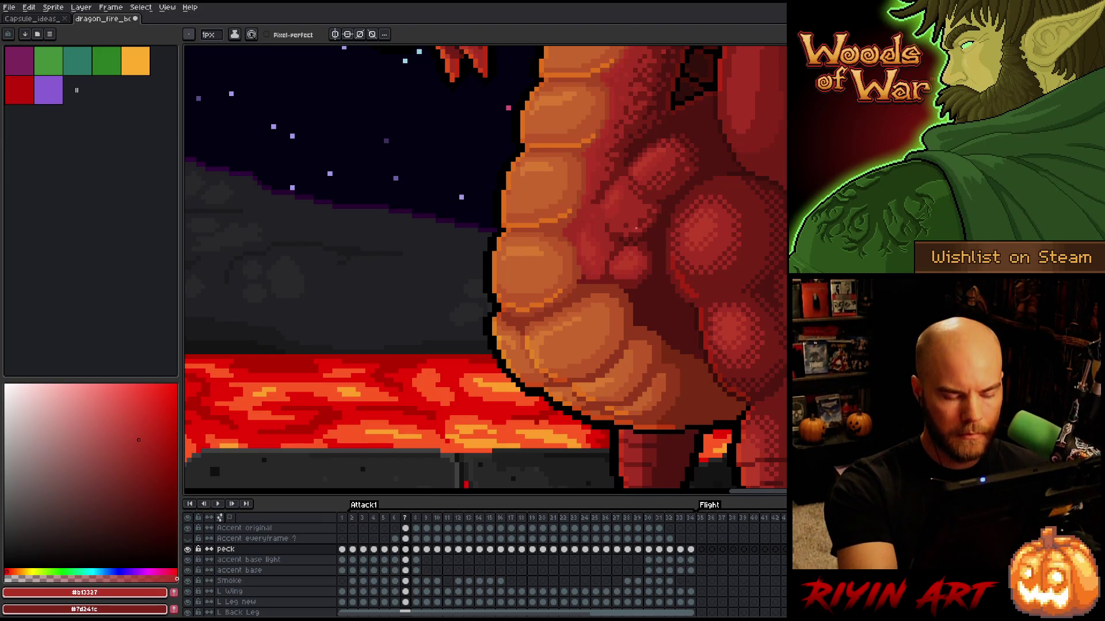
# Step: Review frames 4 to 6, then play the Attack1 animation zoomed out
pyautogui.press(',')
pyautogui.press(',')
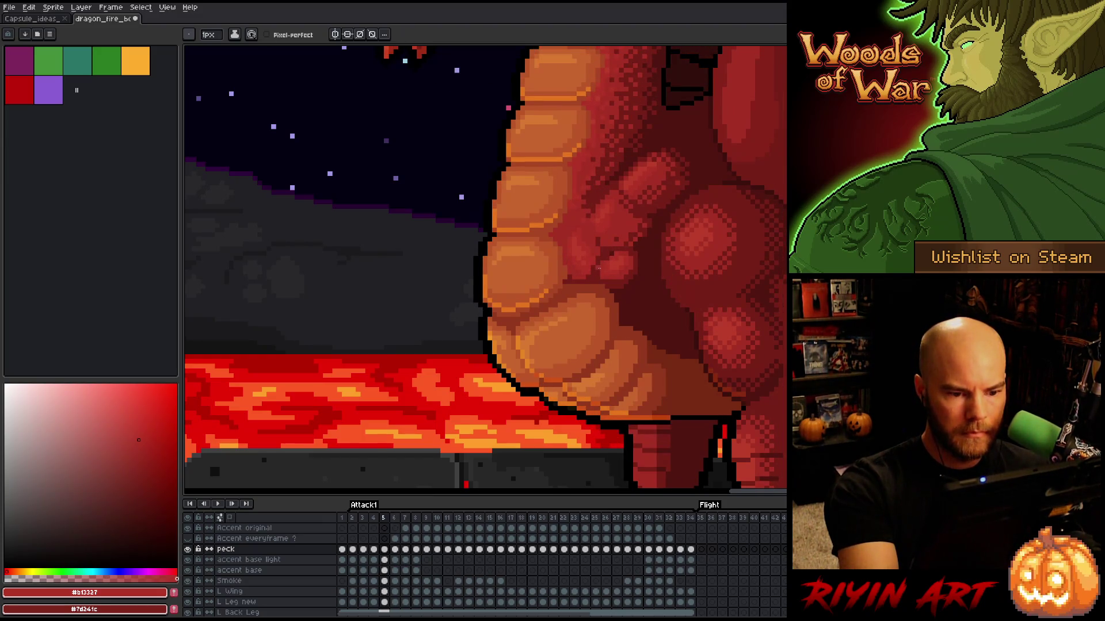
pyautogui.press(',')
pyautogui.press(',')
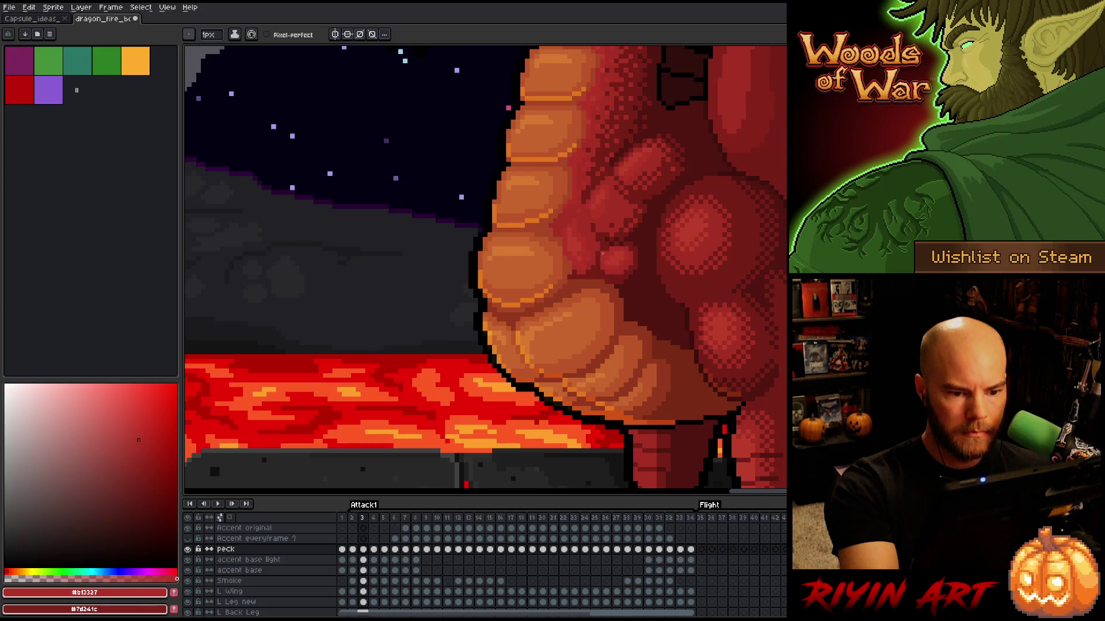
pyautogui.press('.')
pyautogui.press('.')
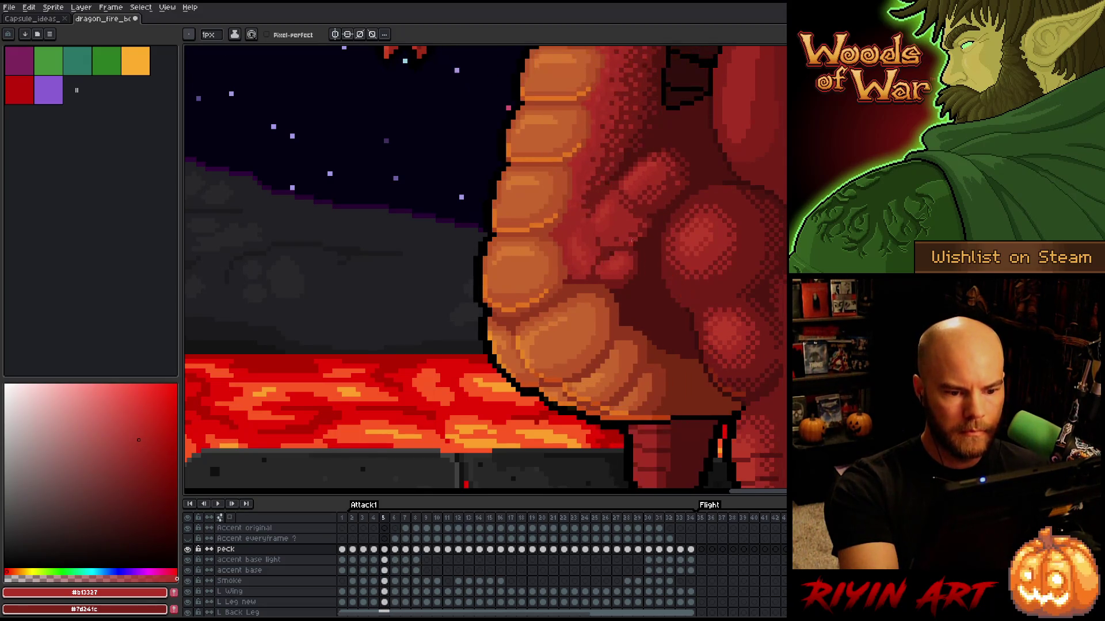
pyautogui.press(',')
pyautogui.press('.')
pyautogui.press(',')
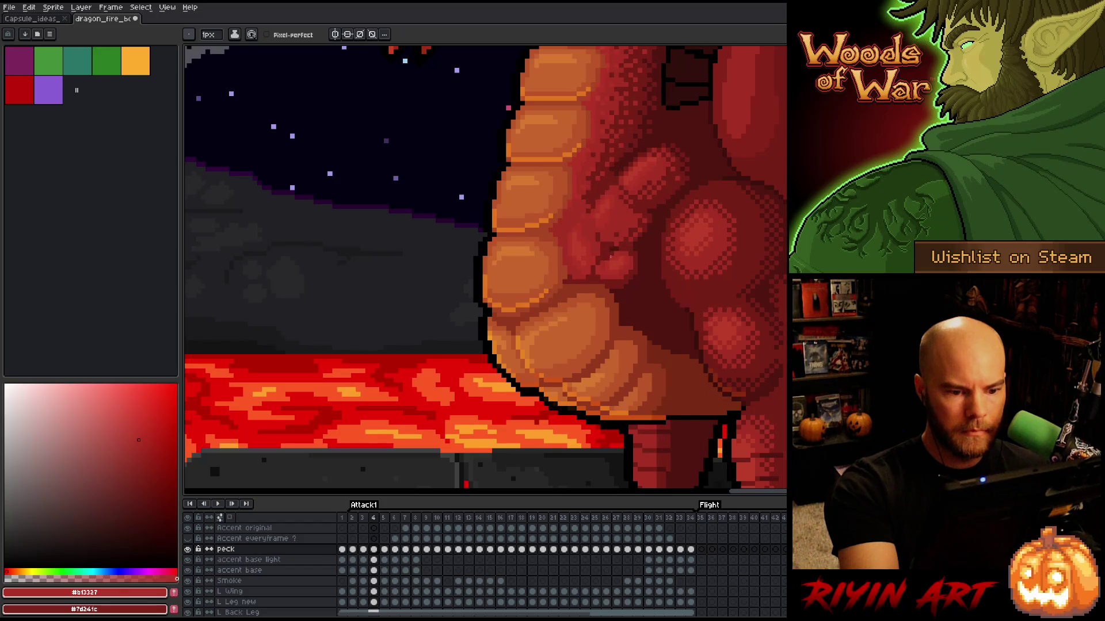
pyautogui.press('.')
pyautogui.press('.')
pyautogui.press('.')
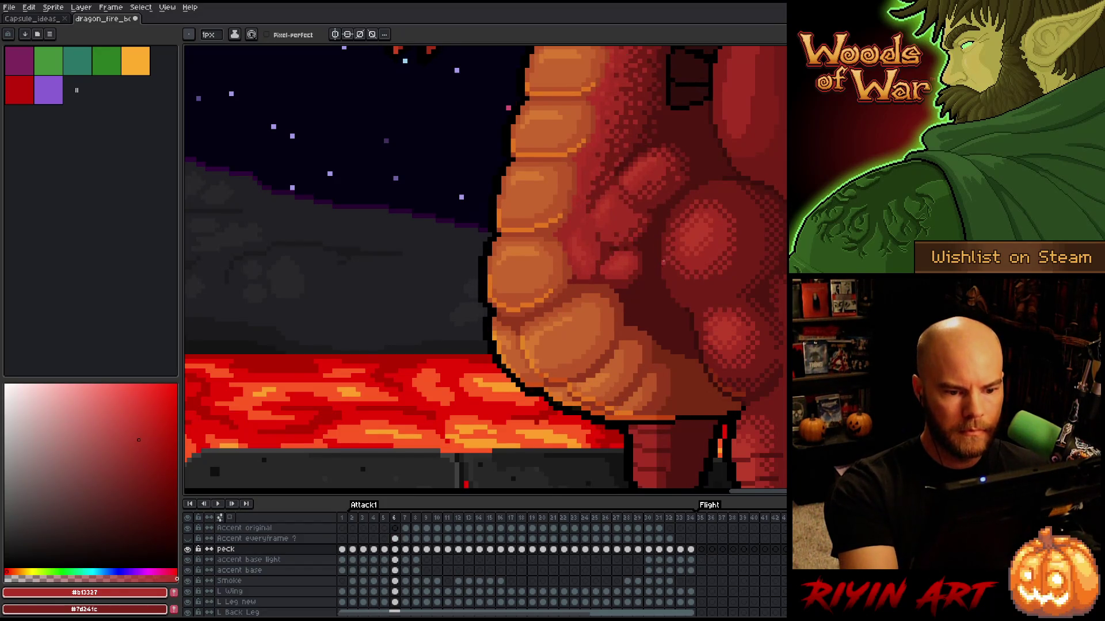
pyautogui.press('Return')
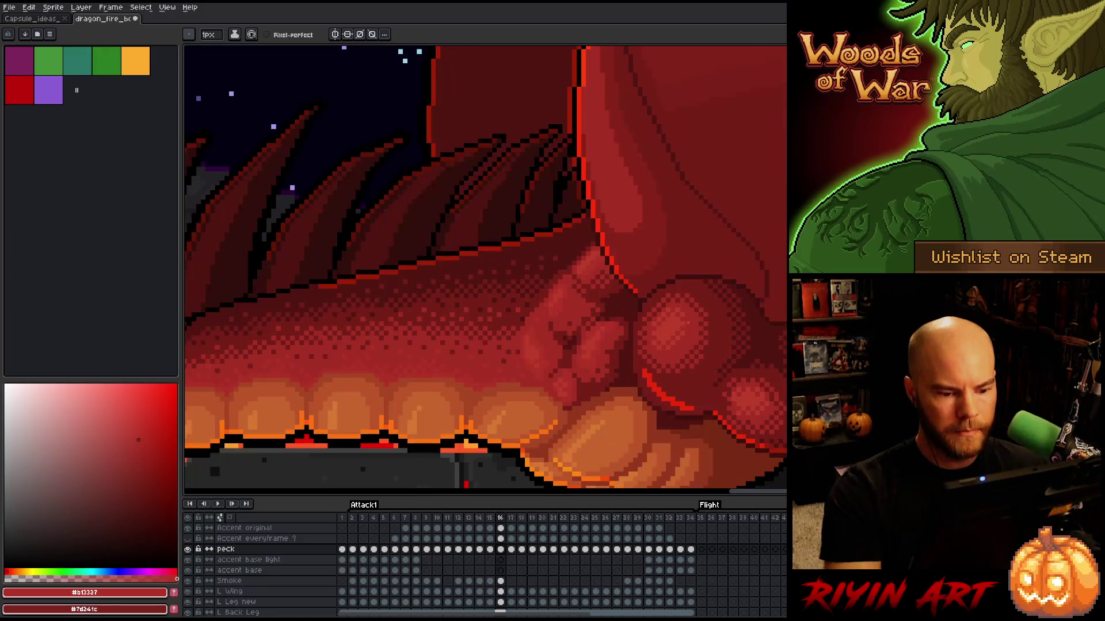
pyautogui.scroll(-5, 458, 310)
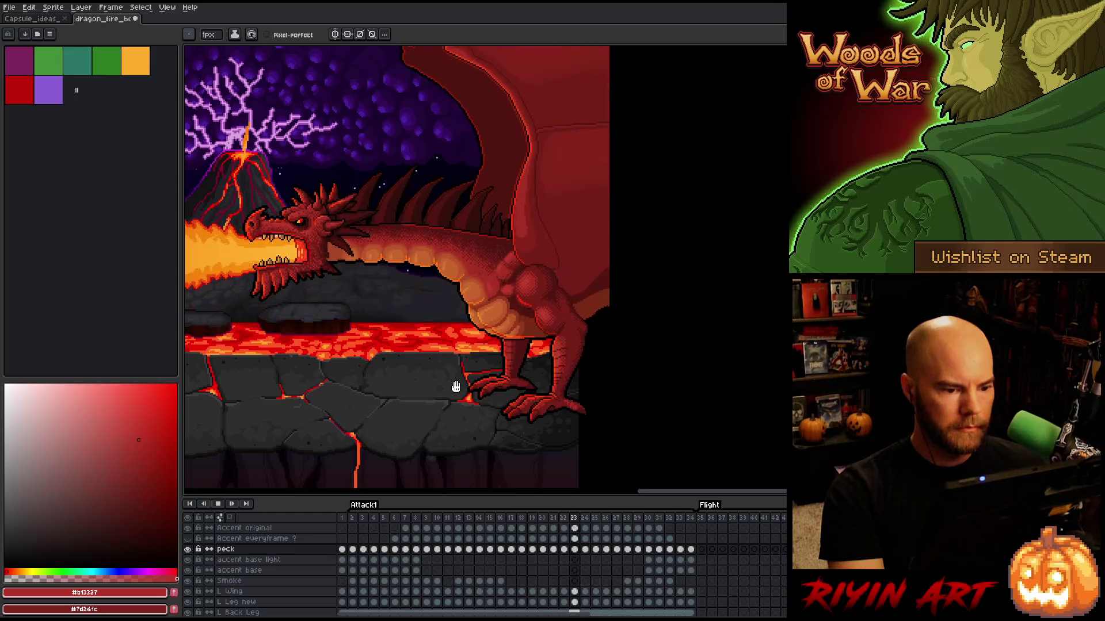
# Step: Save the dragon file twice, replaying the Attack1 animation between saves
pyautogui.press('Return')
pyautogui.hotkey('ctrl', 's')
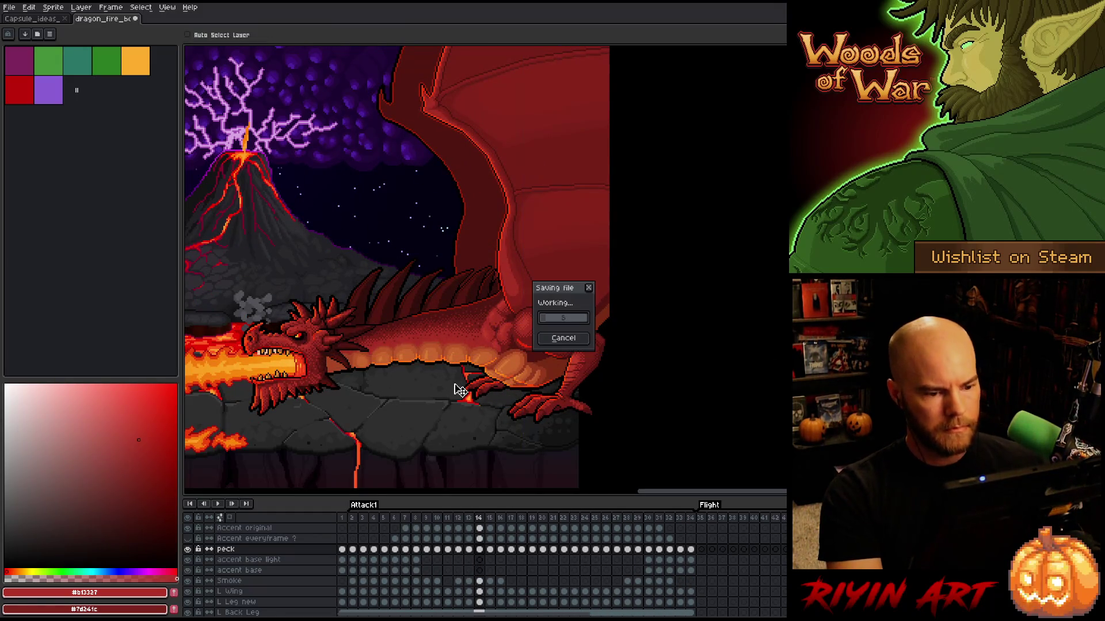
pyautogui.press('Return')
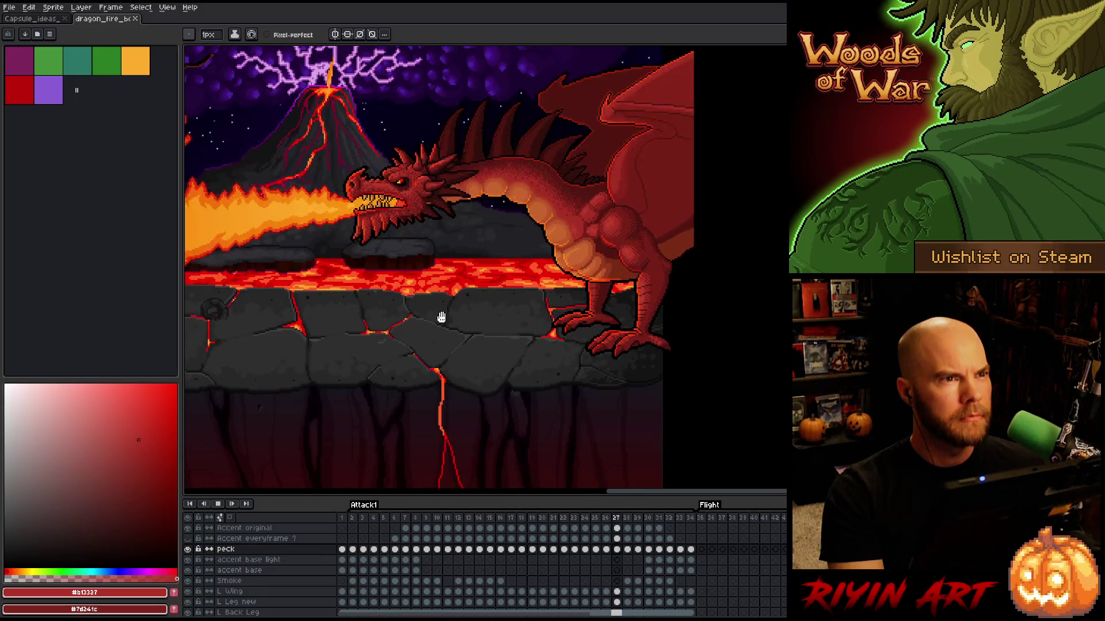
pyautogui.press('Return')
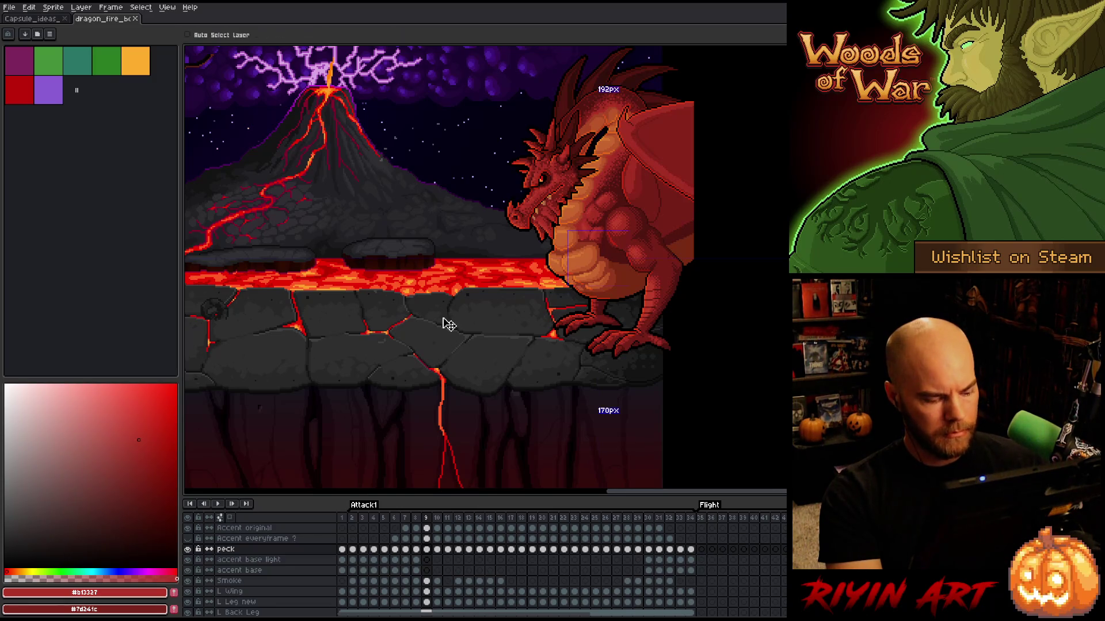
pyautogui.hotkey('ctrl', 's')
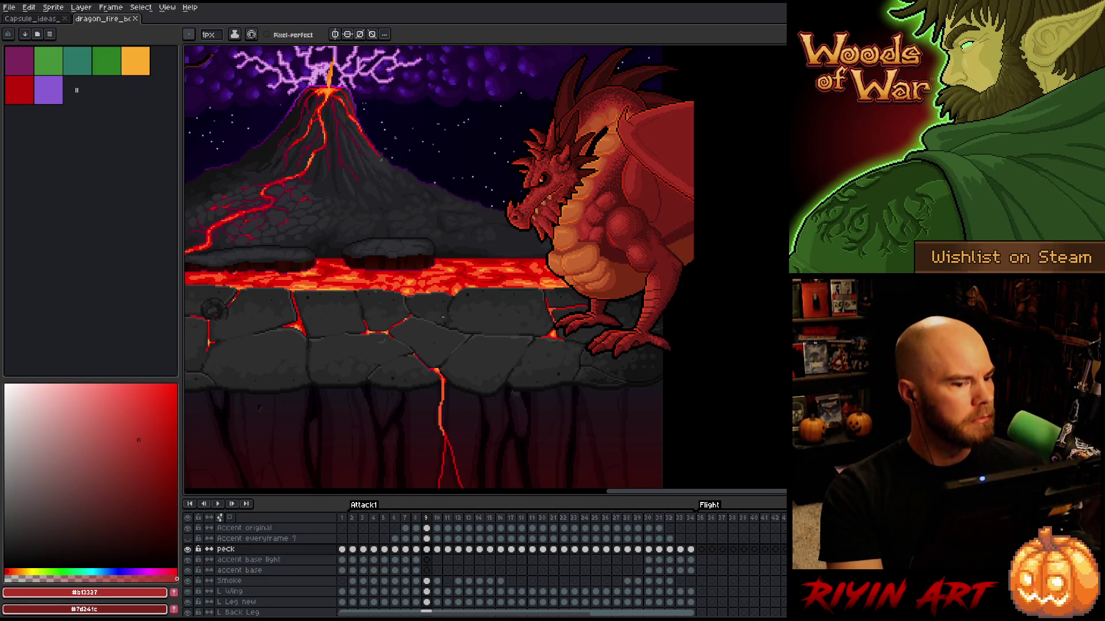
# Step: Replay Attack1, stop with the dragon standing, and scroll the timeline to the Test Flight tag
pyautogui.press('Return')
pyautogui.scroll(-2, 467, 274)
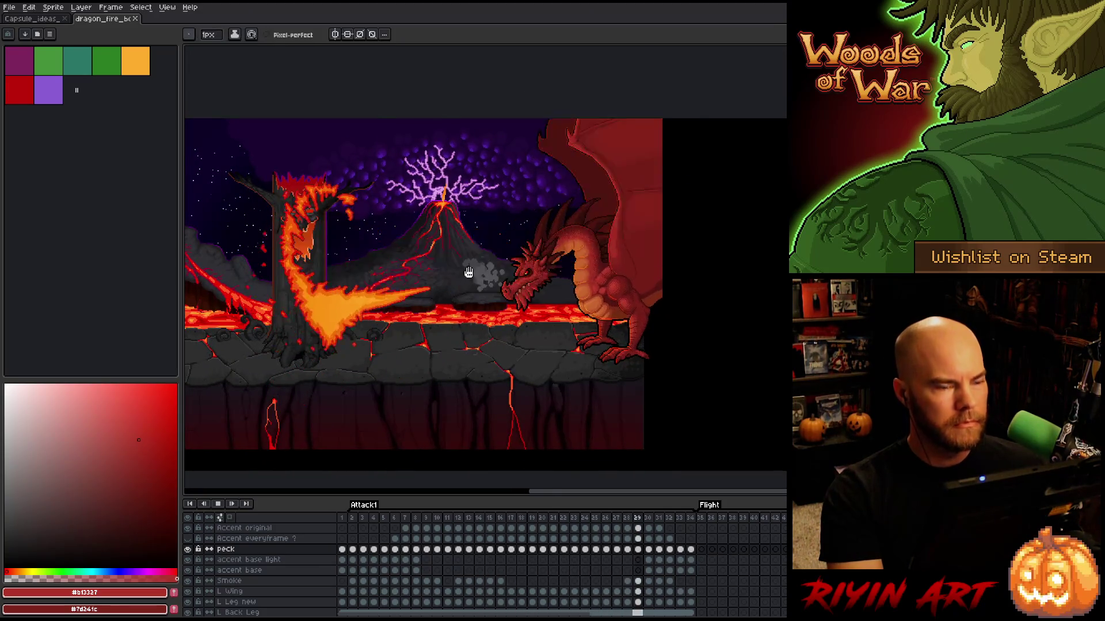
pyautogui.scroll(1, 467, 274)
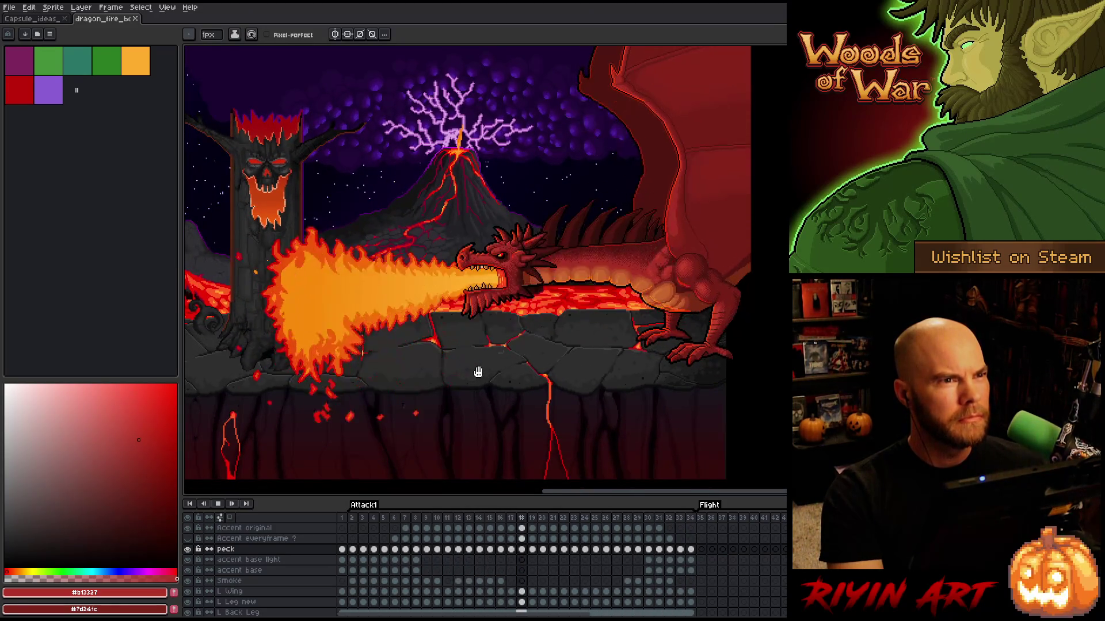
pyautogui.press('Return')
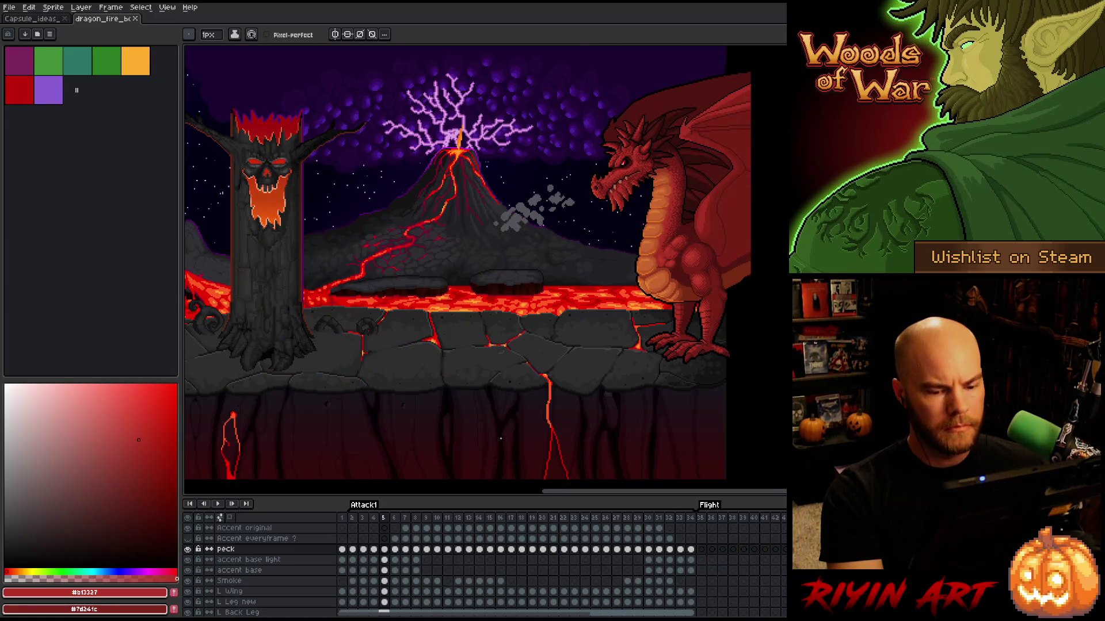
pyautogui.moveTo(566, 614); pyautogui.dragTo(674, 615)
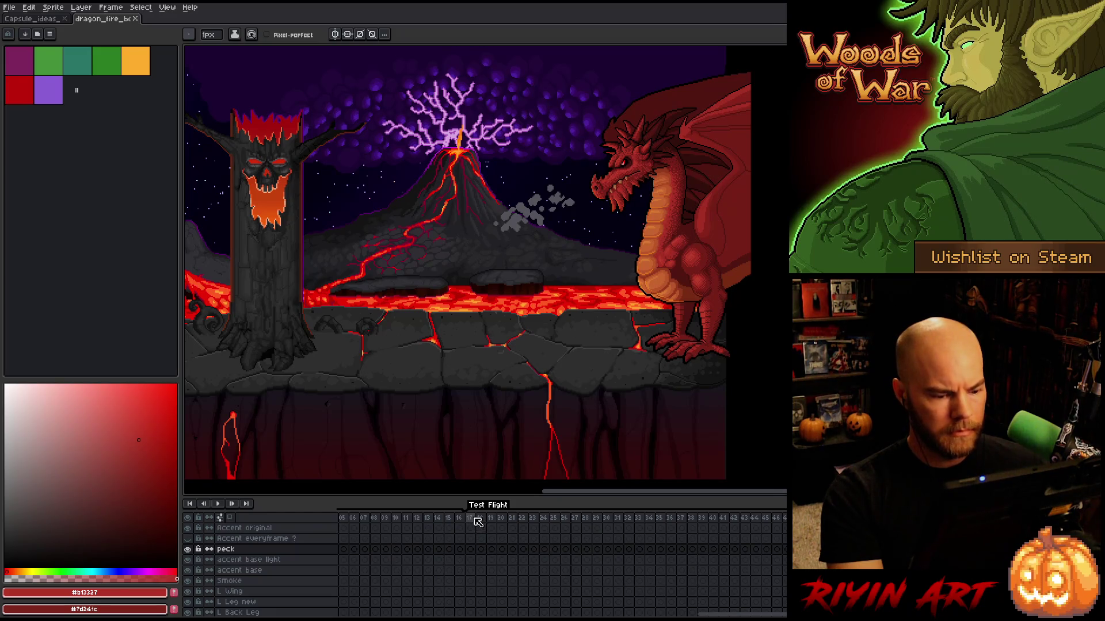
# Step: Play the Test Flight animation until the dragon flies off, then stop it
pyautogui.press('Return')
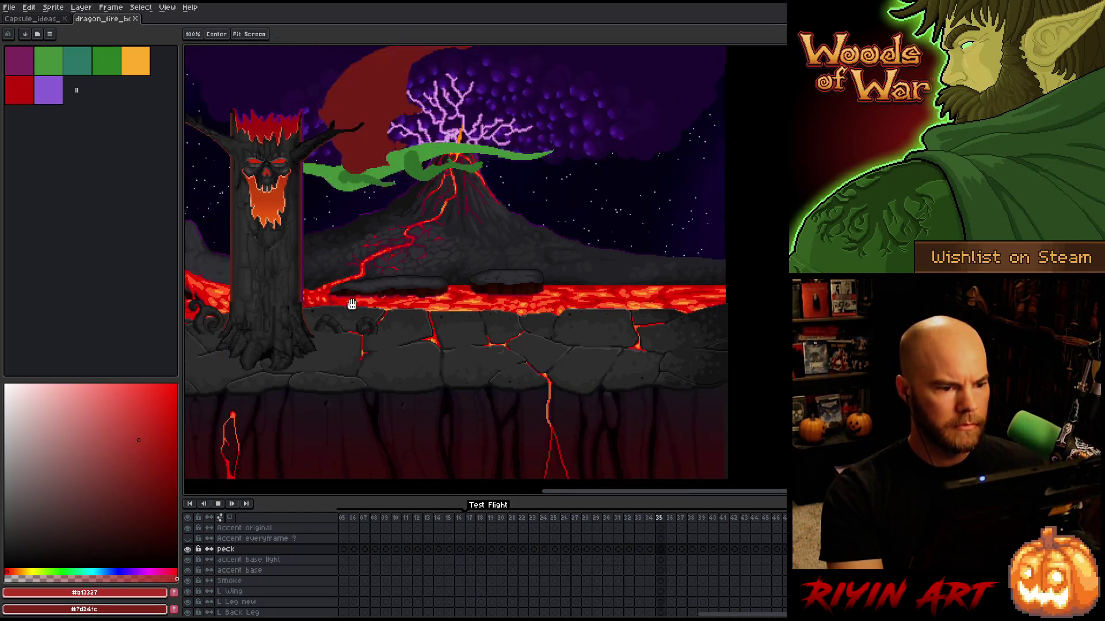
pyautogui.hscroll(-5, 431, 322)
pyautogui.scroll(-2, 433, 299)
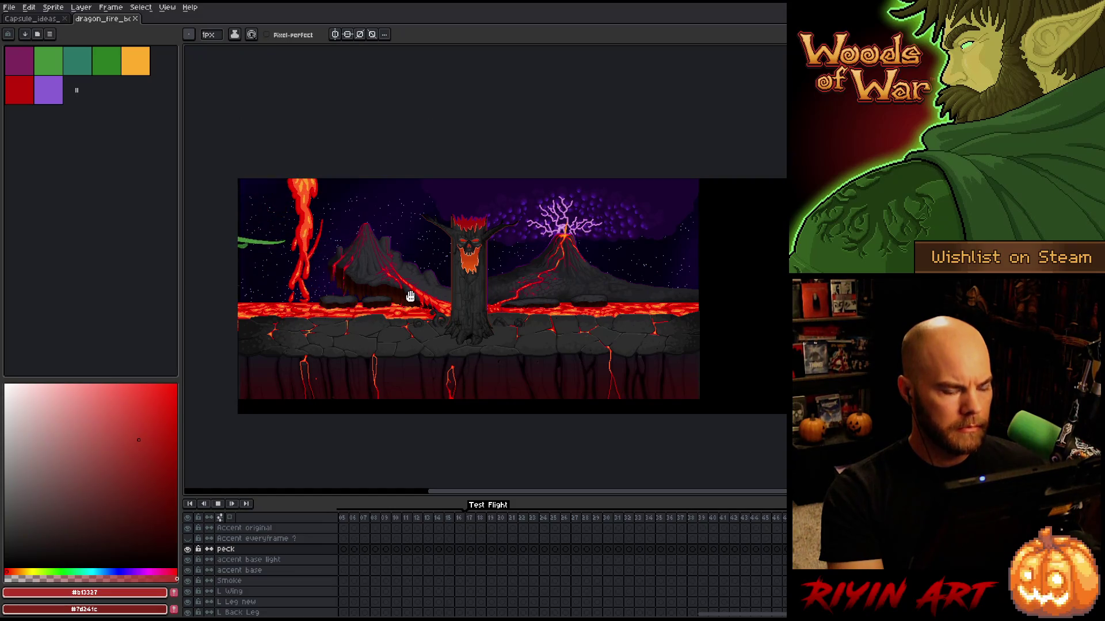
pyautogui.scroll(1, 408, 294)
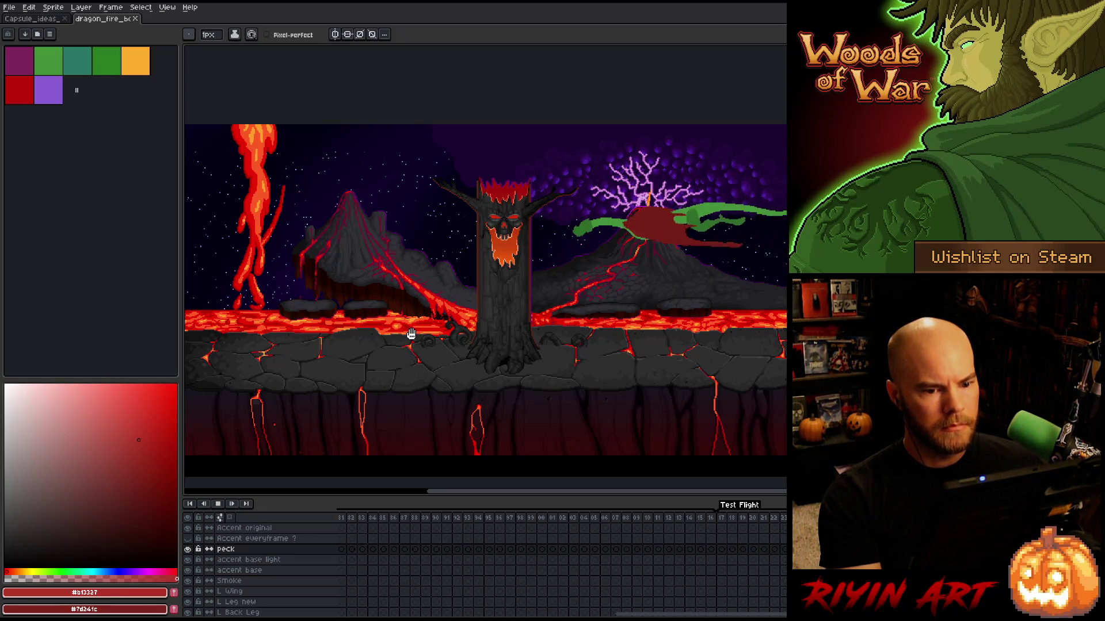
pyautogui.press('Return')
# Step: Switch to the Capsule_ideas file showing the Woods of War capsule art
pyautogui.click(34, 18)
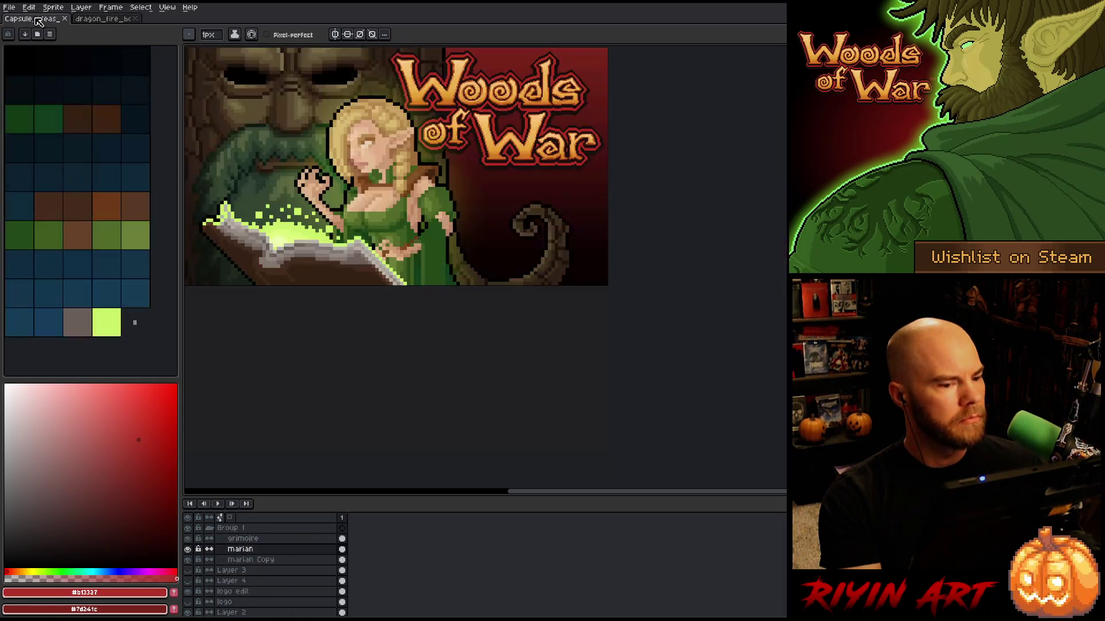
pyautogui.scroll(-3, 446, 226)
pyautogui.scroll(2, 446, 226)
pyautogui.scroll(2, 446, 226)
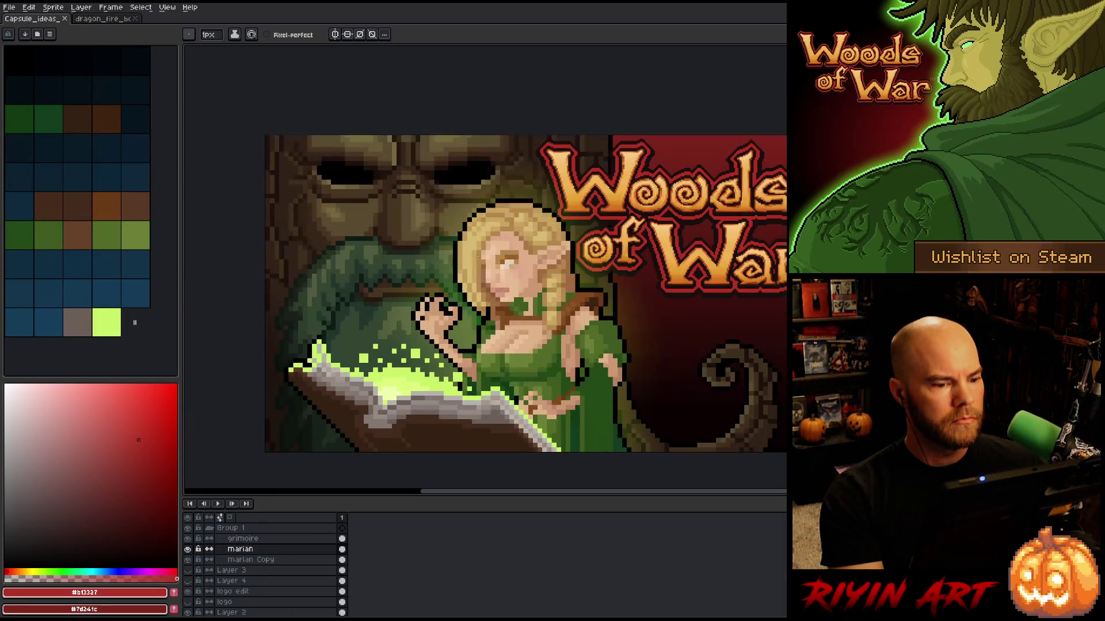
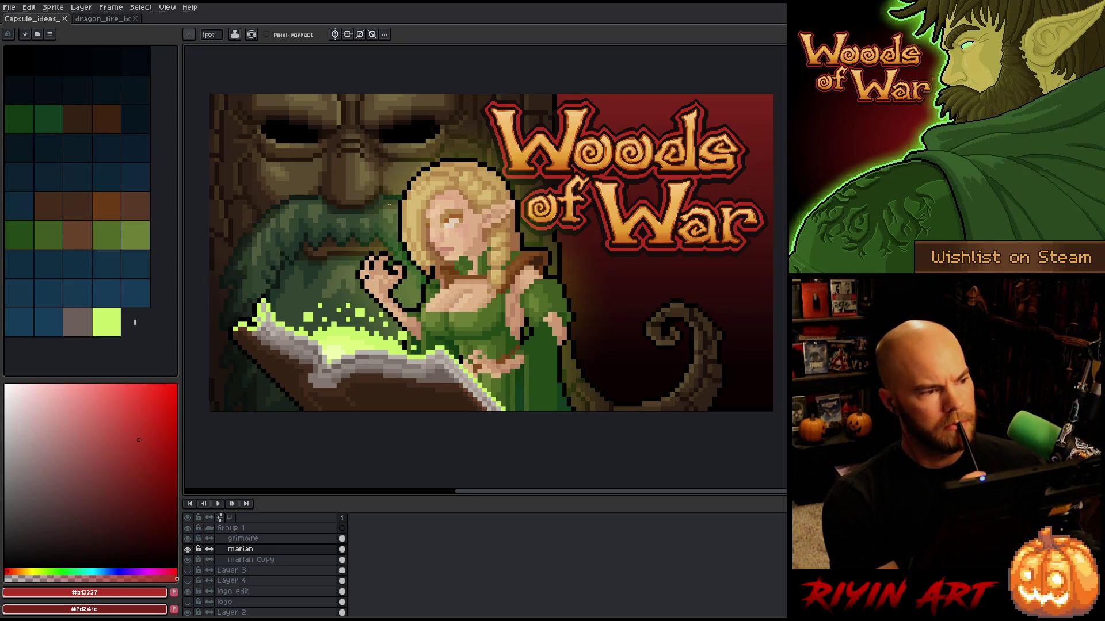
# Step: Save the artwork as a new Capsule_ideas file with the version number changed to 8
pyautogui.click(10, 8)
pyautogui.click(12, 10)
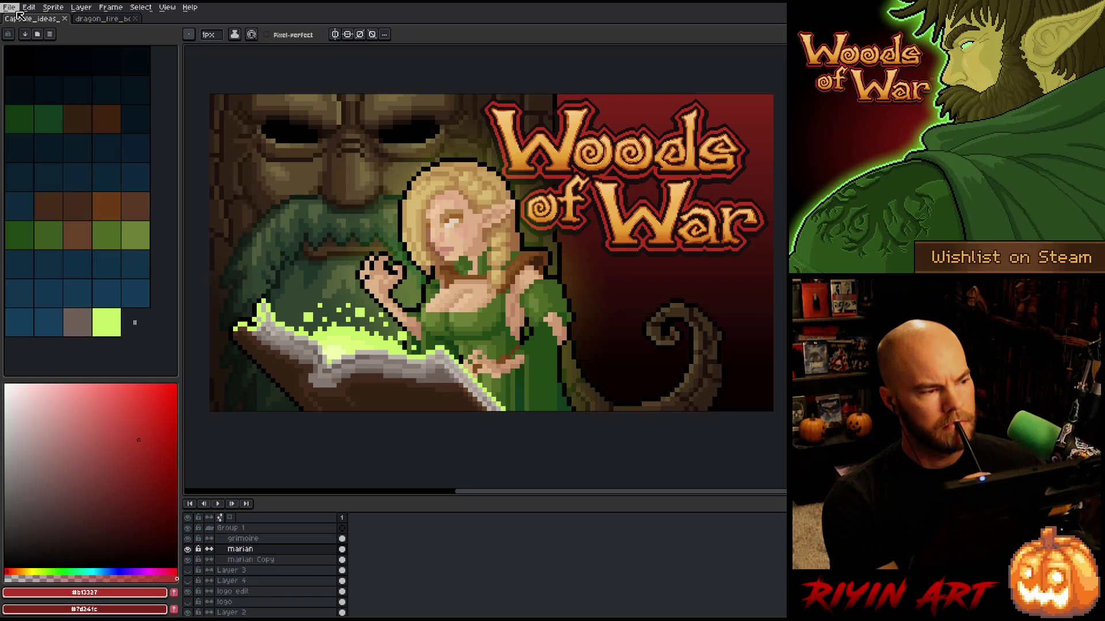
pyautogui.click(12, 8)
pyautogui.click(23, 66)
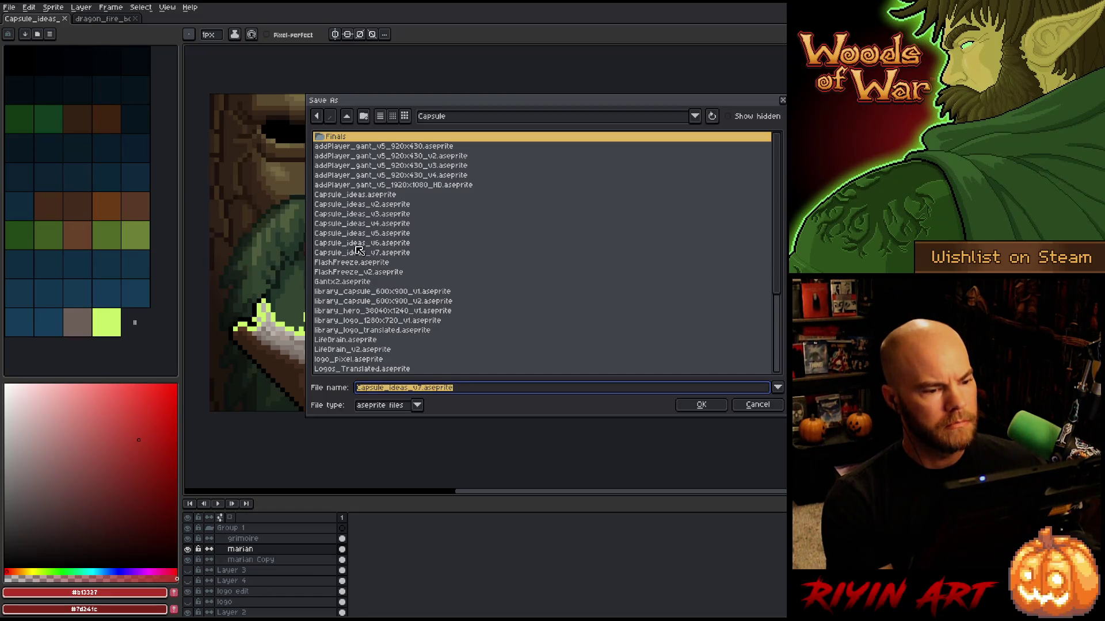
pyautogui.click(420, 388)
pyautogui.press('BackSpace')
pyautogui.write('8')
pyautogui.press('Return')
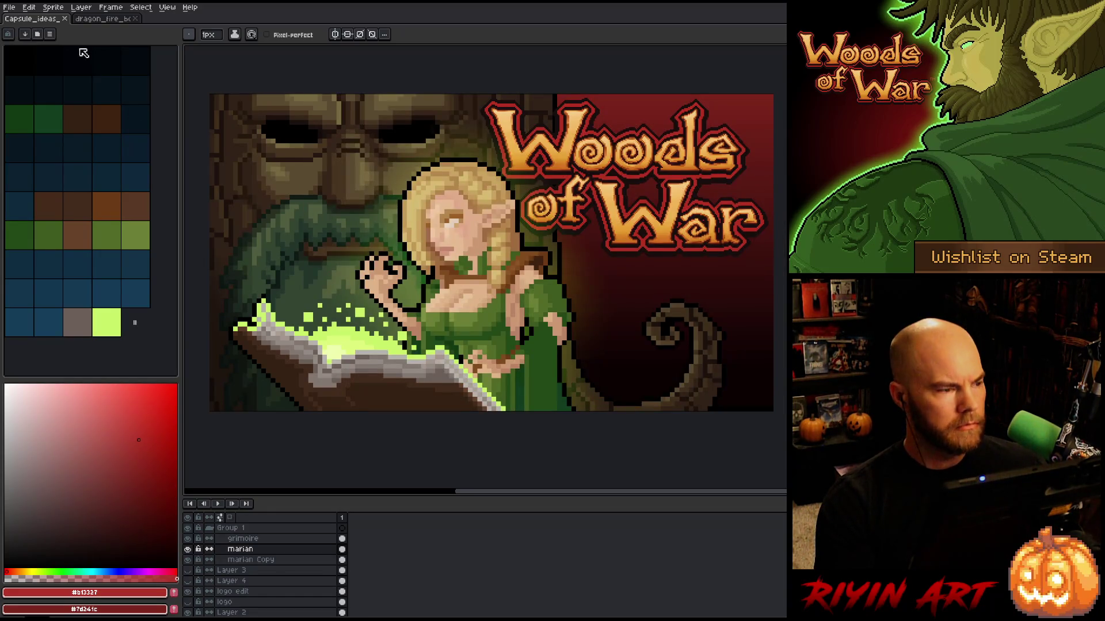
pyautogui.click(53, 7)
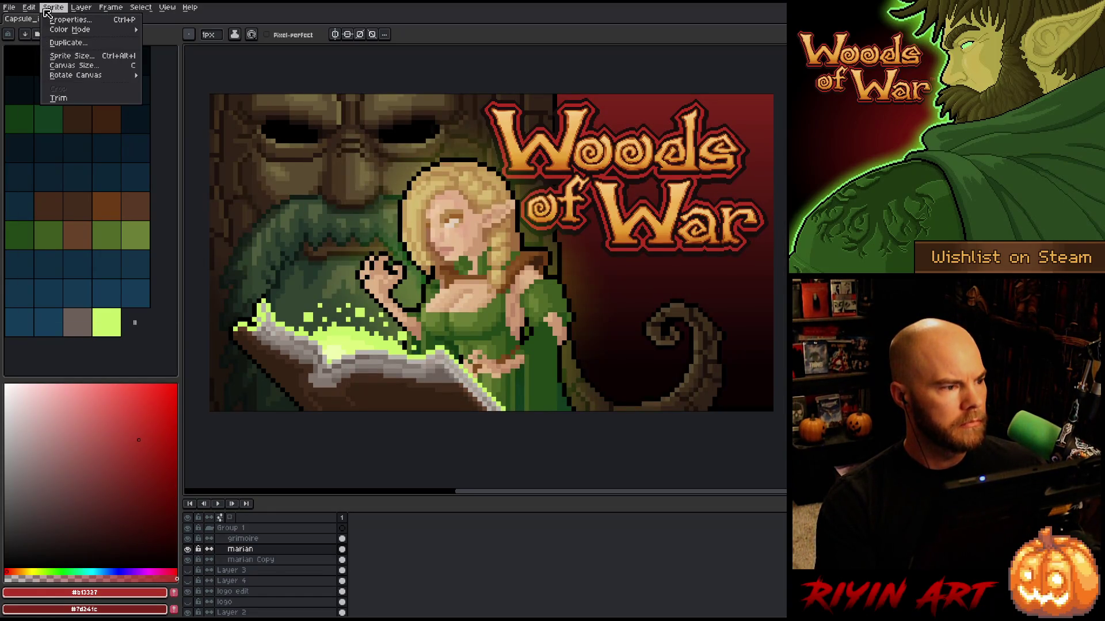
# Step: Resize the sprite to 25% width and fit the whole image in view
pyautogui.click(72, 57)
pyautogui.click(247, 147)
pyautogui.write('25')
pyautogui.click(251, 211)
pyautogui.scroll(6, 461, 283)
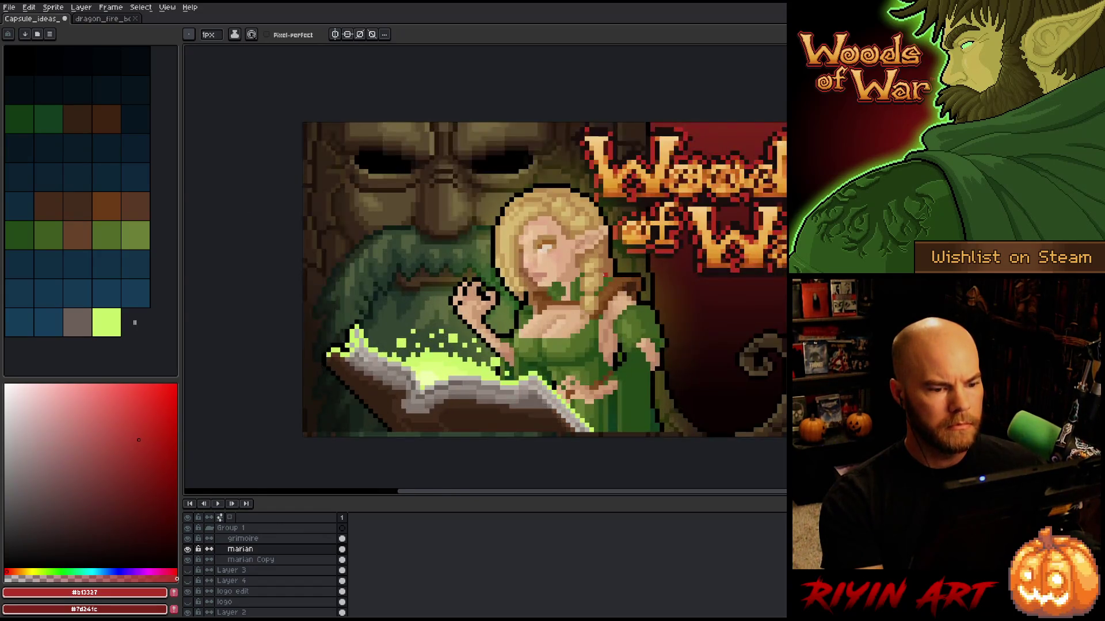
pyautogui.scroll(1, 427, 241)
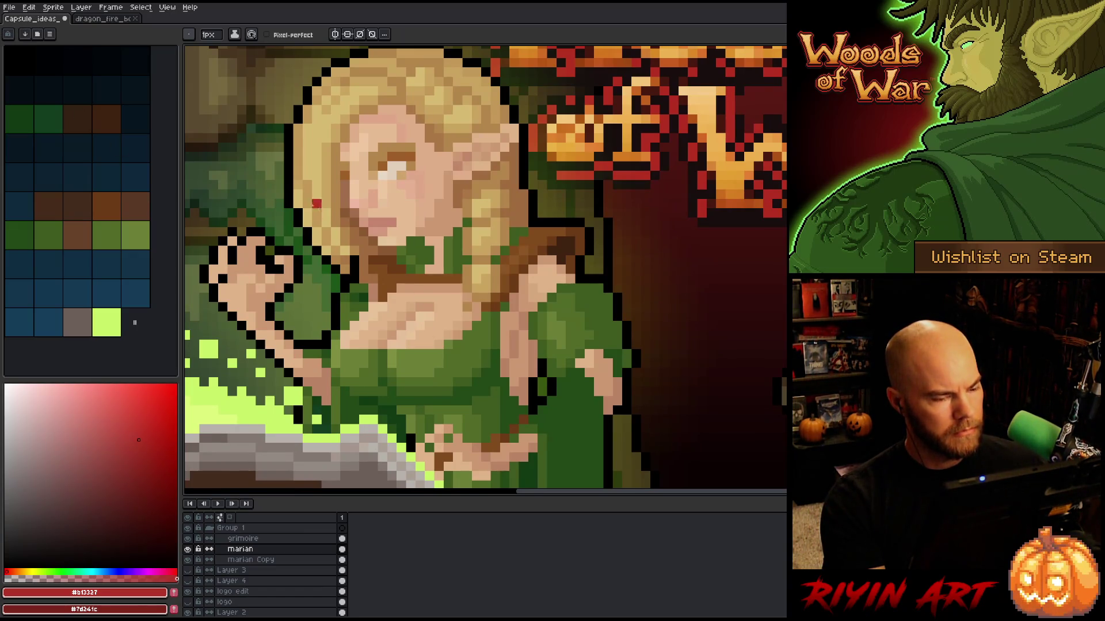
pyautogui.scroll(-4, 323, 225)
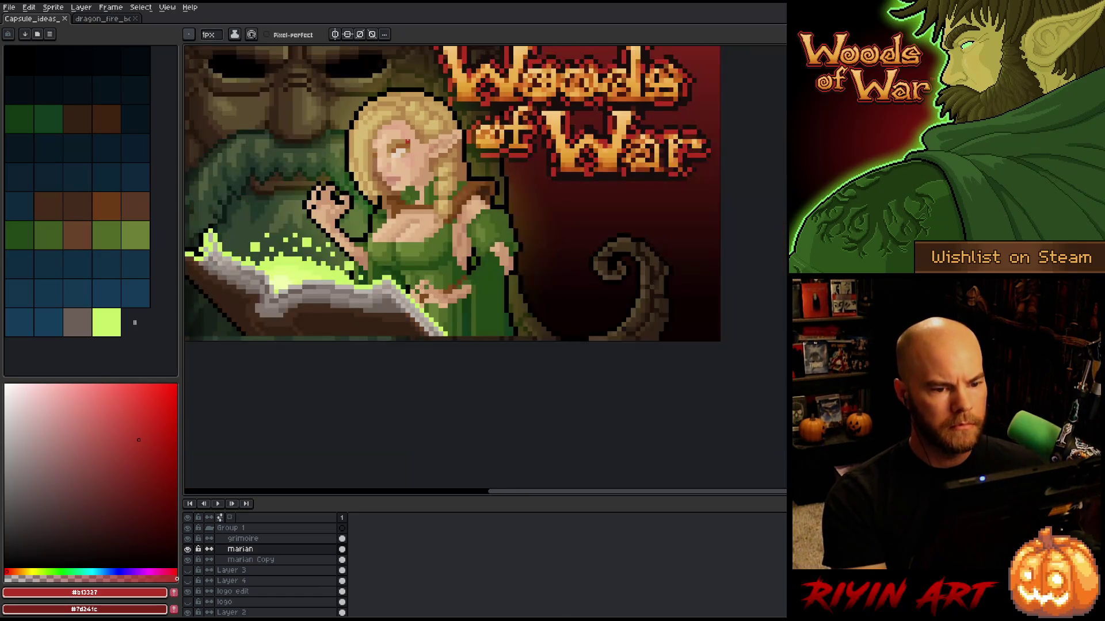
pyautogui.moveTo(451, 236); pyautogui.dragTo(458, 251)
# Step: Open Capsule_ideas_v7 from recent files to compare, then close it
pyautogui.click(9, 7)
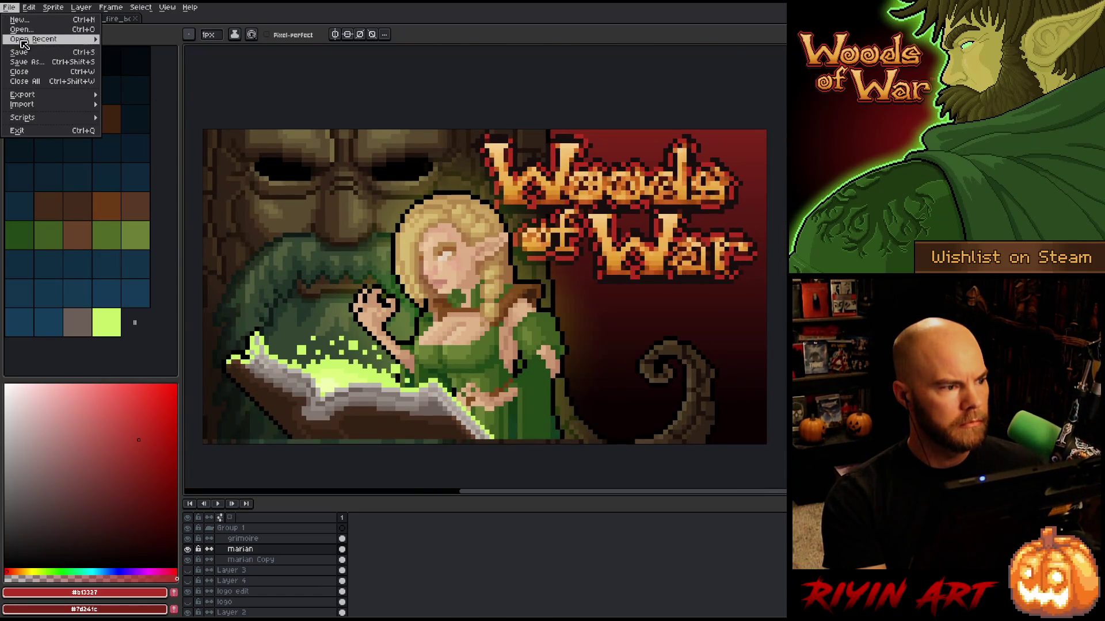
pyautogui.moveTo(25, 39)
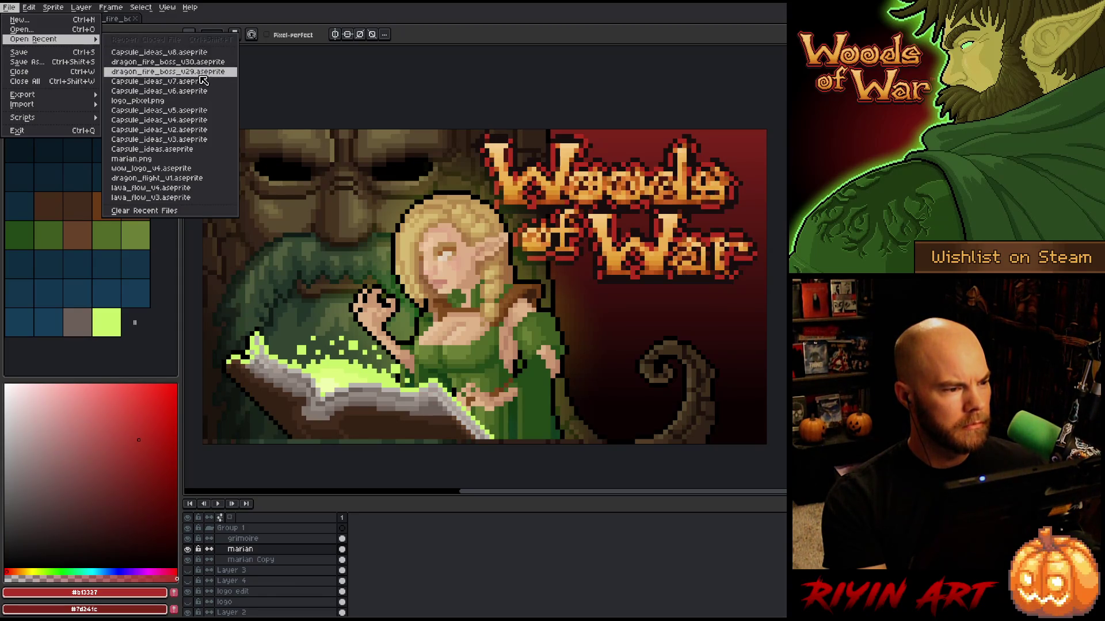
pyautogui.click(204, 84)
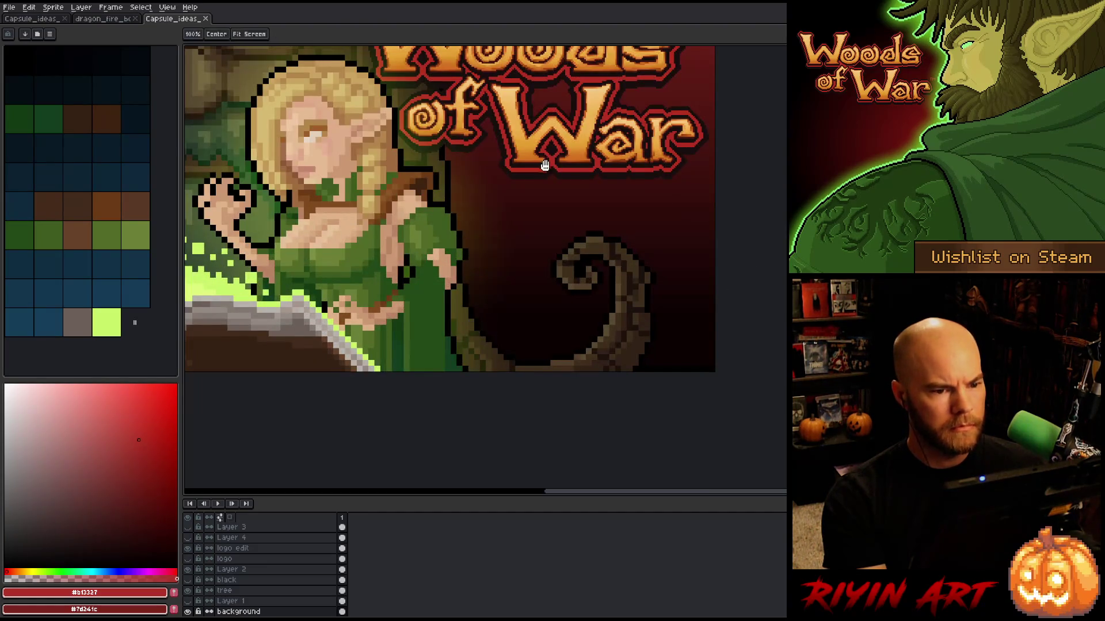
pyautogui.scroll(-1, 558, 185)
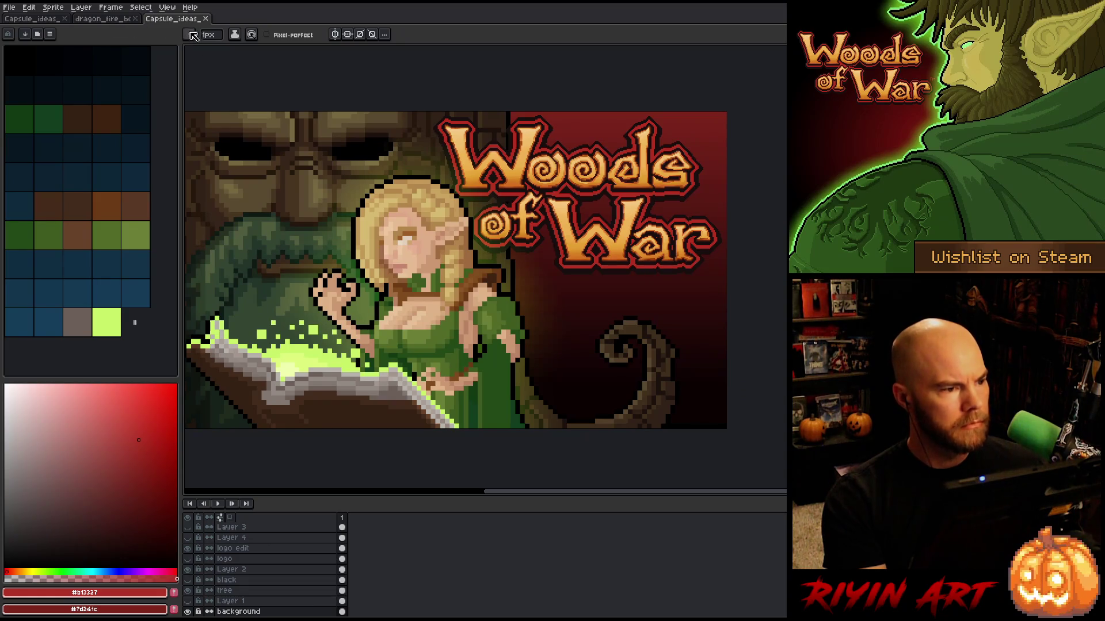
pyautogui.click(205, 19)
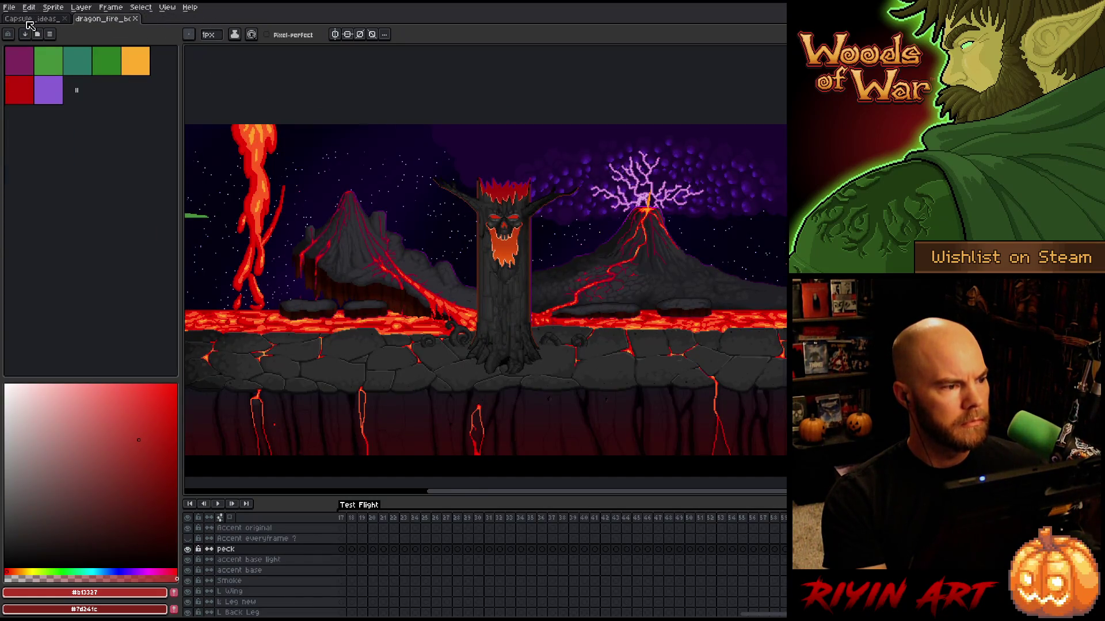
pyautogui.click(33, 18)
# Step: Hide the logo layer to reveal the art beneath
pyautogui.scroll(2, 542, 195)
pyautogui.moveTo(541, 195); pyautogui.dragTo(498, 166)
pyautogui.scroll(-3, 235, 569)
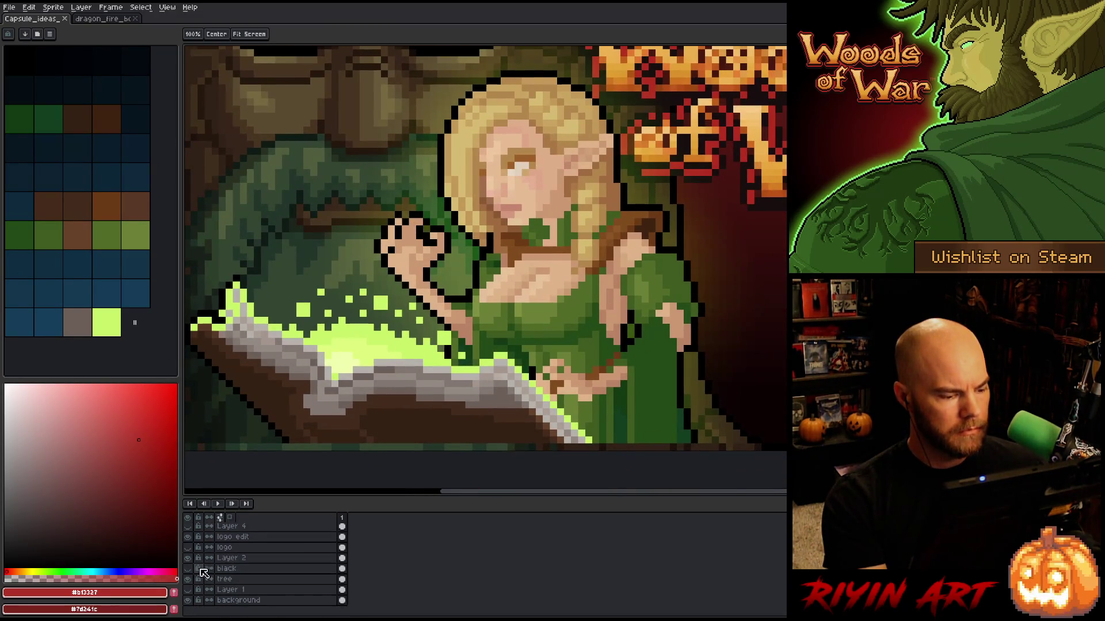
pyautogui.click(187, 537)
# Step: With the Pencil, zoom in and sample and lighten the elf's face skin tones
pyautogui.press('b')
pyautogui.scroll(-2, 443, 257)
pyautogui.scroll(3, 454, 253)
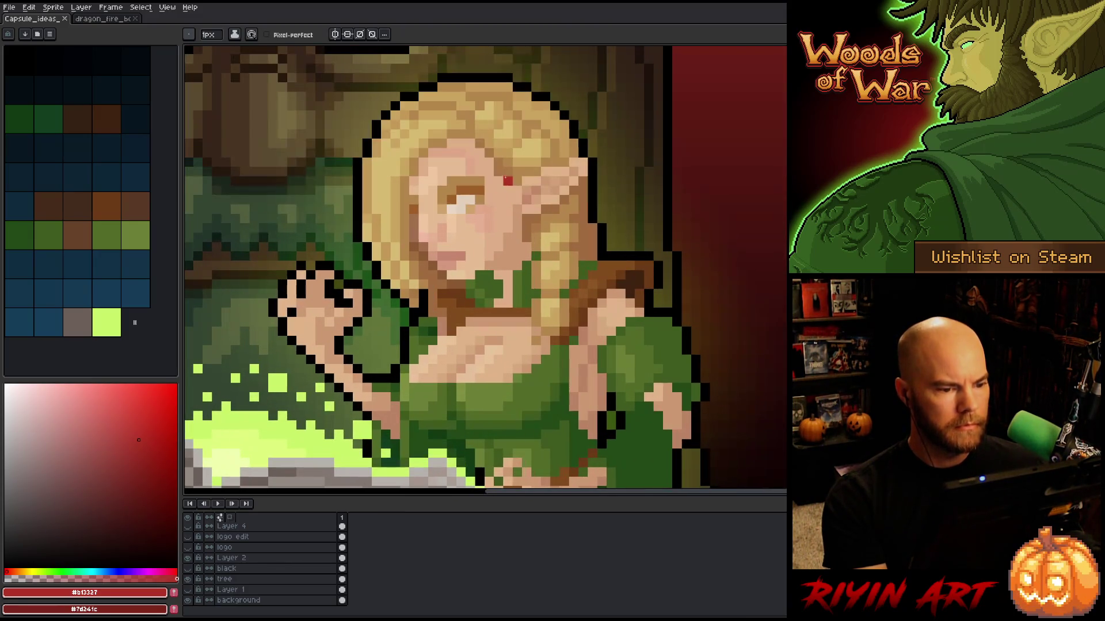
pyautogui.scroll(2, 481, 256)
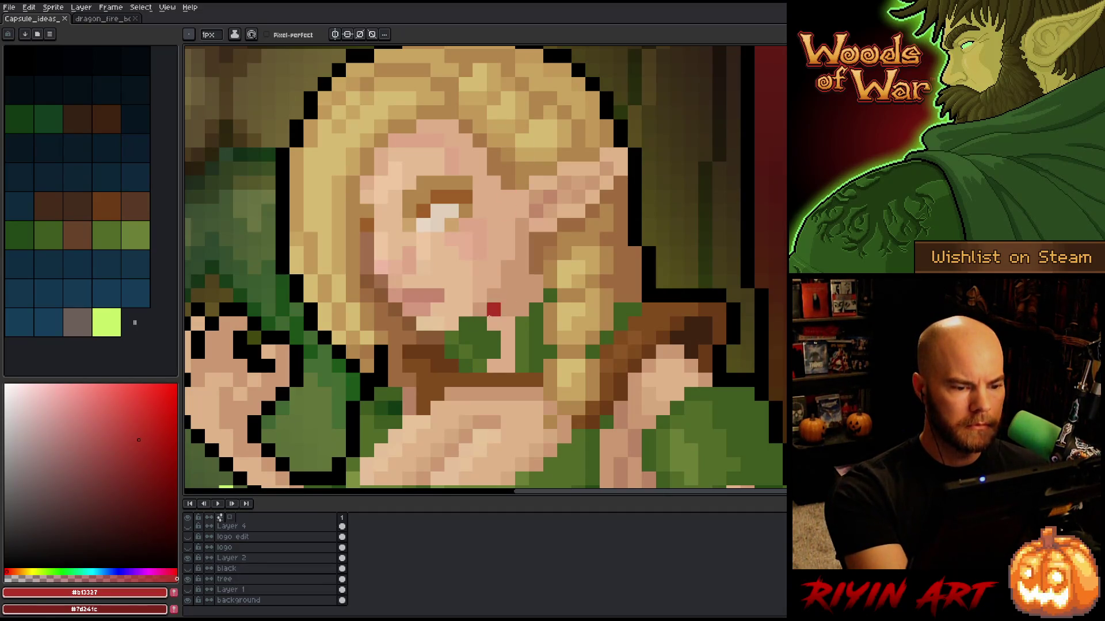
pyautogui.keyDown('alt'); pyautogui.click(493, 282); pyautogui.keyUp('alt')
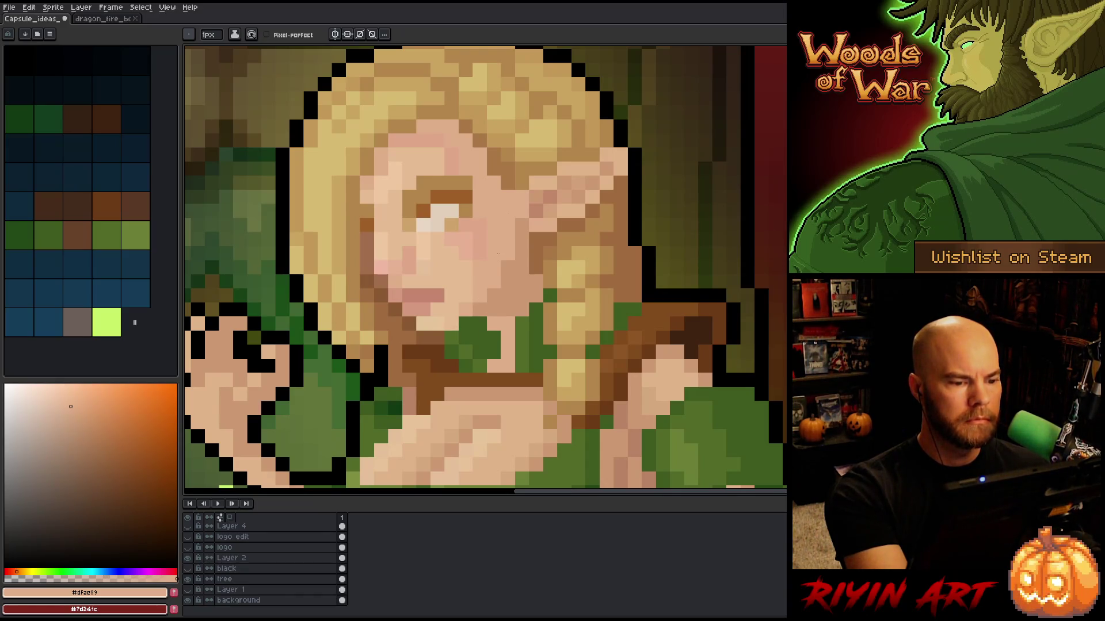
pyautogui.keyDown('alt'); pyautogui.click(443, 305); pyautogui.keyUp('alt')
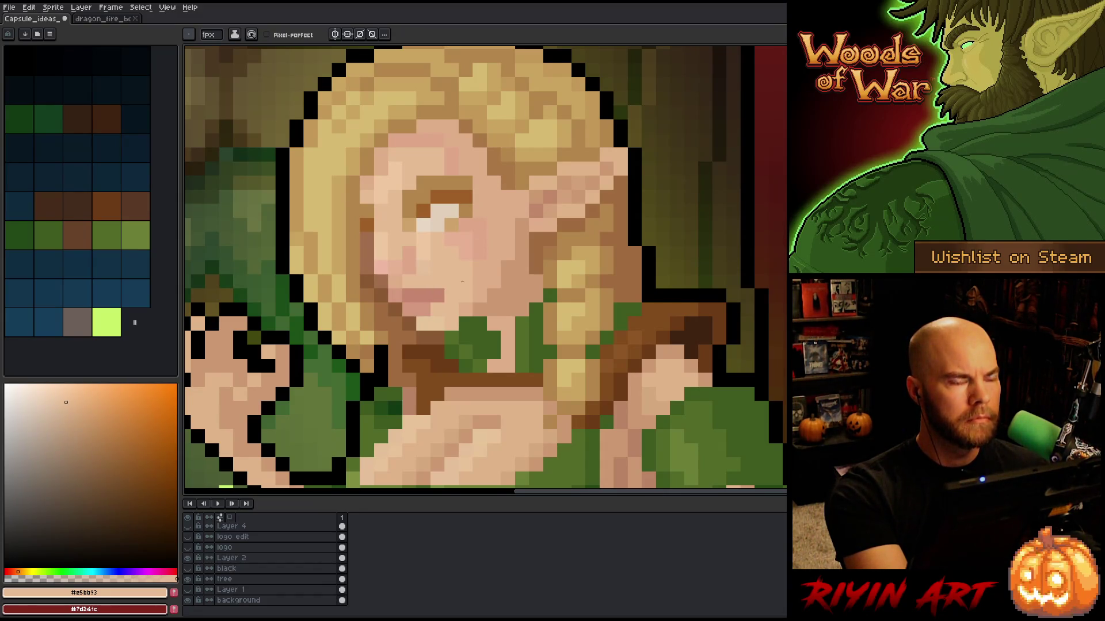
pyautogui.keyDown('alt'); pyautogui.click(419, 305); pyautogui.keyUp('alt')
pyautogui.click(70, 409)
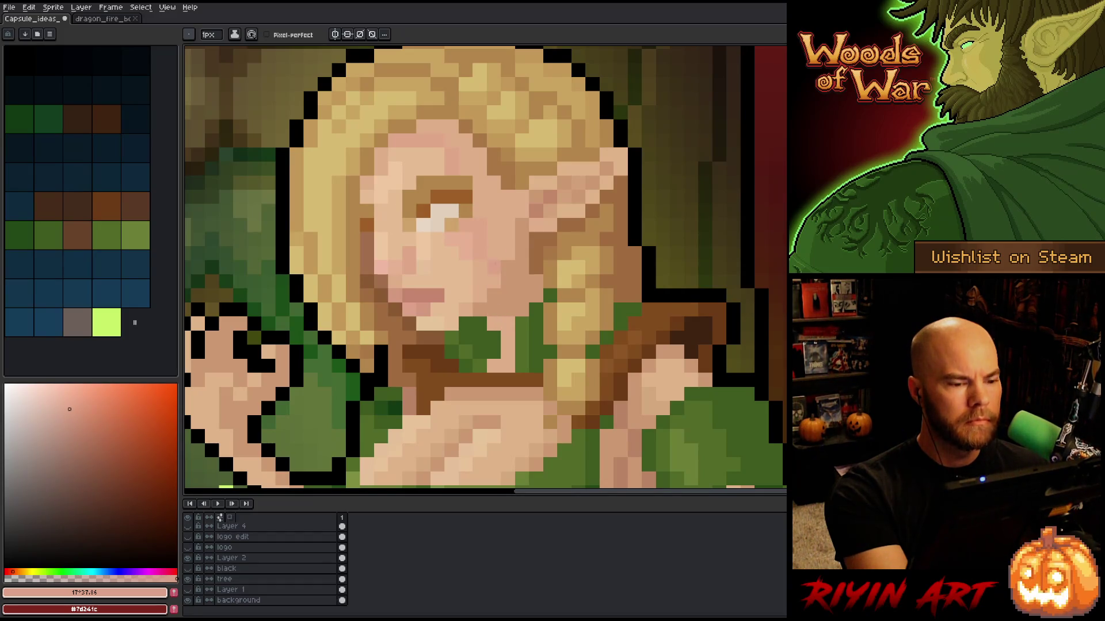
pyautogui.keyDown('alt'); pyautogui.click(429, 240); pyautogui.keyUp('alt')
pyautogui.keyDown('alt'); pyautogui.click(395, 239); pyautogui.keyUp('alt')
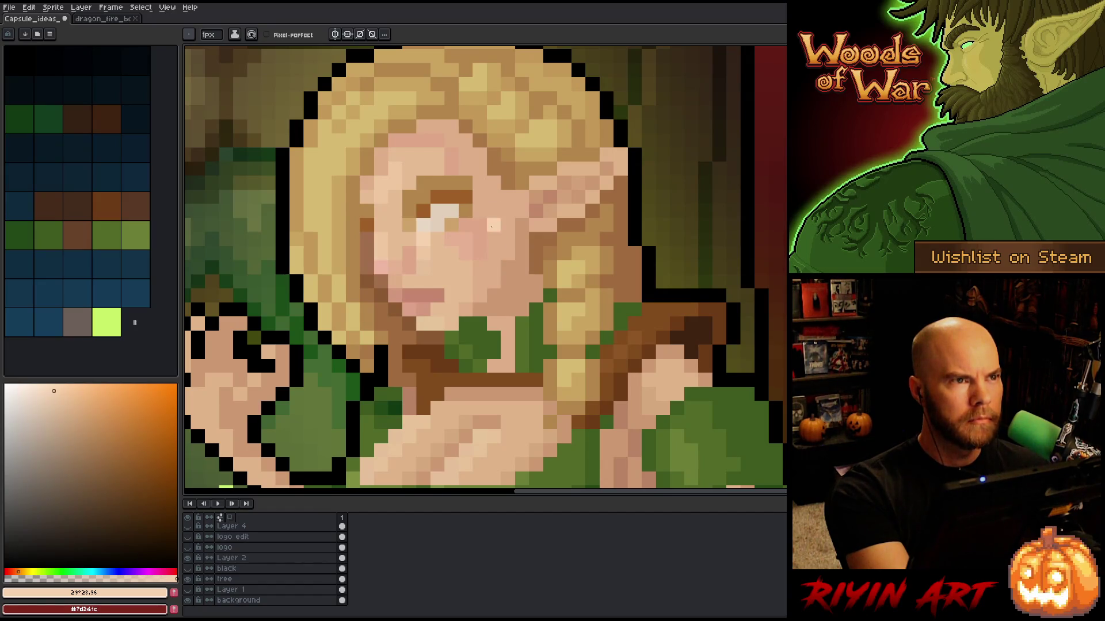
# Step: Add a pink blush pixel on the elf's cheek
pyautogui.press('alt')
pyautogui.click(385, 259)
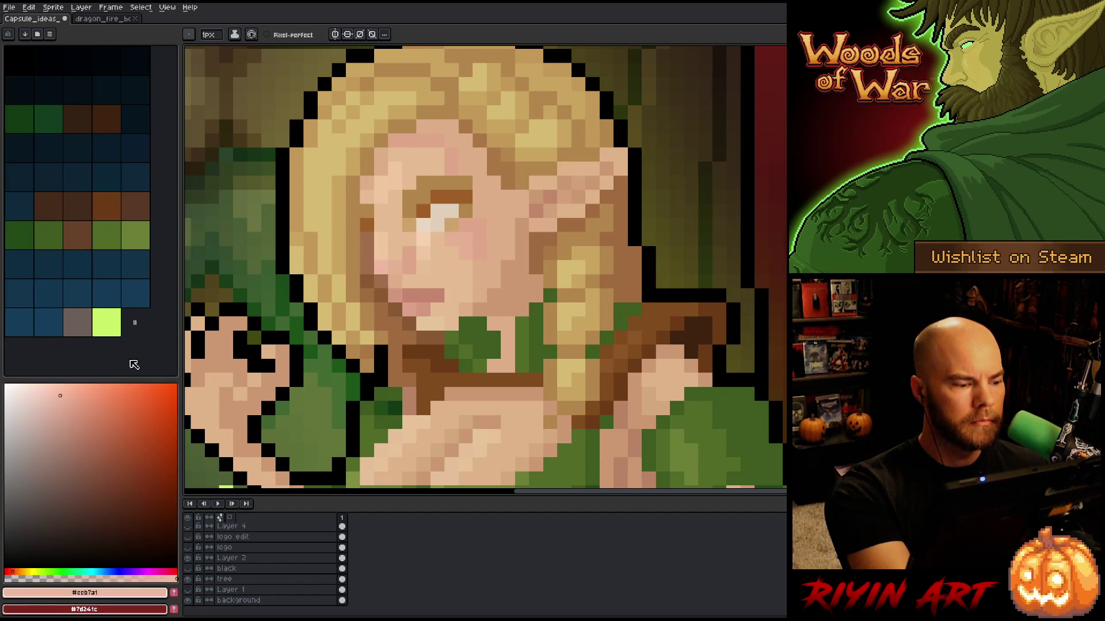
pyautogui.click(381, 267)
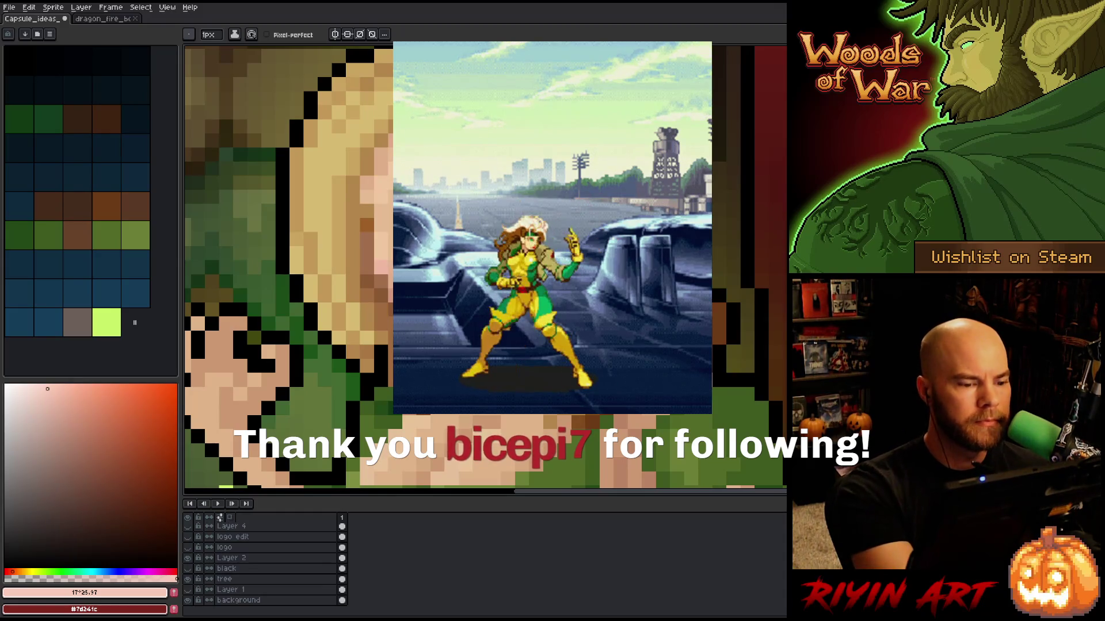
pyautogui.keyDown('alt'); pyautogui.click(485, 255); pyautogui.keyUp('alt')
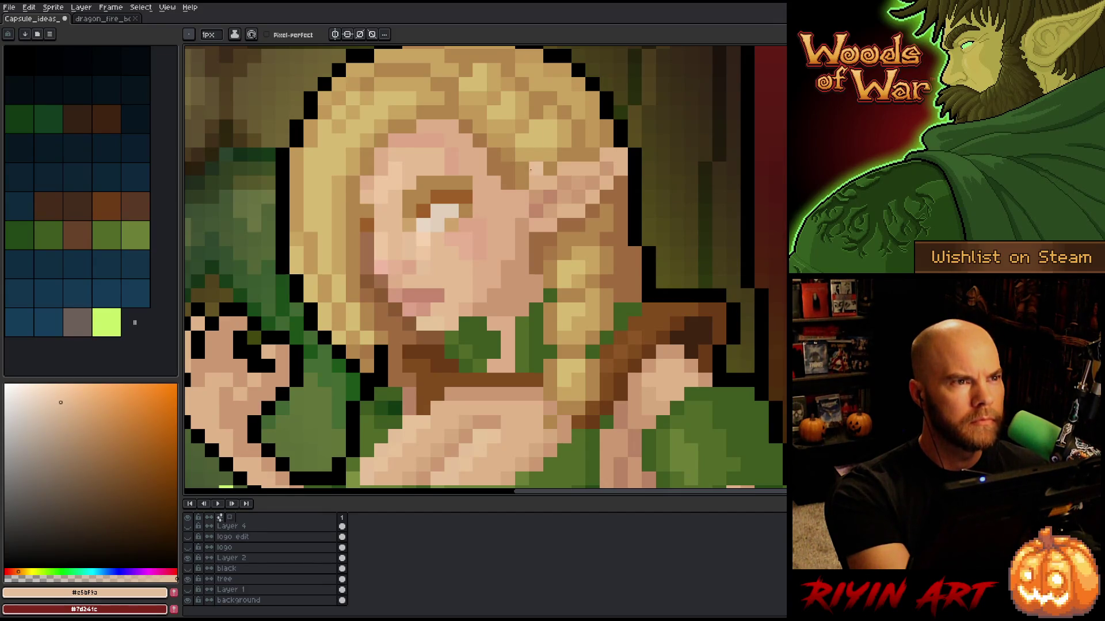
# Step: Repaint a hair strand in darker tan and lighten a single hair pixel
pyautogui.keyDown('alt'); pyautogui.click(461, 331); pyautogui.keyUp('alt')
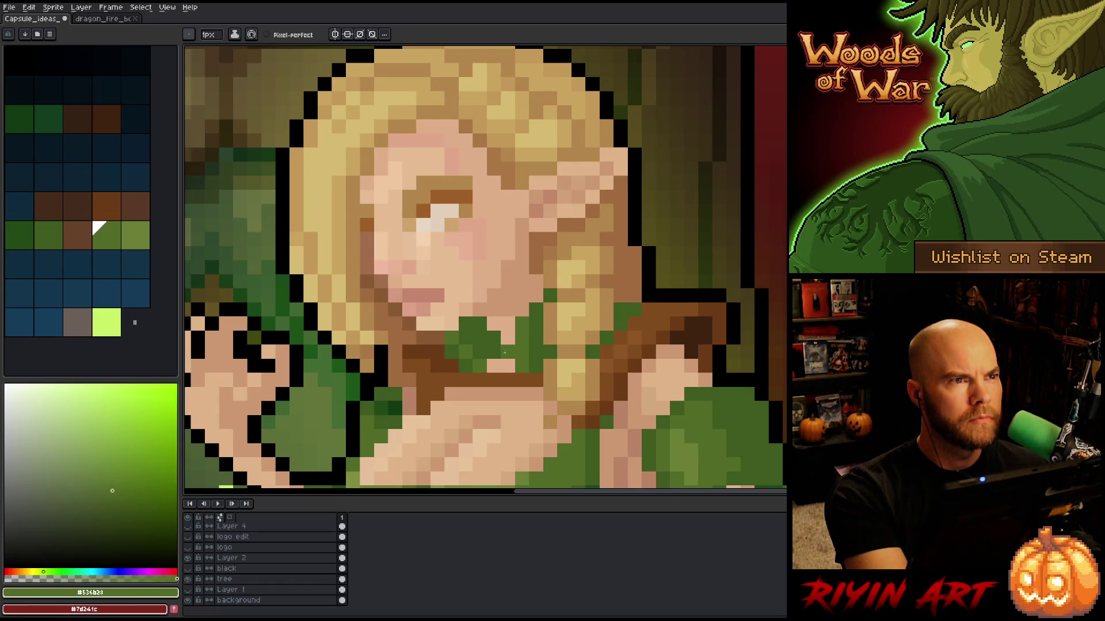
pyautogui.keyDown('alt'); pyautogui.click(510, 251); pyautogui.keyUp('alt')
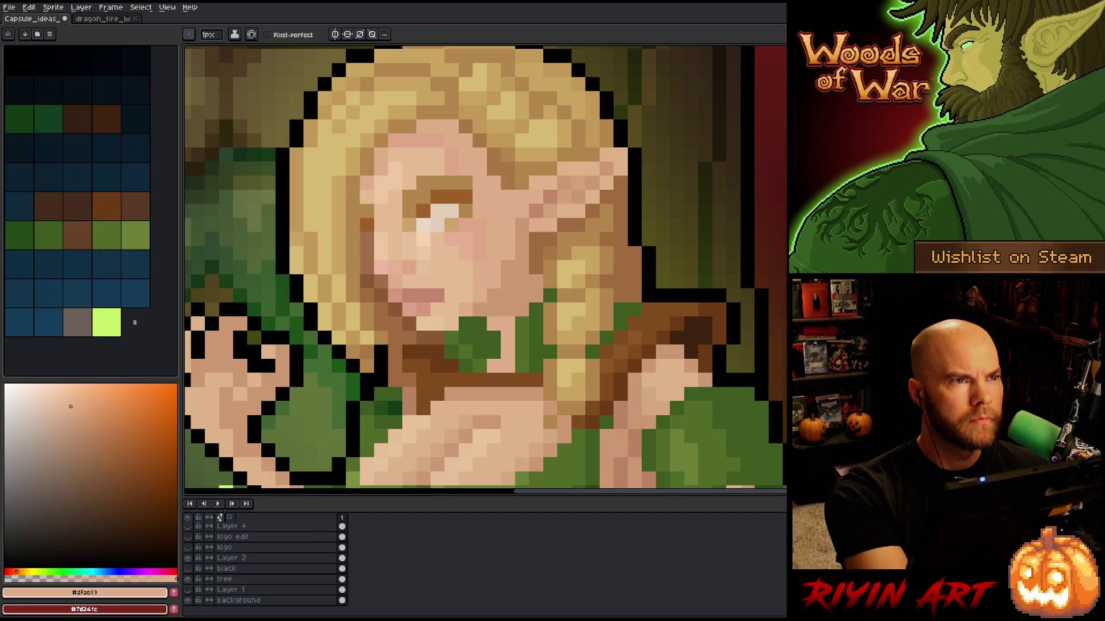
pyautogui.keyDown('alt'); pyautogui.click(452, 125); pyautogui.keyUp('alt')
pyautogui.moveTo(494, 84)
pyautogui.mouseDown()
pyautogui.moveTo(509, 113)
pyautogui.moveTo(509, 99)
pyautogui.mouseUp()
pyautogui.keyDown('alt'); pyautogui.click(508, 99); pyautogui.keyUp('alt')
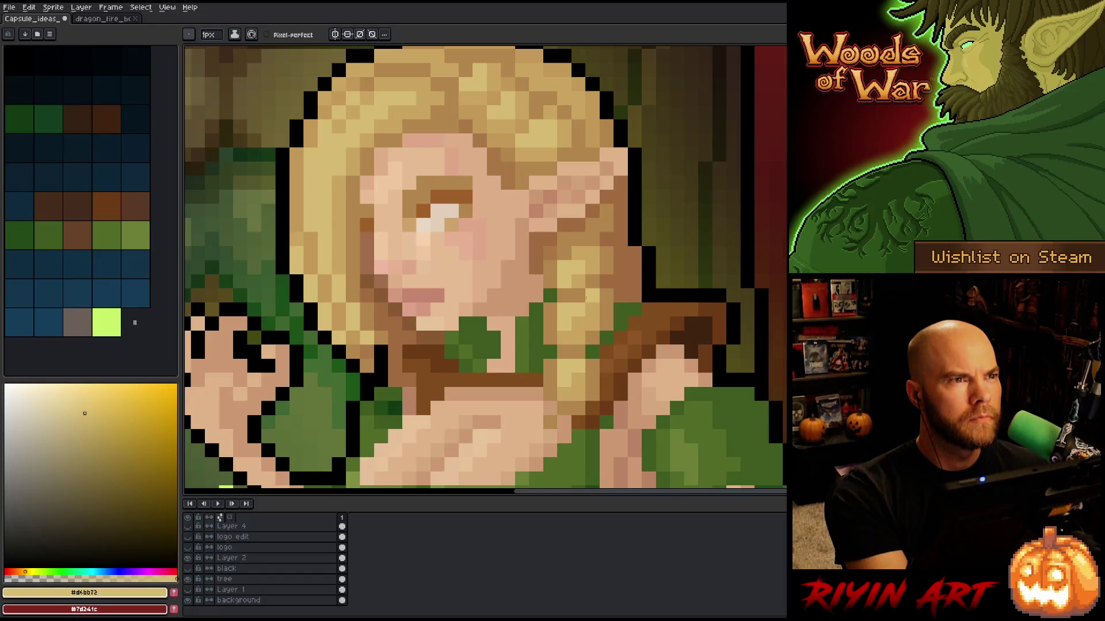
pyautogui.click(584, 298)
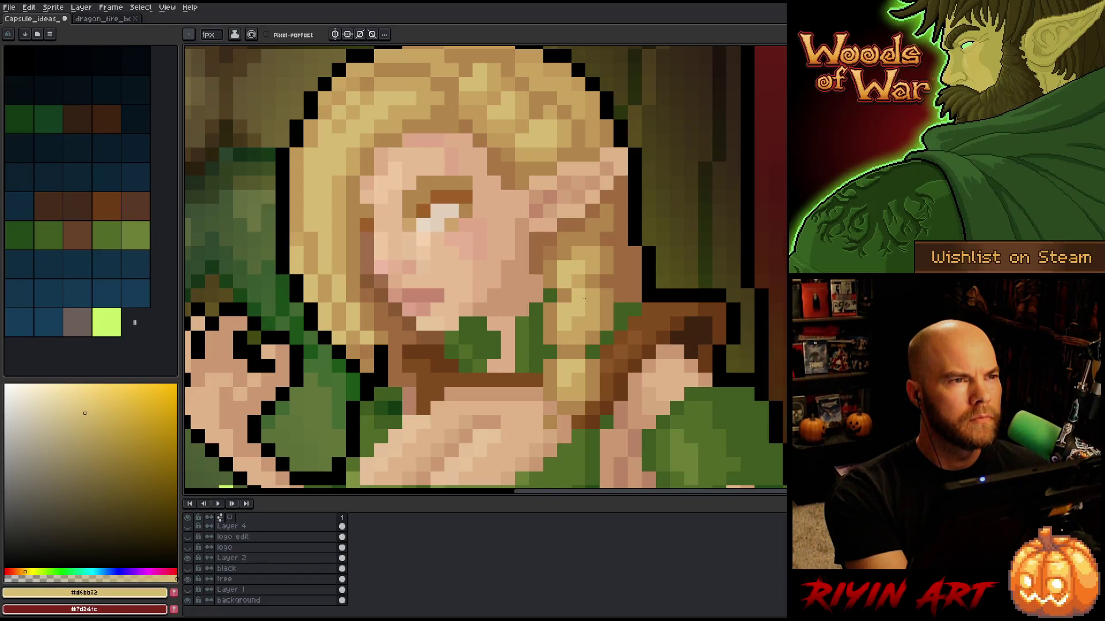
# Step: Extend the brown eyebrow and place its right end one row lower
pyautogui.keyDown('alt'); pyautogui.click(461, 197); pyautogui.keyUp('alt')
pyautogui.click(480, 197)
pyautogui.click(493, 169)
pyautogui.click(480, 183)
pyautogui.click(465, 183)
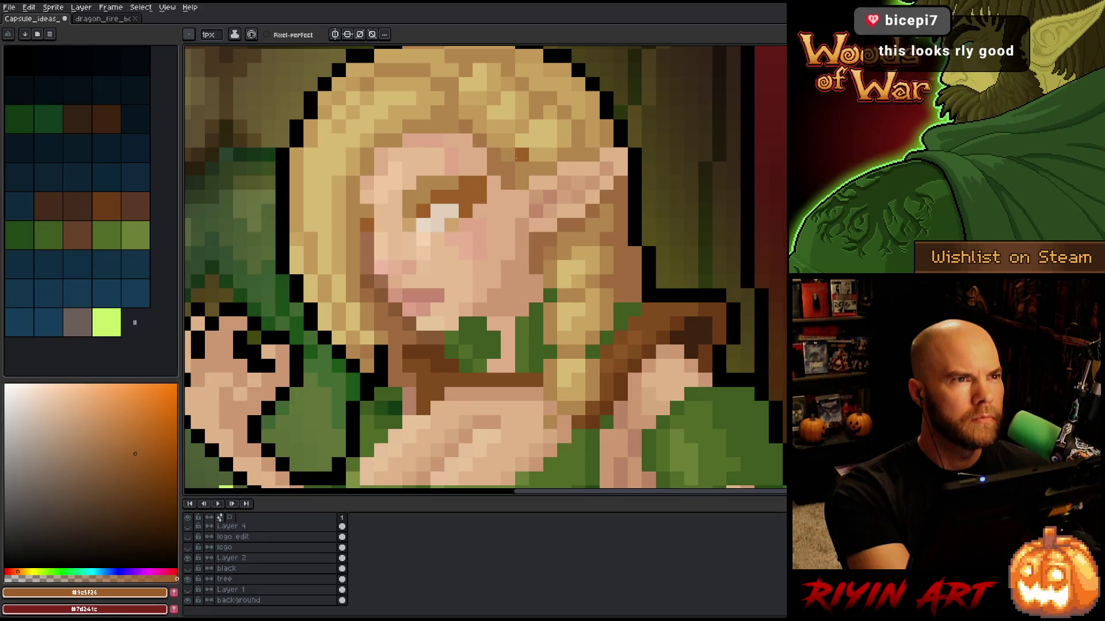
pyautogui.hotkey('ctrl', 'z')
pyautogui.hotkey('ctrl', 'z')
pyautogui.click(479, 197)
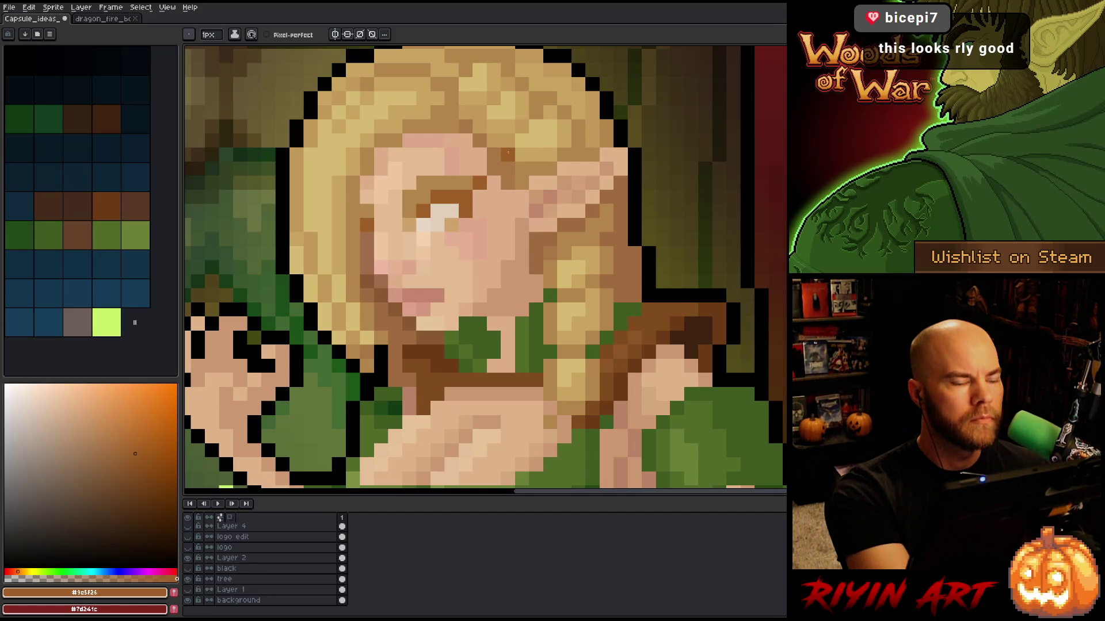
pyautogui.hotkey('ctrl', 'z')
pyautogui.click(480, 197)
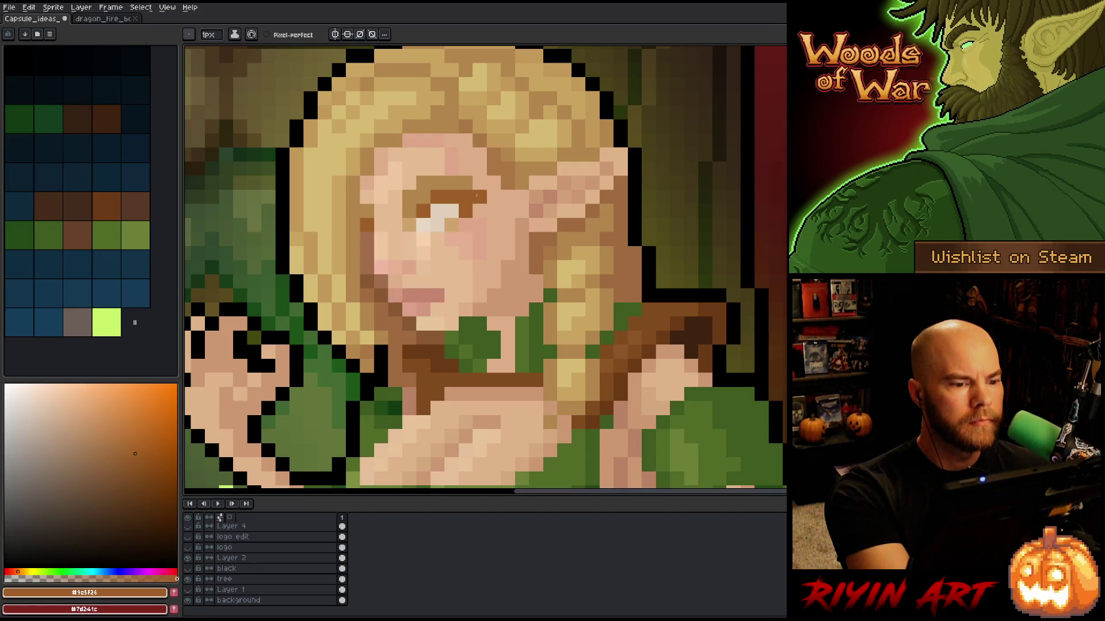
pyautogui.hotkey('ctrl', 'y')
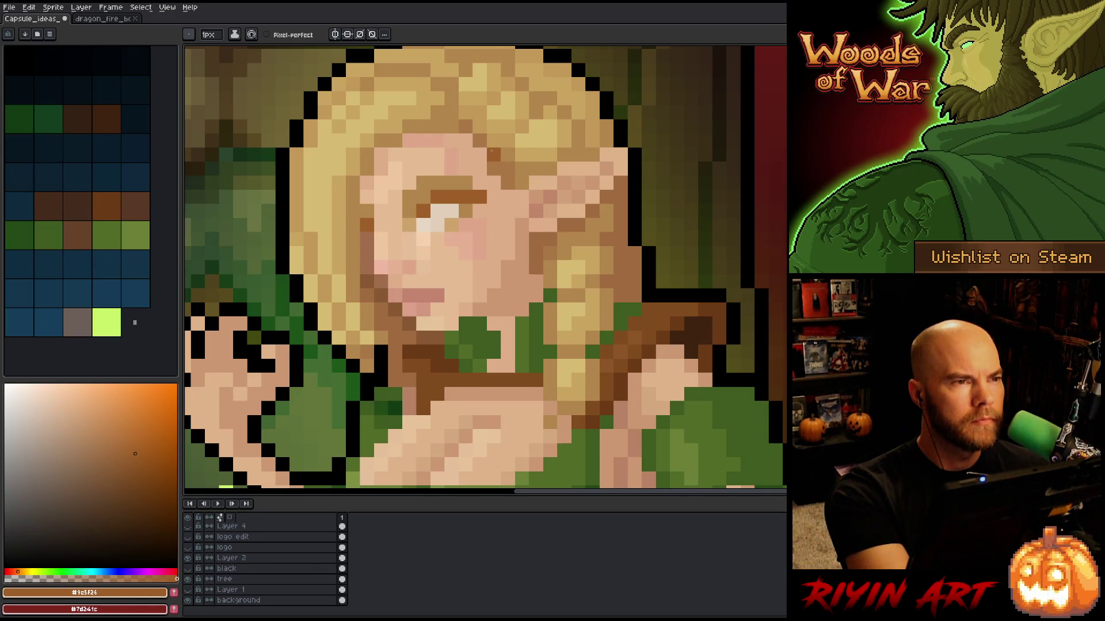
# Step: Sample the ear's pinkish and light skin tones and centre the ear in view
pyautogui.keyDown('alt'); pyautogui.click(549, 197); pyautogui.keyUp('alt')
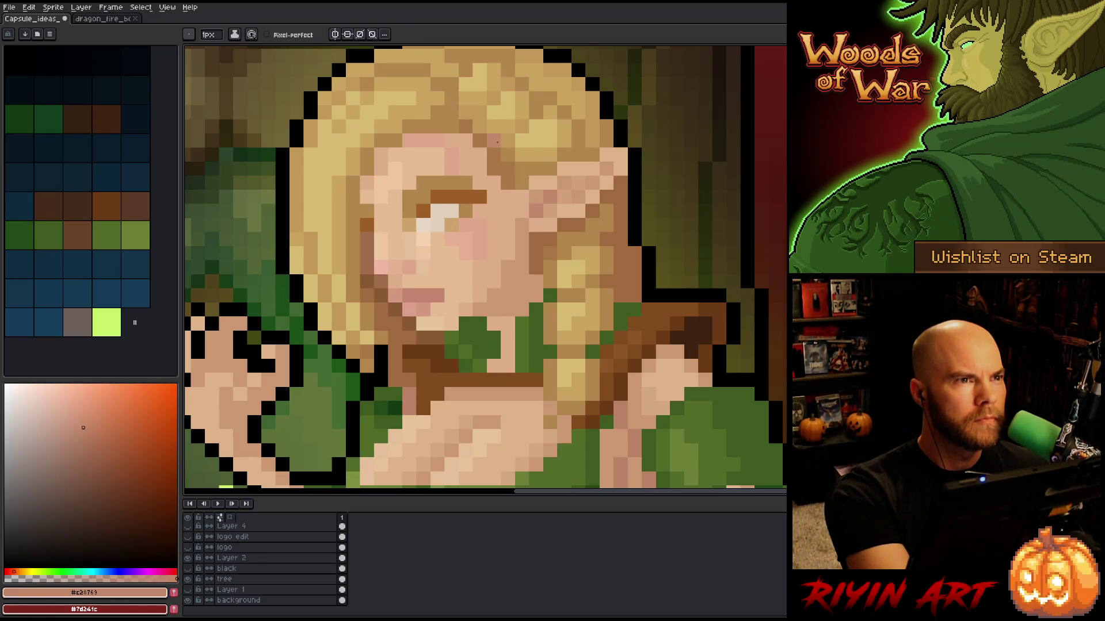
pyautogui.keyDown('alt'); pyautogui.click(544, 178); pyautogui.keyUp('alt')
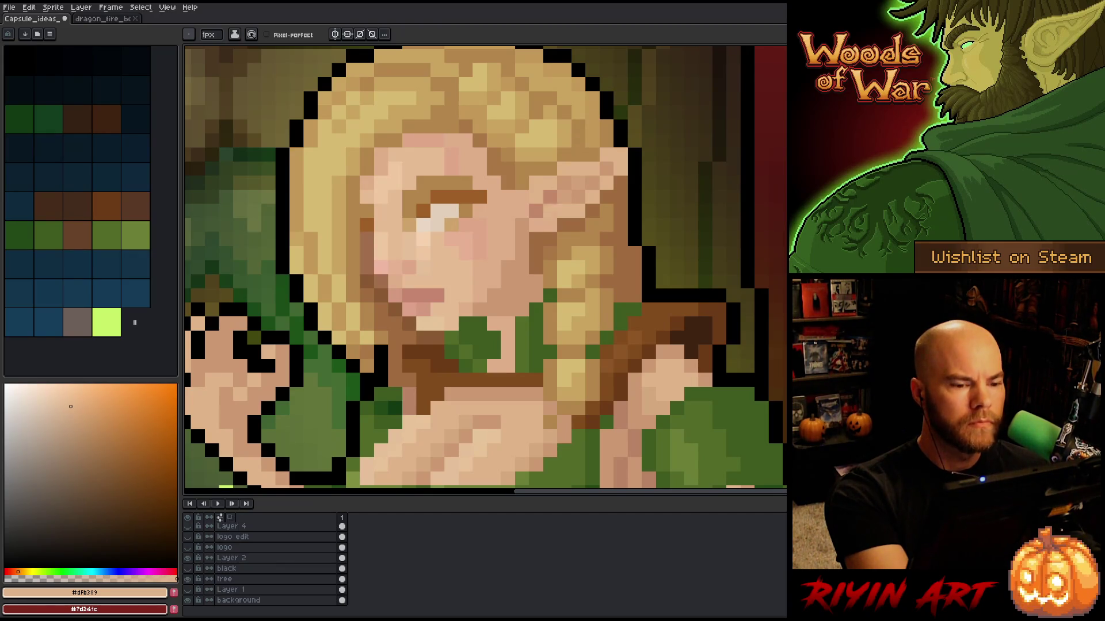
pyautogui.press('alt')
pyautogui.keyDown('alt'); pyautogui.click(524, 201); pyautogui.keyUp('alt')
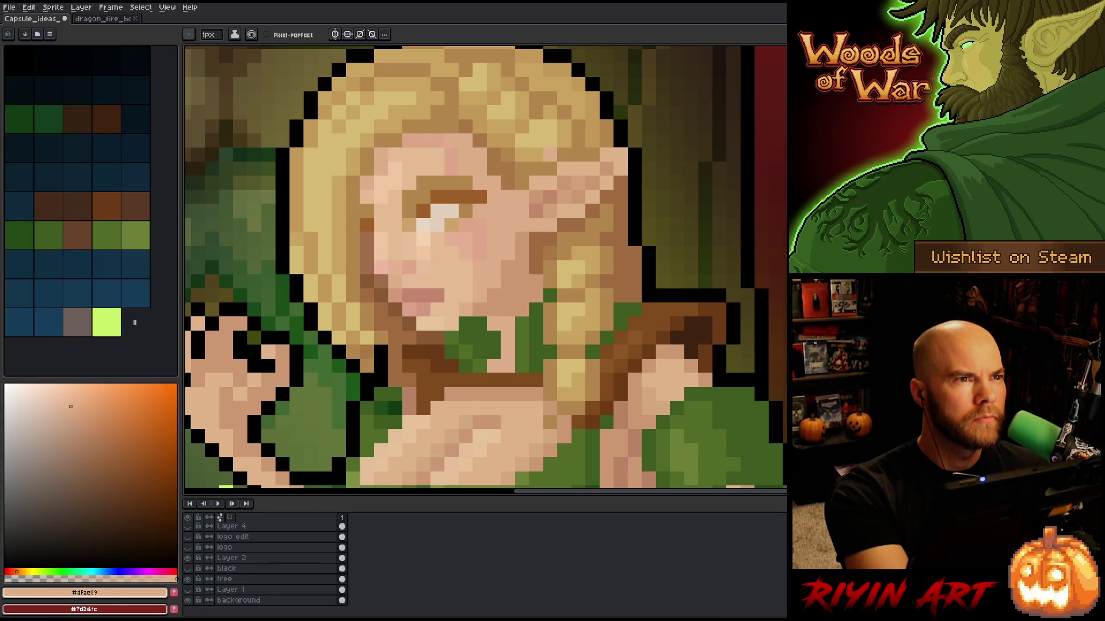
pyautogui.moveTo(572, 264); pyautogui.dragTo(541, 301)
# Step: Select the ear tip, stretch it taller, and nudge it left against the hair
pyautogui.press('m')
pyautogui.moveTo(540, 196)
pyautogui.mouseDown()
pyautogui.moveTo(533, 213)
pyautogui.moveTo(567, 213)
pyautogui.moveTo(552, 241)
pyautogui.moveTo(518, 210)
pyautogui.moveTo(490, 253)
pyautogui.moveTo(499, 231)
pyautogui.mouseUp()
pyautogui.moveTo(540, 262); pyautogui.dragTo(539, 276)
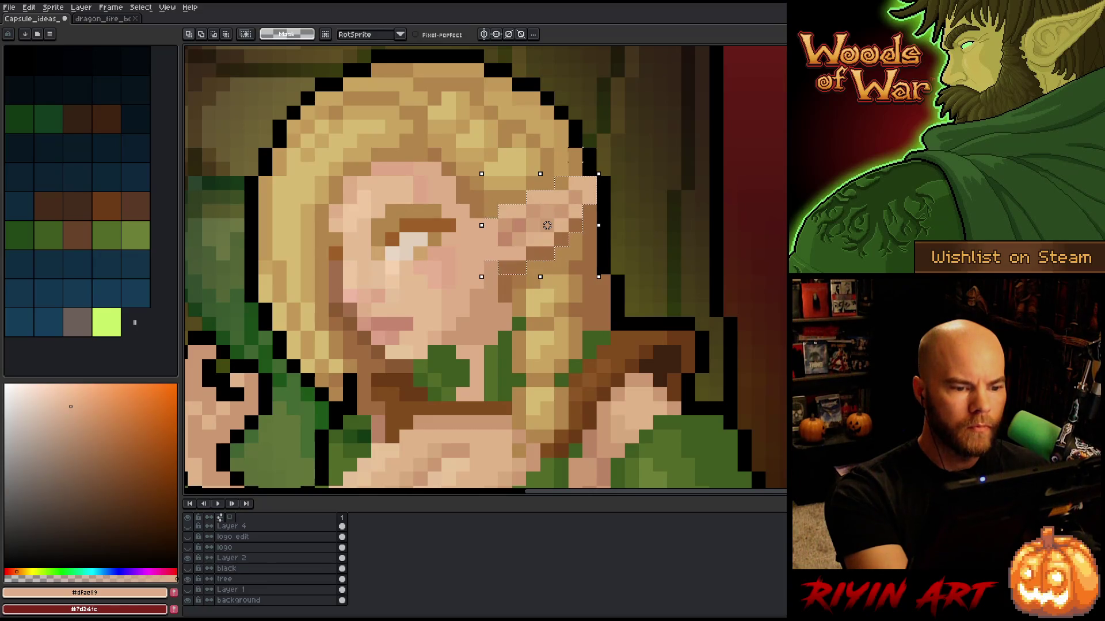
pyautogui.click(588, 197)
pyautogui.press('Down')
pyautogui.press('Left')
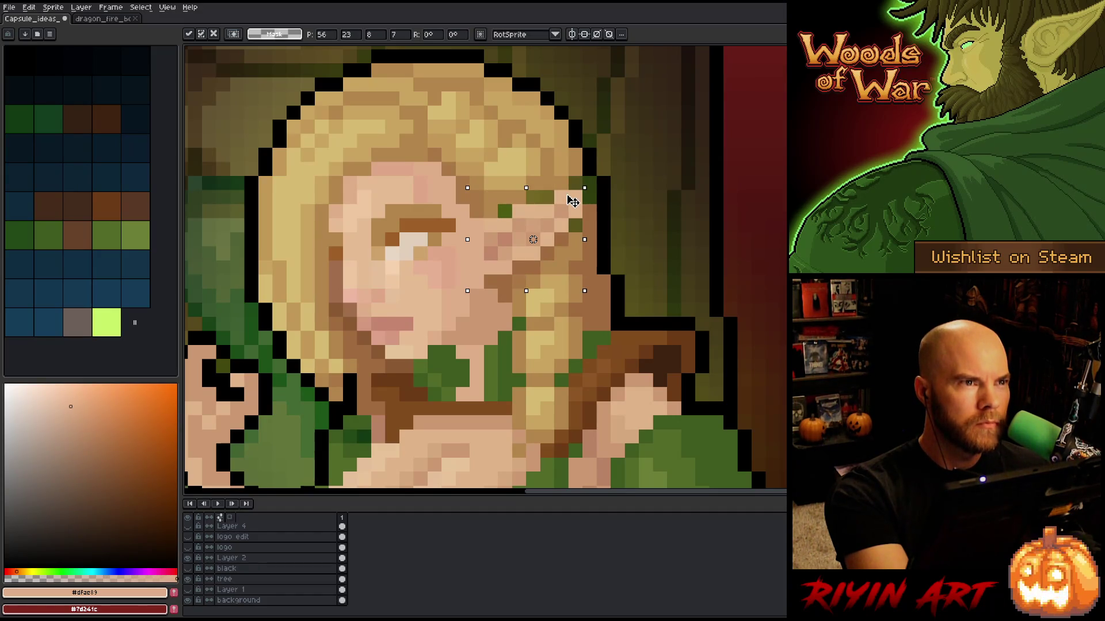
pyautogui.press('Up')
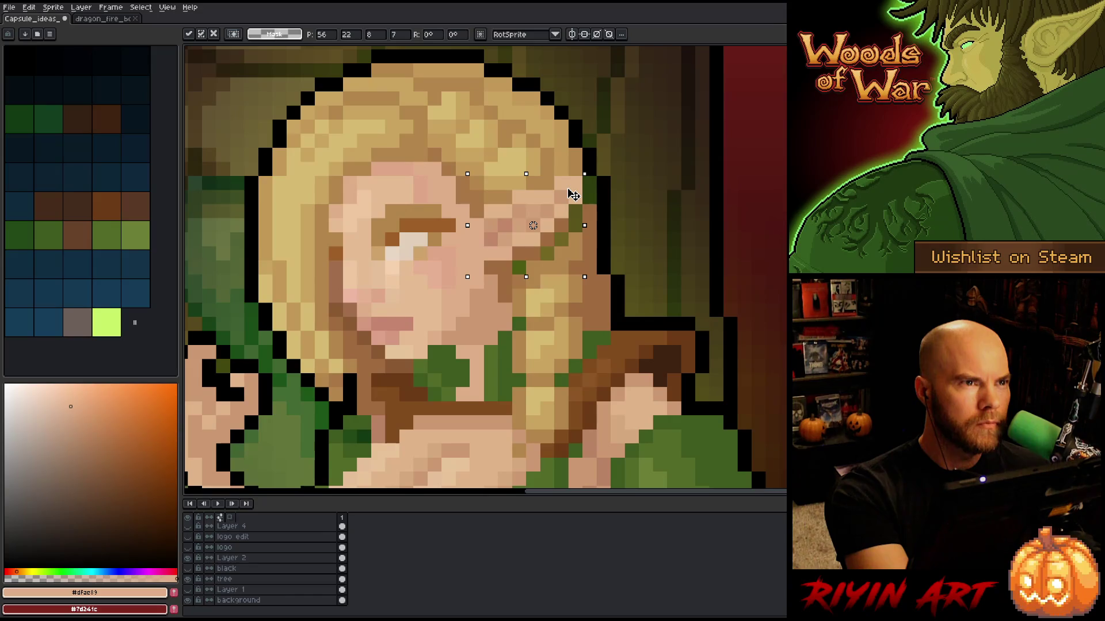
pyautogui.press('Right')
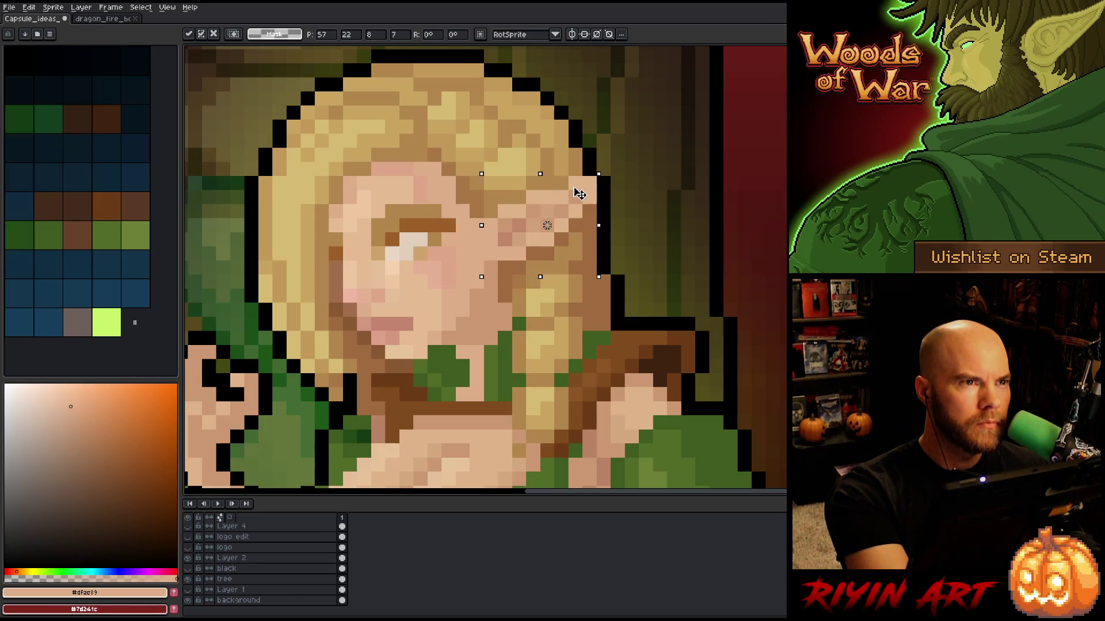
pyautogui.press('Left')
pyautogui.press('Return')
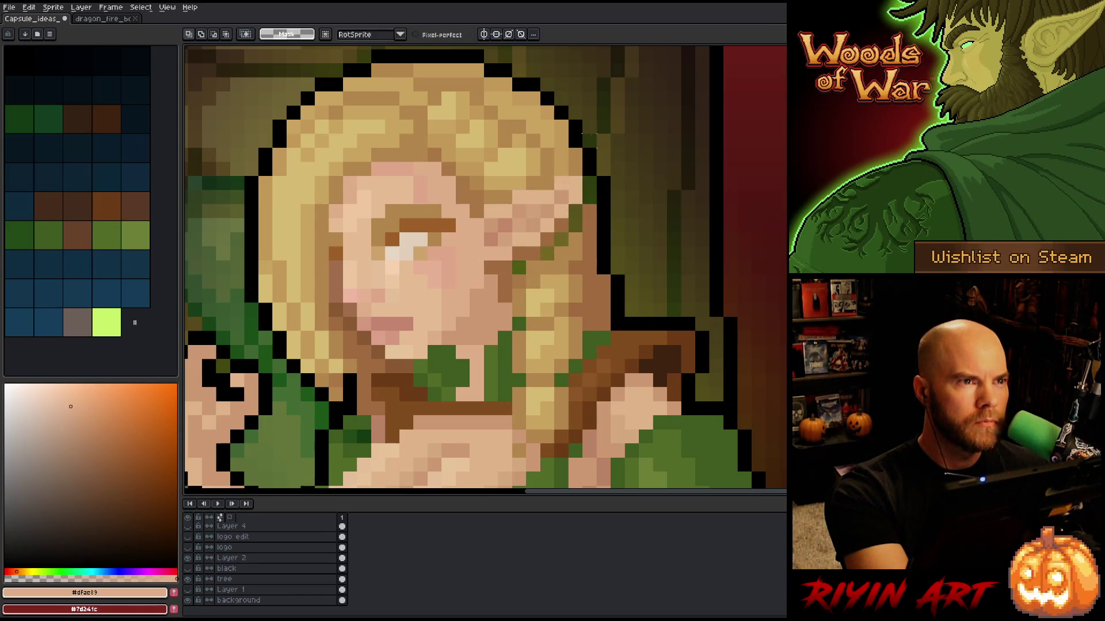
# Step: Sample light and dark brown hair shades from the artwork
pyautogui.keyDown('alt'); pyautogui.click(529, 263); pyautogui.keyUp('alt')
pyautogui.keyDown('alt'); pyautogui.click(536, 264); pyautogui.keyUp('alt')
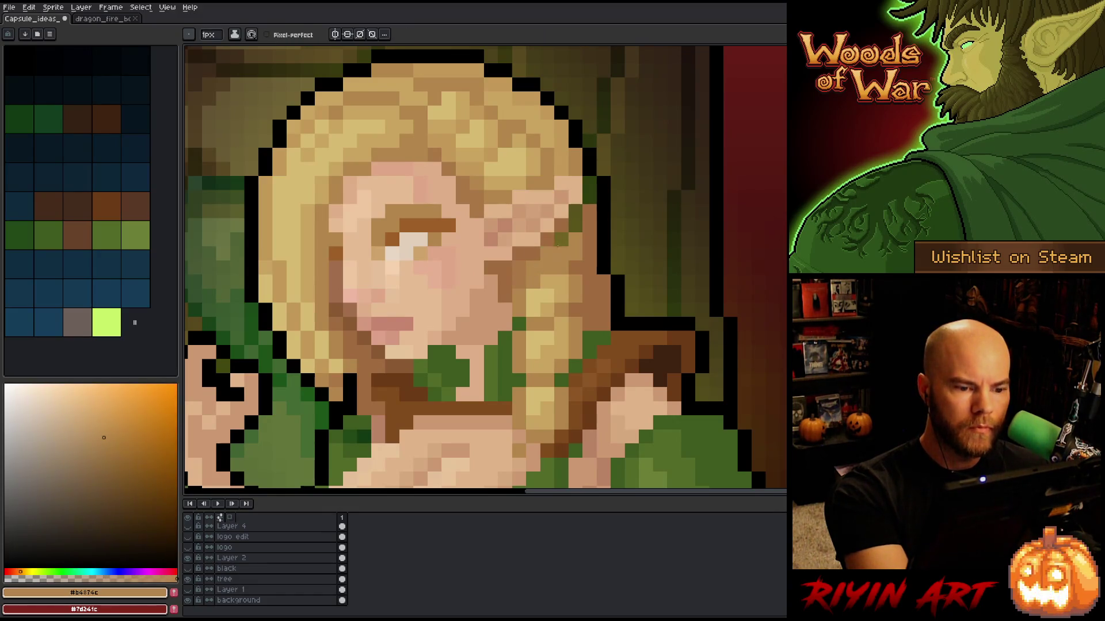
pyautogui.keyDown('alt'); pyautogui.click(575, 197); pyautogui.keyUp('alt')
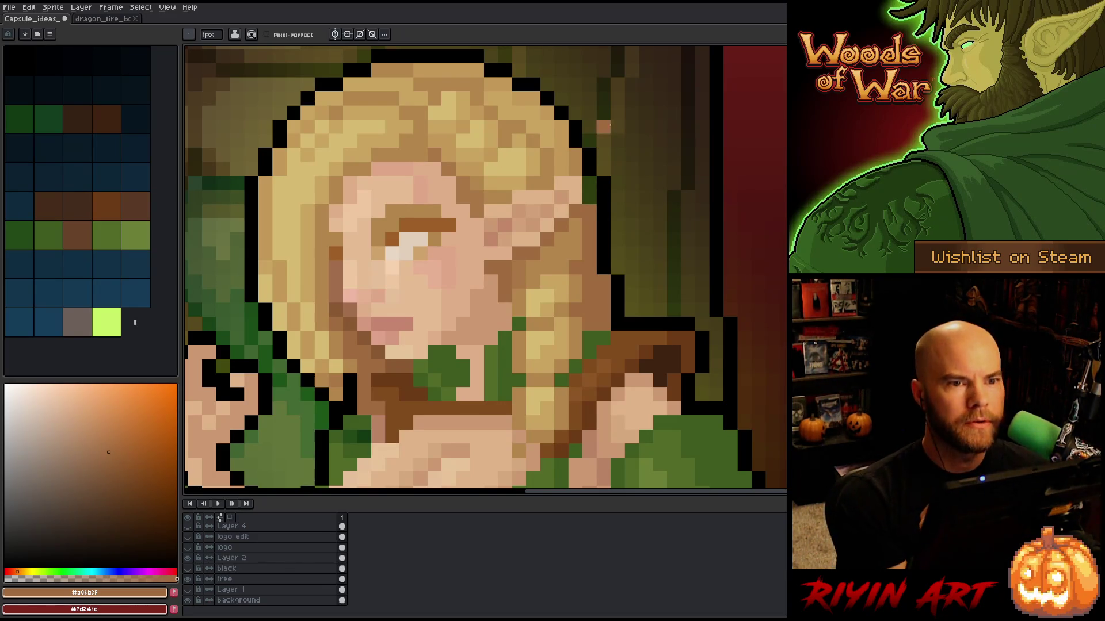
pyautogui.scroll(-1, 616, 185)
pyautogui.keyDown('alt'); pyautogui.click(585, 183); pyautogui.keyUp('alt')
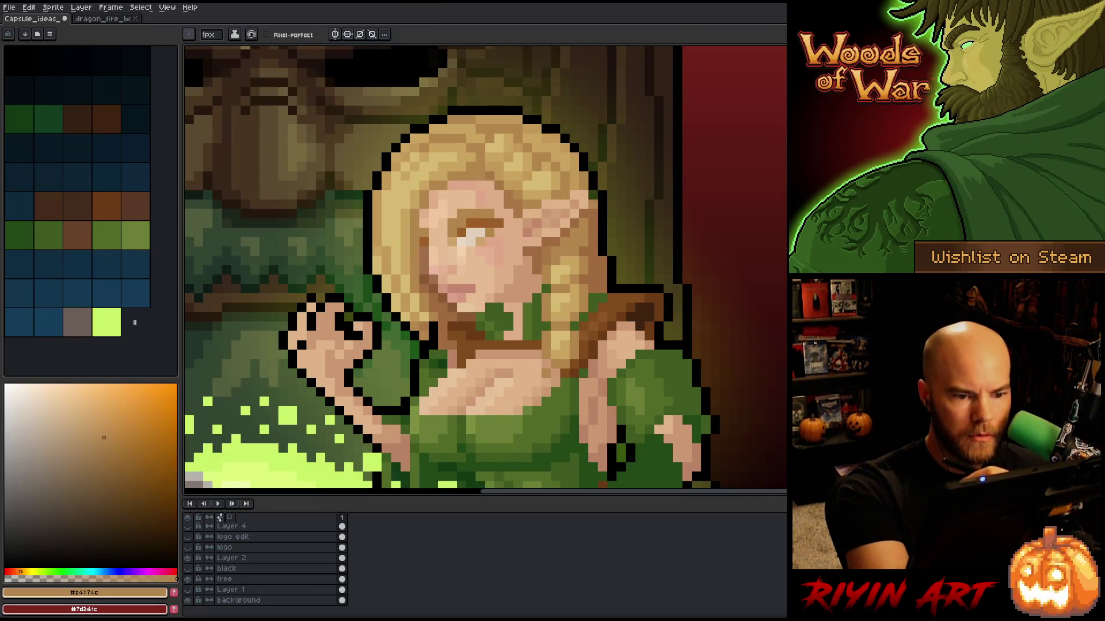
# Step: Pan around the elf and pick mid-brown and lighter skin tones
pyautogui.keyDown('alt'); pyautogui.click(592, 203); pyautogui.keyUp('alt')
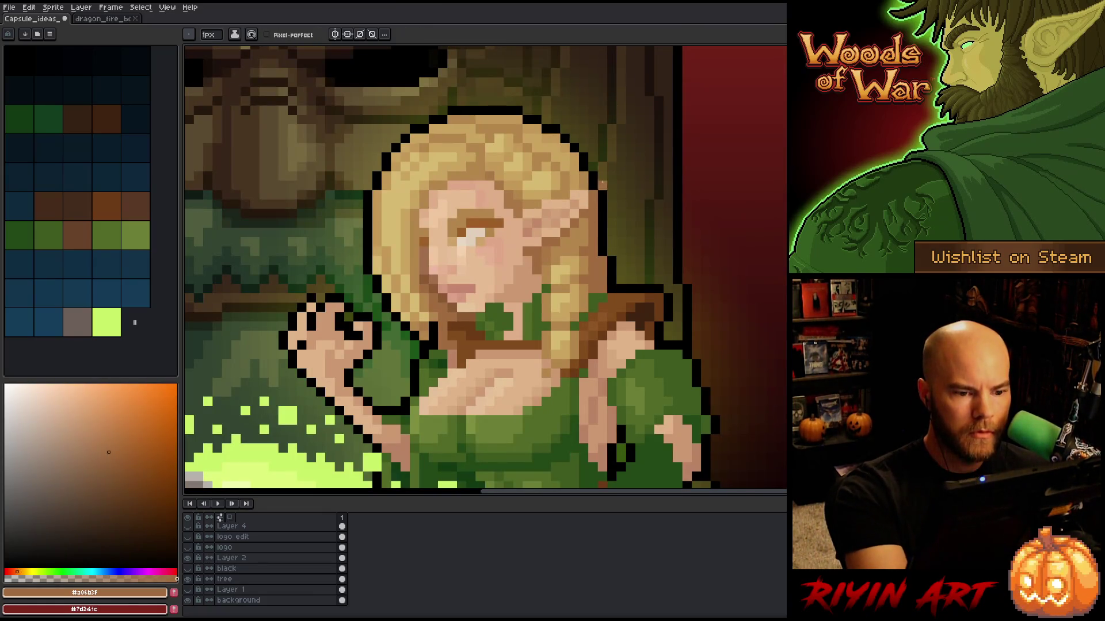
pyautogui.moveTo(603, 275); pyautogui.dragTo(594, 263)
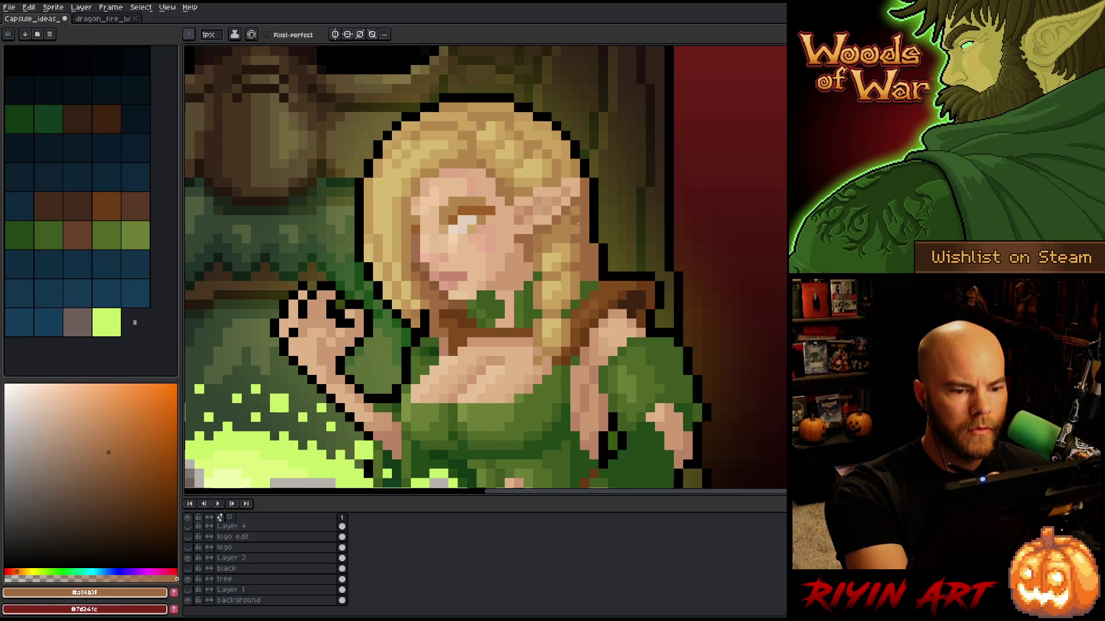
pyautogui.moveTo(590, 165); pyautogui.dragTo(587, 177)
pyautogui.keyDown('alt'); pyautogui.click(591, 184); pyautogui.keyUp('alt')
pyautogui.moveTo(589, 242); pyautogui.dragTo(566, 225)
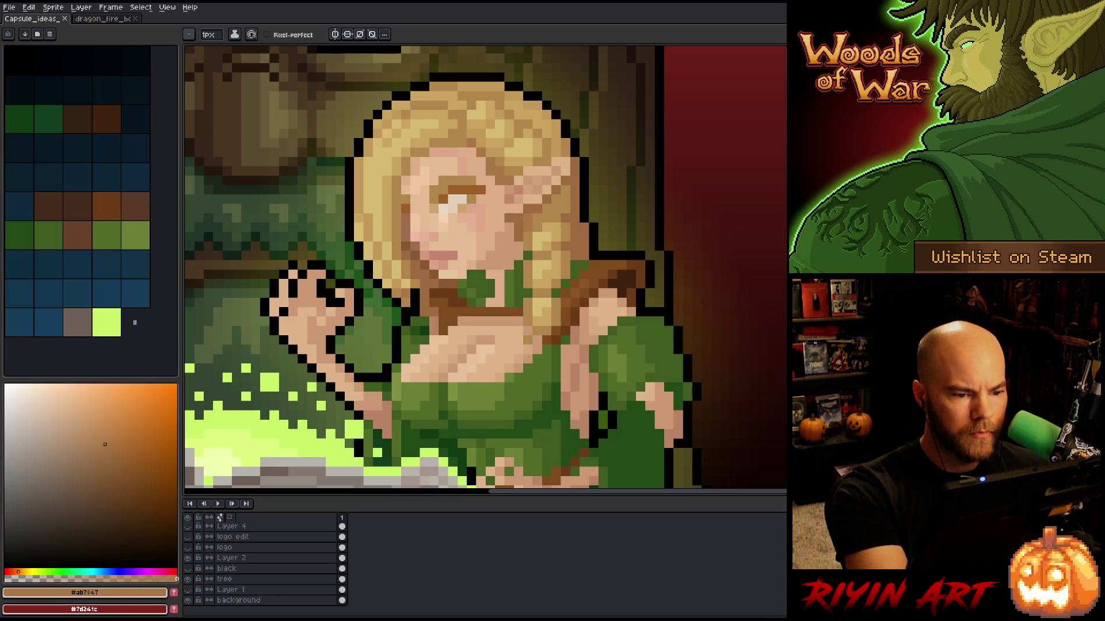
pyautogui.keyDown('alt'); pyautogui.click(500, 366); pyautogui.keyUp('alt')
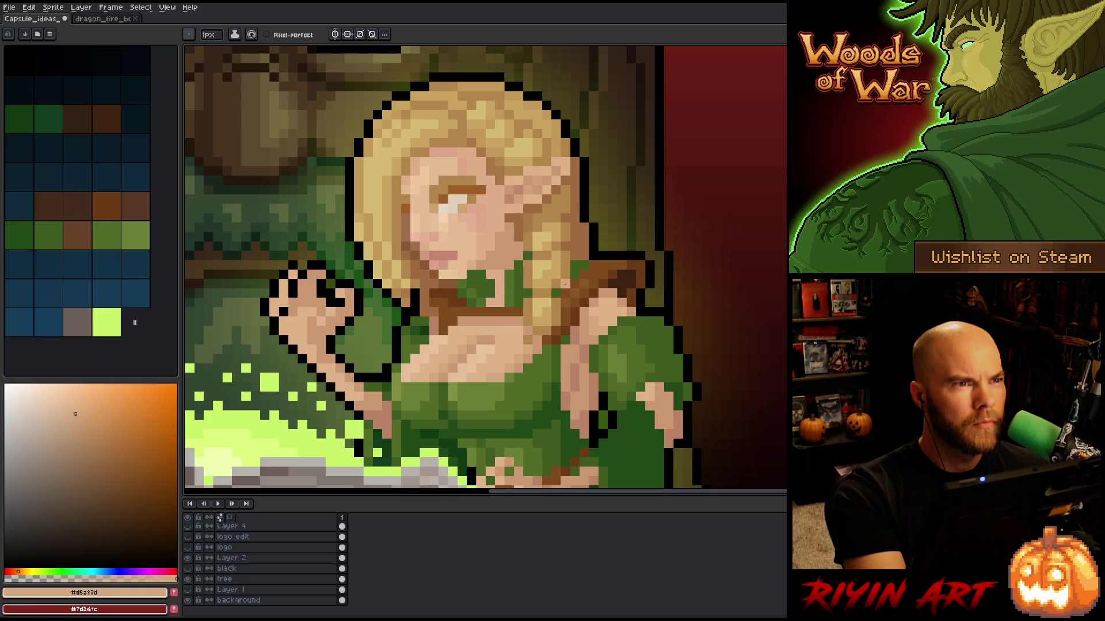
# Step: Add a light skin-tone pixel on the ear's outer edge
pyautogui.press('v')
pyautogui.press('b')
pyautogui.keyDown('alt'); pyautogui.click(480, 377); pyautogui.keyUp('alt')
pyautogui.click(472, 369)
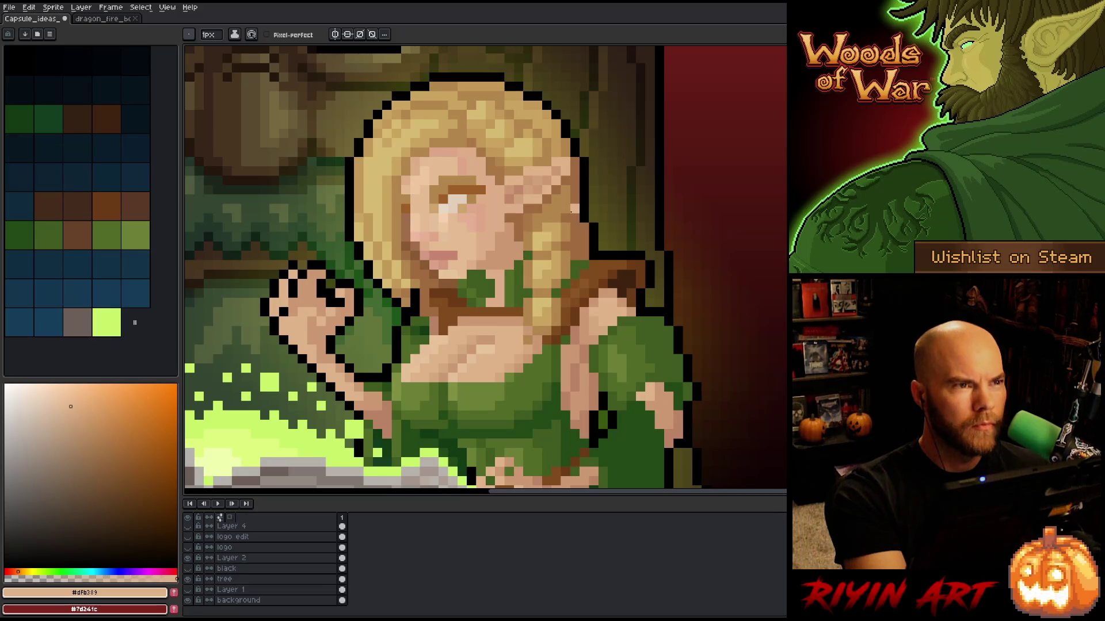
pyautogui.keyDown('alt'); pyautogui.click(463, 362); pyautogui.keyUp('alt')
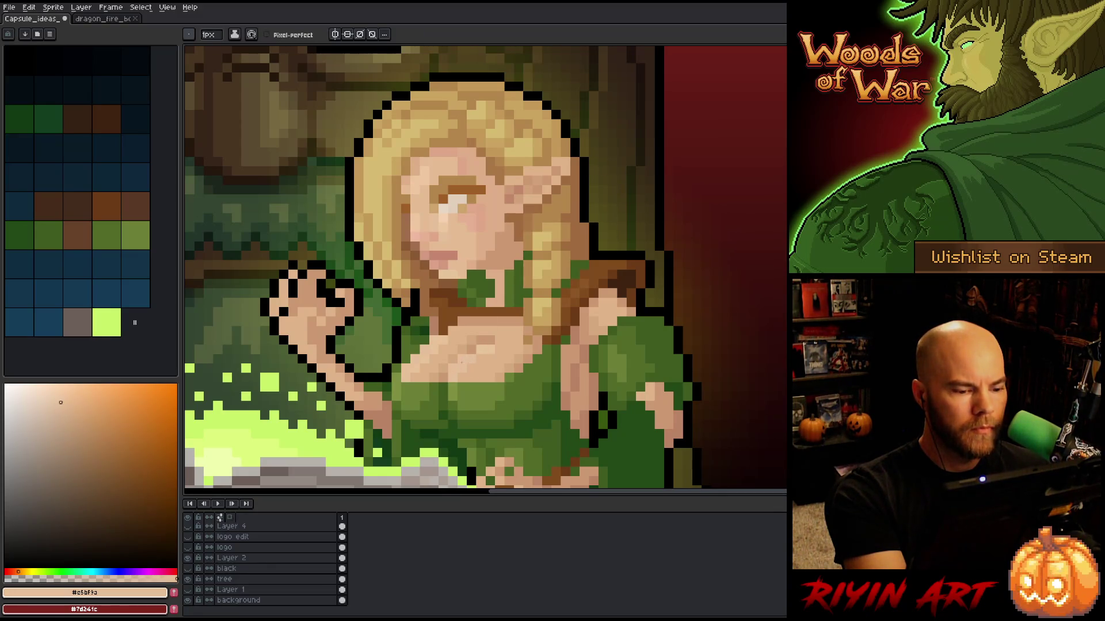
pyautogui.click(565, 228)
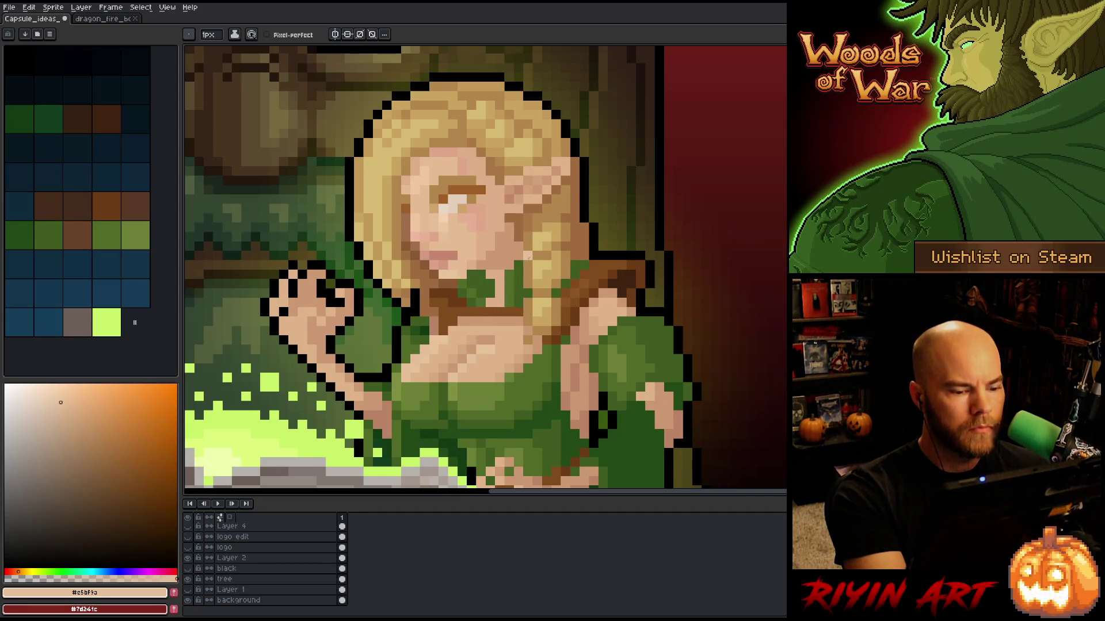
# Step: Sample the chest's bright skin tone and the dress green
pyautogui.keyDown('alt'); pyautogui.click(479, 355); pyautogui.keyUp('alt')
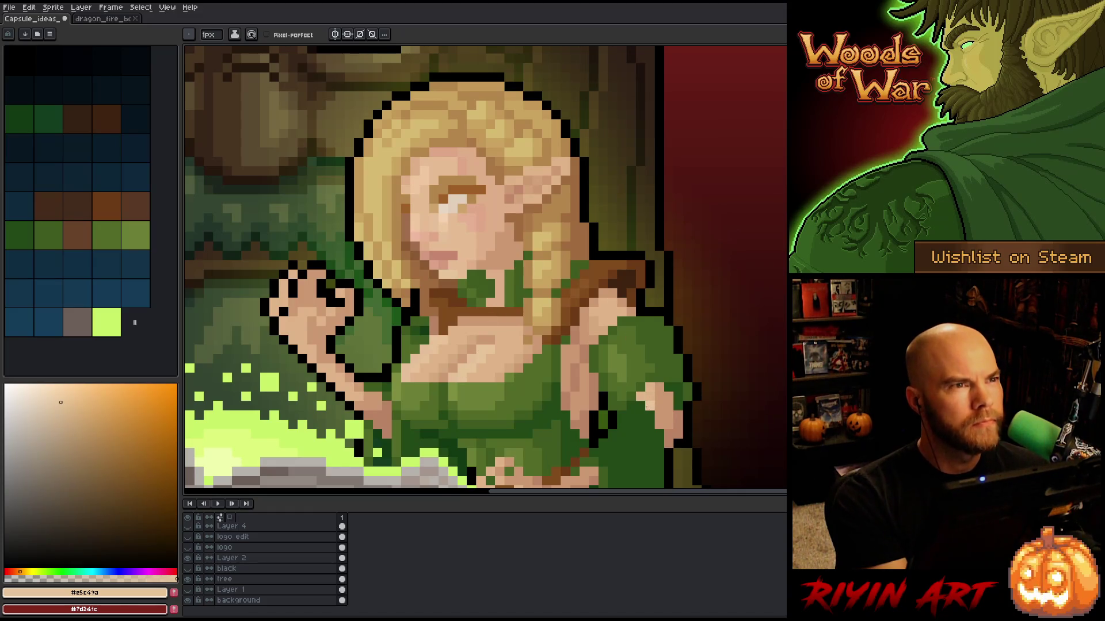
pyautogui.keyDown('alt'); pyautogui.click(509, 359); pyautogui.keyUp('alt')
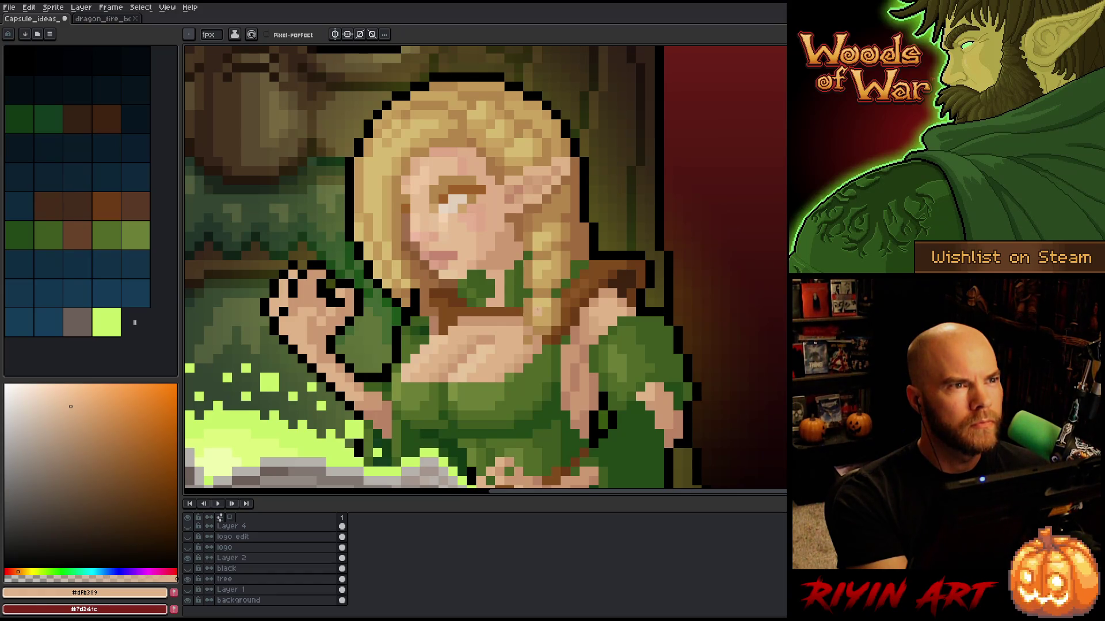
pyautogui.keyDown('alt'); pyautogui.click(509, 313); pyautogui.keyUp('alt')
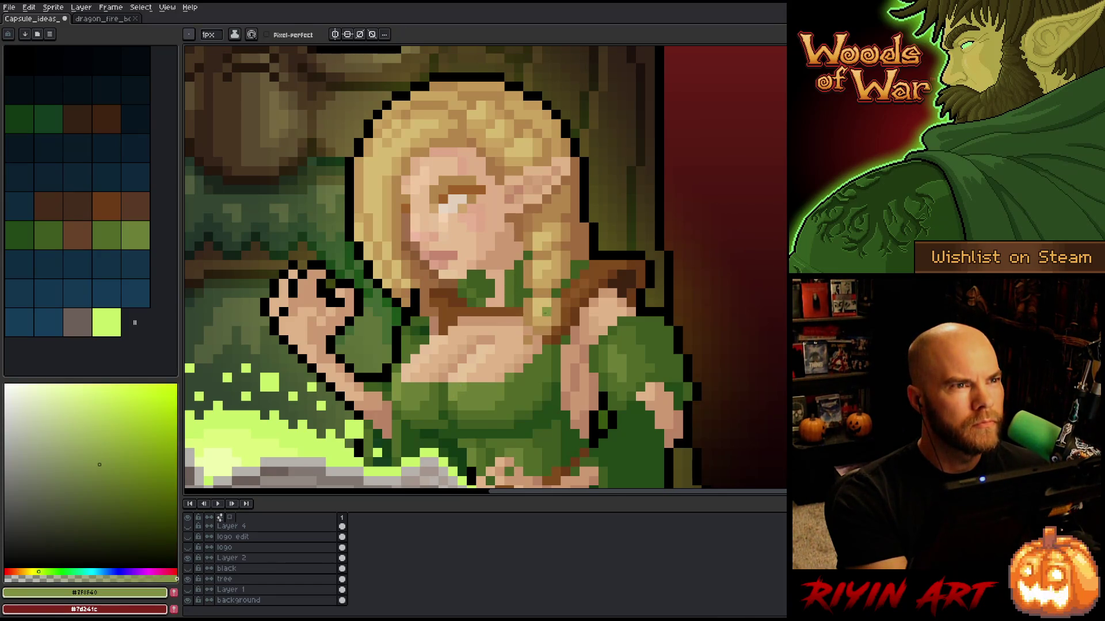
pyautogui.moveTo(501, 345)
pyautogui.mouseDown()
pyautogui.moveTo(512, 323)
pyautogui.moveTo(518, 339)
pyautogui.mouseUp()
# Step: Add light highlight pixels near the elf's shoulder and save
pyautogui.rightClick(526, 317)
pyautogui.click(528, 316)
pyautogui.moveTo(528, 316)
pyautogui.mouseDown()
pyautogui.moveTo(512, 293)
pyautogui.moveTo(525, 309)
pyautogui.mouseUp()
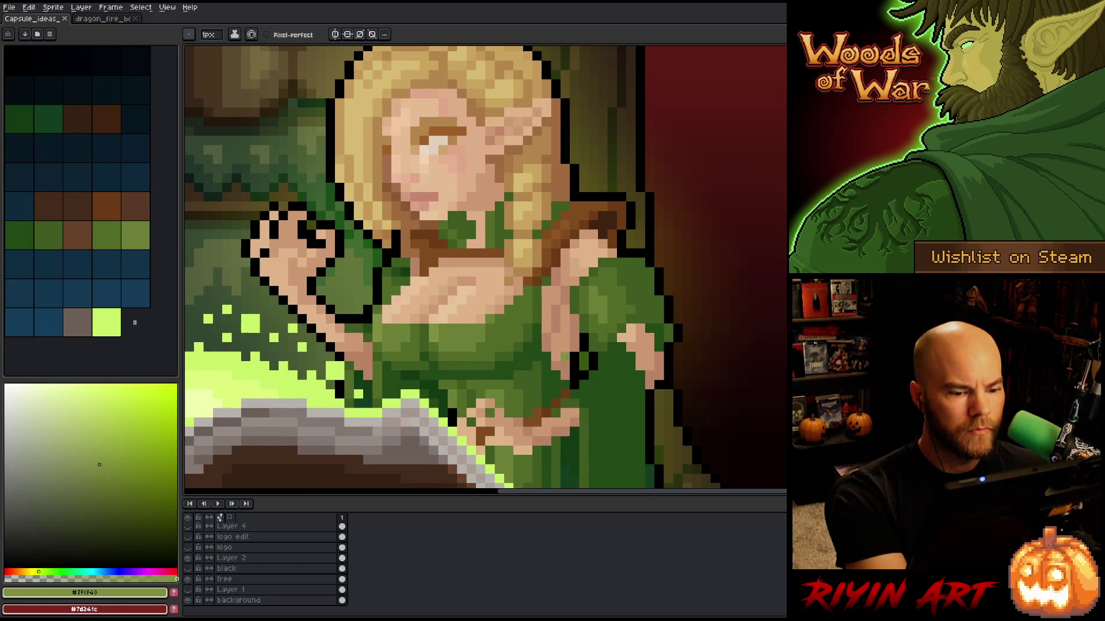
pyautogui.press('alt')
pyautogui.click(566, 301)
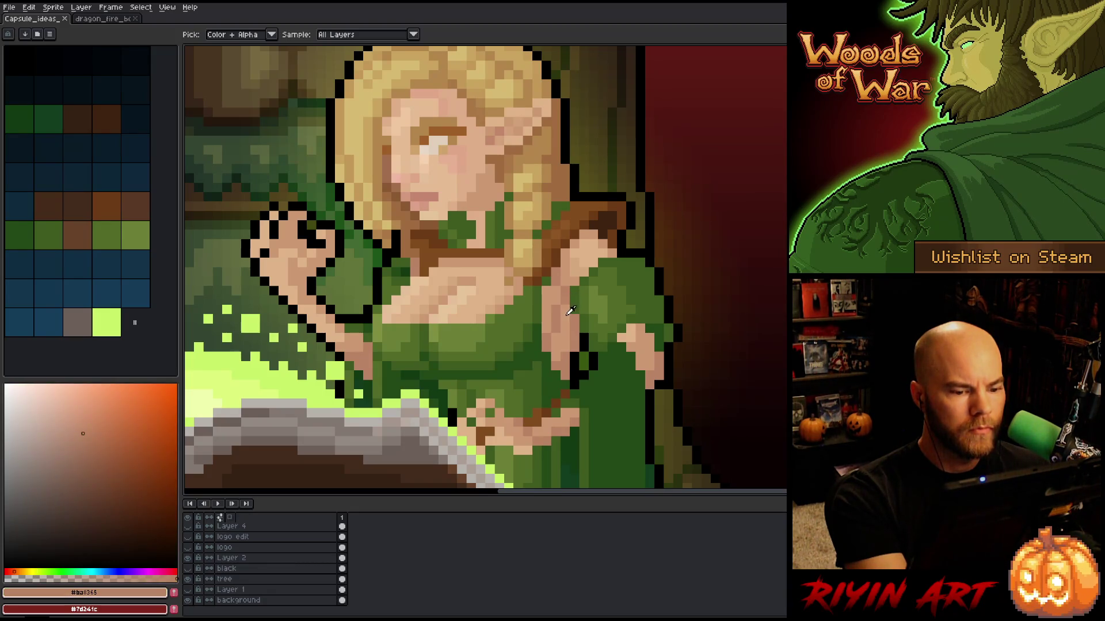
pyautogui.click(80, 421)
pyautogui.click(84, 426)
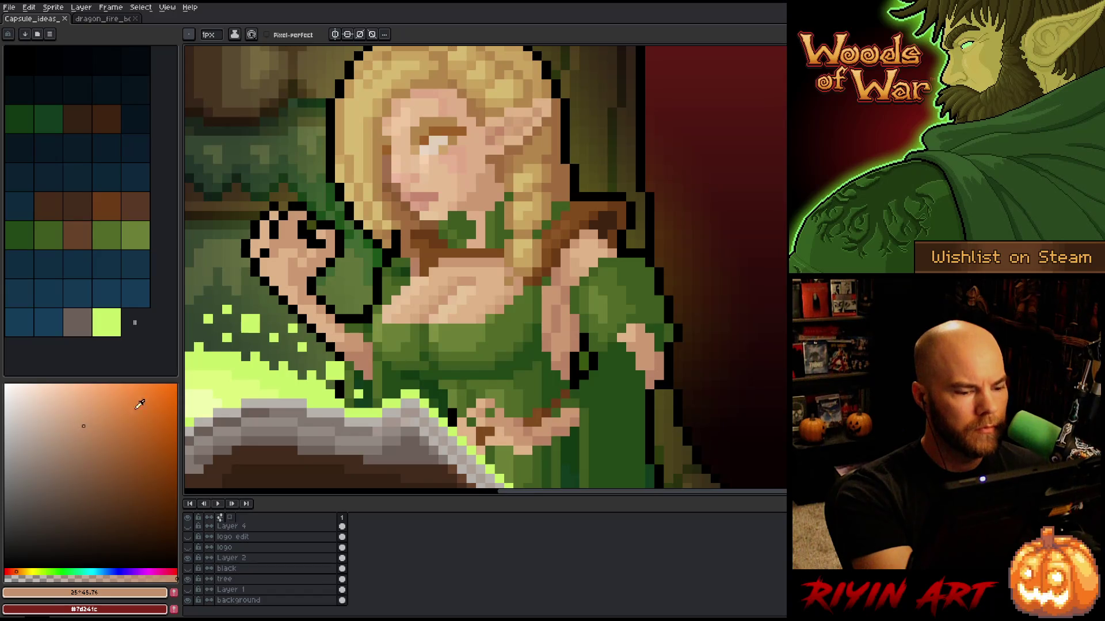
pyautogui.click(593, 206)
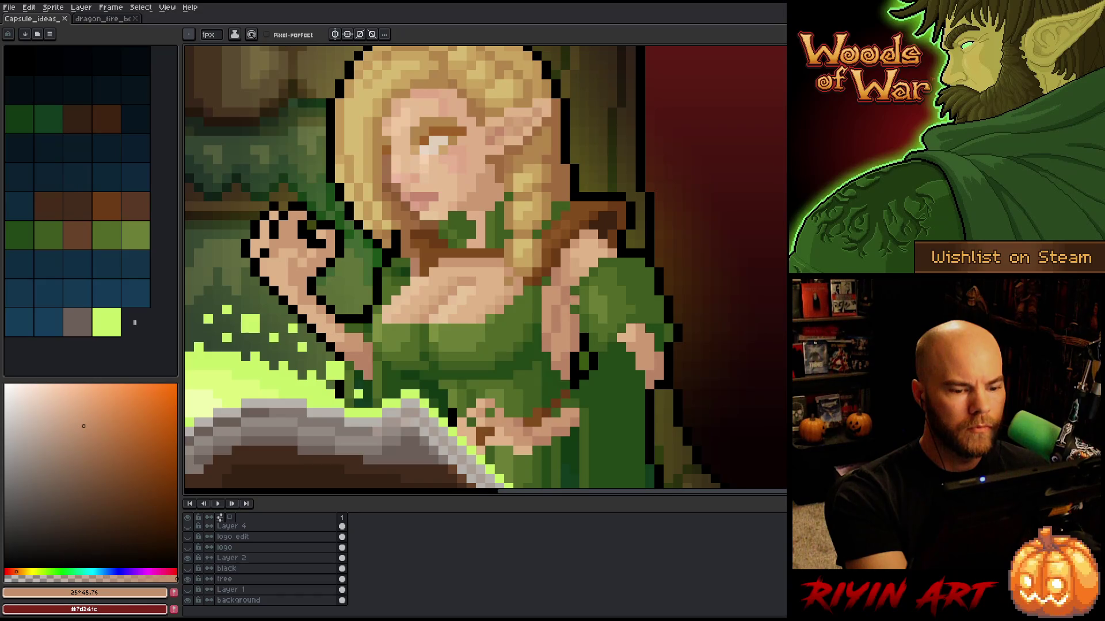
pyautogui.hotkey('ctrl', 's')
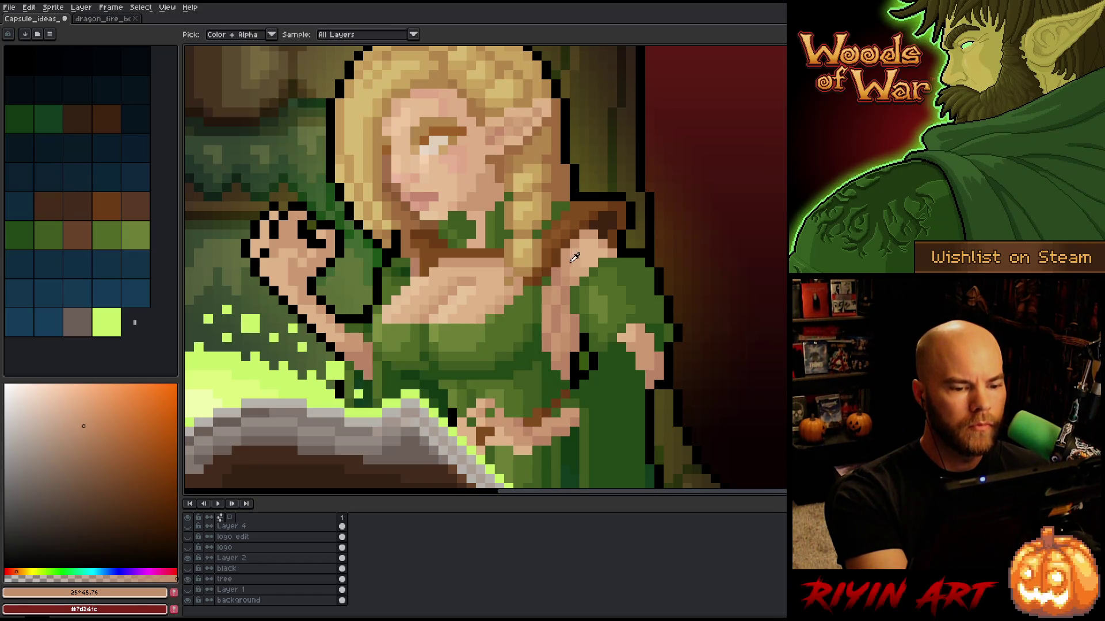
# Step: Sample darker shadow tones from the arm, shift the view, and save
pyautogui.keyDown('alt'); pyautogui.click(586, 241); pyautogui.keyUp('alt')
pyautogui.keyDown('alt'); pyautogui.click(565, 272); pyautogui.keyUp('alt')
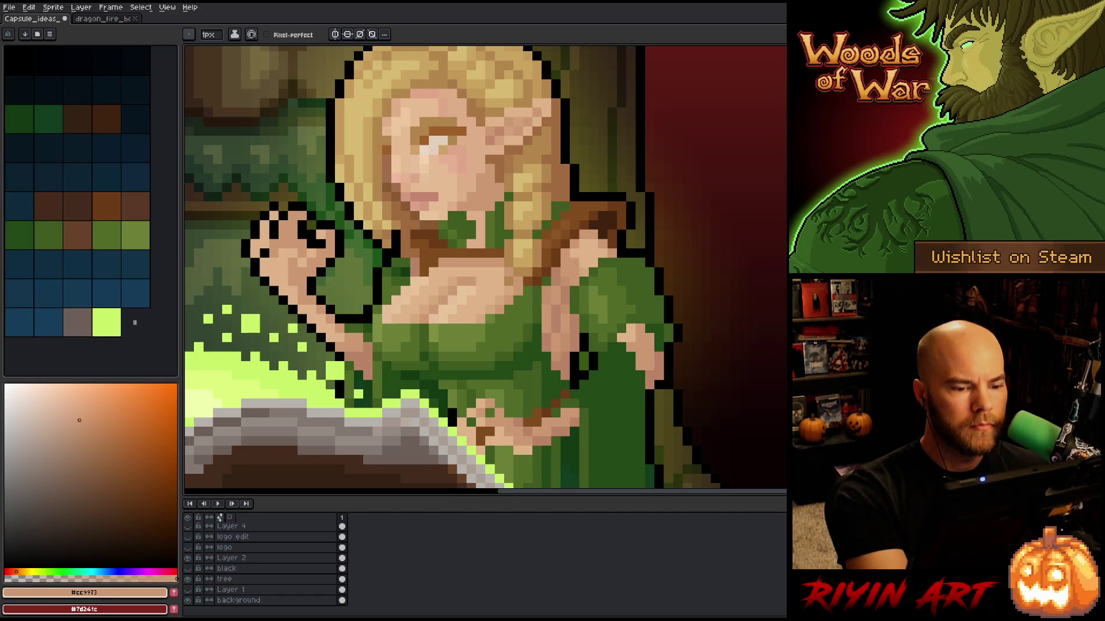
pyautogui.keyDown('alt'); pyautogui.click(583, 254); pyautogui.keyUp('alt')
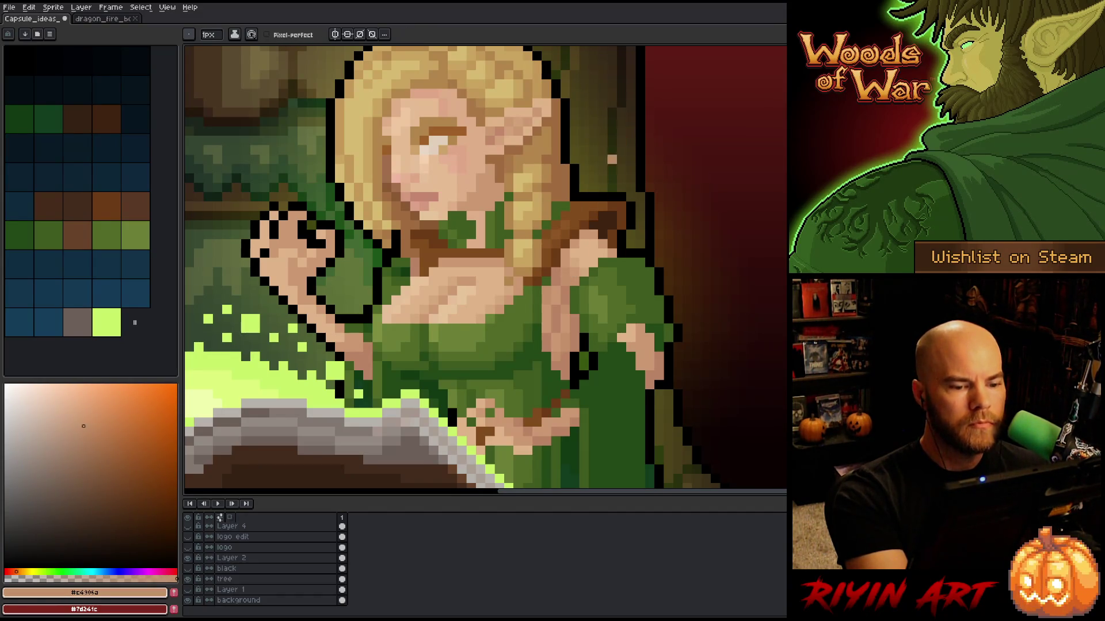
pyautogui.keyDown('alt'); pyautogui.click(592, 225); pyautogui.keyUp('alt')
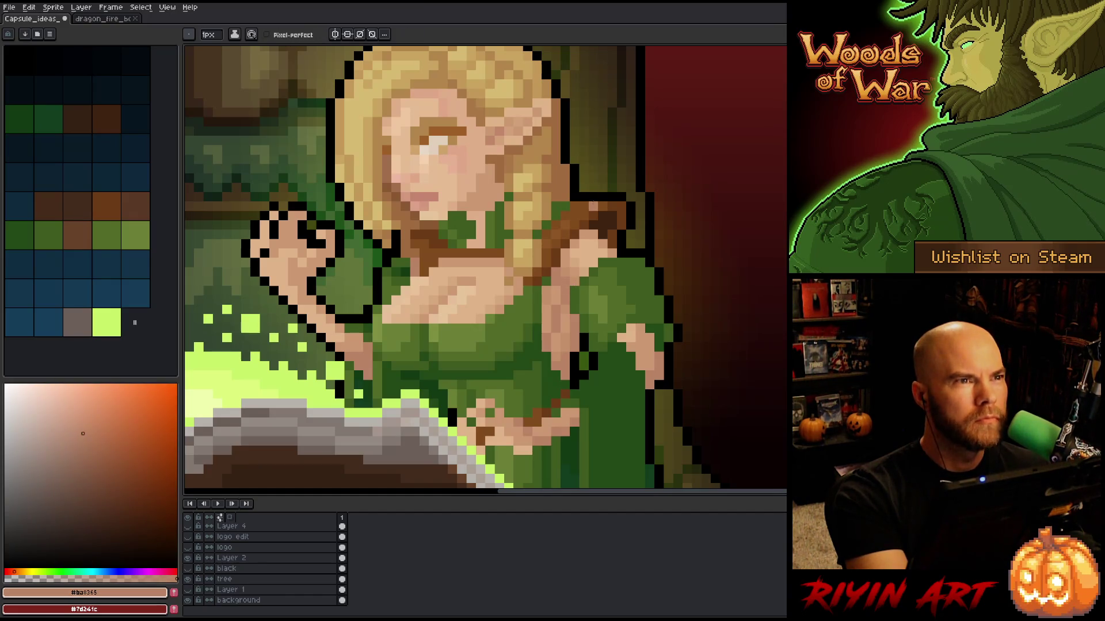
pyautogui.press('alt')
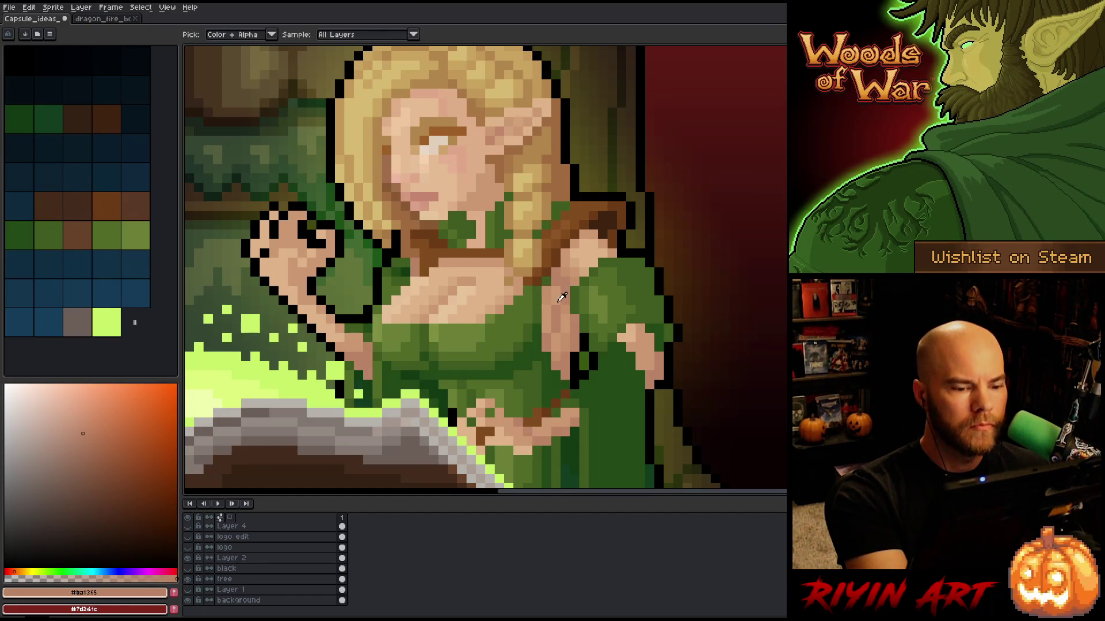
pyautogui.keyDown('alt'); pyautogui.click(567, 270); pyautogui.keyUp('alt')
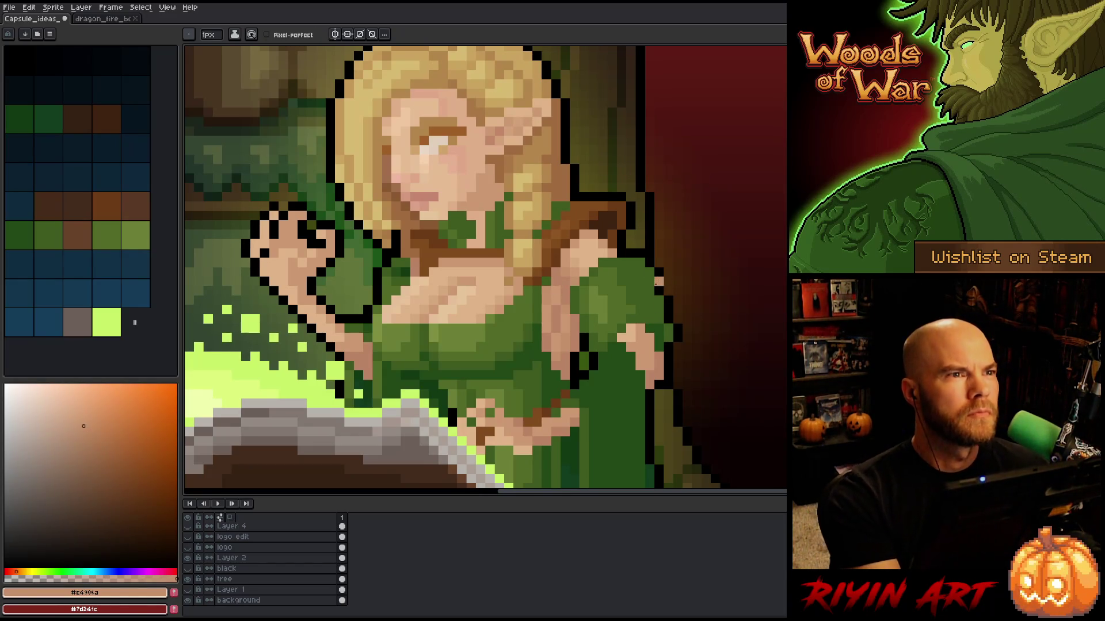
pyautogui.press('alt')
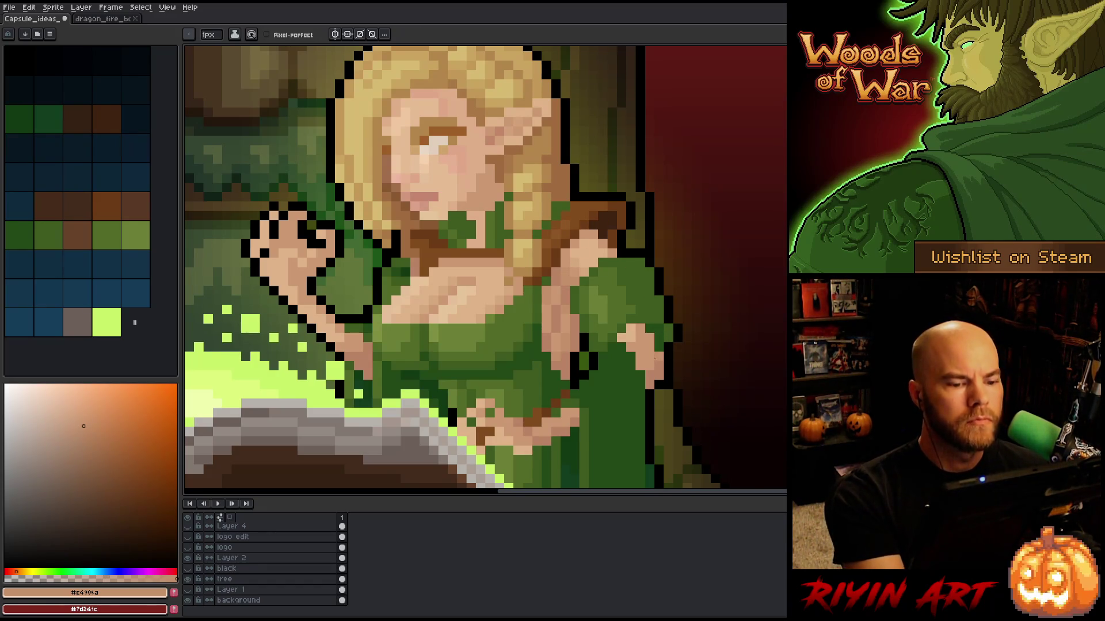
pyautogui.press('alt')
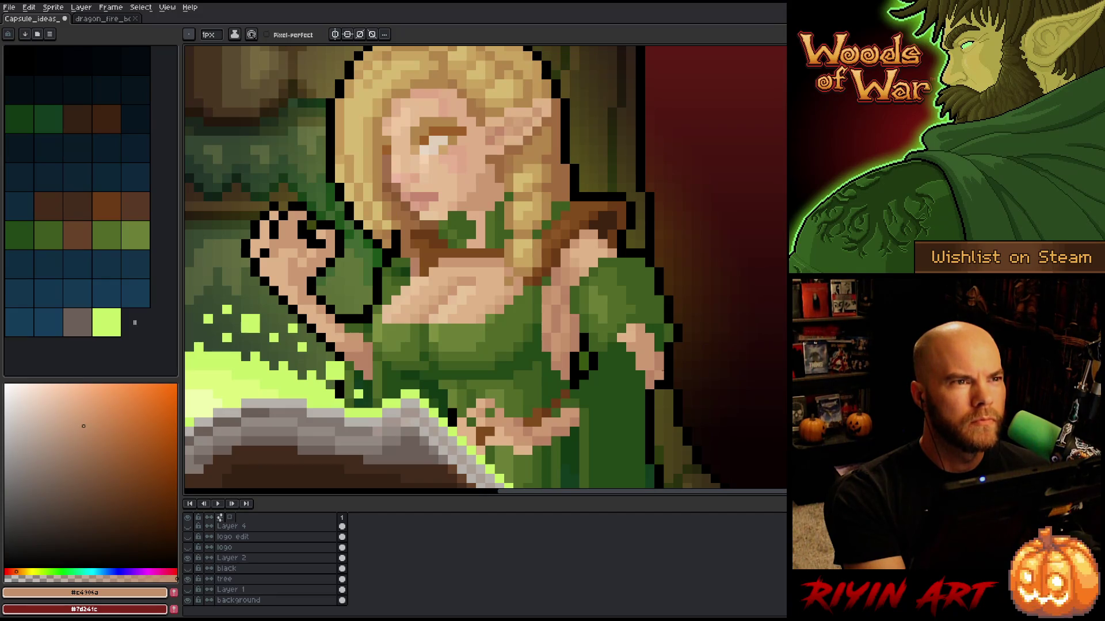
pyautogui.press('alt')
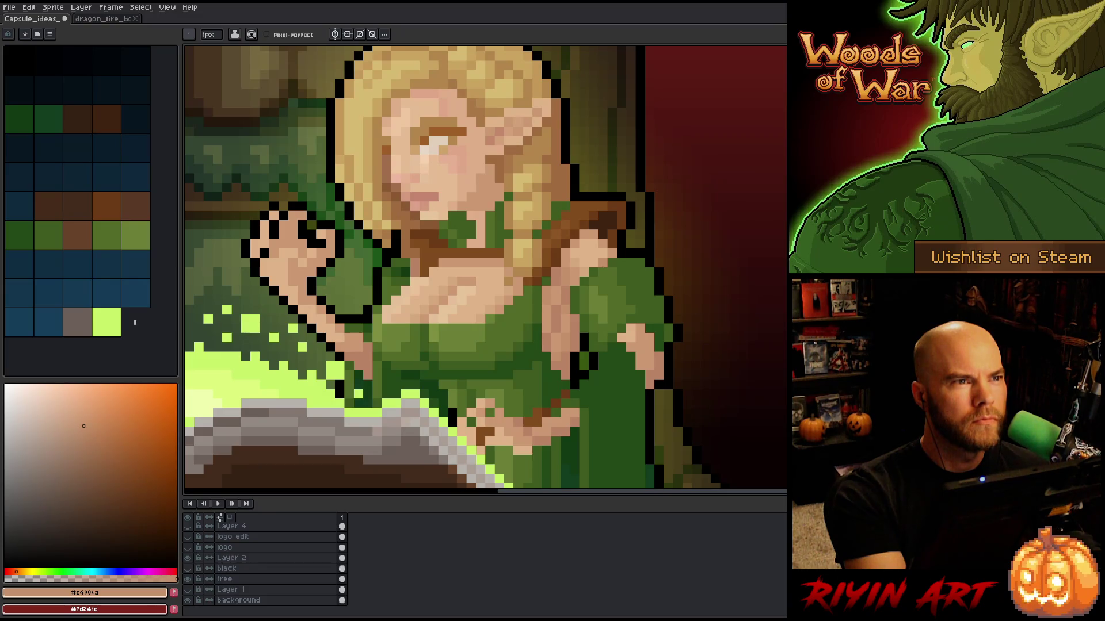
pyautogui.moveTo(535, 256); pyautogui.dragTo(556, 268)
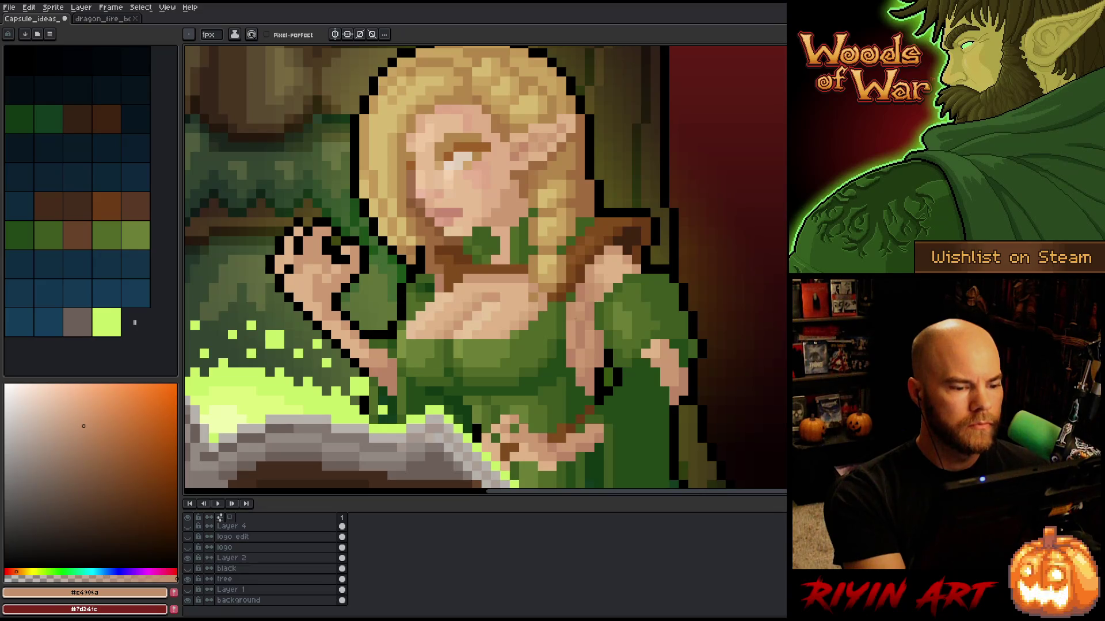
pyautogui.hotkey('ctrl', 's')
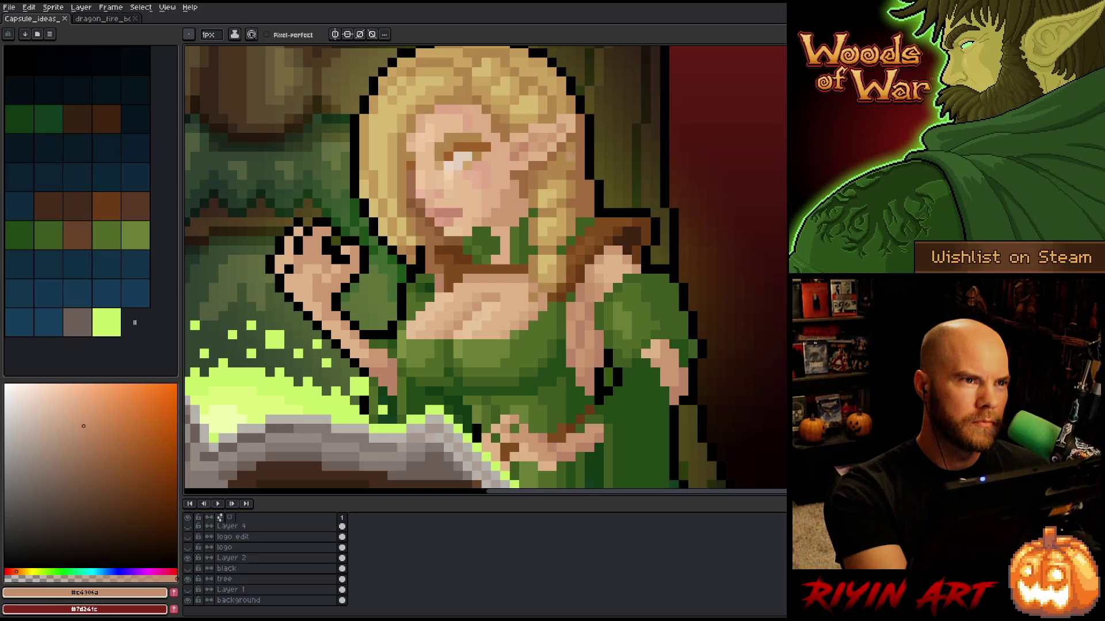
# Step: Undo a stray skin pixel on the green dress and save again
pyautogui.click(533, 353)
pyautogui.hotkey('ctrl', 'z')
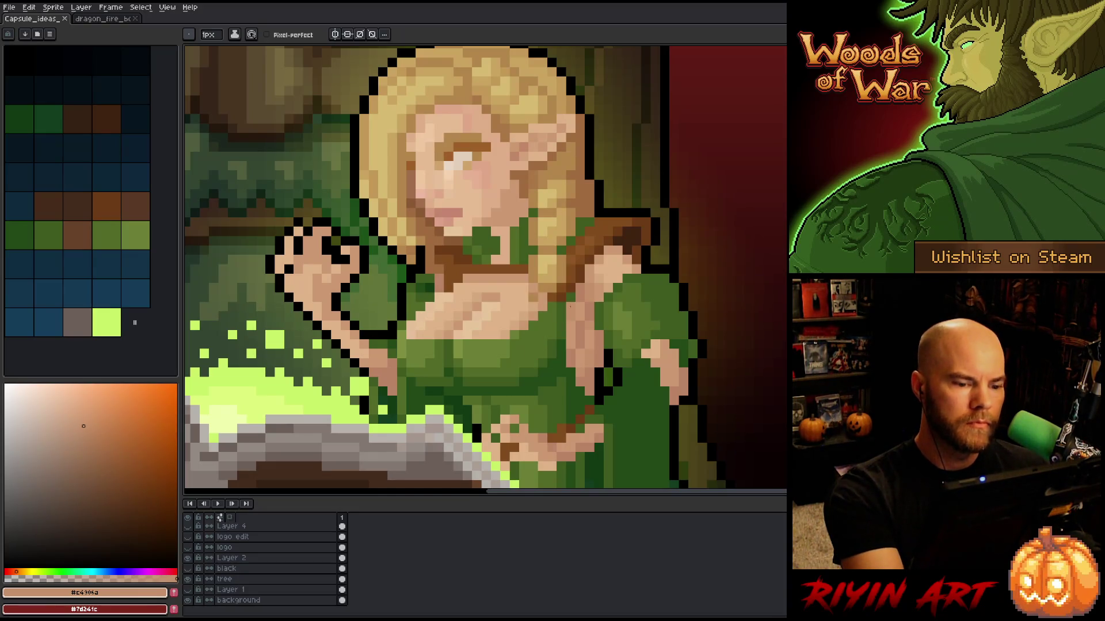
pyautogui.moveTo(589, 304); pyautogui.dragTo(587, 336)
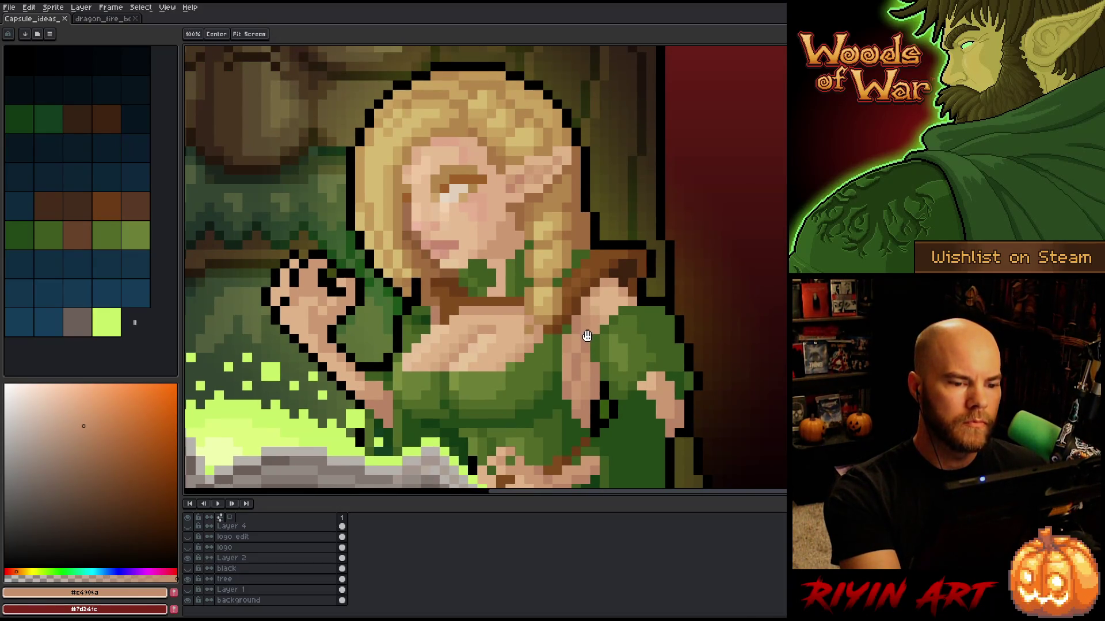
pyautogui.press('b')
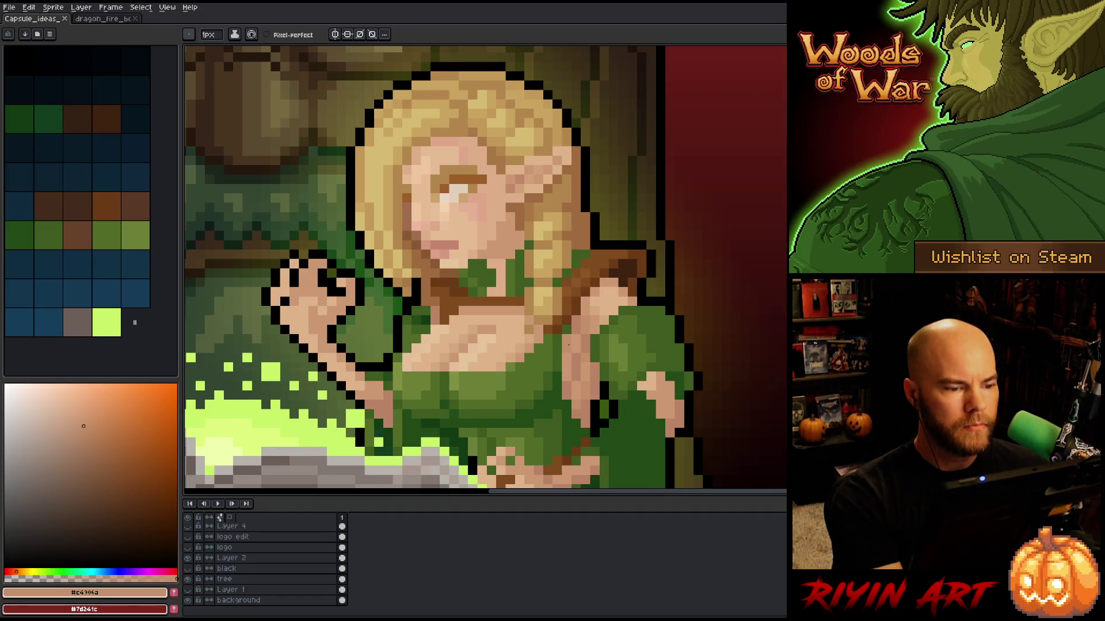
pyautogui.scroll(-1, 573, 348)
pyautogui.hotkey('ctrl', 's')
pyautogui.scroll(1, 496, 278)
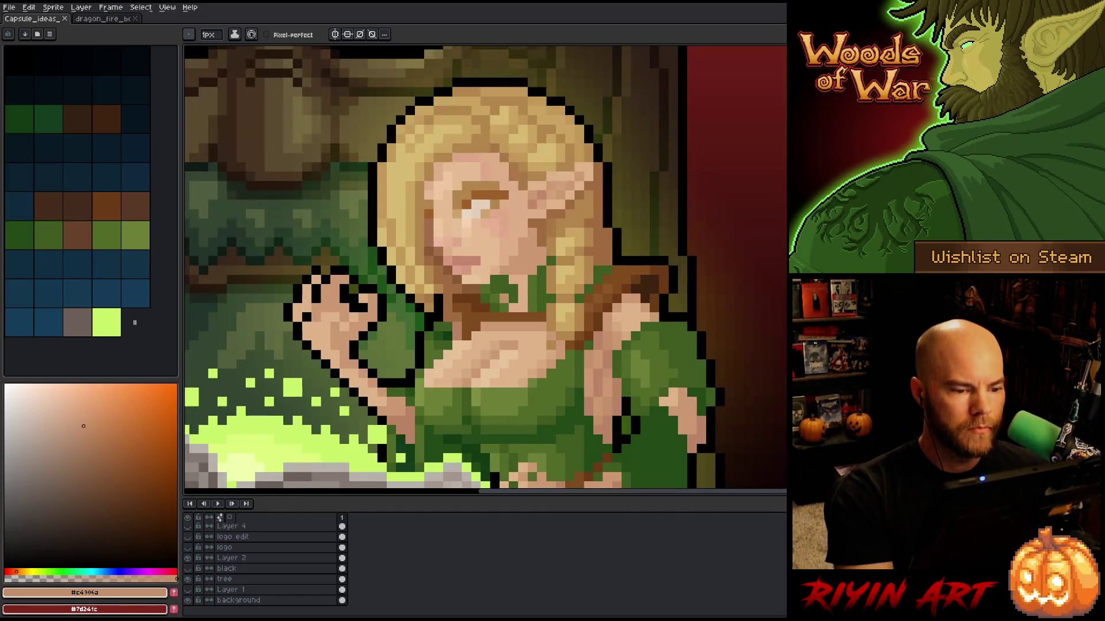
# Step: Paint a light skin pixel on the chest, compare face tones, and save
pyautogui.keyDown('alt'); pyautogui.click(445, 234); pyautogui.keyUp('alt')
pyautogui.click(554, 357)
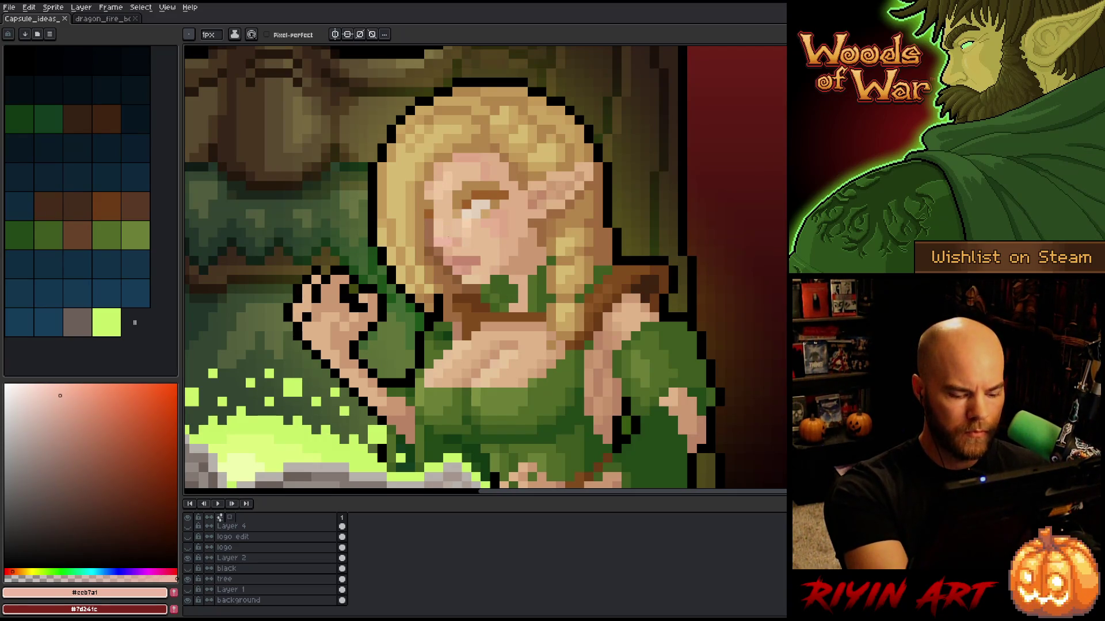
pyautogui.press('i')
pyautogui.click(448, 241)
pyautogui.click(454, 238)
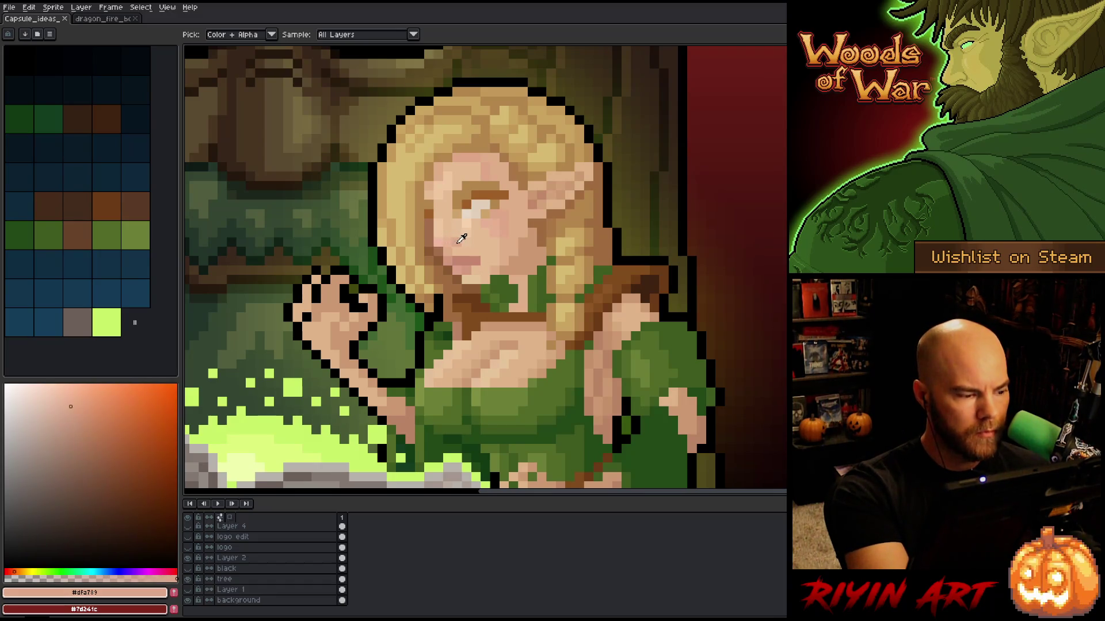
pyautogui.click(463, 238)
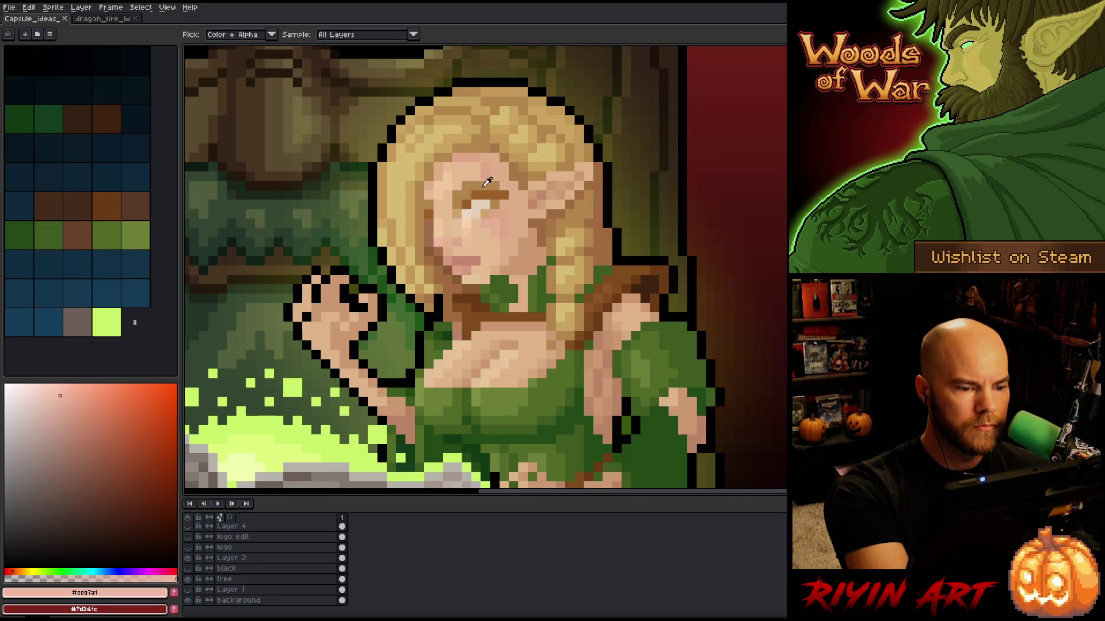
pyautogui.click(462, 224)
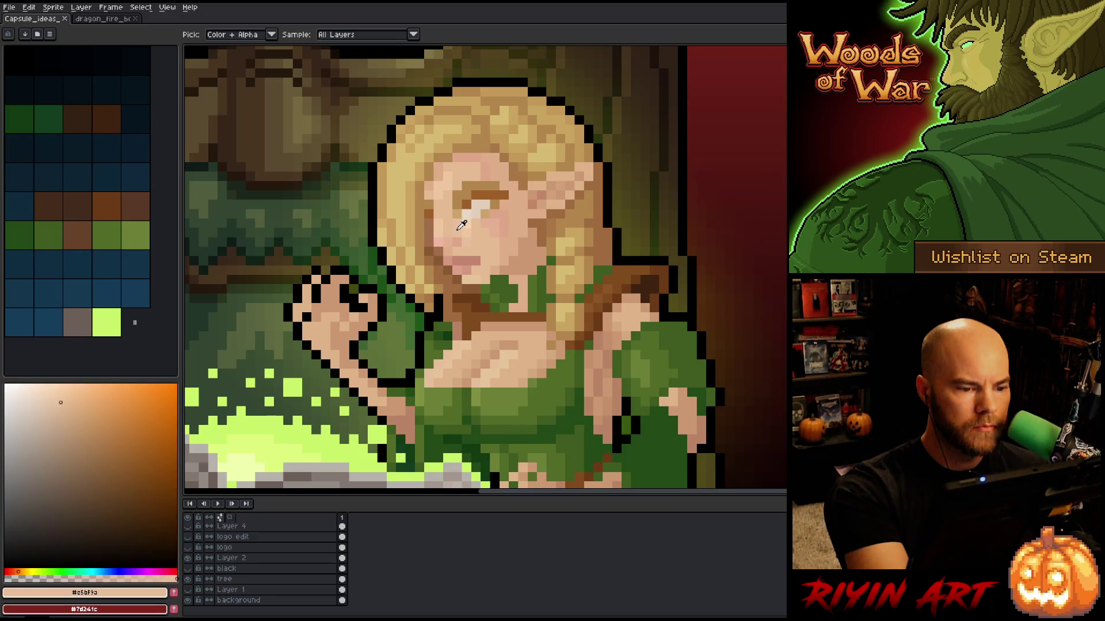
pyautogui.click(454, 224)
pyautogui.click(462, 226)
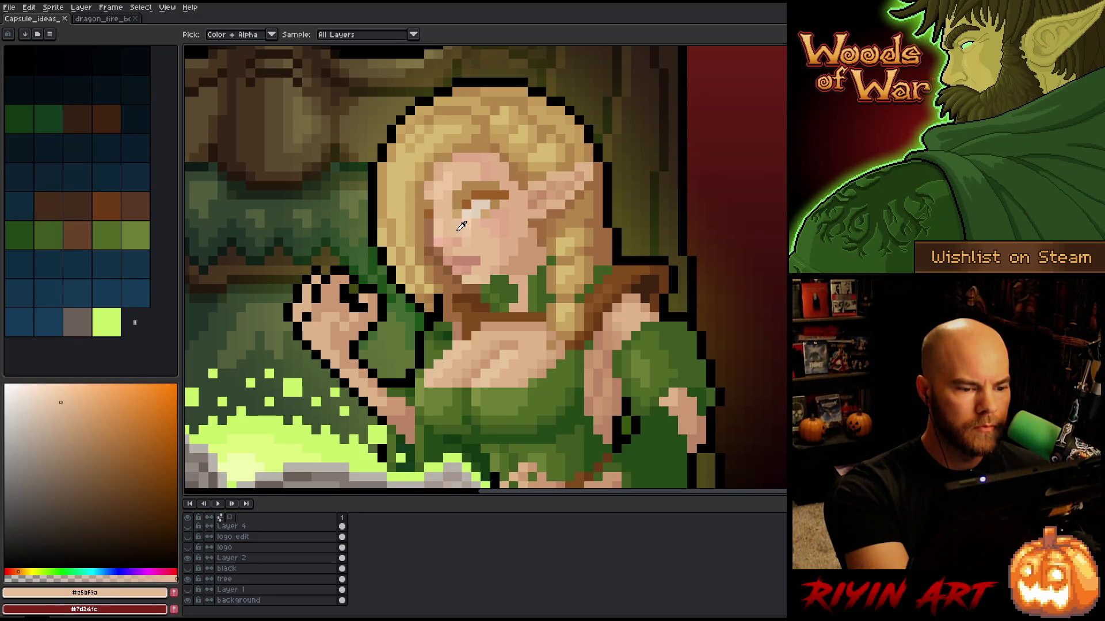
pyautogui.click(458, 223)
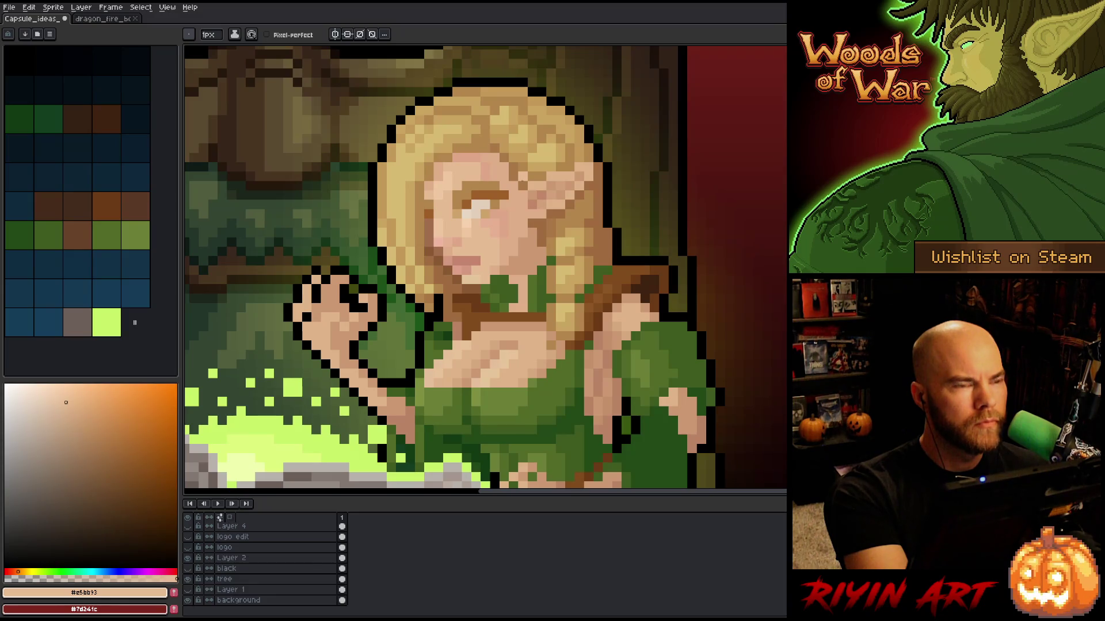
pyautogui.click(462, 223)
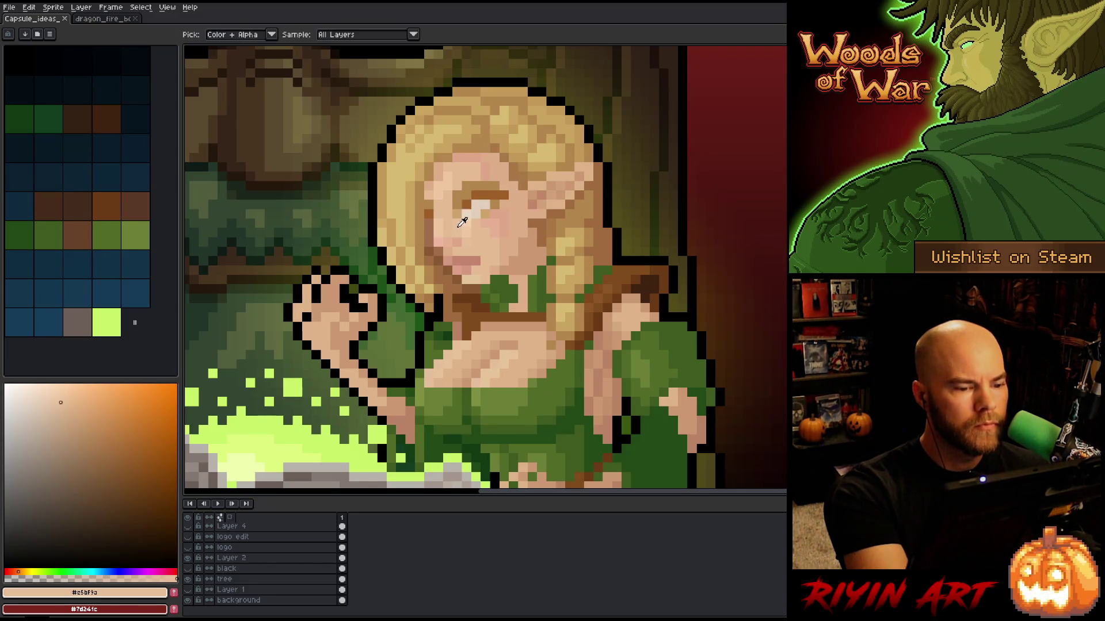
pyautogui.hotkey('ctrl', 's')
# Step: Sample darker and very pale face tones, then zoom out to check the whole capsule
pyautogui.keyDown('alt'); pyautogui.click(457, 195); pyautogui.keyUp('alt')
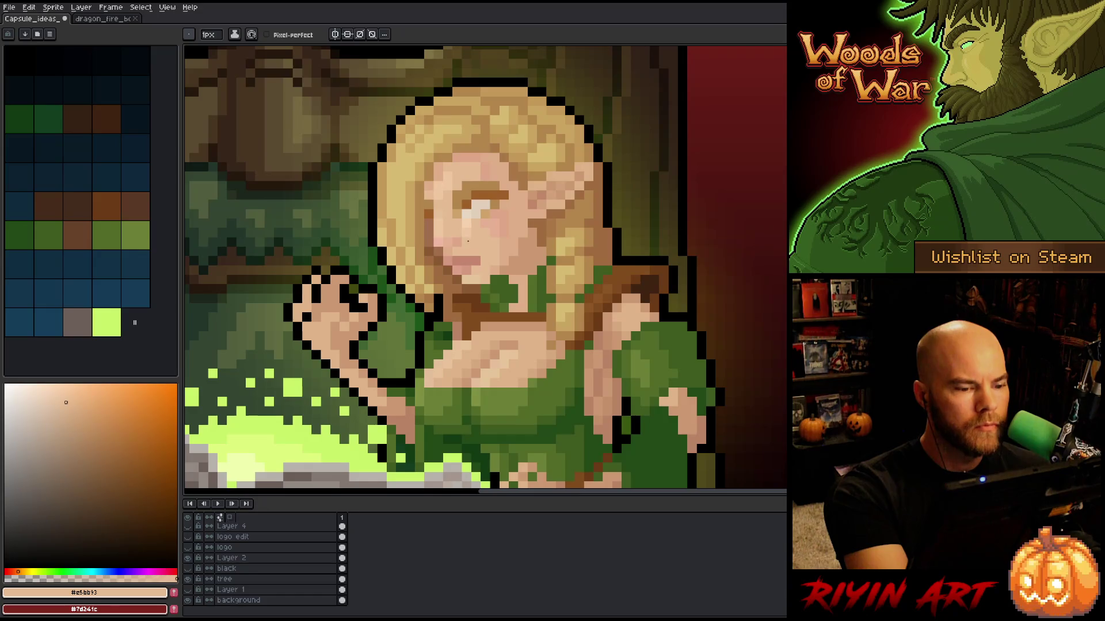
pyautogui.keyDown('alt'); pyautogui.click(470, 239); pyautogui.keyUp('alt')
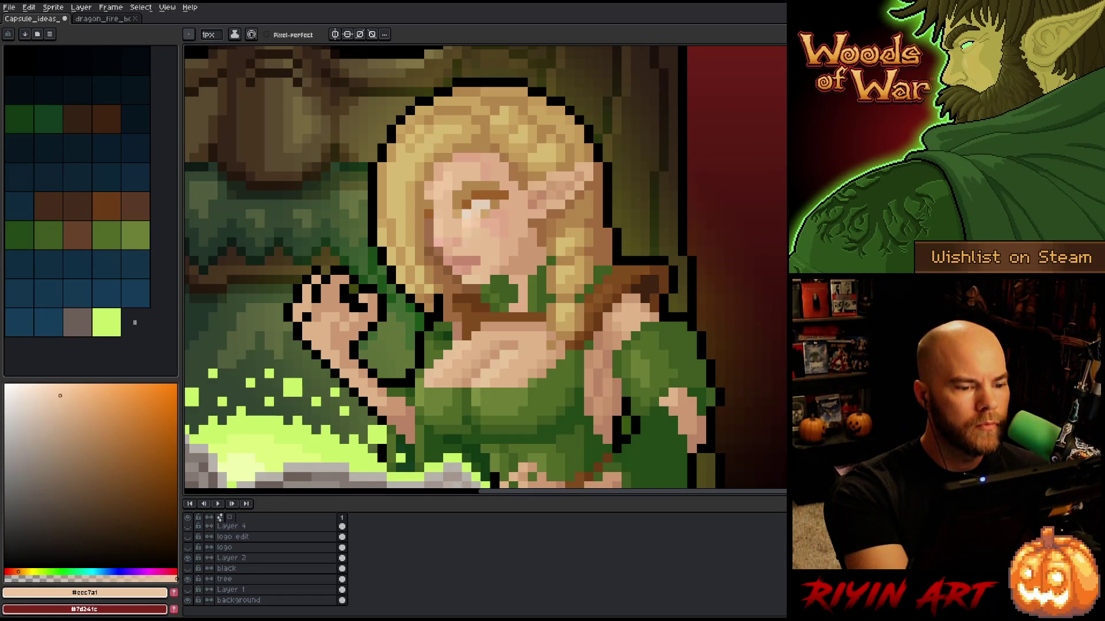
pyautogui.keyDown('alt'); pyautogui.click(481, 239); pyautogui.keyUp('alt')
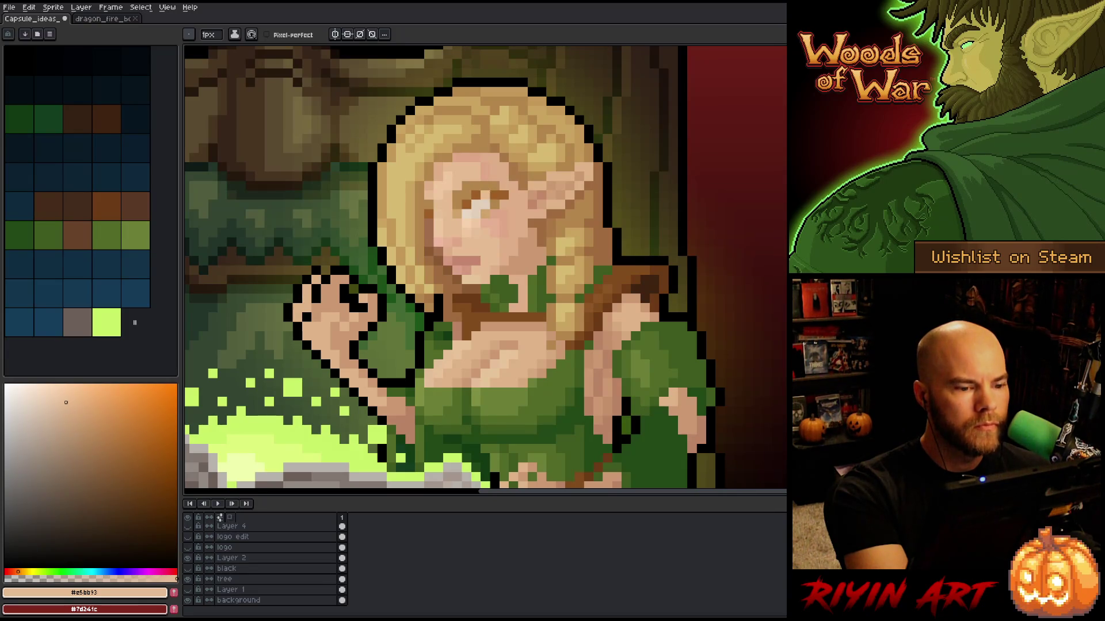
pyautogui.keyDown('alt'); pyautogui.click(504, 168); pyautogui.keyUp('alt')
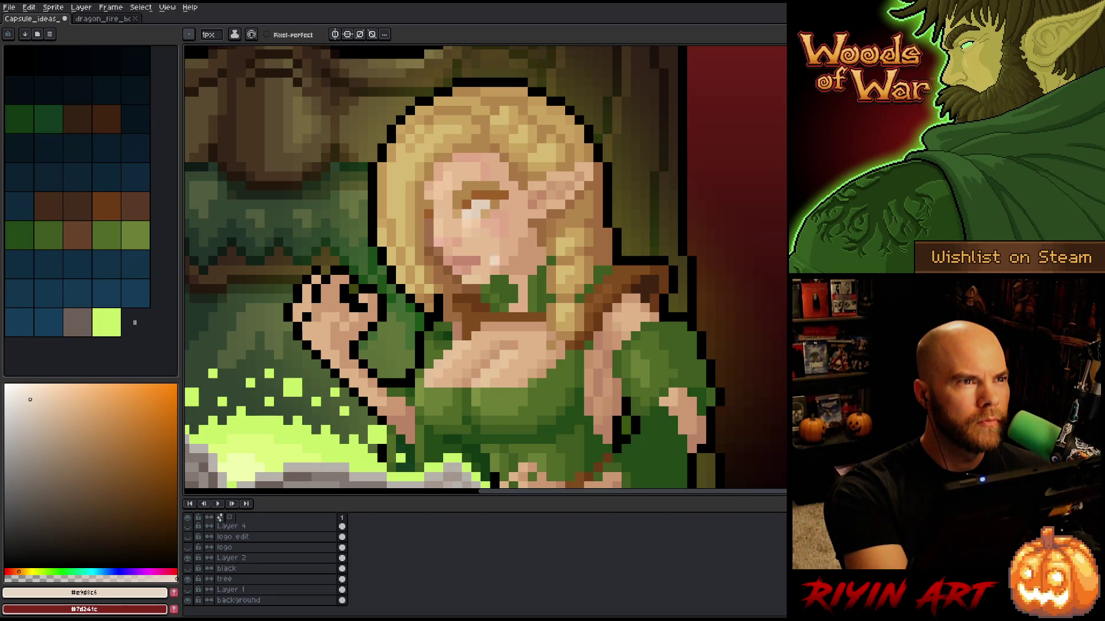
pyautogui.scroll(-3, 607, 270)
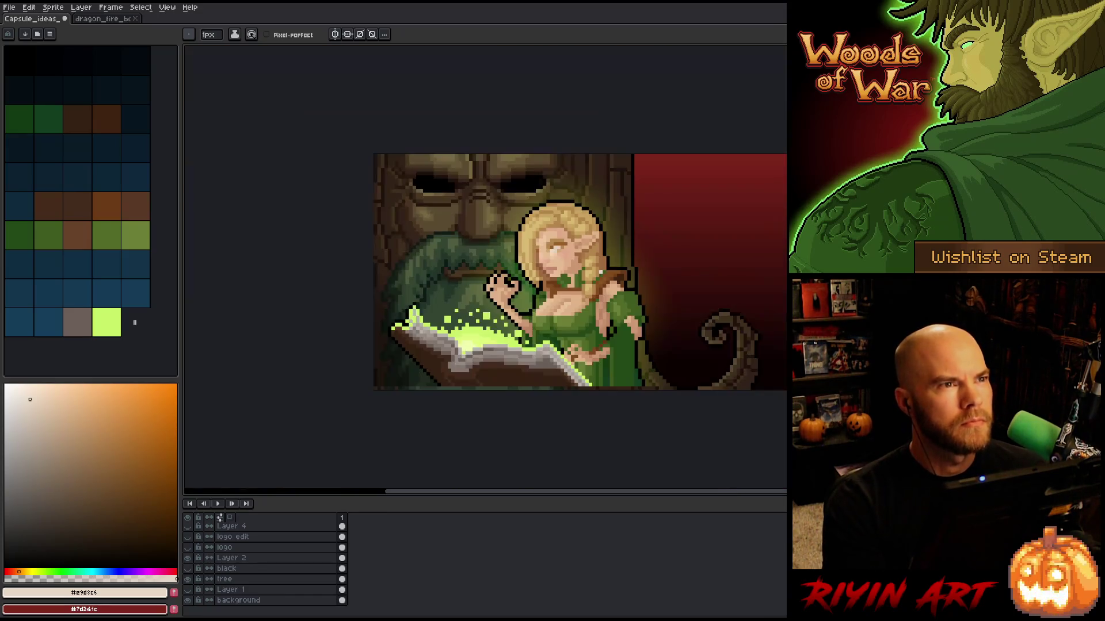
# Step: Frame the whole scene and pick a warmer peach skin tone for the elf
pyautogui.scroll(2, 567, 262)
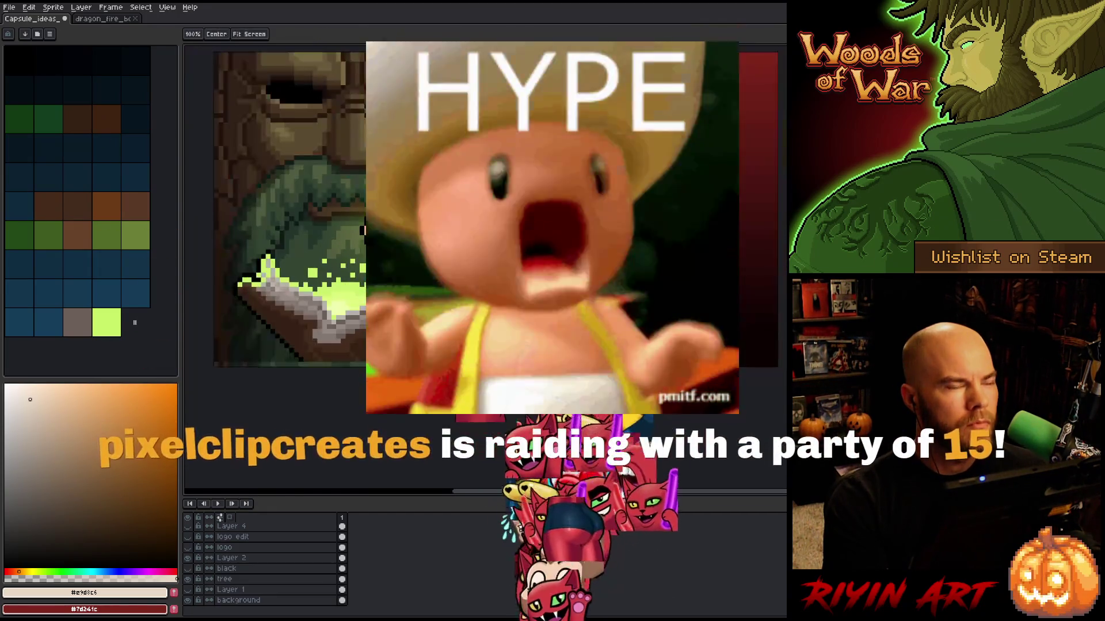
pyautogui.moveTo(363, 230); pyautogui.dragTo(374, 277)
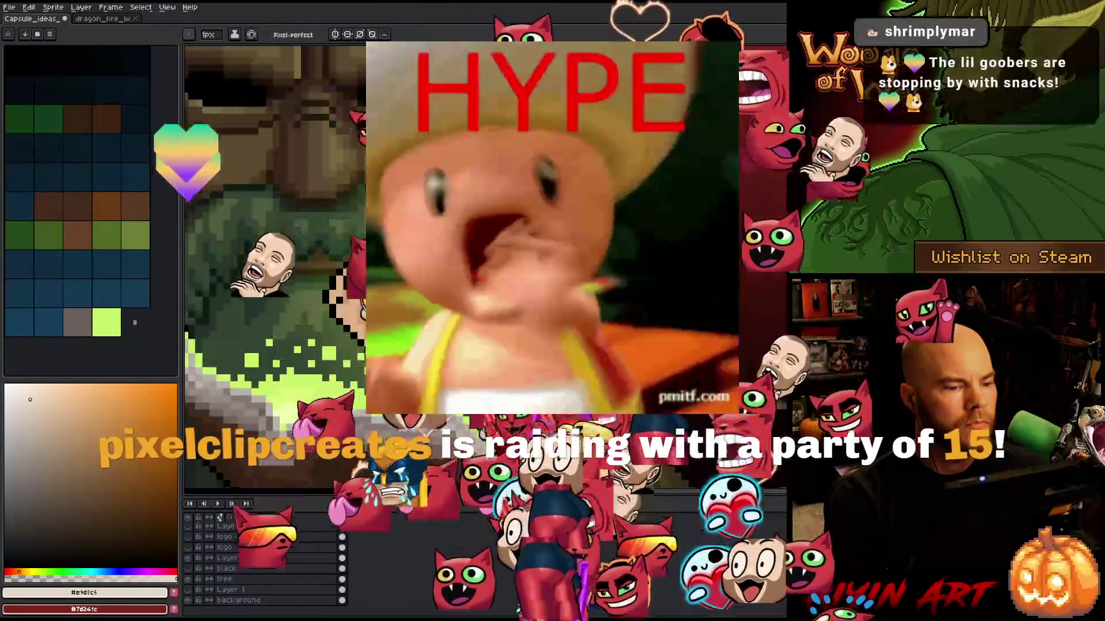
pyautogui.scroll(2, 368, 276)
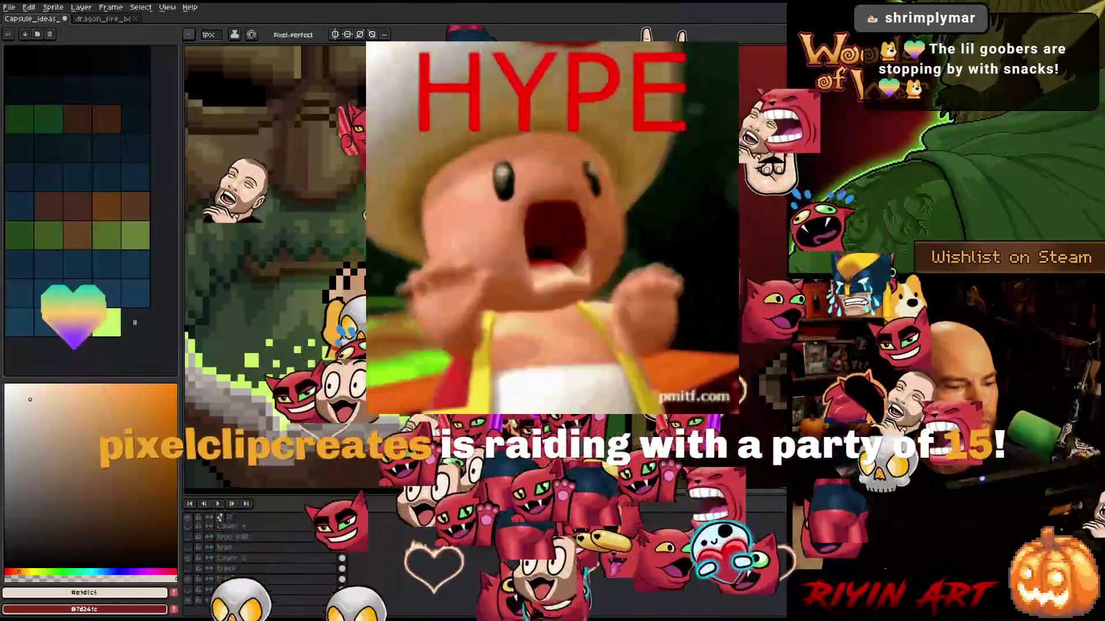
pyautogui.click(66, 402)
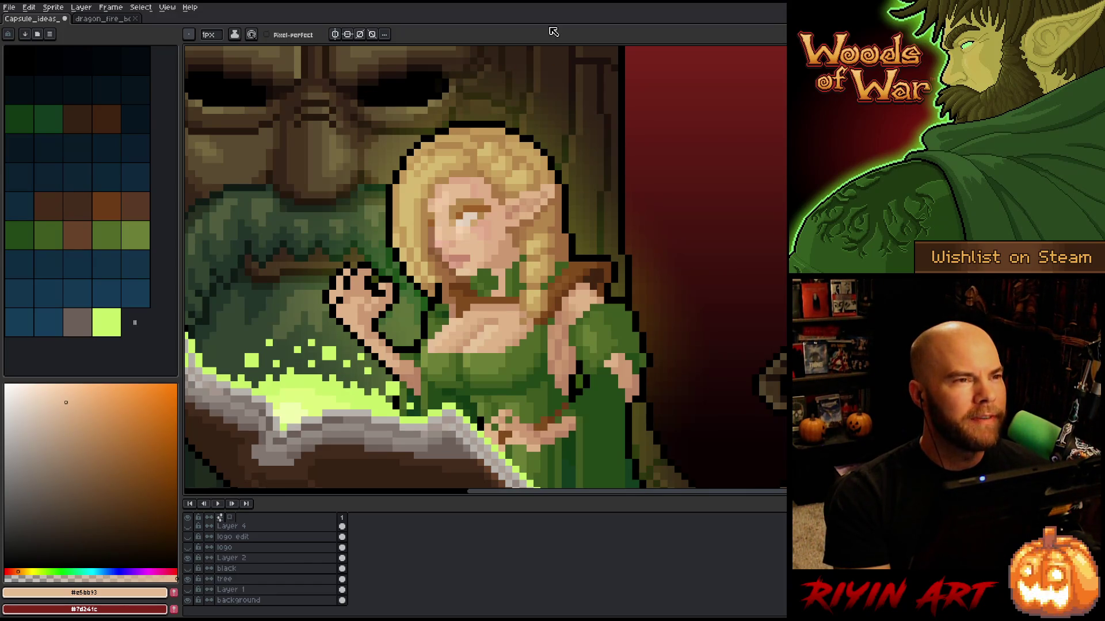
# Step: Review the canvas, save the capsule image, and bring up the dragon_fire file
pyautogui.scroll(-2, 537, 49)
pyautogui.scroll(2, 537, 48)
pyautogui.scroll(-1, 537, 49)
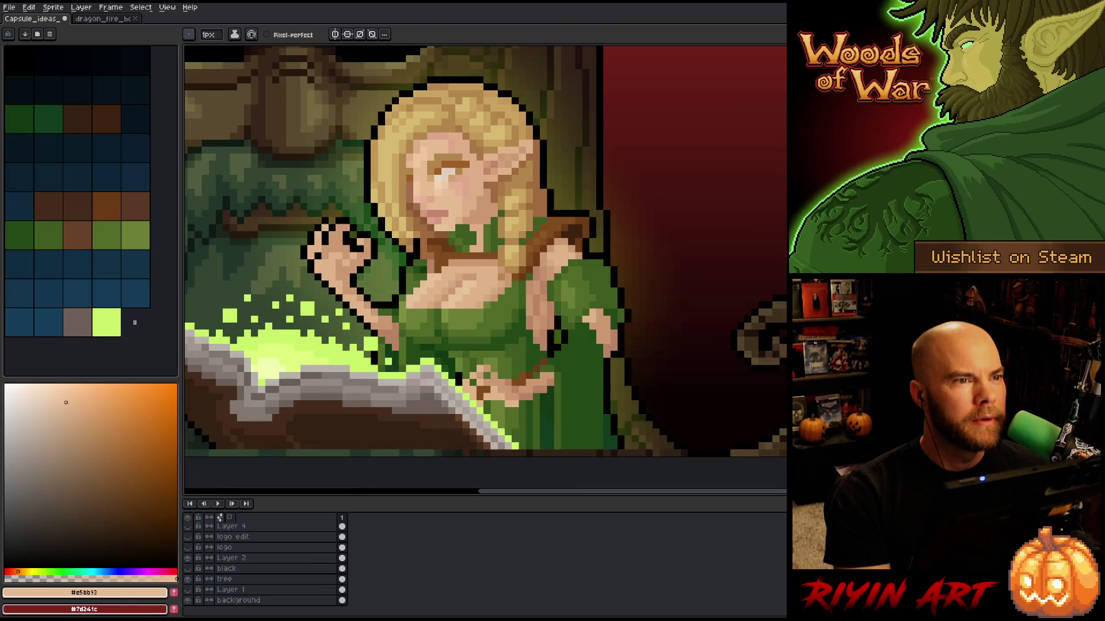
pyautogui.scroll(-2, 500, 233)
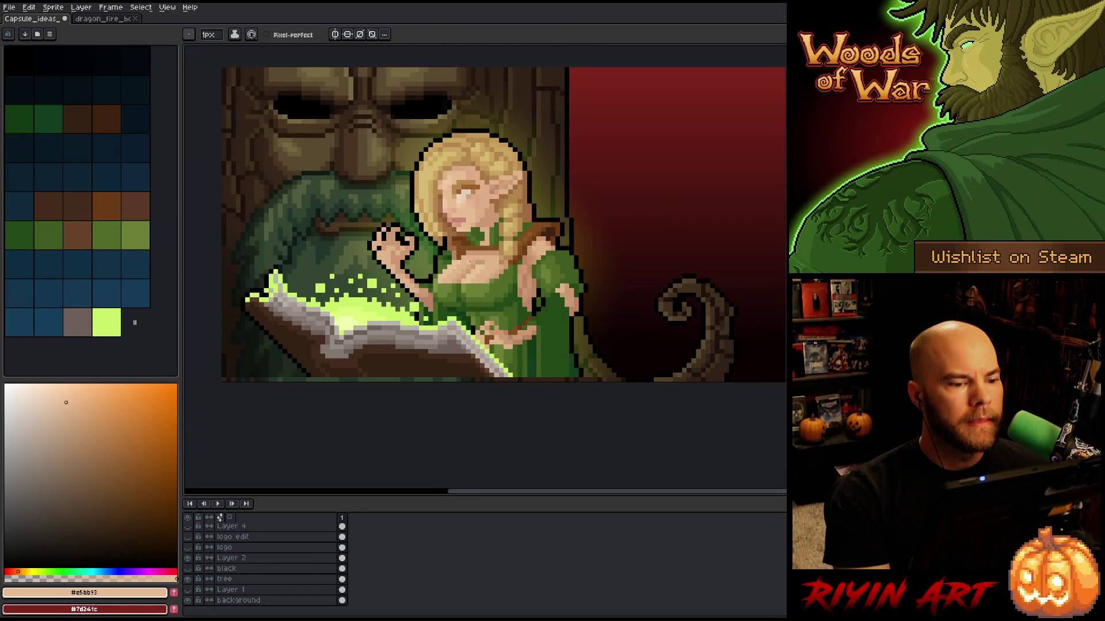
pyautogui.scroll(1, 449, 189)
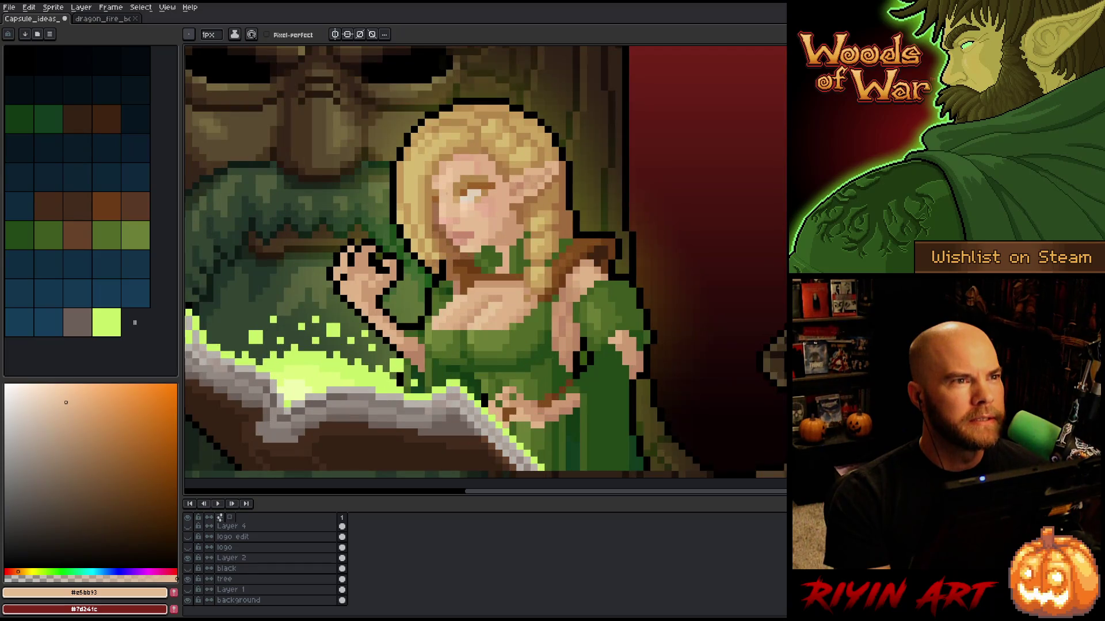
pyautogui.scroll(-1, 423, 296)
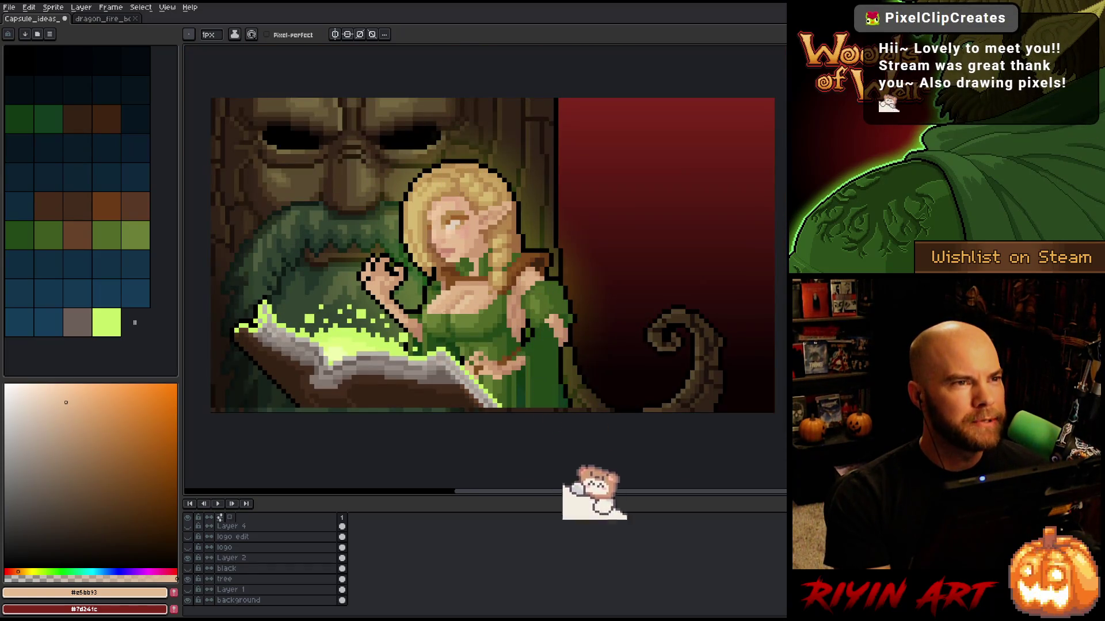
pyautogui.hotkey('ctrl', 's')
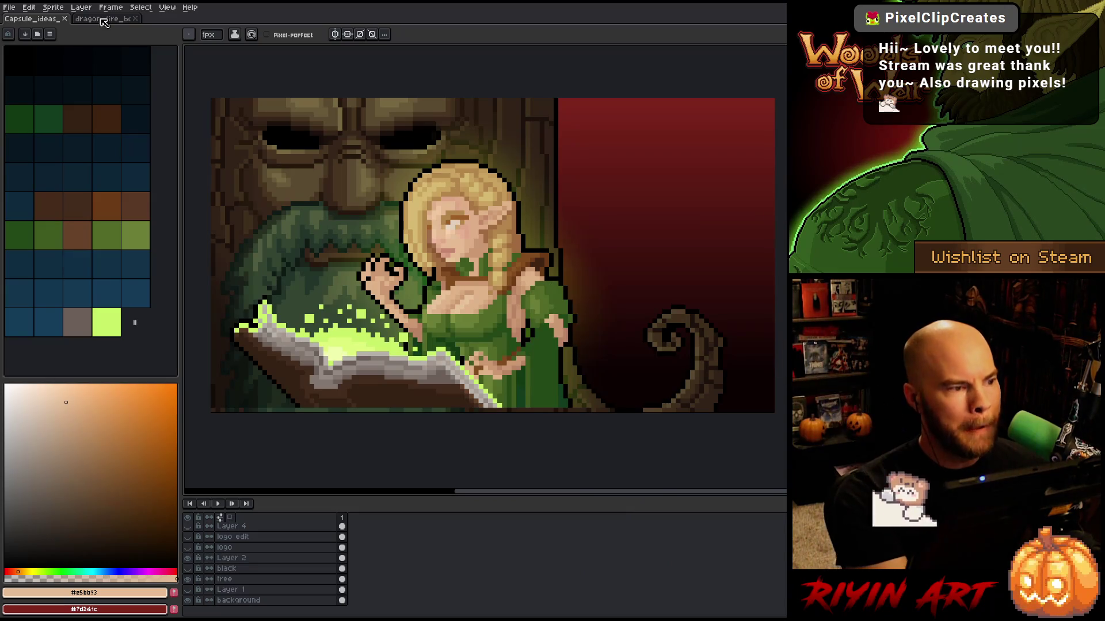
pyautogui.click(103, 20)
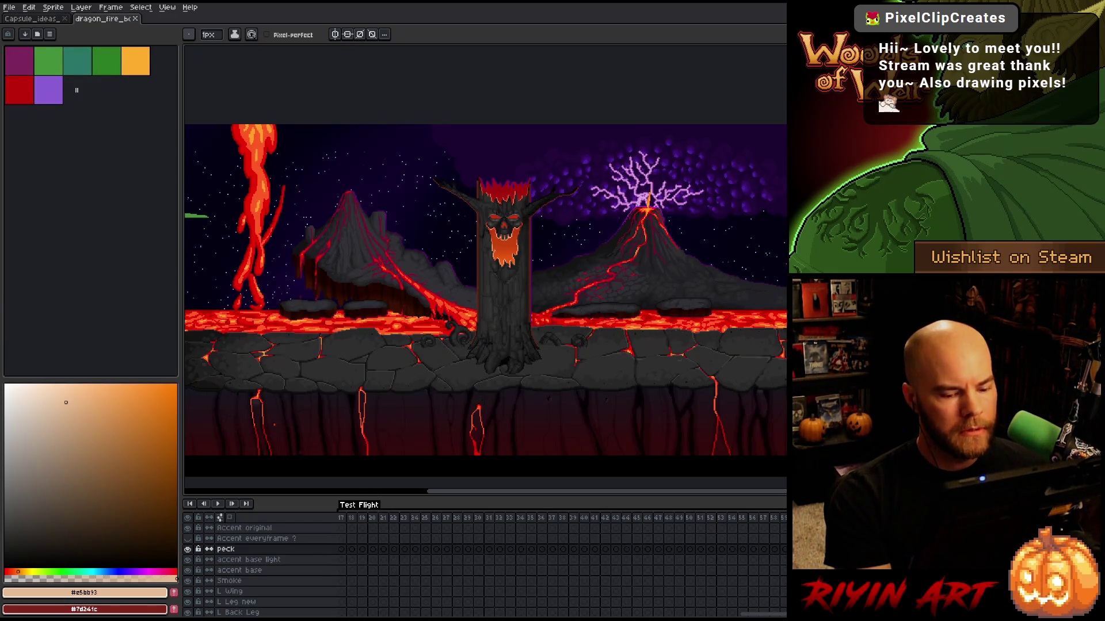
pyautogui.hscroll(-5, 363, 525)
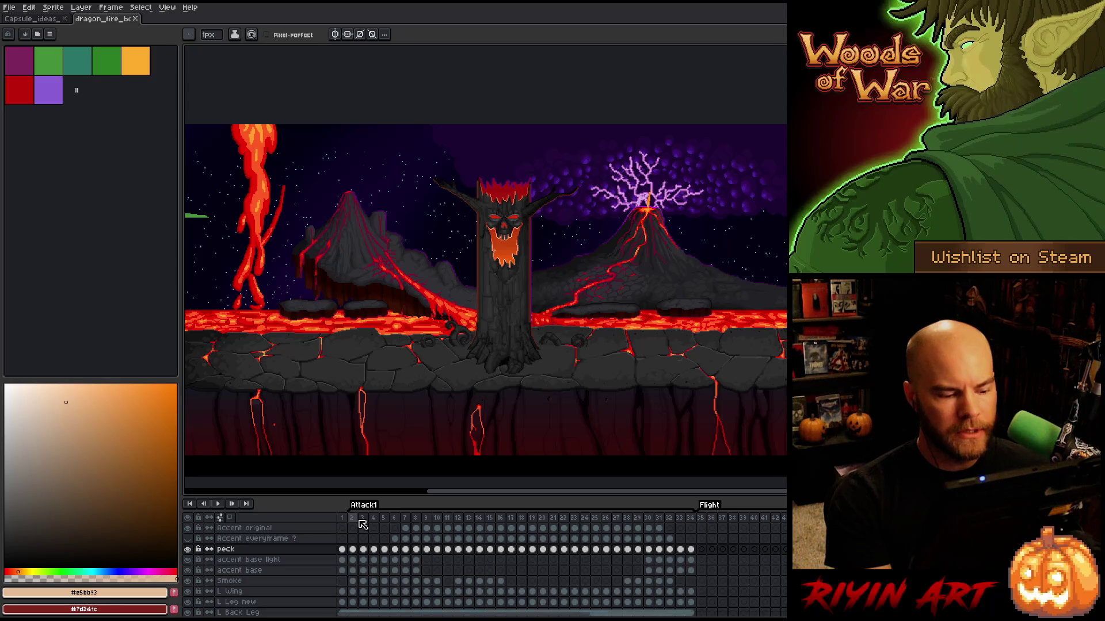
pyautogui.press('Return')
pyautogui.scroll(3, 493, 395)
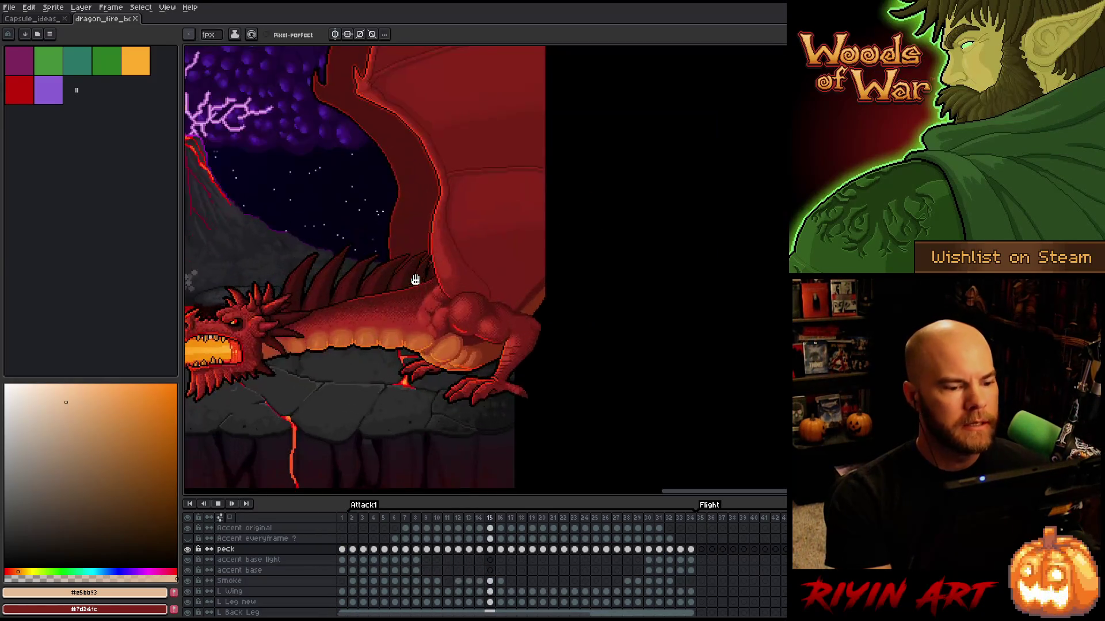
pyautogui.scroll(-2, 416, 280)
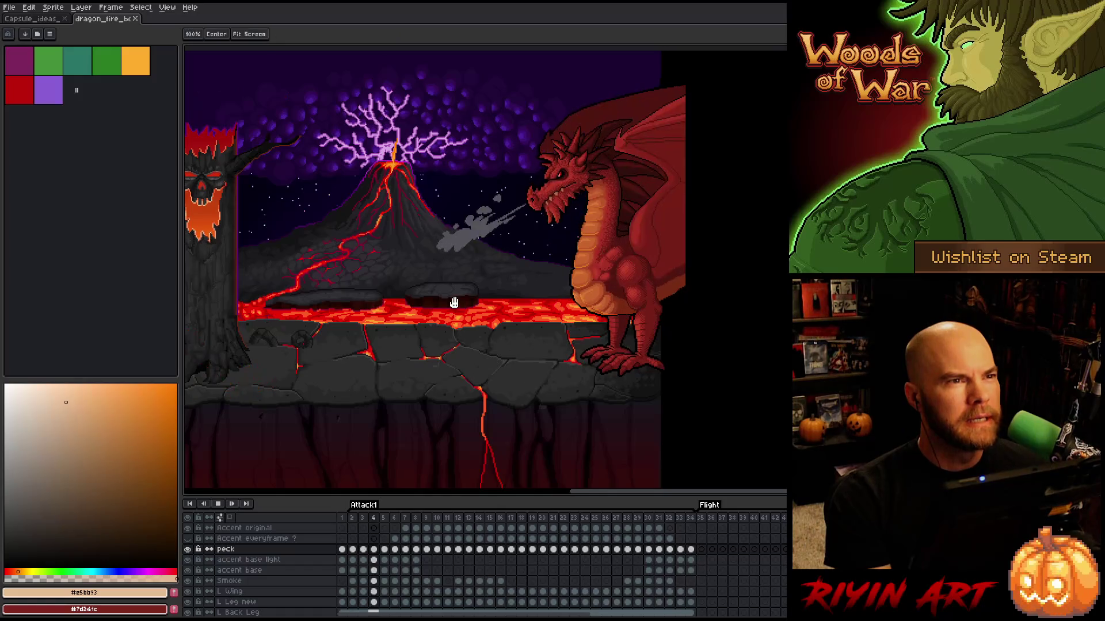
pyautogui.scroll(4, 483, 301)
pyautogui.scroll(-1, 710, 276)
pyautogui.scroll(-2, 756, 234)
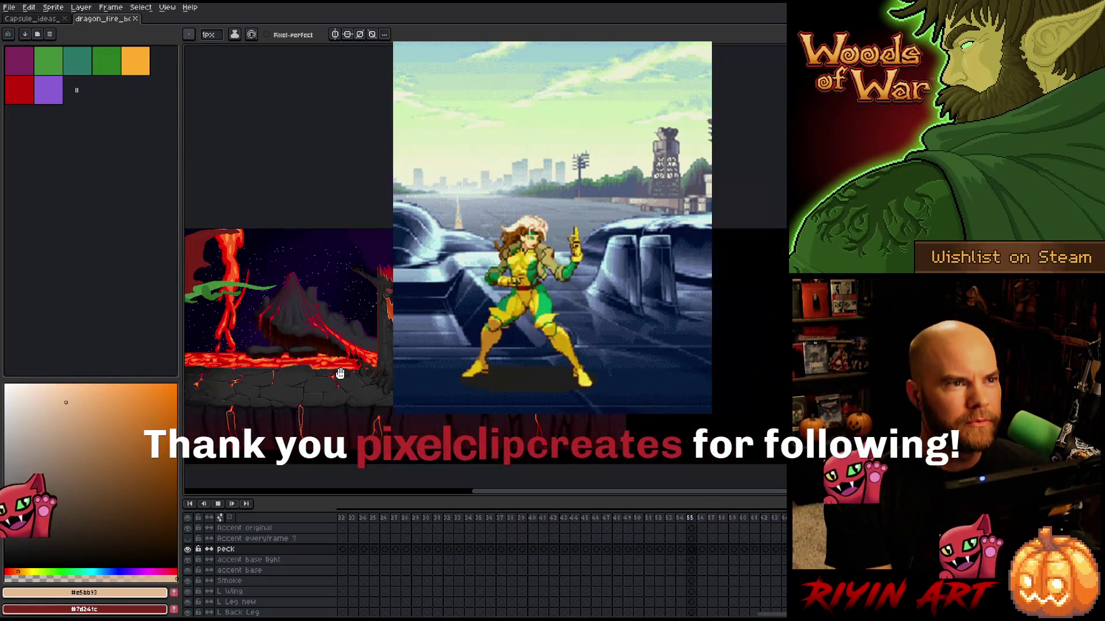
pyautogui.moveTo(337, 380); pyautogui.dragTo(405, 369)
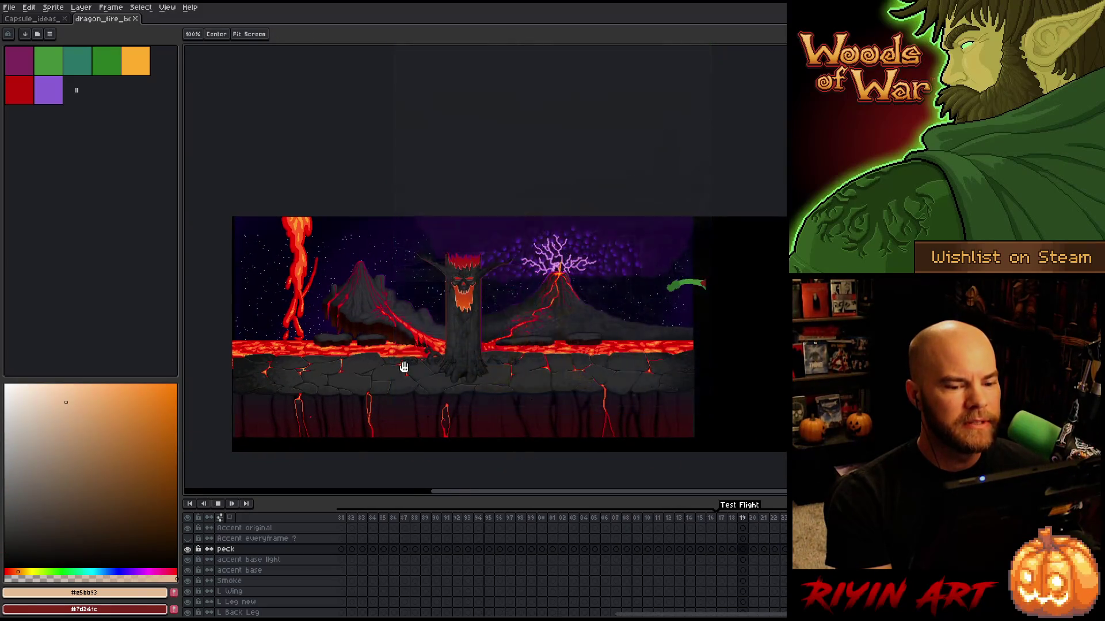
pyautogui.scroll(1, 405, 368)
pyautogui.scroll(-1, 385, 334)
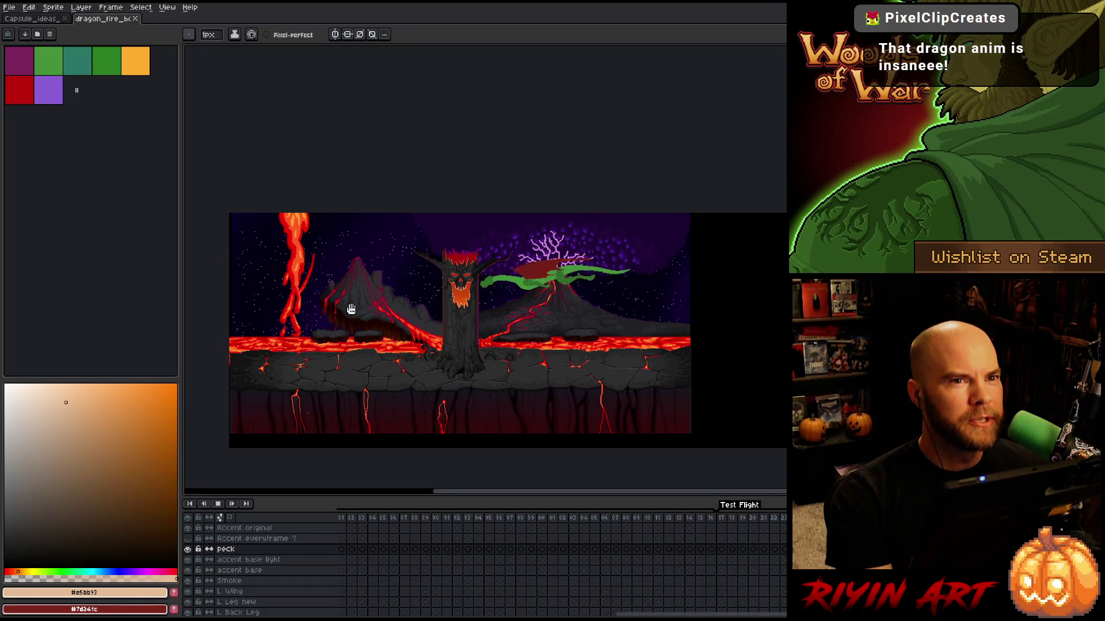
pyautogui.click(41, 21)
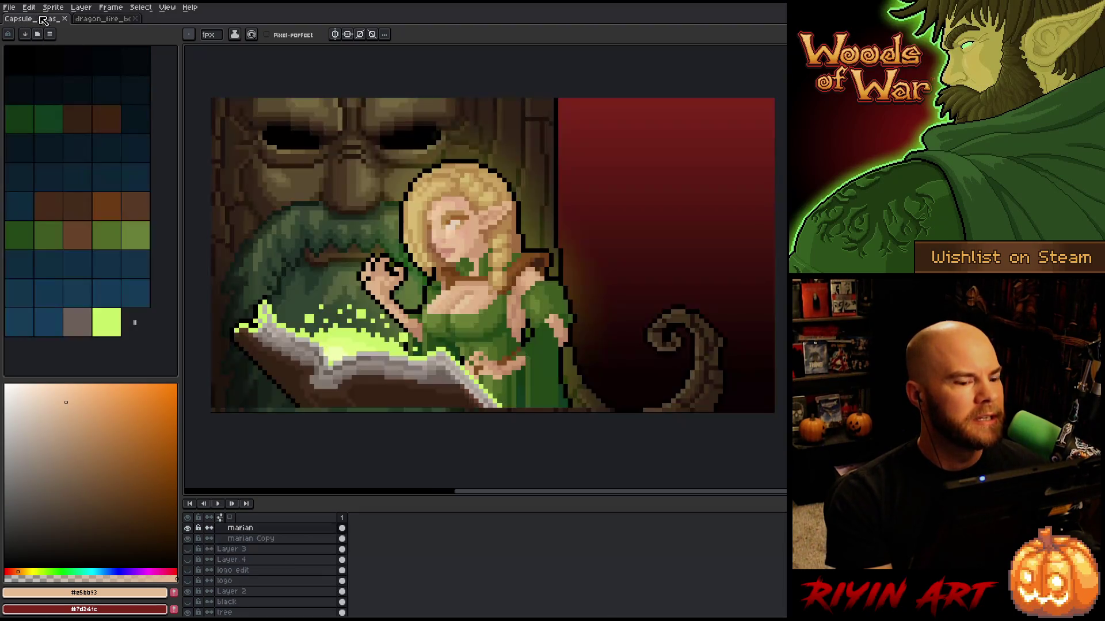
# Step: Swap from the elf capsule artwork to the dragon_fire_bg lava-scene document
pyautogui.scroll(1, 438, 197)
pyautogui.scroll(-1, 439, 197)
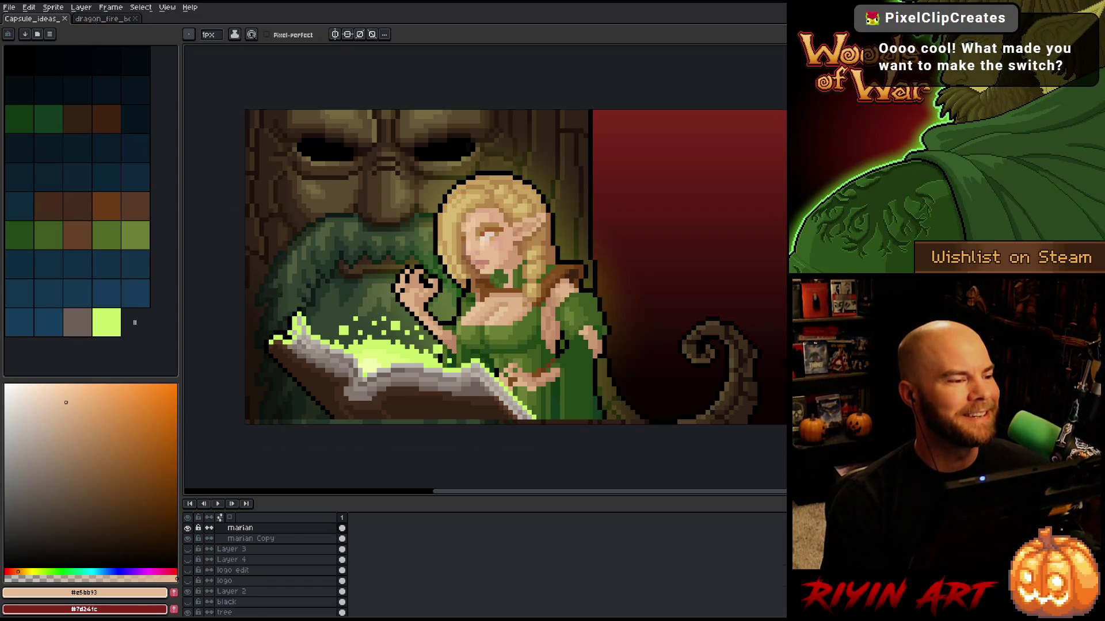
pyautogui.click(96, 19)
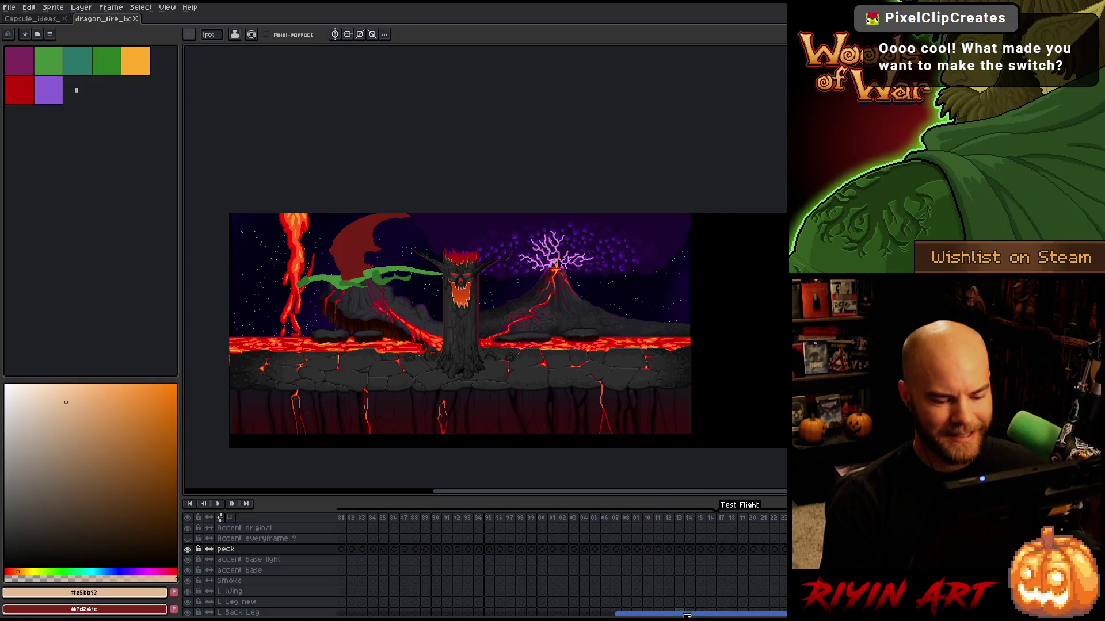
# Step: Play the dragon's Attack1 animation starting from frame 1
pyautogui.moveTo(699, 613); pyautogui.dragTo(422, 613)
pyautogui.click(342, 517)
pyautogui.scroll(3, 680, 249)
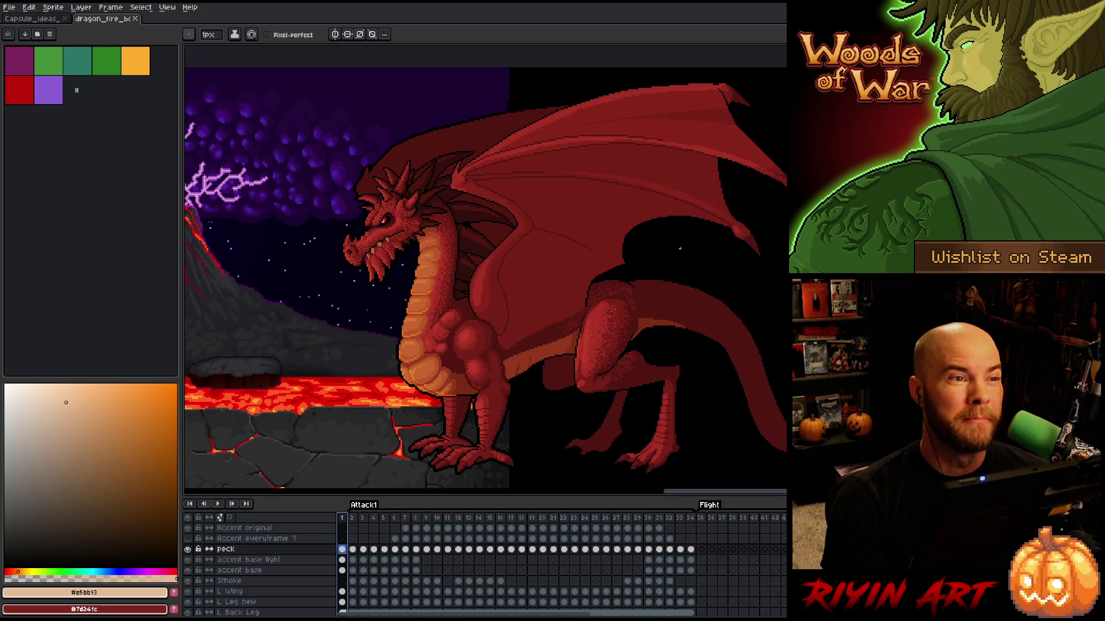
pyautogui.press('Return')
# Step: Zoom to fit, then go back to the Capsule_ideas elf artwork
pyautogui.scroll(-2, 364, 416)
pyautogui.scroll(-1, 345, 414)
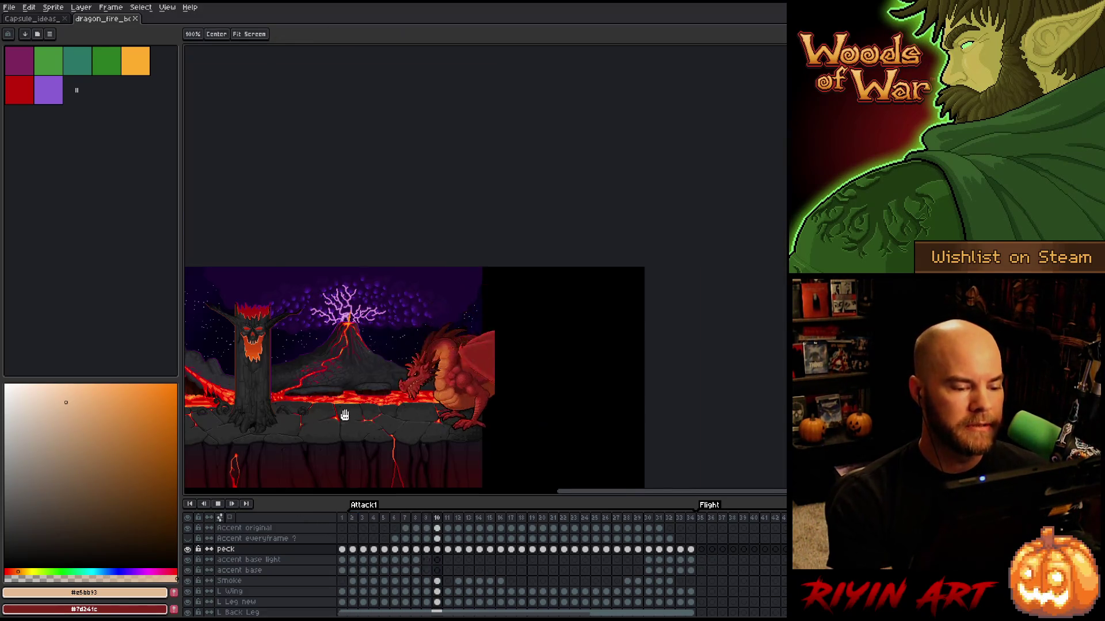
pyautogui.scroll(2, 444, 390)
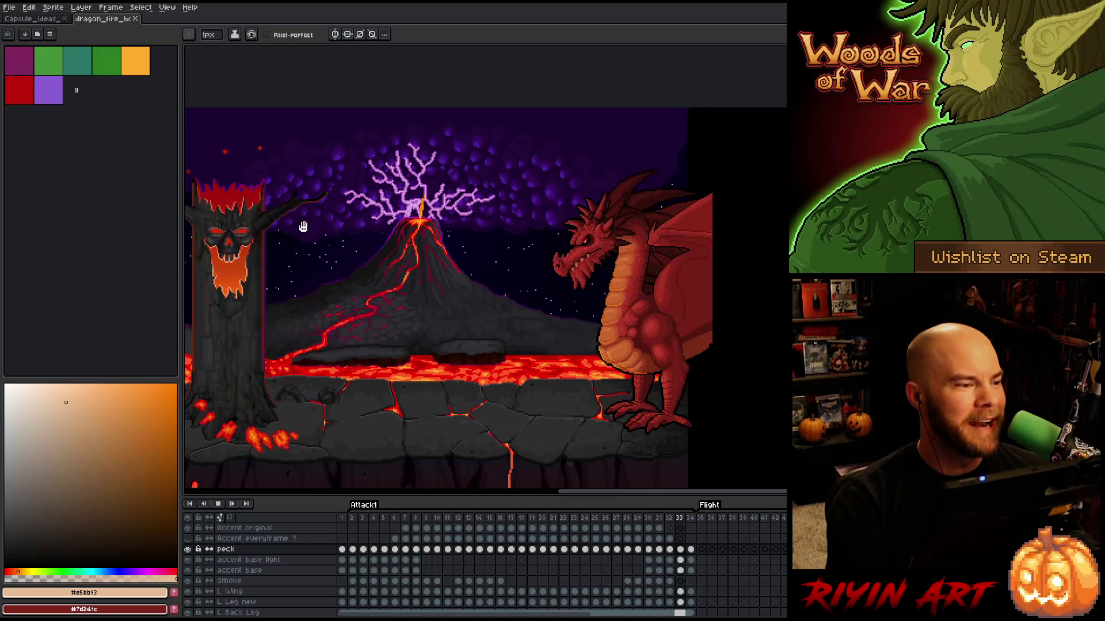
pyautogui.click(52, 21)
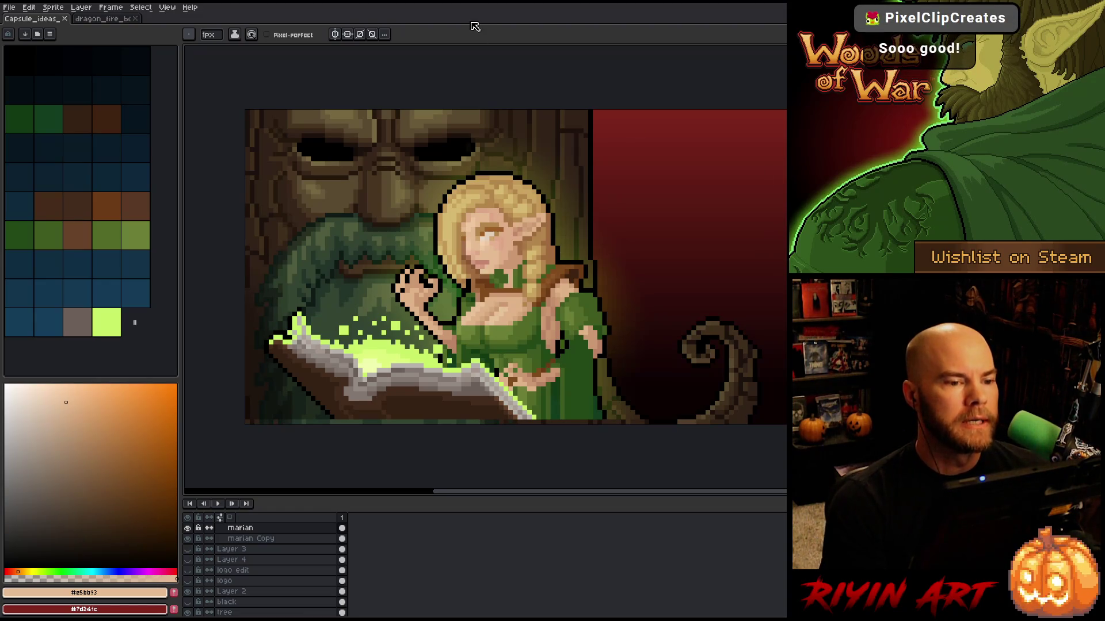
# Step: Shift the capsule artwork up-left and review the elf with her glowing book at different zooms
pyautogui.scroll(-1, 627, 281)
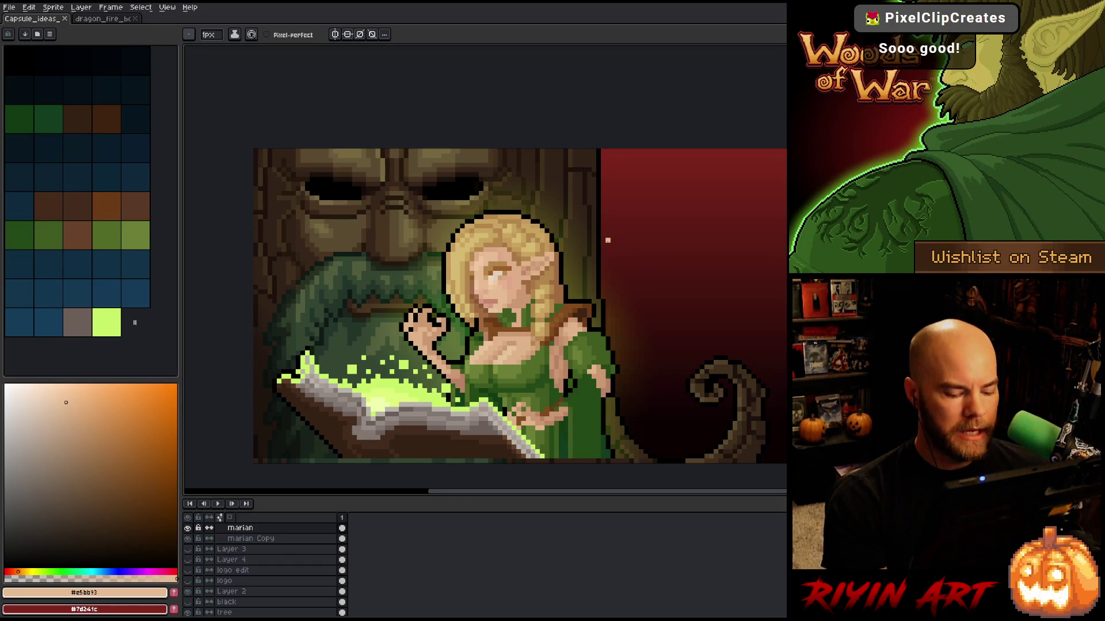
pyautogui.moveTo(591, 292); pyautogui.dragTo(553, 254)
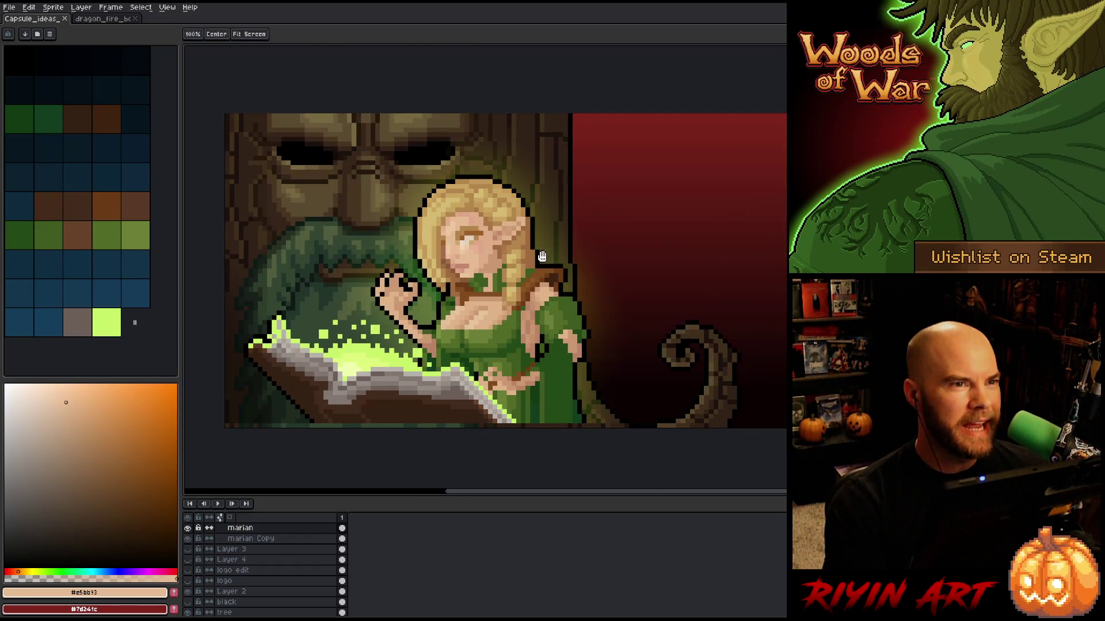
pyautogui.press('space')
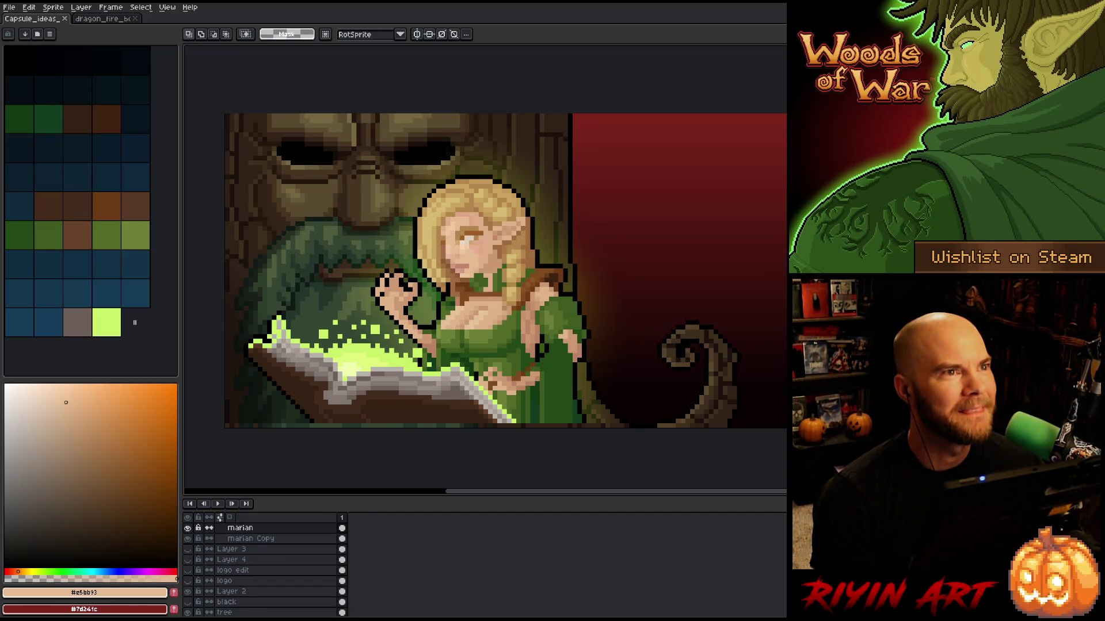
pyautogui.scroll(-1, 567, 222)
pyautogui.scroll(1, 590, 197)
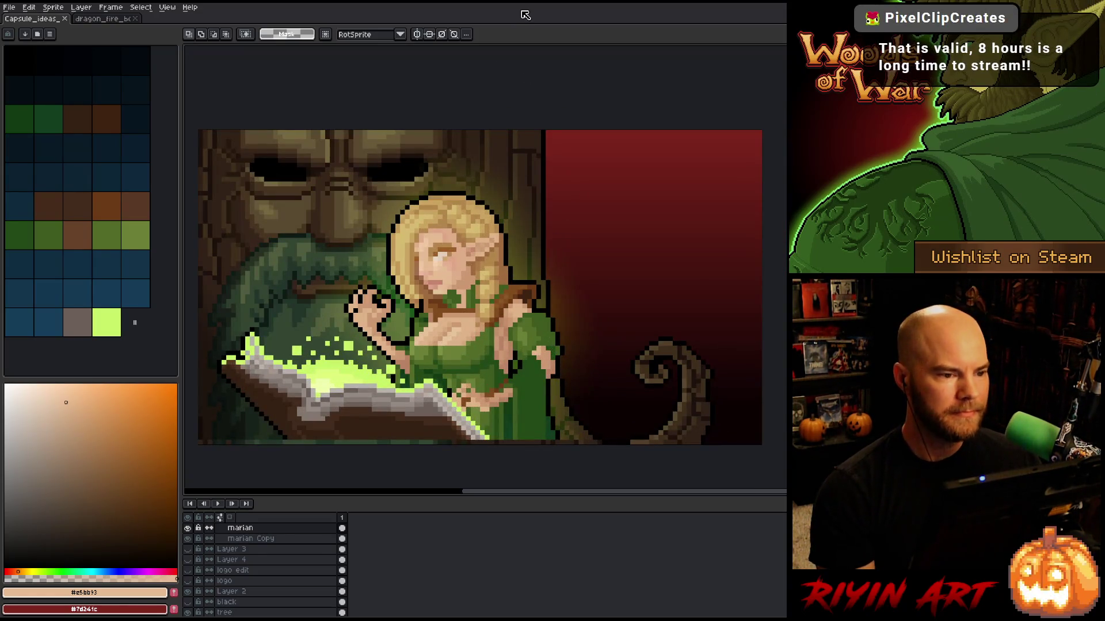
# Step: Close the dragon_fire sprite, leaving Capsule_ideas as the only open document
pyautogui.click(103, 19)
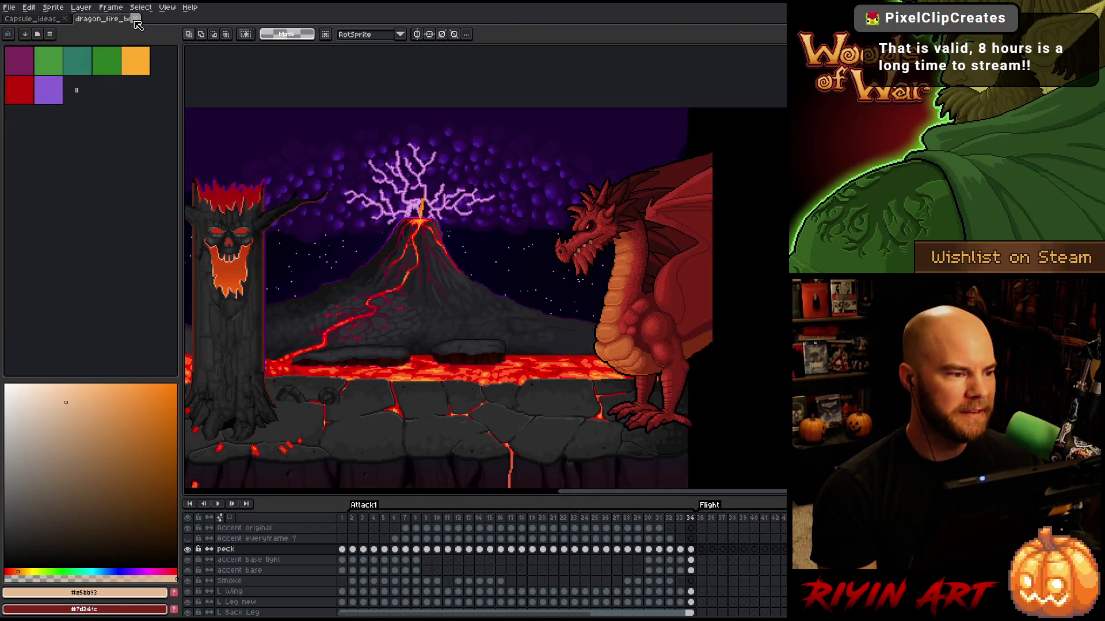
pyautogui.click(135, 19)
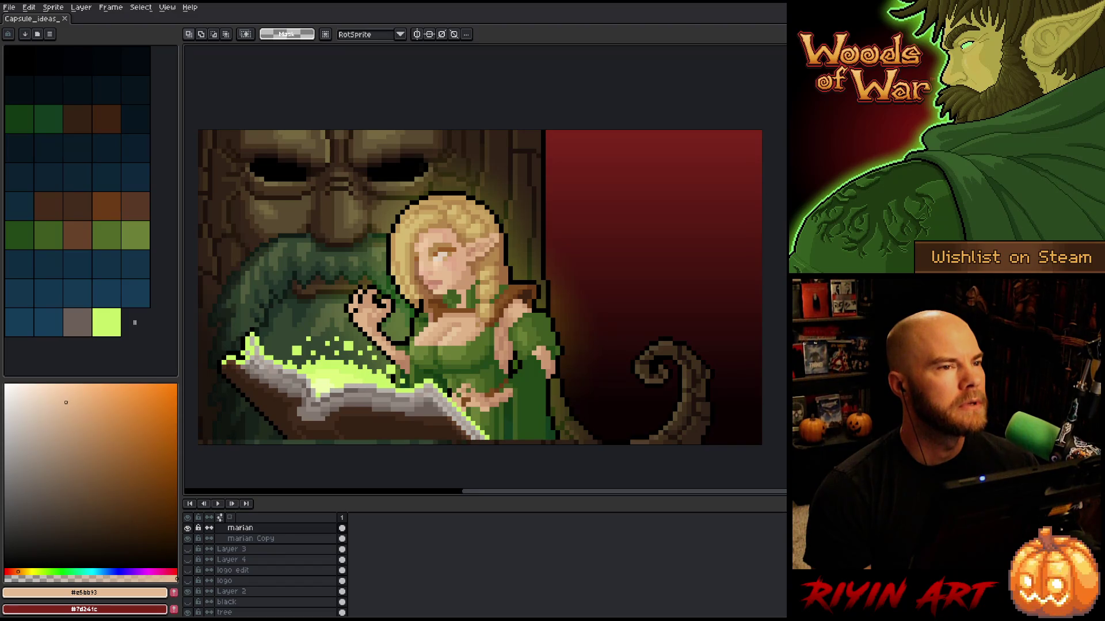
pyautogui.hotkey('alt', 'Tab')
pyautogui.hotkey('alt', 'Tab')
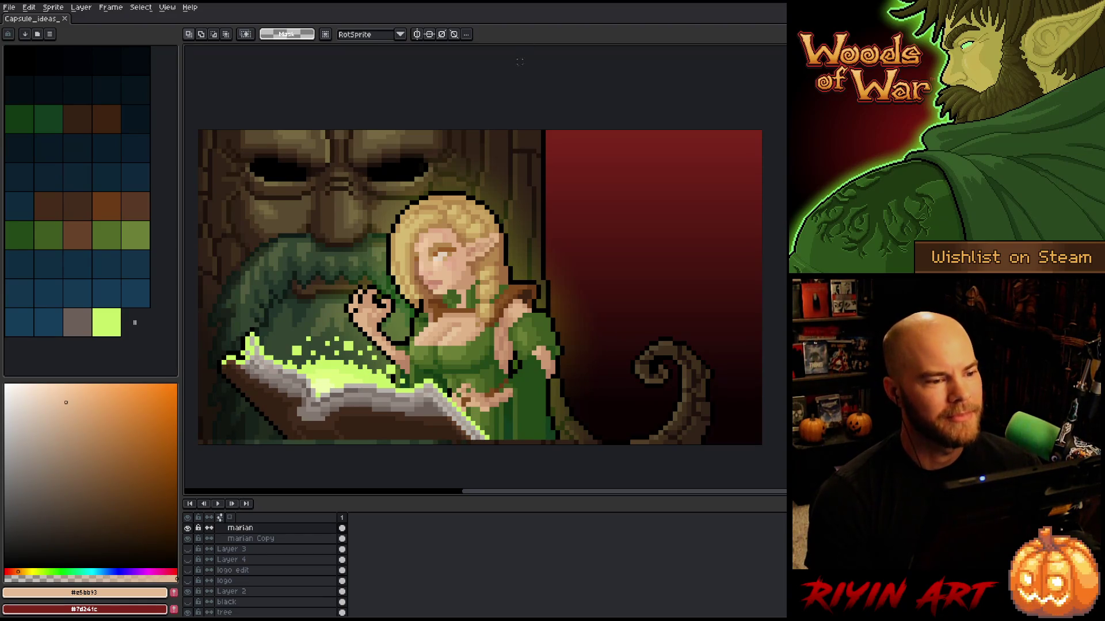
pyautogui.scroll(2, 363, 324)
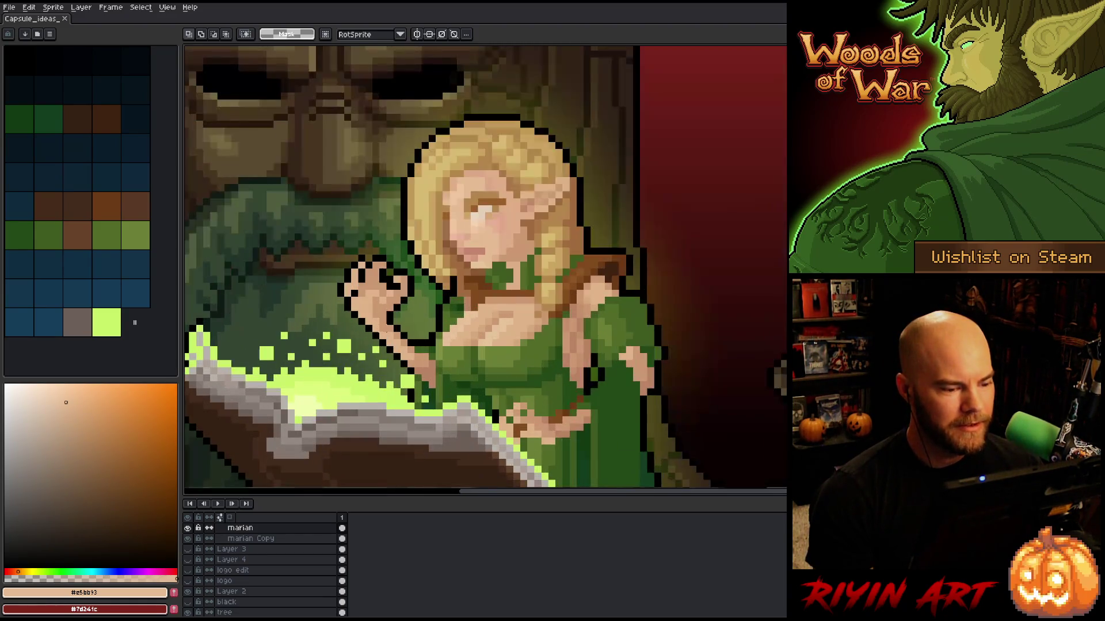
pyautogui.scroll(-2, 368, 328)
pyautogui.scroll(1, 381, 358)
pyautogui.scroll(-1, 381, 358)
pyautogui.scroll(1, 389, 292)
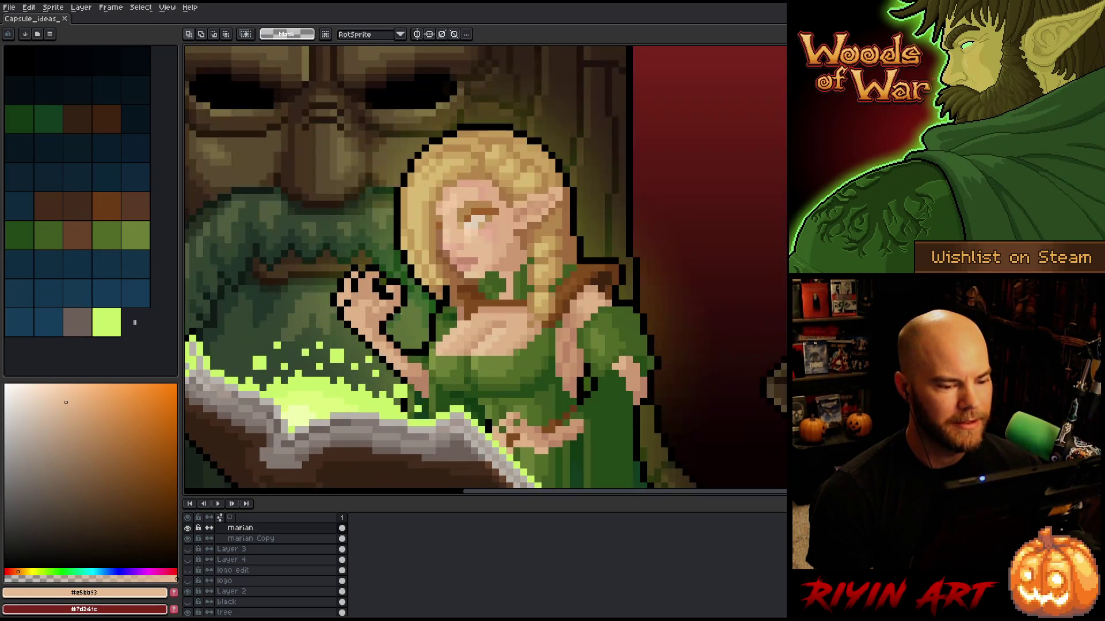
pyautogui.scroll(-1, 396, 308)
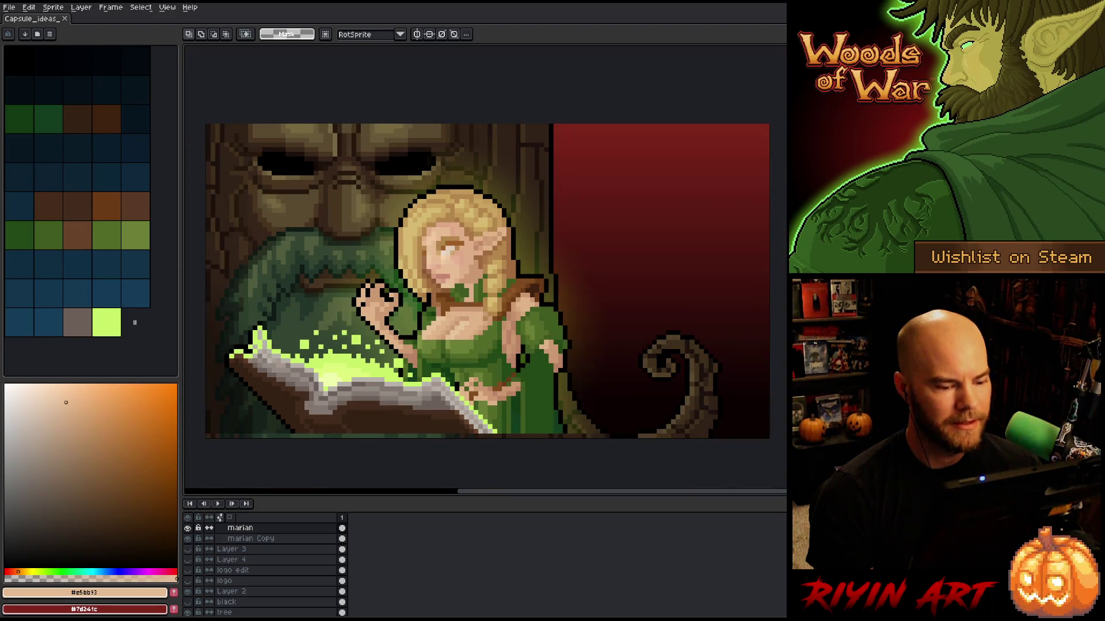
pyautogui.scroll(1, 559, 431)
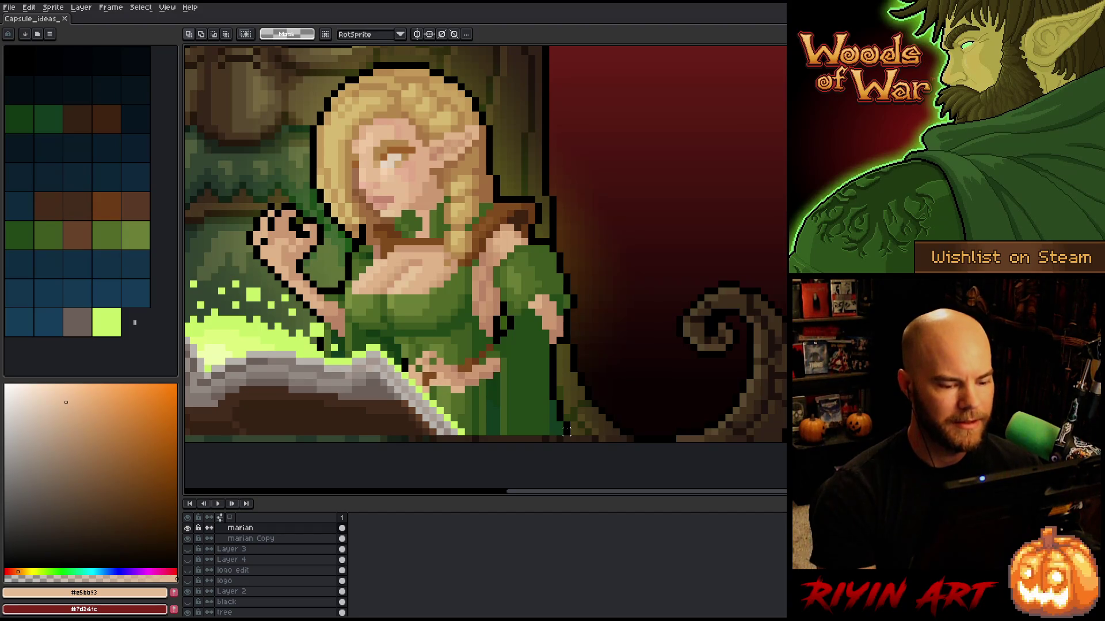
pyautogui.moveTo(380, 309); pyautogui.dragTo(468, 302)
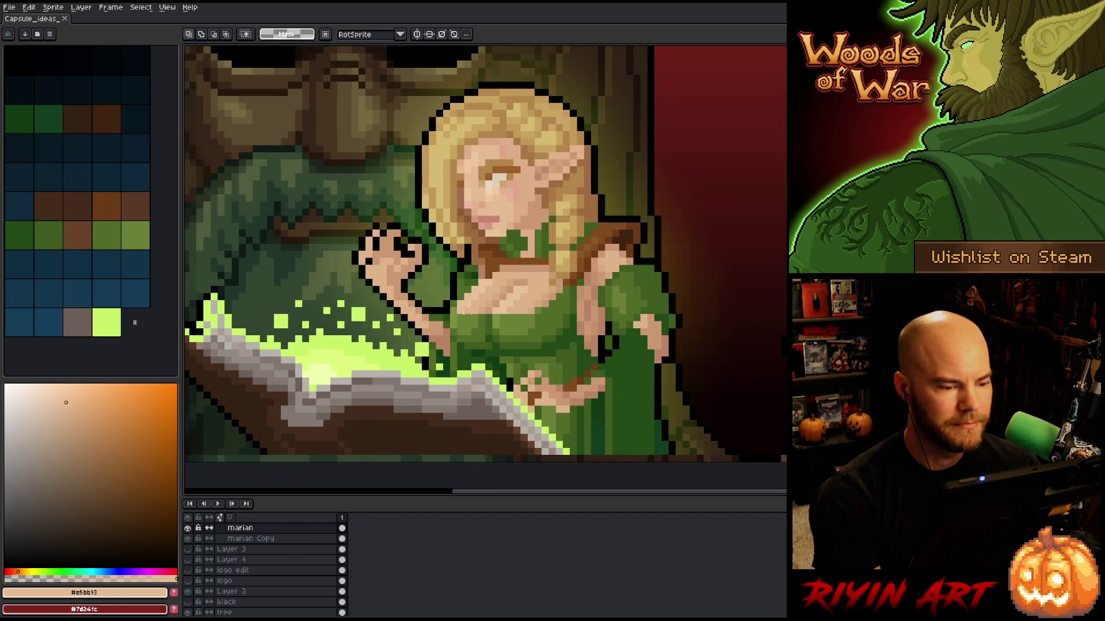
pyautogui.scroll(-1, 466, 302)
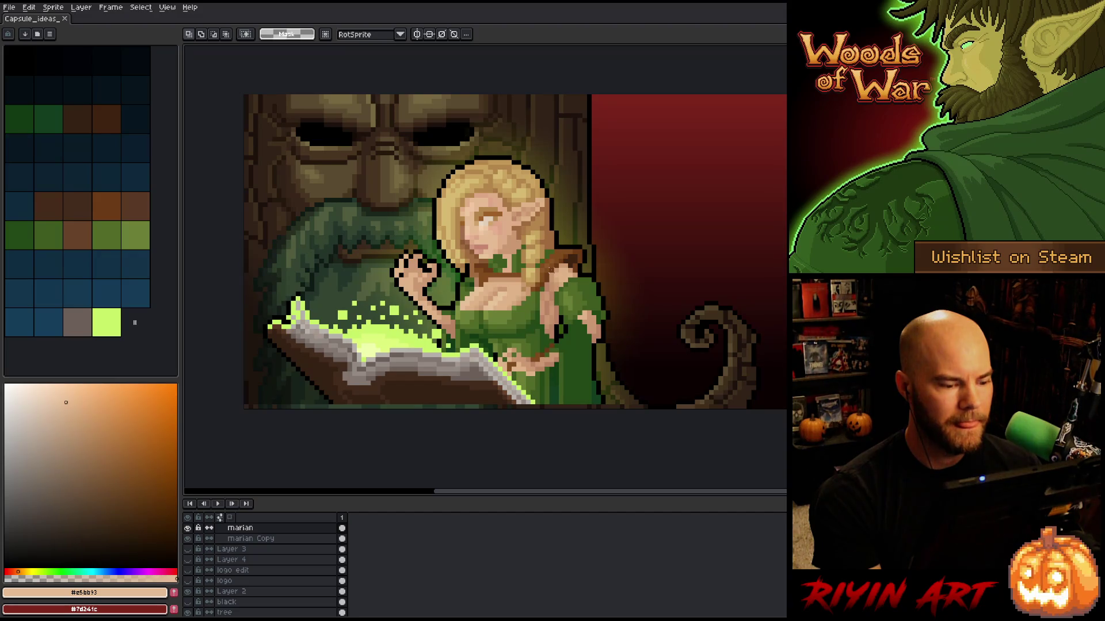
pyautogui.hotkey('ctrl', 'v')
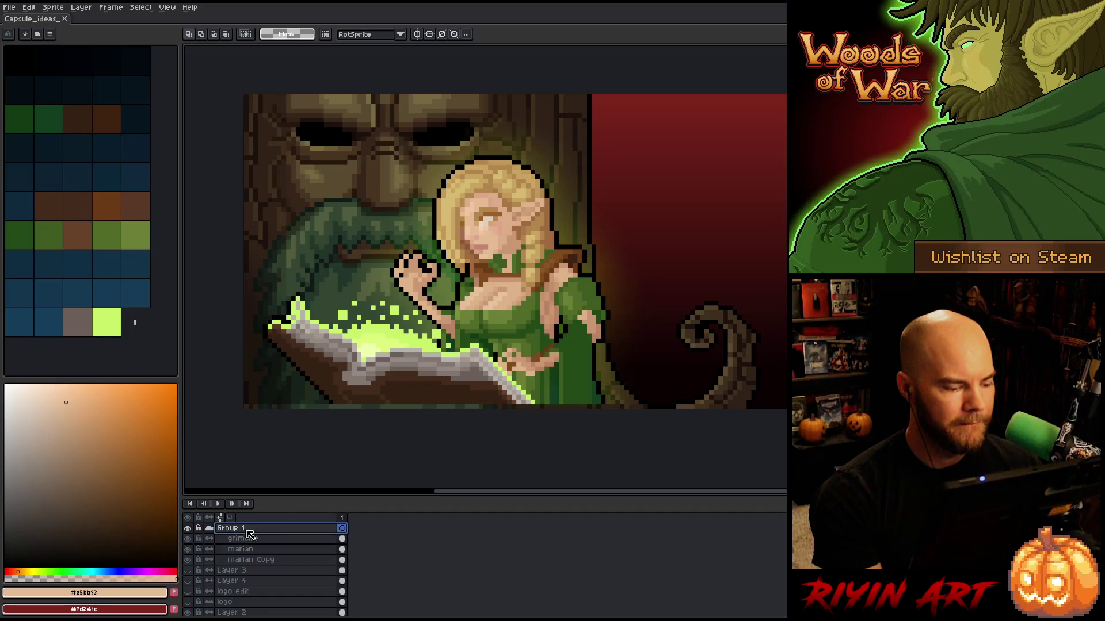
# Step: Select Group 1 and move the elf and her book about 10 px down
pyautogui.click(245, 528)
pyautogui.press('v')
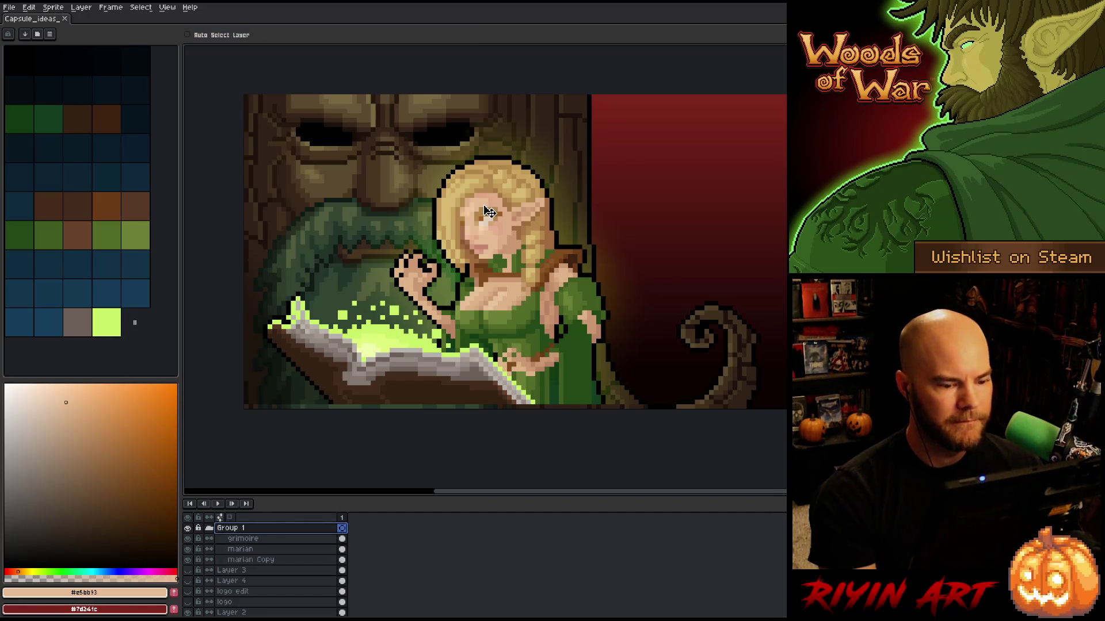
pyautogui.moveTo(489, 211); pyautogui.dragTo(488, 217)
# Step: Pan slightly left, enable Auto Select Layer, and pick the layer under the clicked pixels
pyautogui.press('h')
pyautogui.moveTo(648, 357); pyautogui.dragTo(626, 358)
pyautogui.press('v')
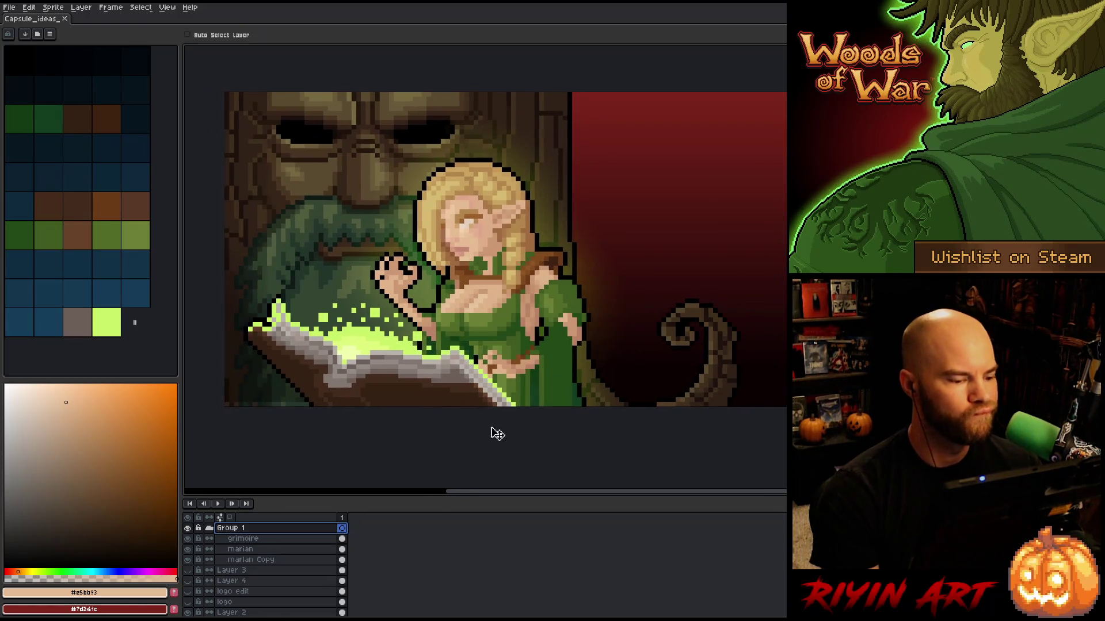
pyautogui.click(219, 34)
pyautogui.click(270, 394)
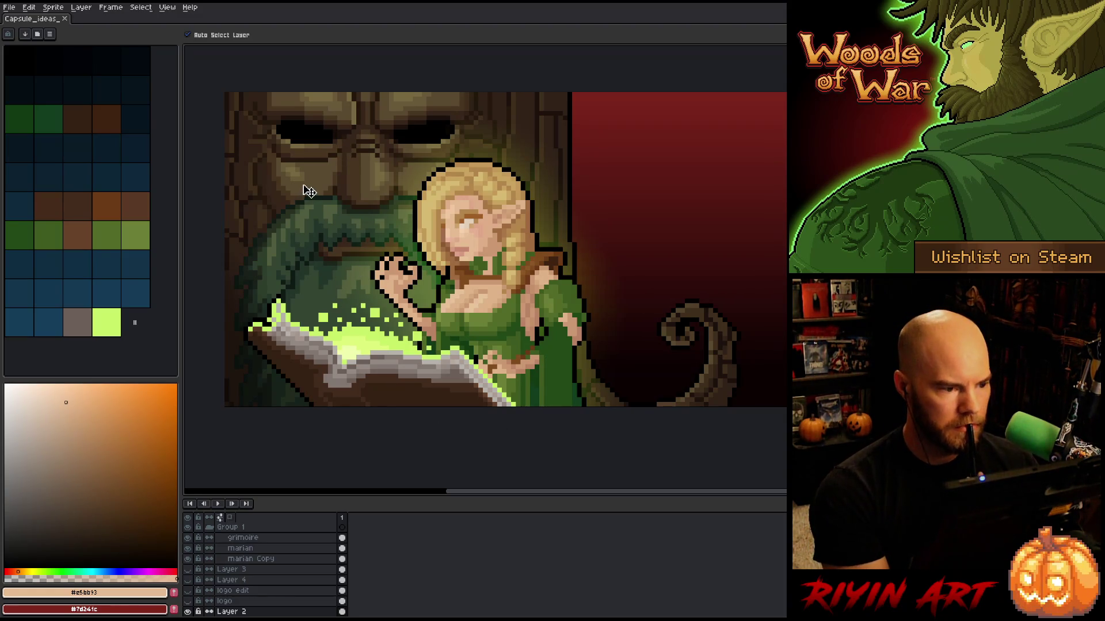
# Step: Toggle the tree layer's visibility off and on to check its content
pyautogui.scroll(-1, 247, 592)
pyautogui.scroll(-1, 246, 592)
pyautogui.click(188, 590)
pyautogui.click(187, 591)
# Step: Sample the lighter tree brown, then warm it toward orange and slightly more saturation
pyautogui.press('i')
pyautogui.click(334, 187)
pyautogui.click(325, 177)
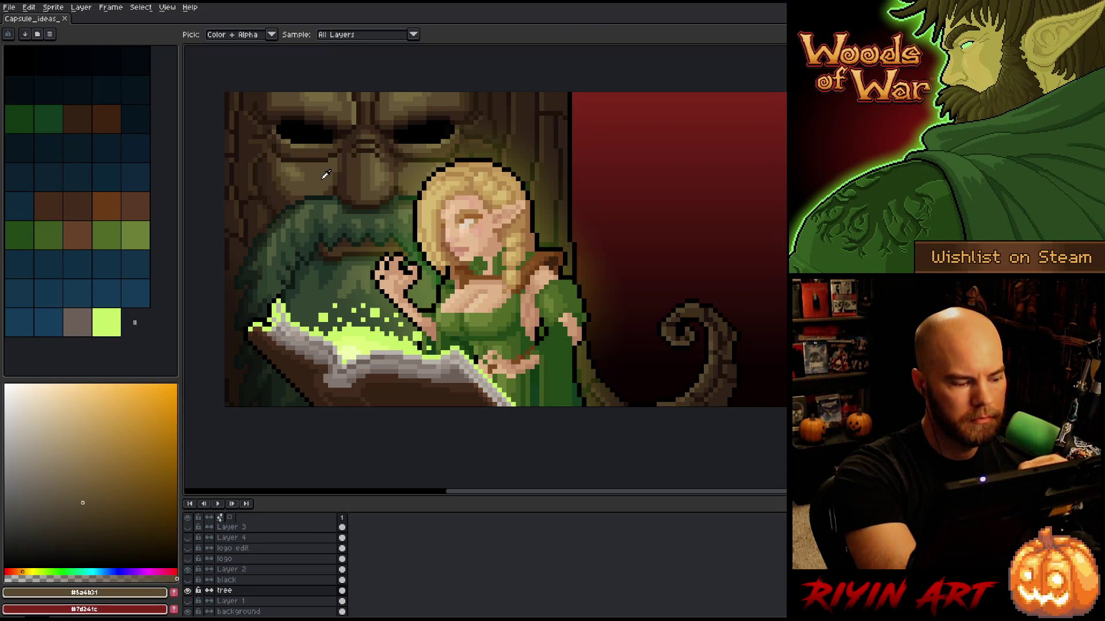
pyautogui.click(334, 188)
pyautogui.click(327, 176)
pyautogui.click(334, 187)
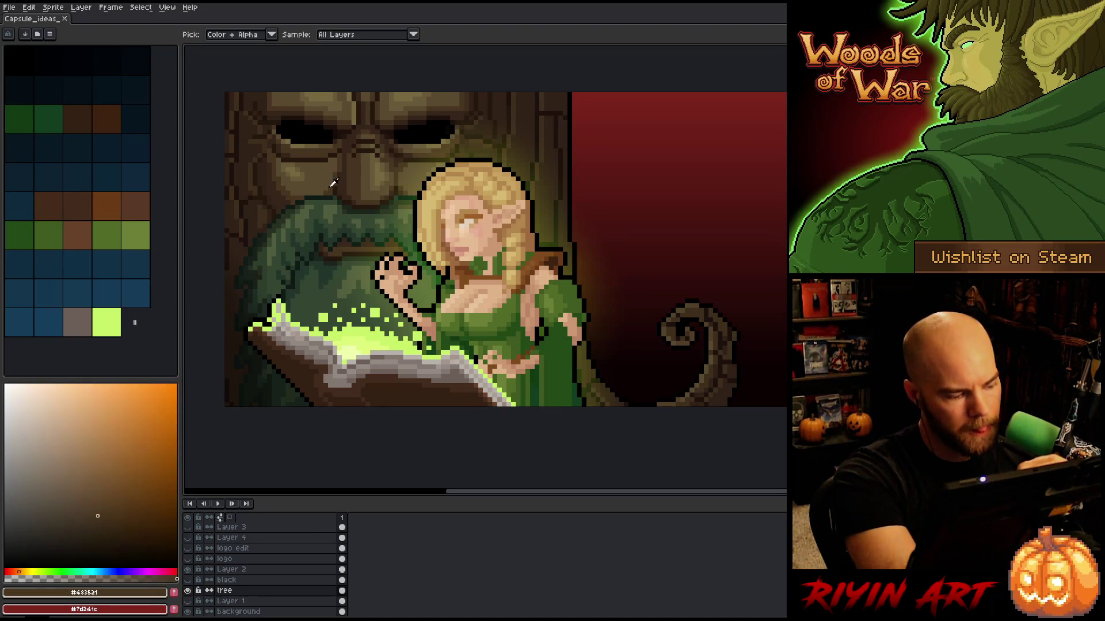
pyautogui.click(334, 185)
pyautogui.click(86, 500)
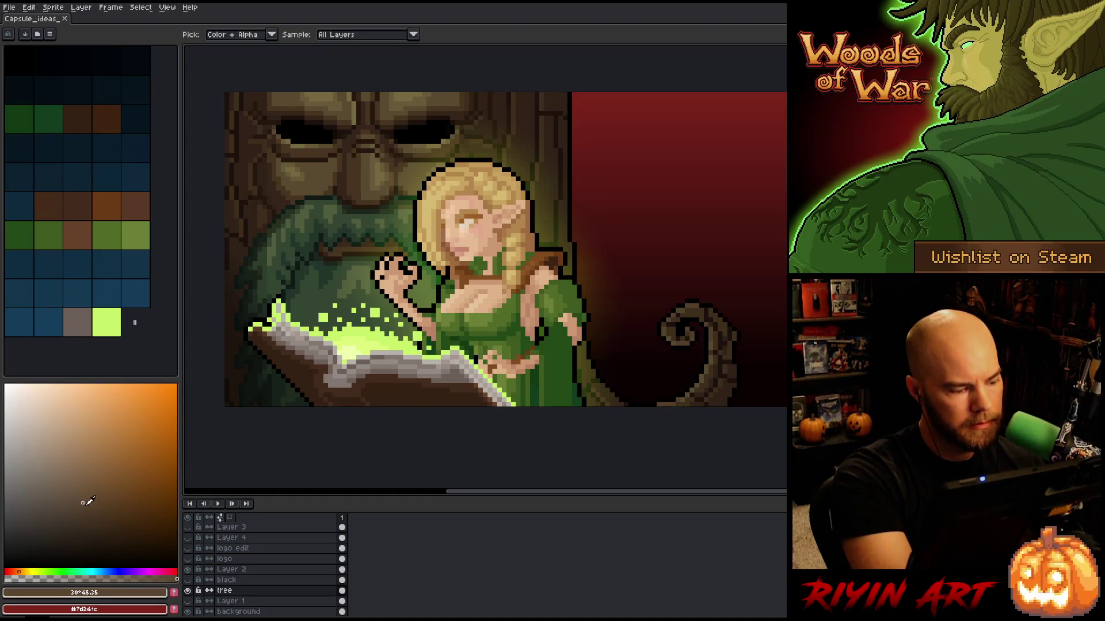
pyautogui.click(86, 507)
# Step: Switch to the Pencil and sample the dark tree brown to paint with
pyautogui.press('b')
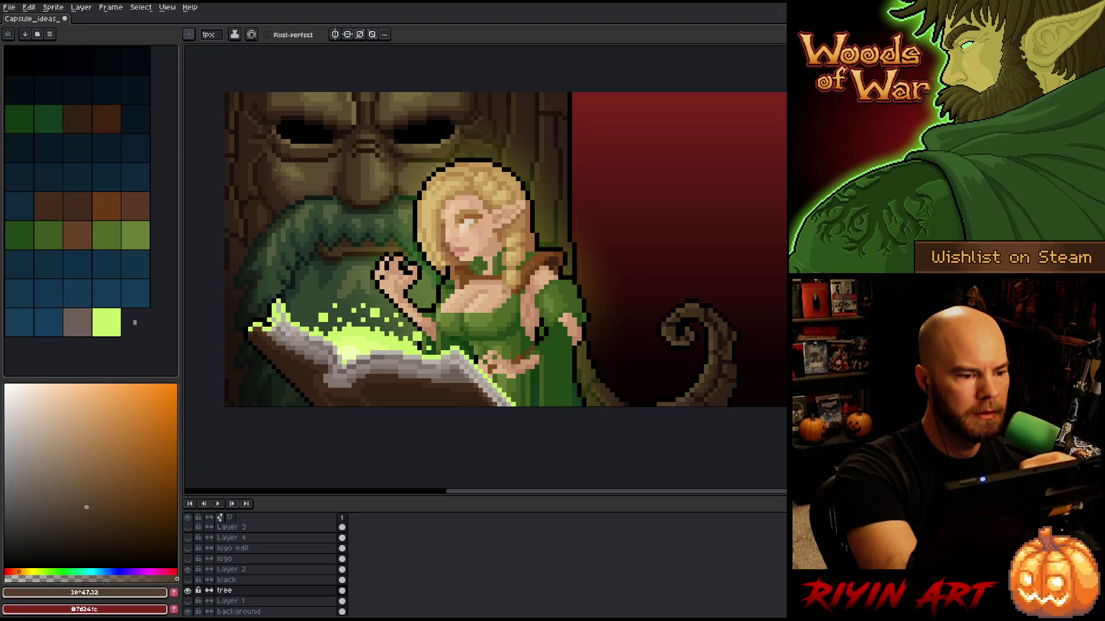
pyautogui.press('i')
pyautogui.keyDown('alt'); pyautogui.click(279, 172); pyautogui.keyUp('alt')
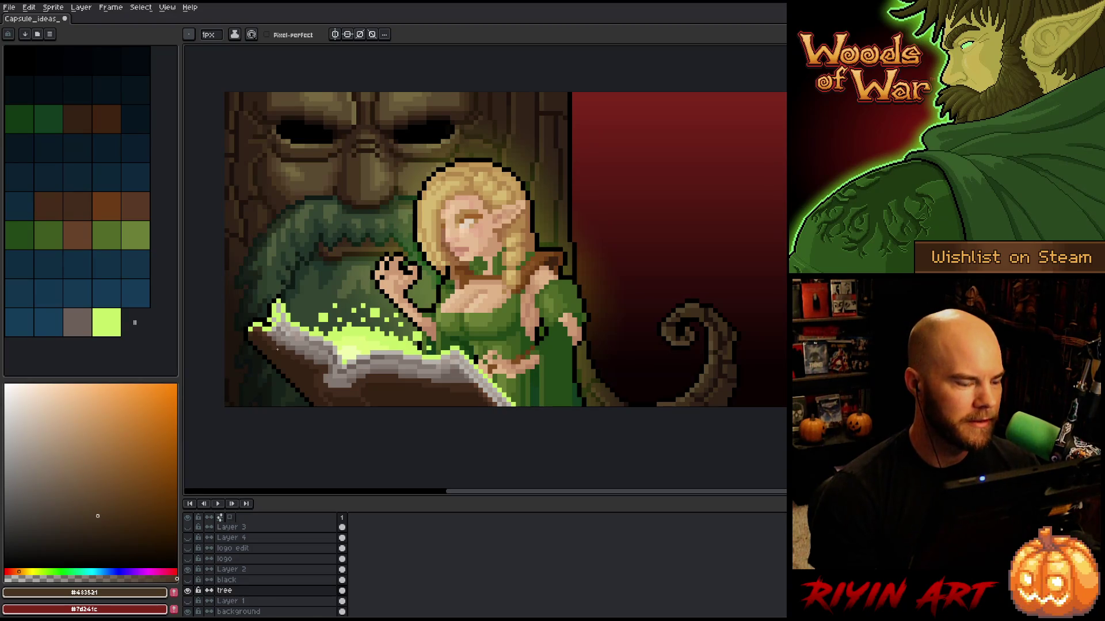
pyautogui.scroll(1, 286, 235)
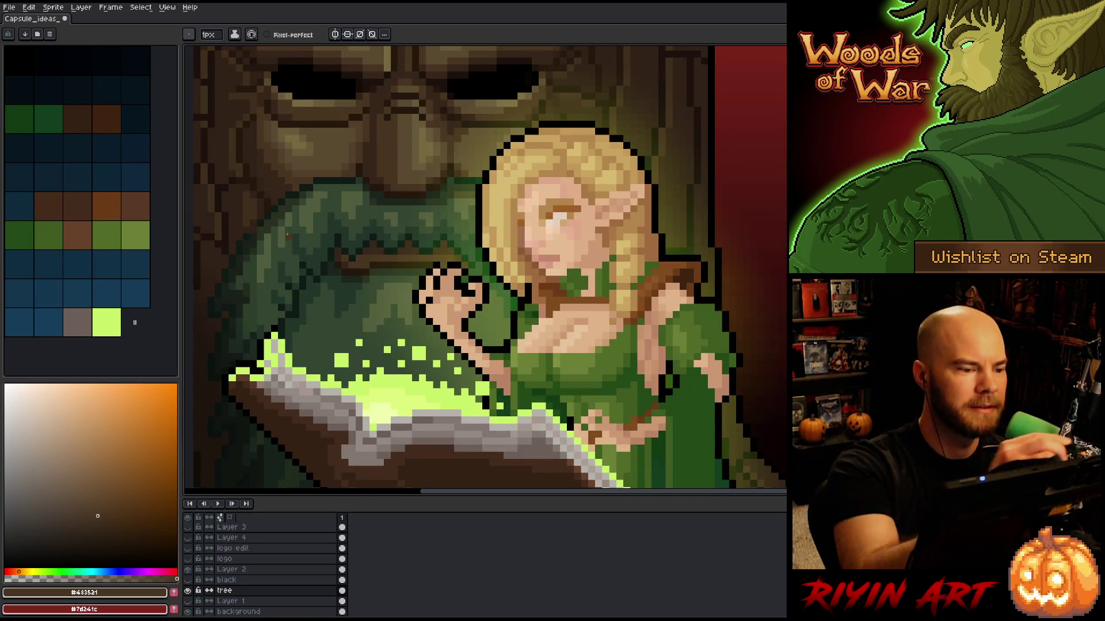
# Step: Sample mid and darker tree browns, panning up to show the top of the tree
pyautogui.keyDown('alt'); pyautogui.click(275, 153); pyautogui.keyUp('alt')
pyautogui.moveTo(399, 132); pyautogui.dragTo(405, 312)
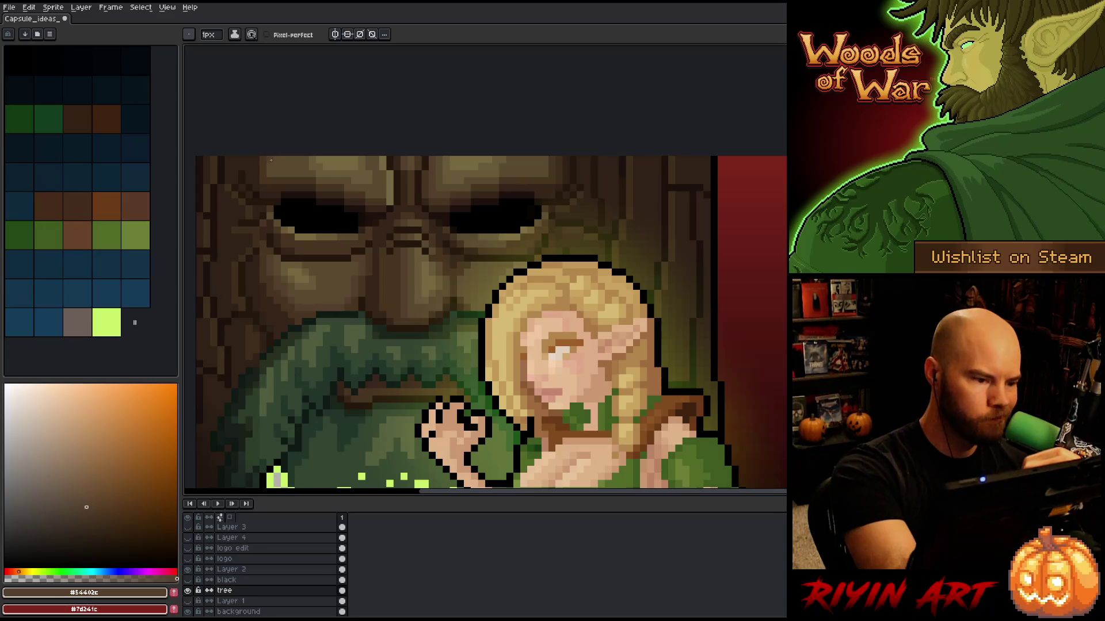
pyautogui.keyDown('alt'); pyautogui.click(263, 174); pyautogui.keyUp('alt')
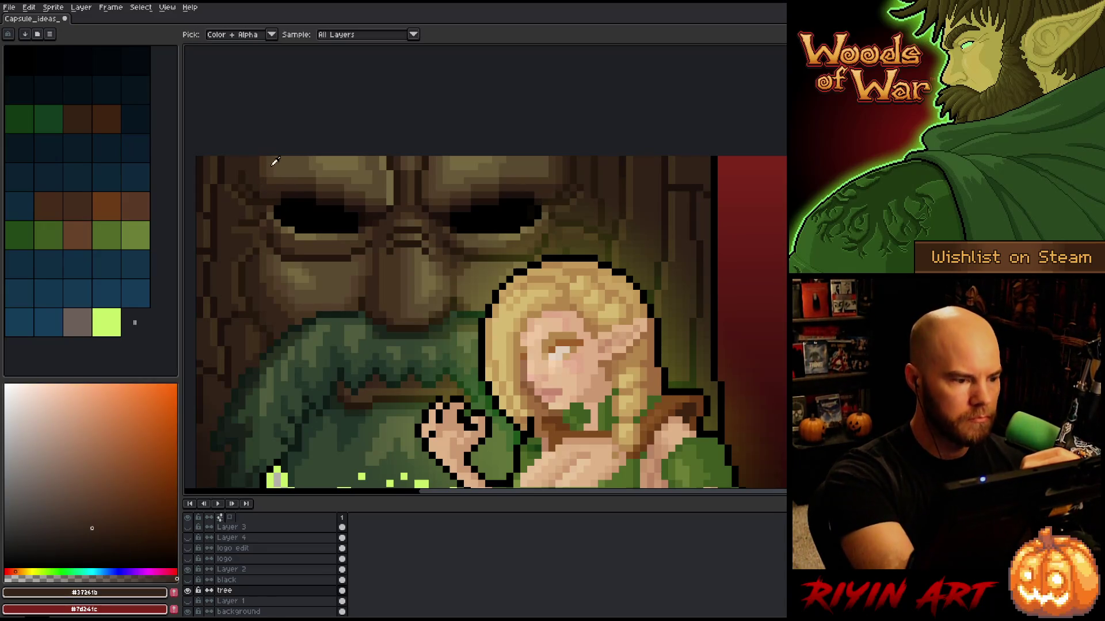
pyautogui.keyDown('alt'); pyautogui.click(270, 165); pyautogui.keyUp('alt')
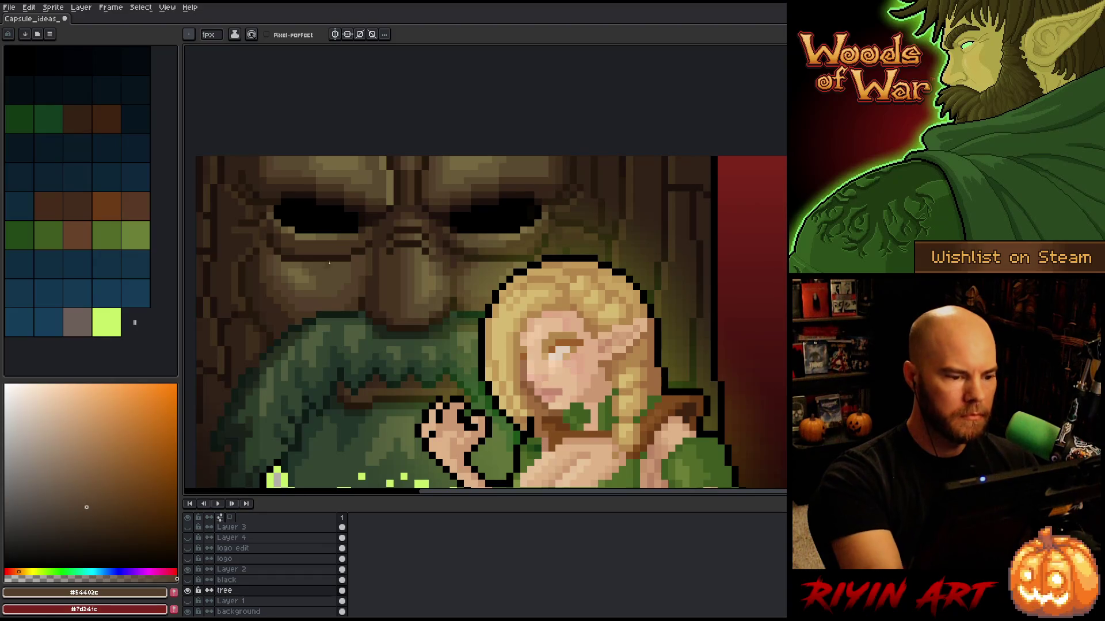
# Step: Sample the lighter and mid tree browns, then save the sprite
pyautogui.keyDown('alt'); pyautogui.click(331, 262); pyautogui.keyUp('alt')
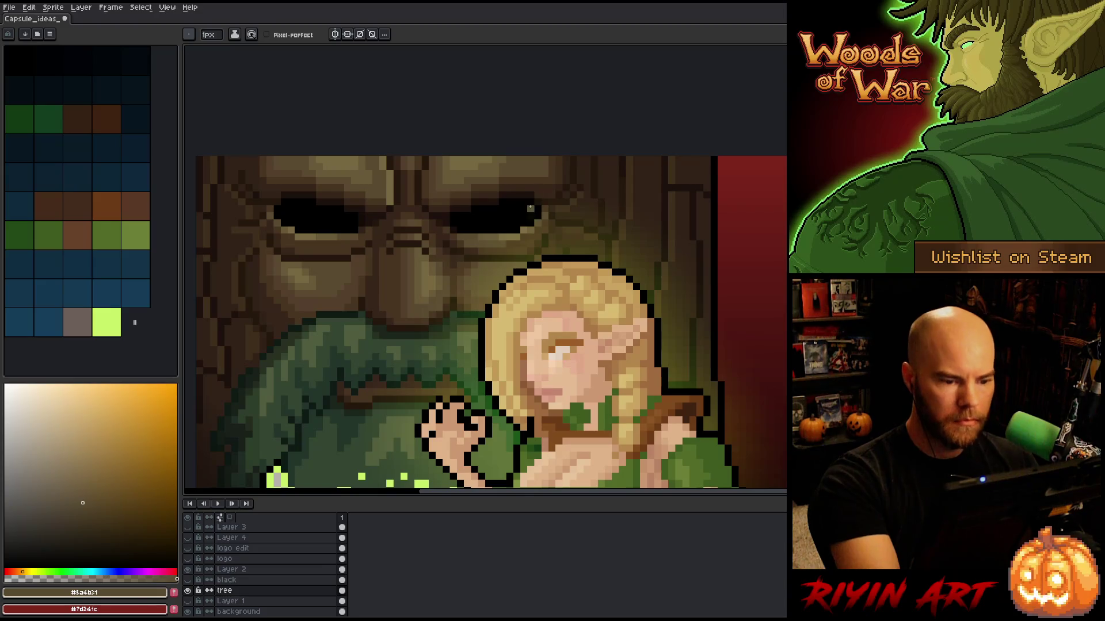
pyautogui.keyDown('alt'); pyautogui.click(321, 298); pyautogui.keyUp('alt')
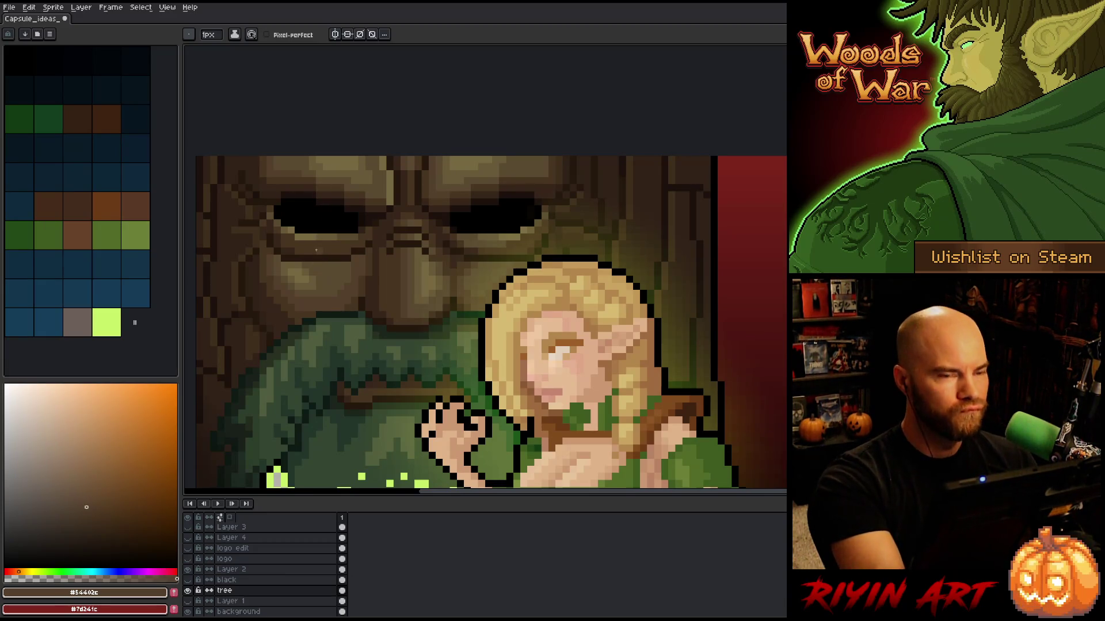
pyautogui.hotkey('ctrl', 's')
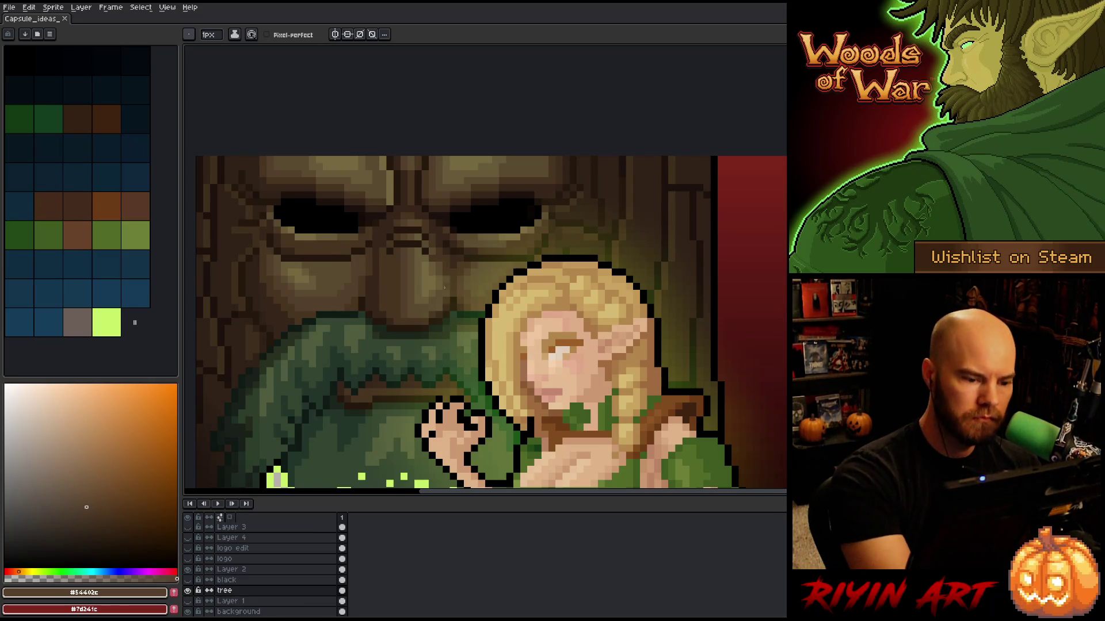
# Step: Sample dark and deep browns from the tree bark and face
pyautogui.keyDown('alt'); pyautogui.click(445, 289); pyautogui.keyUp('alt')
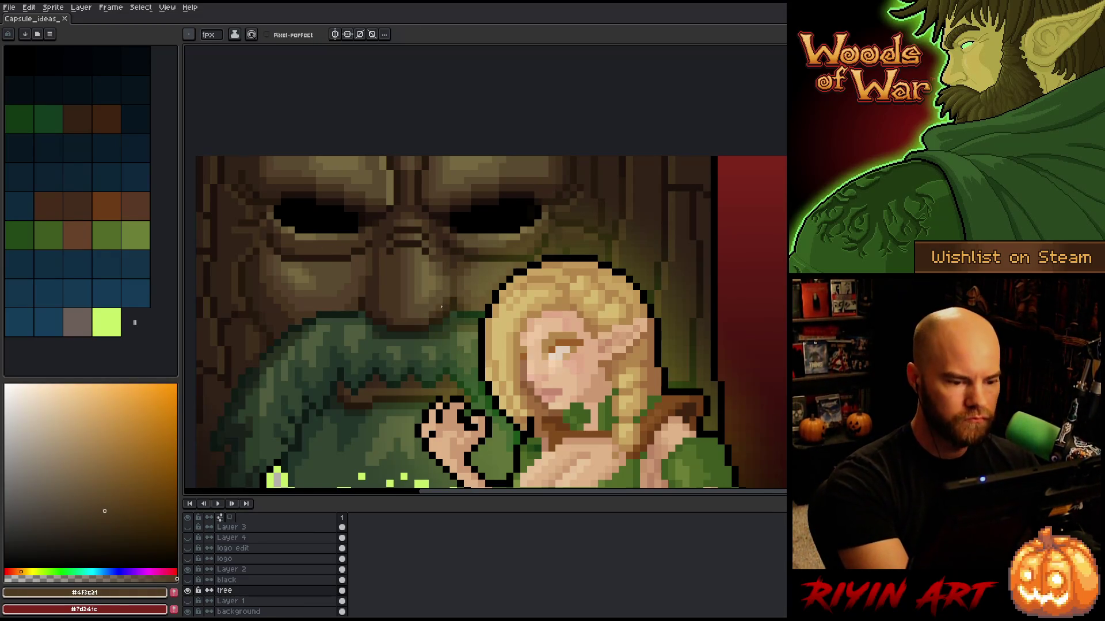
pyautogui.click(488, 158)
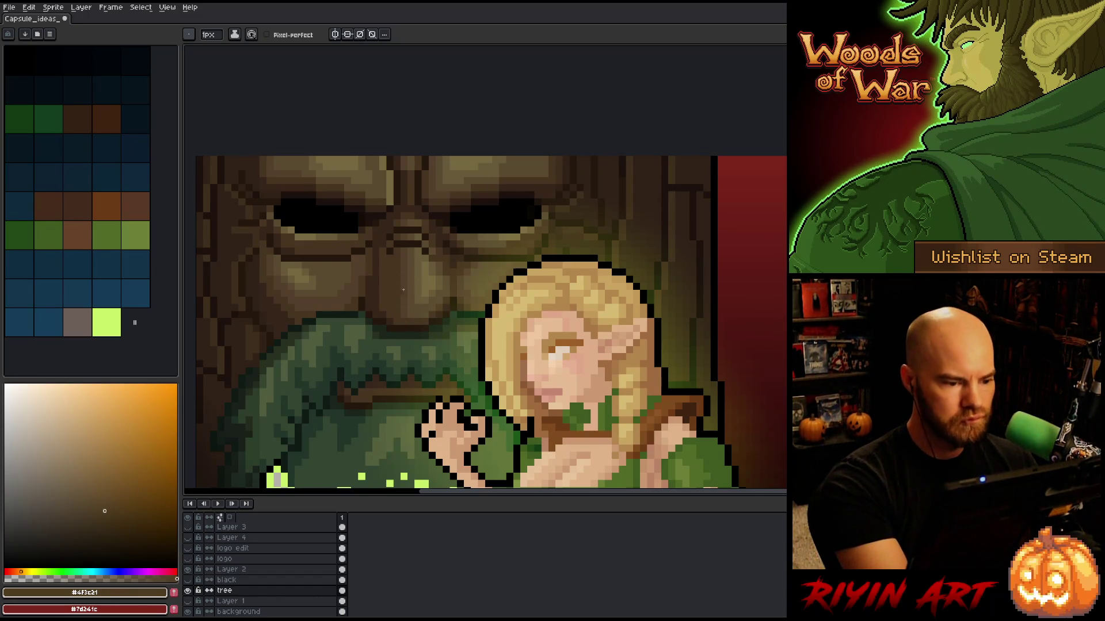
pyautogui.keyDown('alt'); pyautogui.click(412, 186); pyautogui.keyUp('alt')
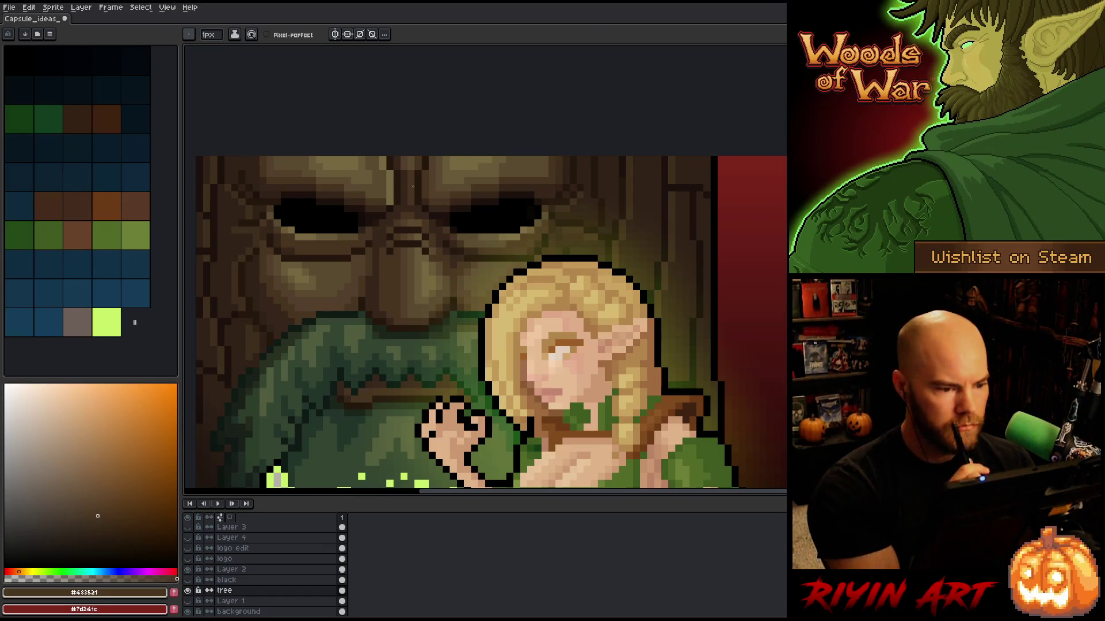
pyautogui.keyDown('alt'); pyautogui.click(442, 228); pyautogui.keyUp('alt')
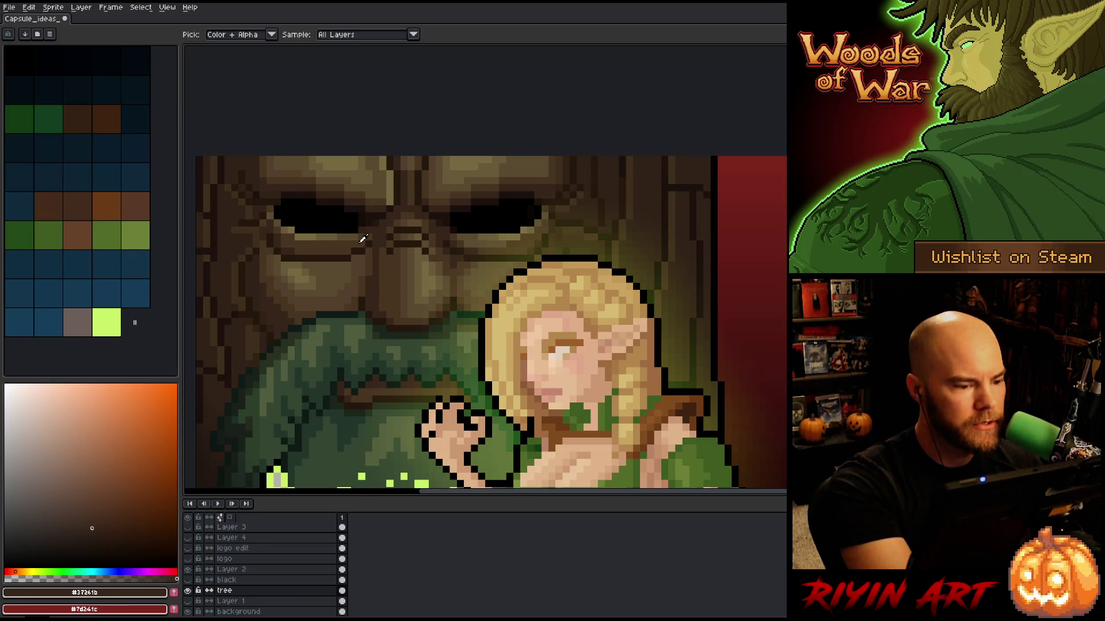
pyautogui.keyDown('alt'); pyautogui.click(363, 239); pyautogui.keyUp('alt')
pyautogui.keyDown('alt'); pyautogui.click(270, 204); pyautogui.keyUp('alt')
pyautogui.keyDown('alt'); pyautogui.click(355, 237); pyautogui.keyUp('alt')
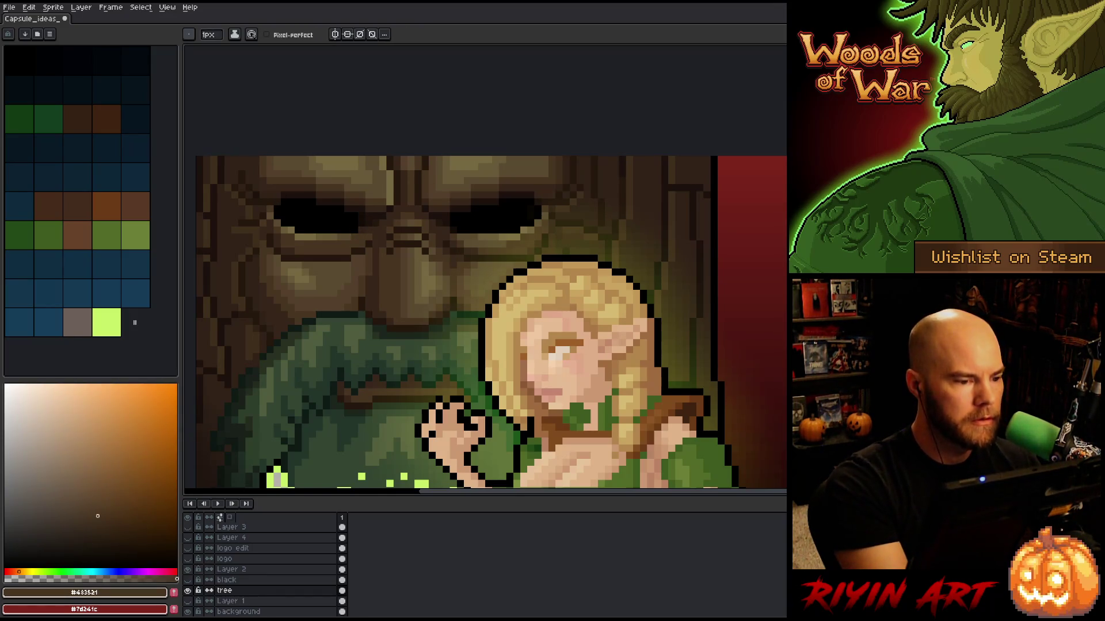
# Step: Pick warm mid browns and paint a darker pixel on the tree's forehead
pyautogui.keyDown('alt'); pyautogui.click(319, 172); pyautogui.keyUp('alt')
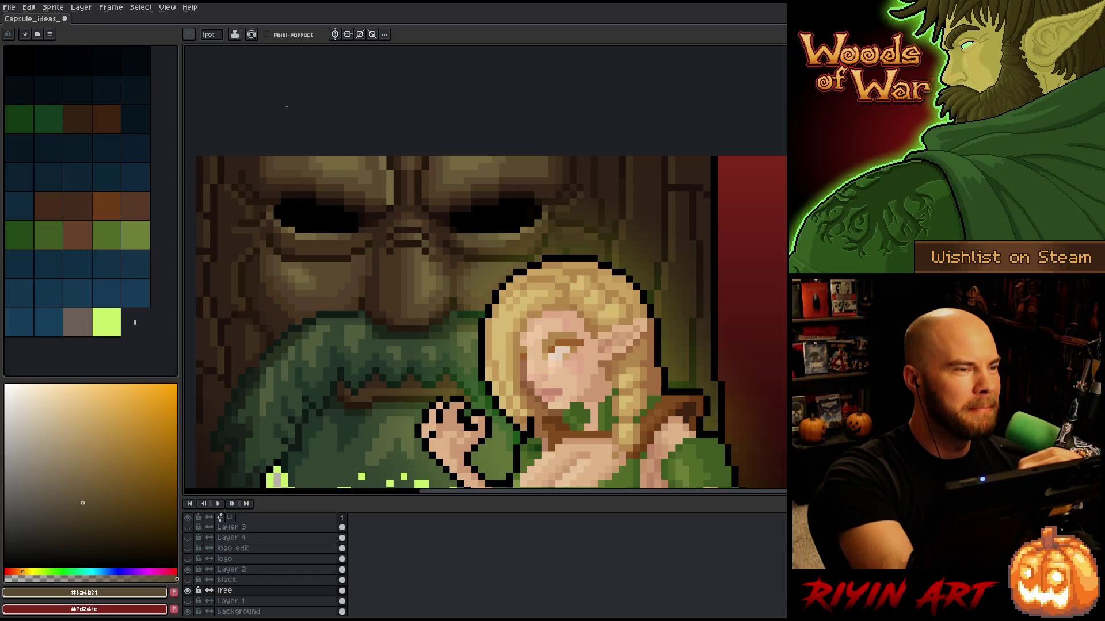
pyautogui.keyDown('alt'); pyautogui.click(309, 163); pyautogui.keyUp('alt')
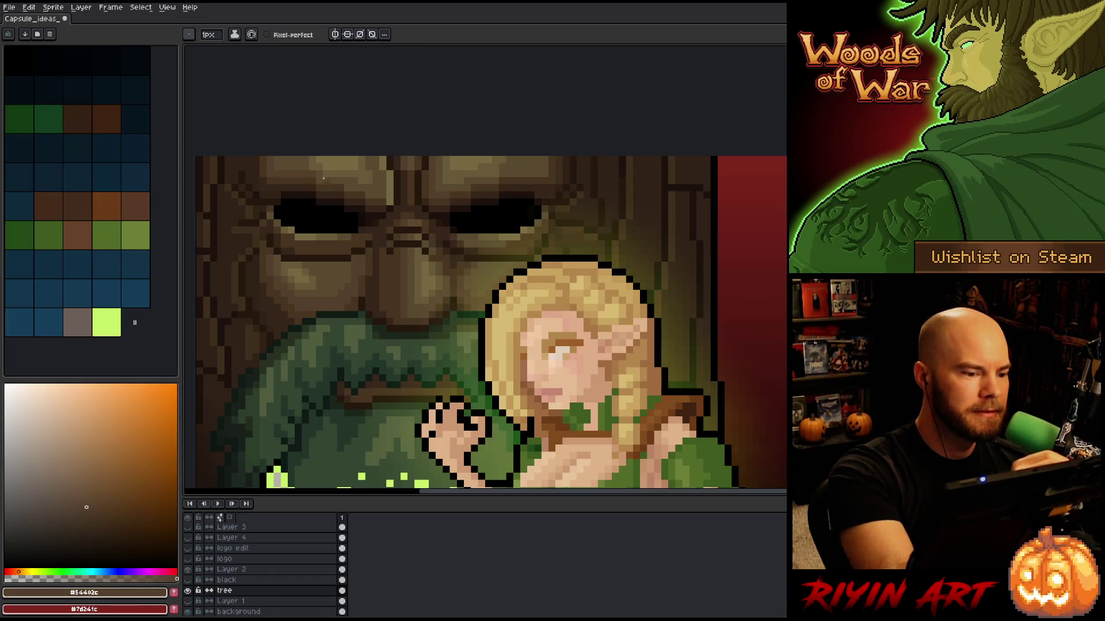
pyautogui.keyDown('alt'); pyautogui.click(370, 180); pyautogui.keyUp('alt')
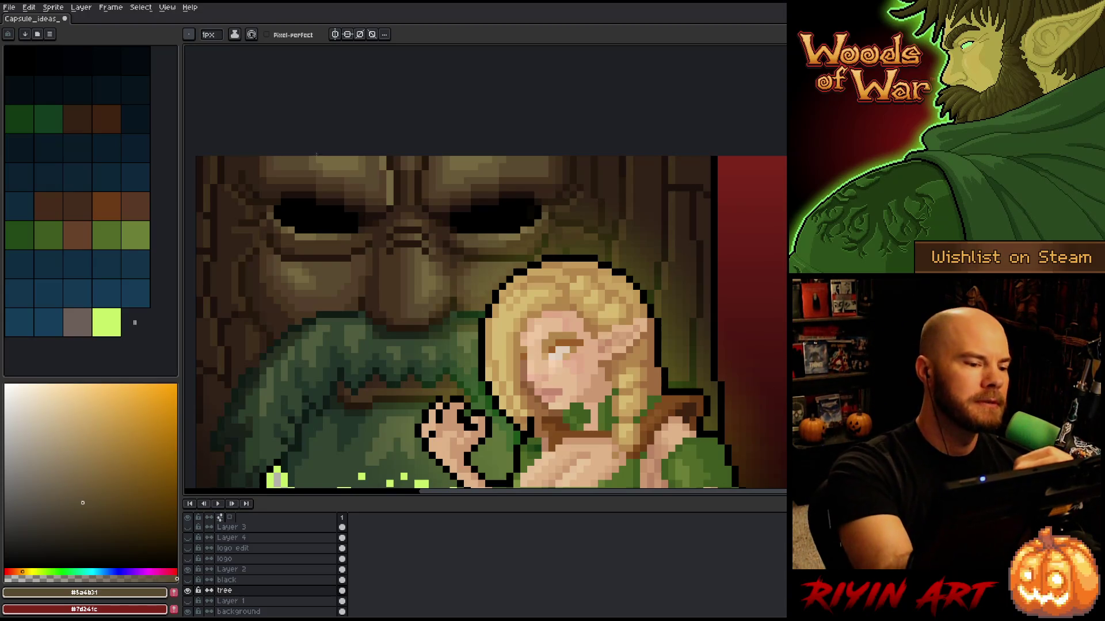
pyautogui.keyDown('alt'); pyautogui.click(365, 178); pyautogui.keyUp('alt')
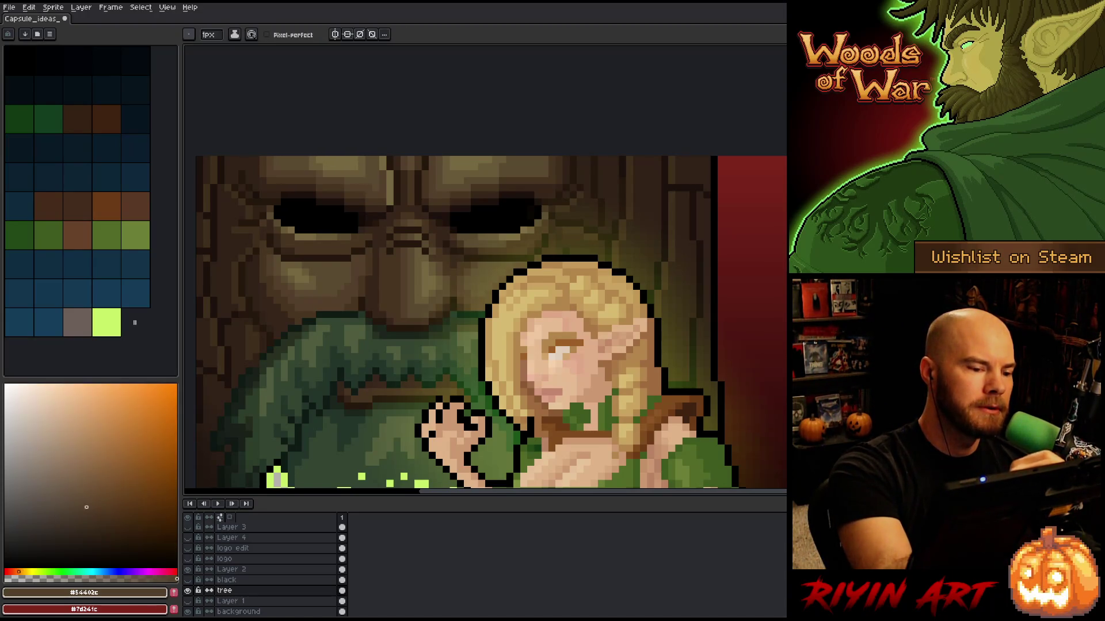
pyautogui.click(326, 167)
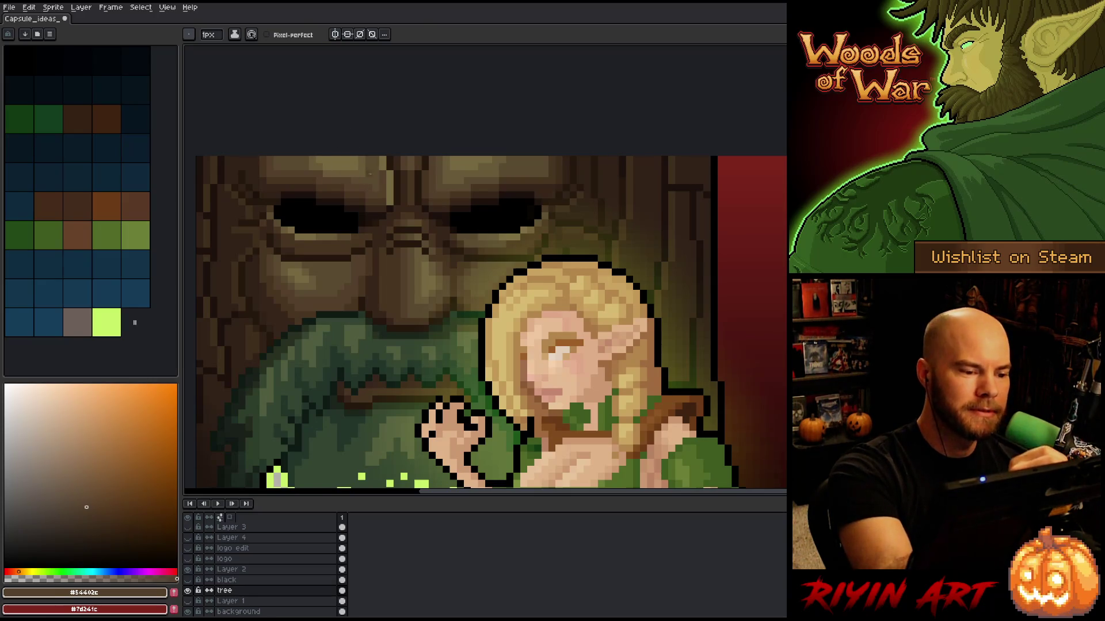
pyautogui.keyDown('alt'); pyautogui.click(365, 168); pyautogui.keyUp('alt')
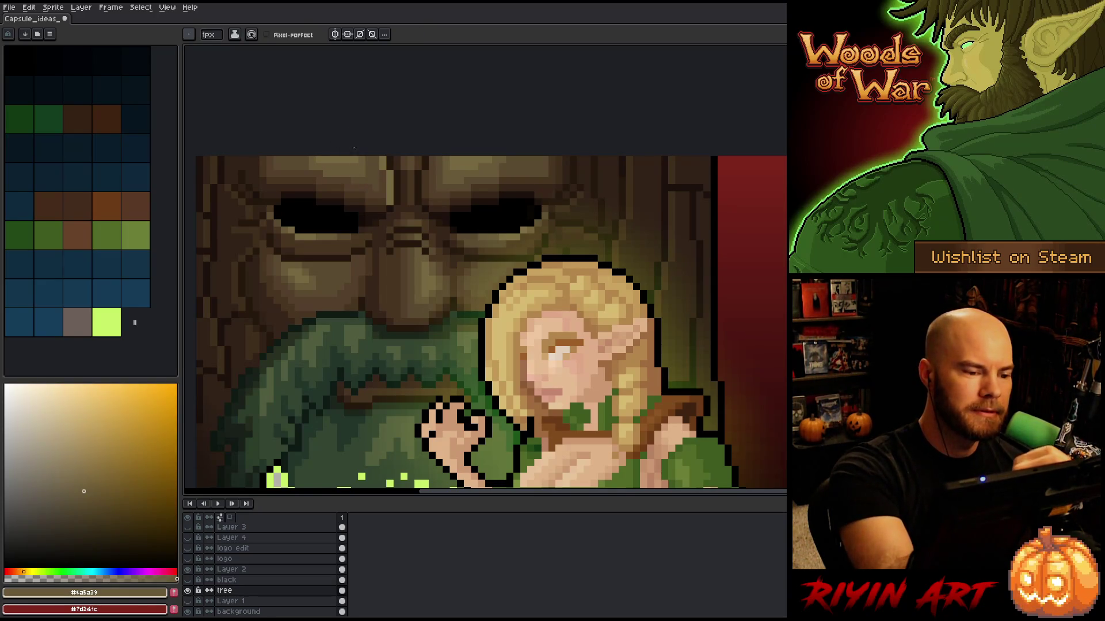
# Step: Alternate between lighter highlight browns and deep browns for forehead shading
pyautogui.keyDown('alt'); pyautogui.click(369, 169); pyautogui.keyUp('alt')
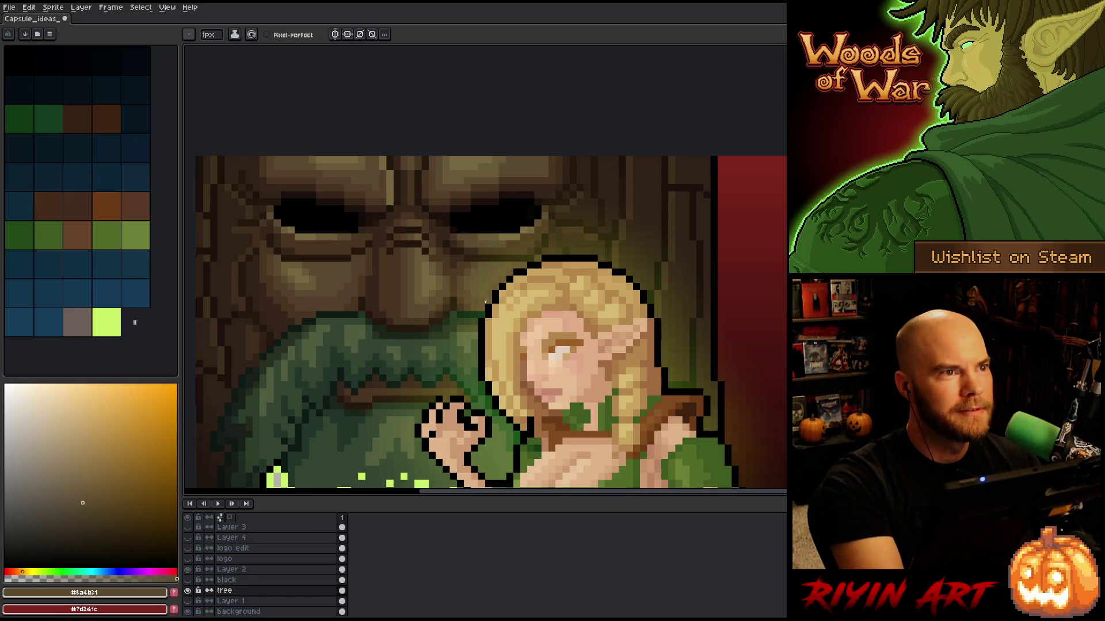
pyautogui.keyDown('alt'); pyautogui.click(360, 163); pyautogui.keyUp('alt')
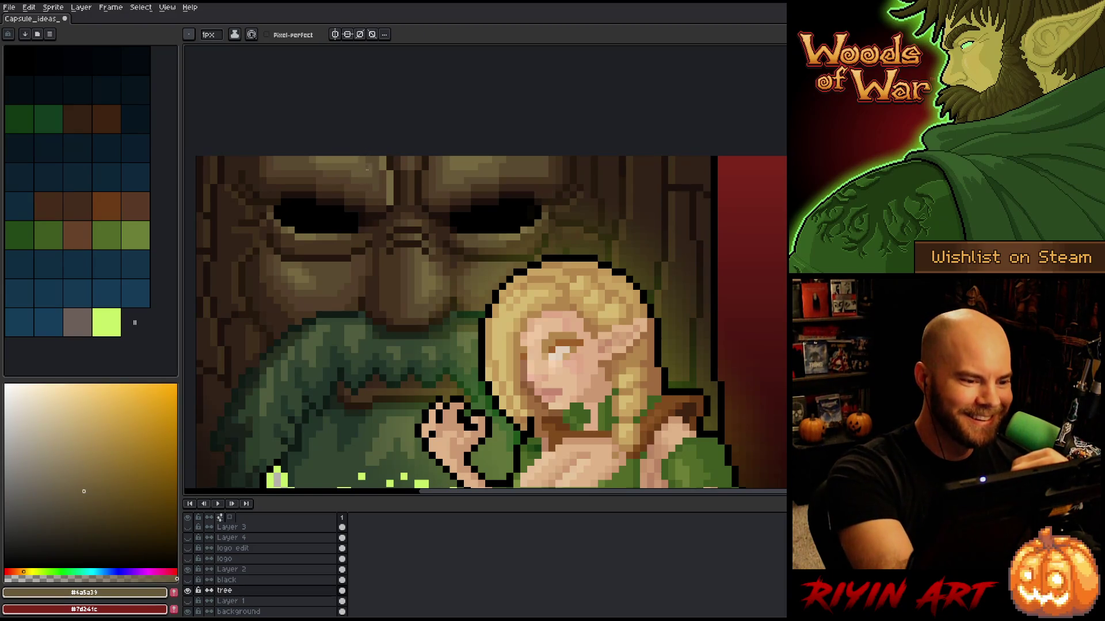
pyautogui.keyDown('alt'); pyautogui.click(362, 165); pyautogui.keyUp('alt')
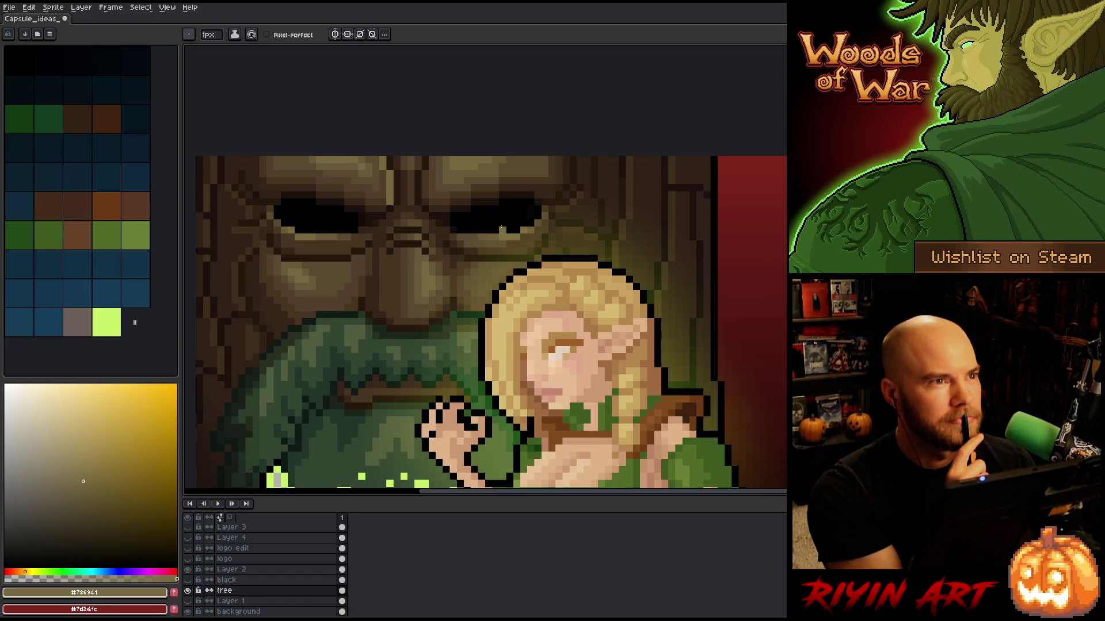
pyautogui.keyDown('alt'); pyautogui.click(387, 198); pyautogui.keyUp('alt')
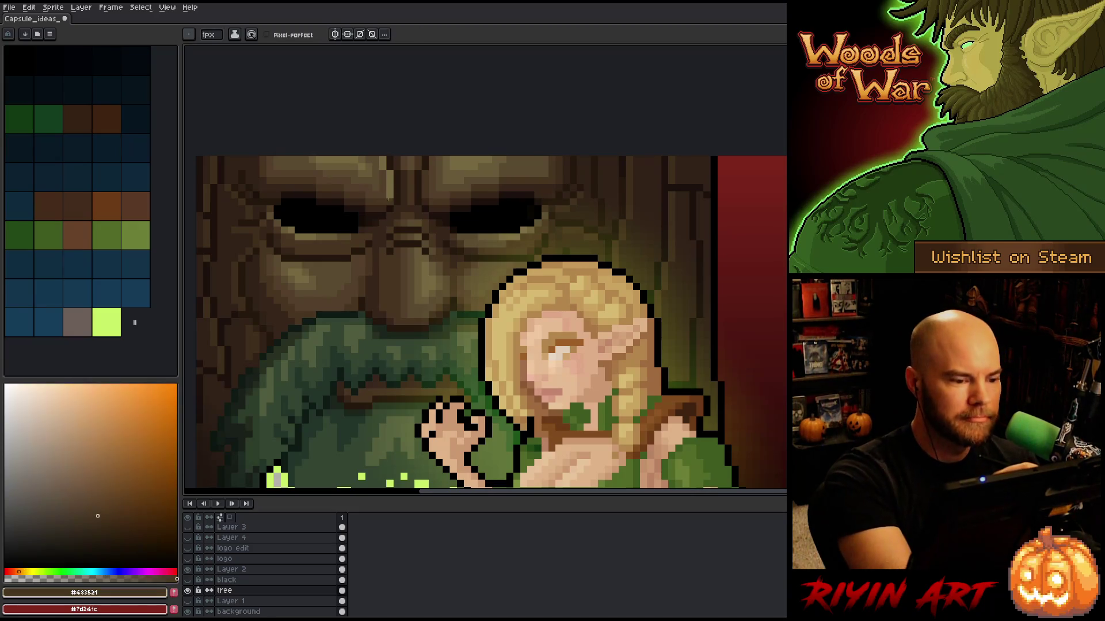
pyautogui.keyDown('alt'); pyautogui.click(390, 200); pyautogui.keyUp('alt')
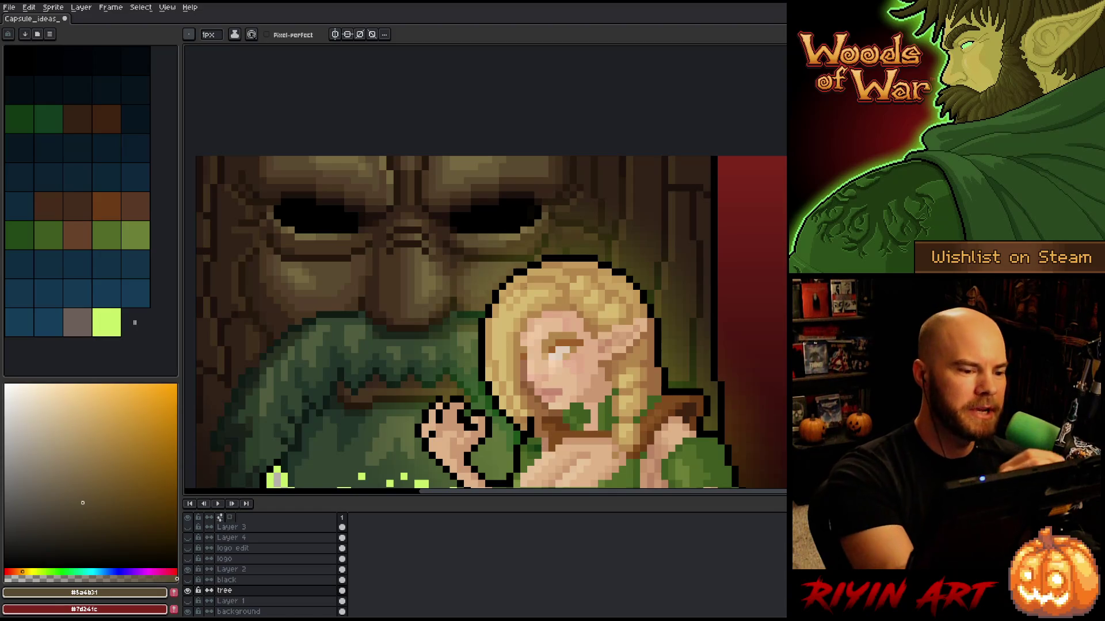
pyautogui.keyDown('alt'); pyautogui.click(386, 198); pyautogui.keyUp('alt')
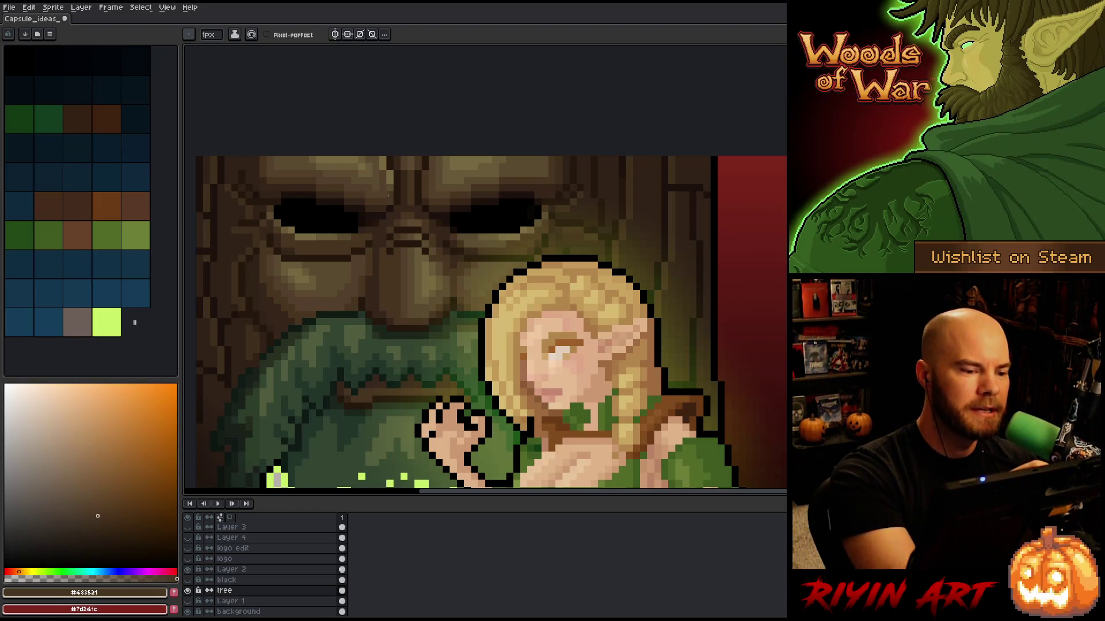
pyautogui.keyDown('alt'); pyautogui.click(390, 178); pyautogui.keyUp('alt')
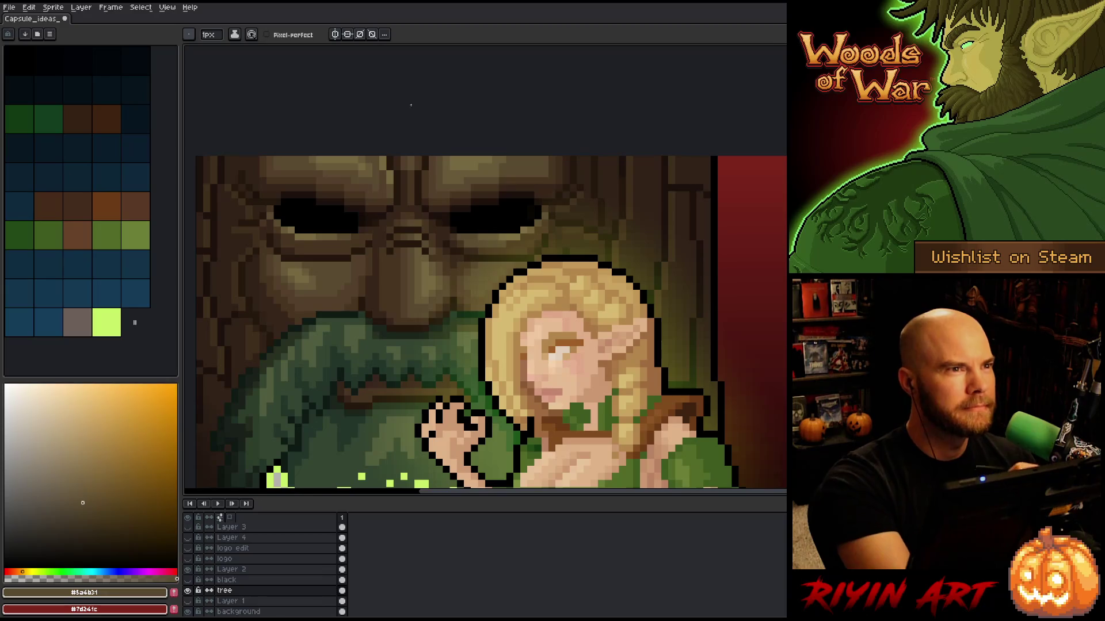
# Step: Pick lighter, darkest and warm browns for final forehead touches, then the Move tool
pyautogui.keyDown('alt'); pyautogui.click(360, 168); pyautogui.keyUp('alt')
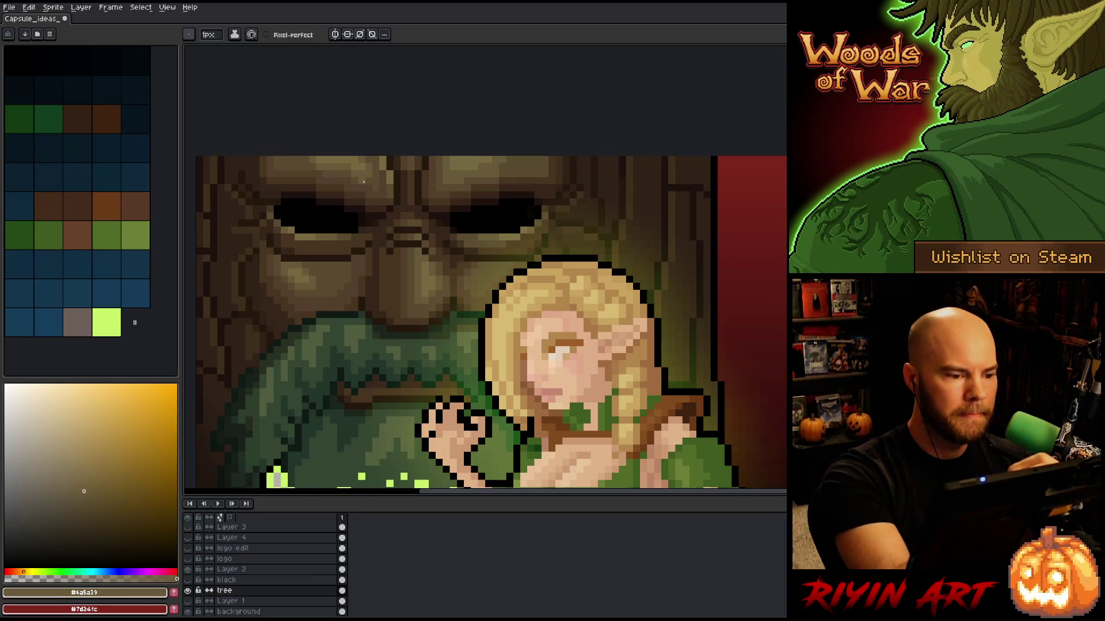
pyautogui.keyDown('alt'); pyautogui.click(369, 198); pyautogui.keyUp('alt')
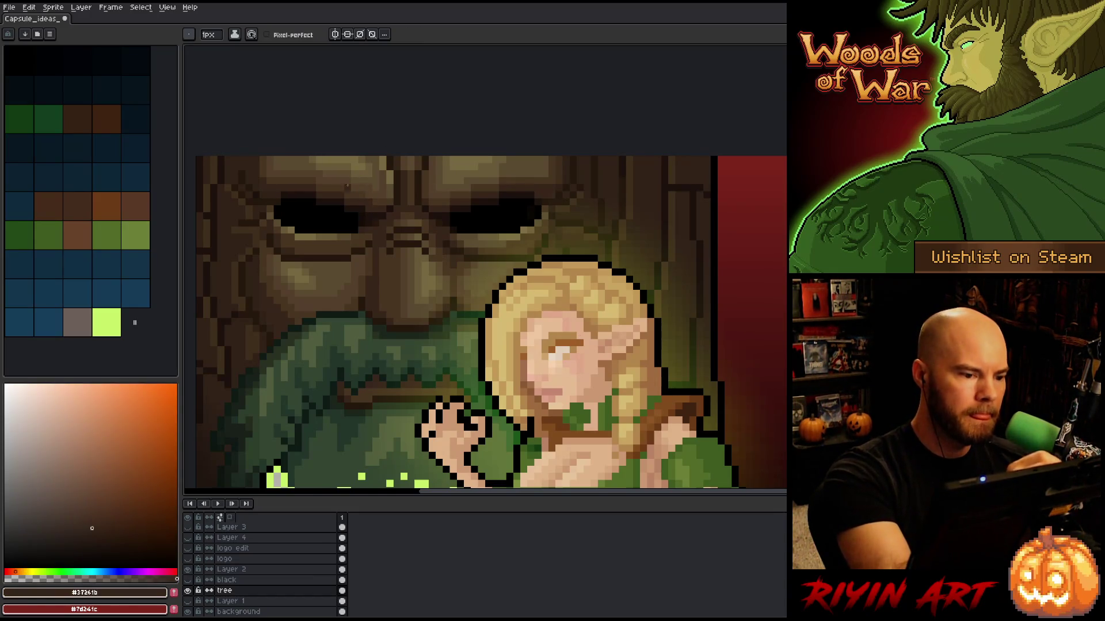
pyautogui.keyDown('alt'); pyautogui.click(317, 180); pyautogui.keyUp('alt')
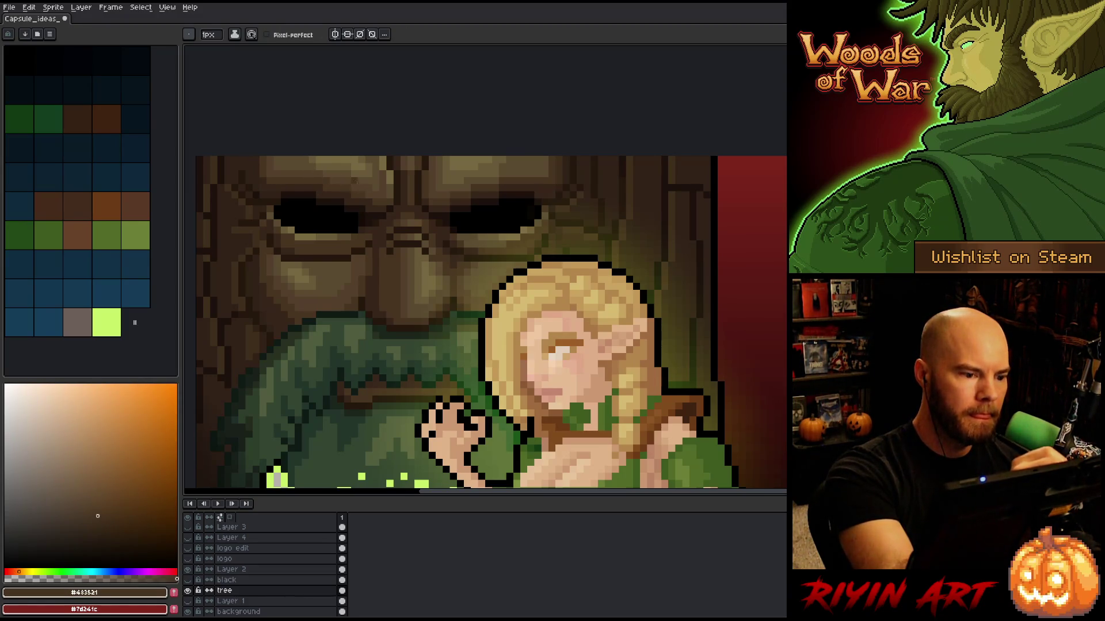
pyautogui.keyDown('alt'); pyautogui.click(377, 187); pyautogui.keyUp('alt')
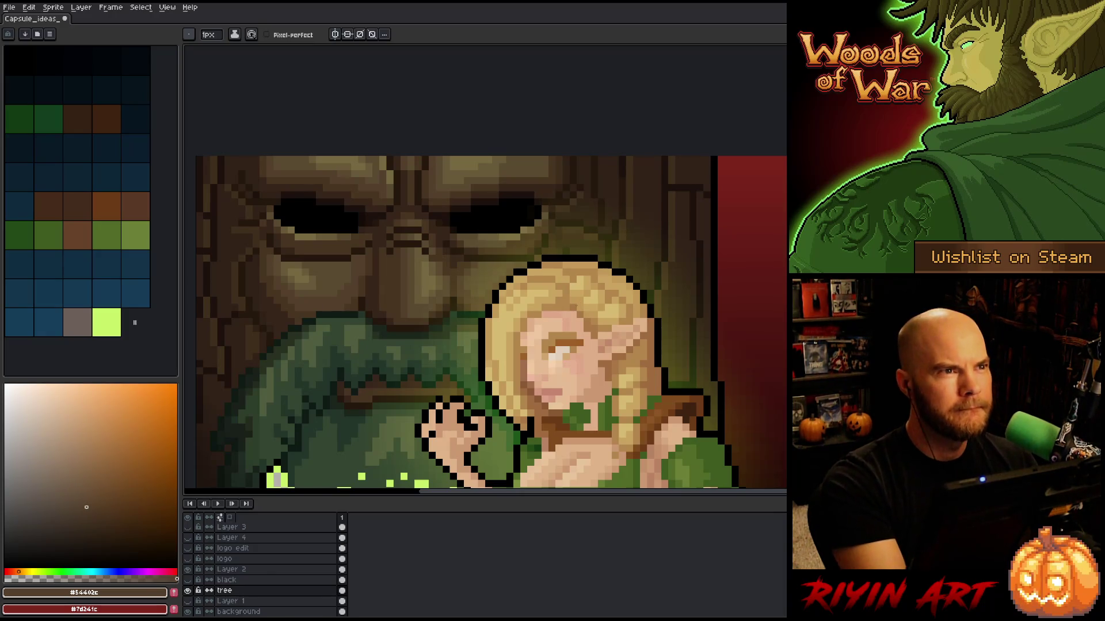
pyautogui.press('v')
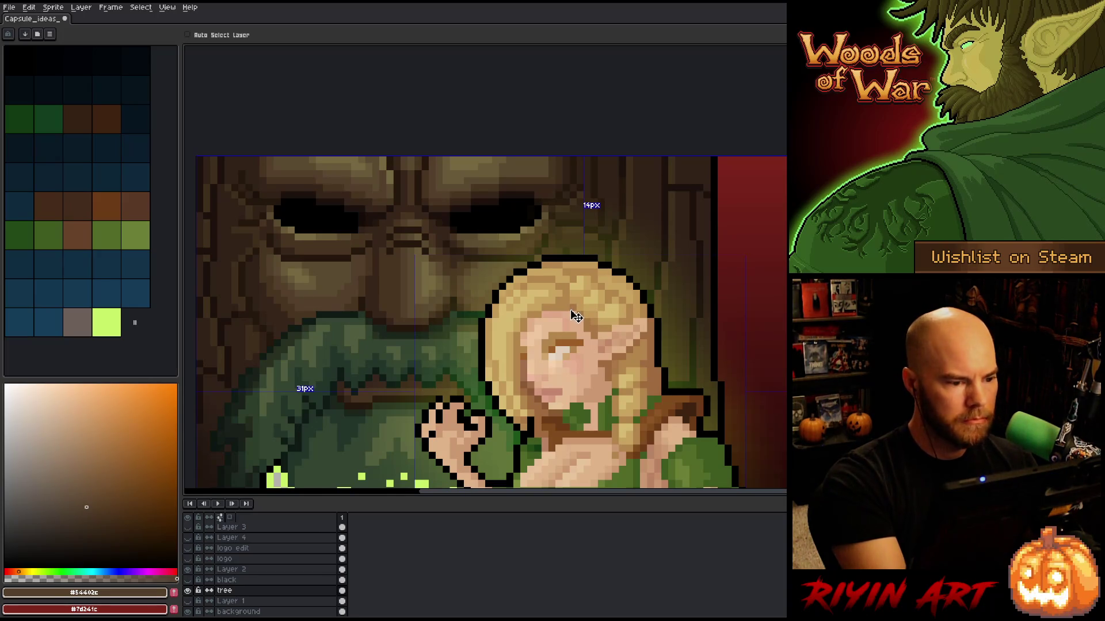
# Step: Switch between Pencil and Move tools and save the artwork
pyautogui.press('b')
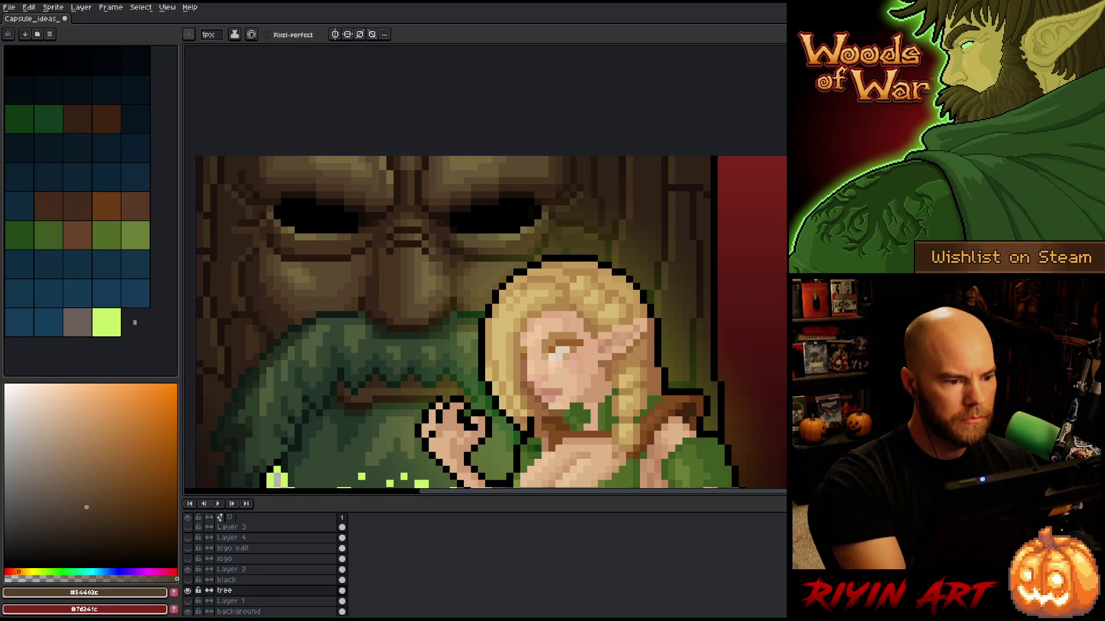
pyautogui.press('v')
pyautogui.hotkey('ctrl', 's')
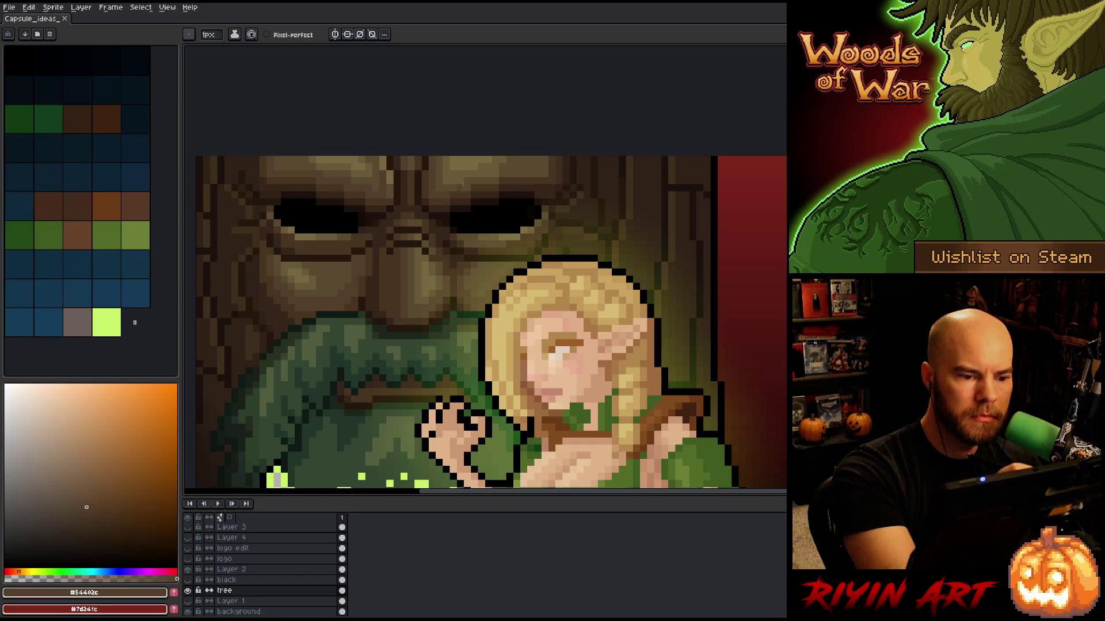
# Step: Touch up a pixel at the tree's top and sample mid and darker browns
pyautogui.click(493, 165)
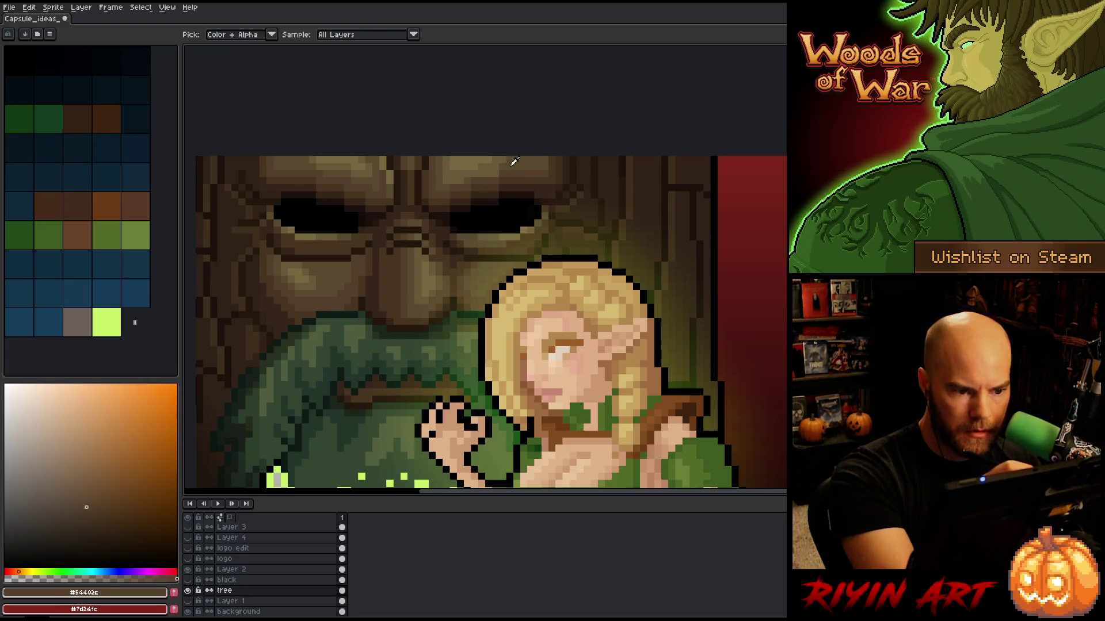
pyautogui.keyDown('alt'); pyautogui.click(495, 172); pyautogui.keyUp('alt')
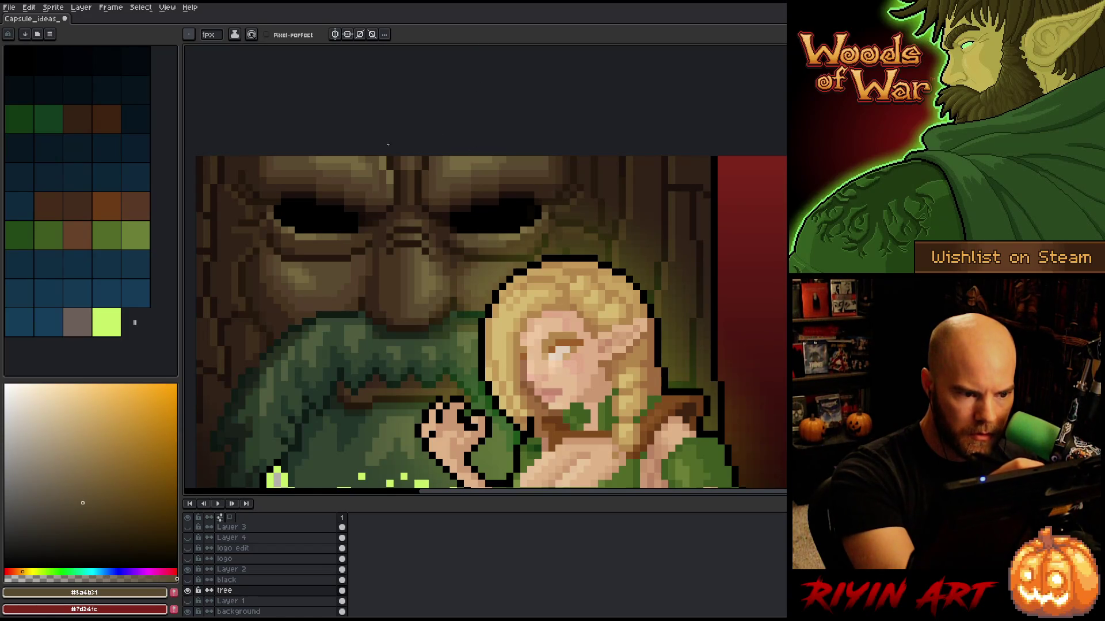
pyautogui.keyDown('alt'); pyautogui.click(368, 160); pyautogui.keyUp('alt')
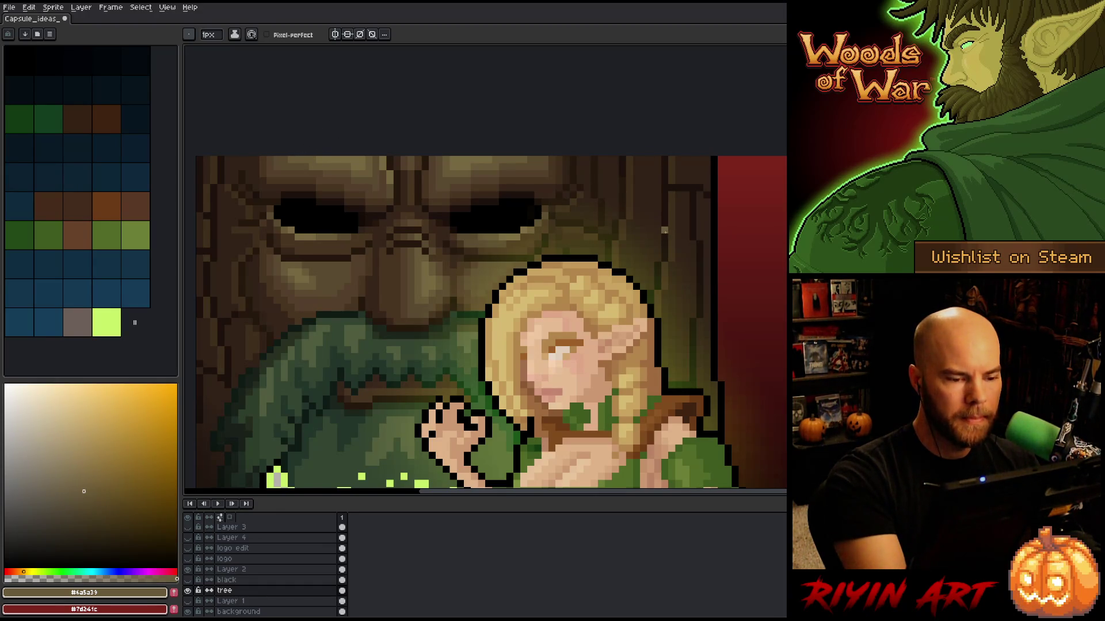
pyautogui.keyDown('alt'); pyautogui.click(599, 212); pyautogui.keyUp('alt')
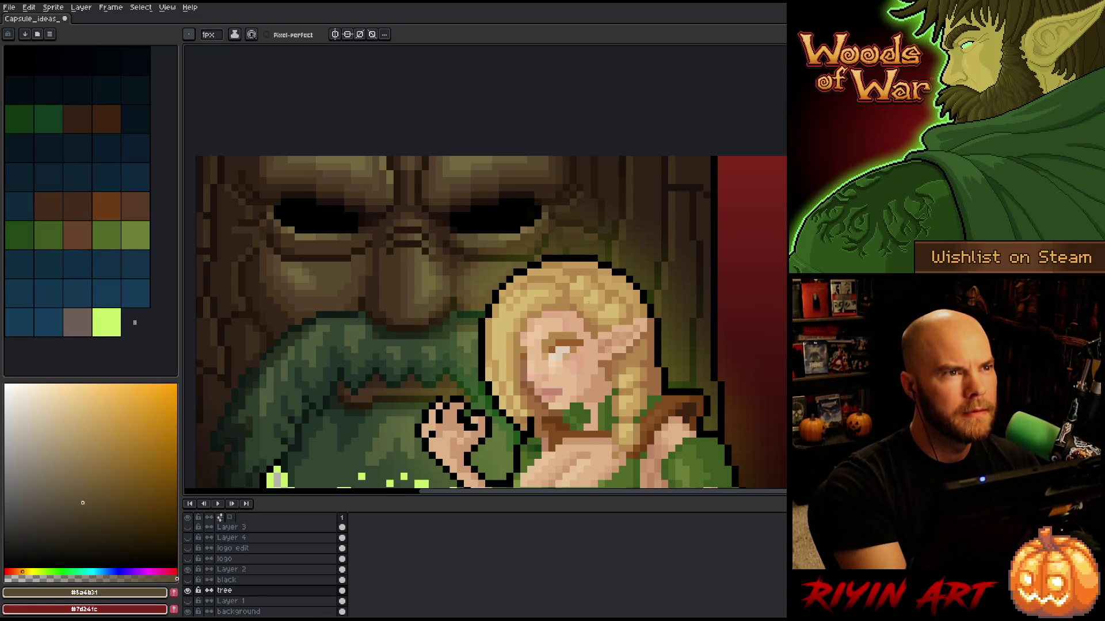
pyautogui.press('alt')
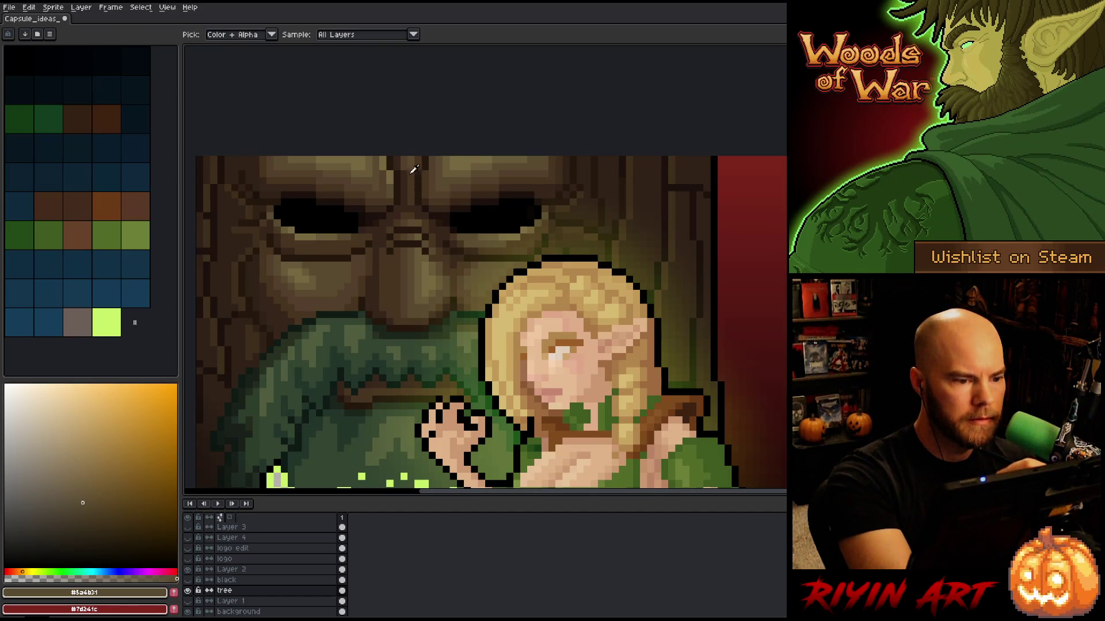
pyautogui.keyDown('alt'); pyautogui.click(412, 178); pyautogui.keyUp('alt')
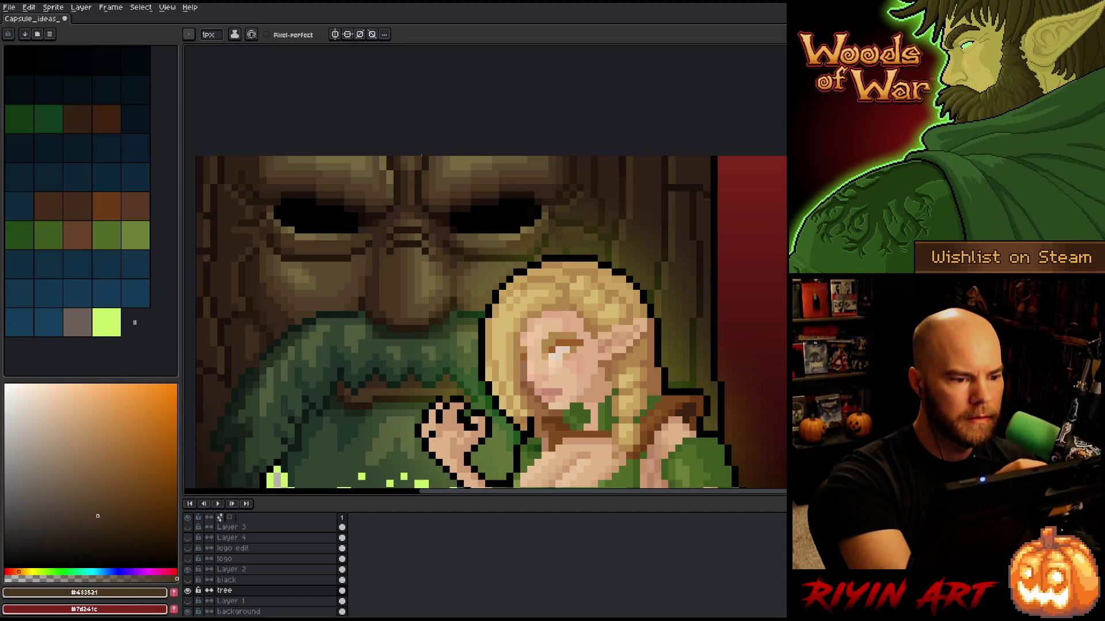
pyautogui.keyDown('alt'); pyautogui.click(591, 198); pyautogui.keyUp('alt')
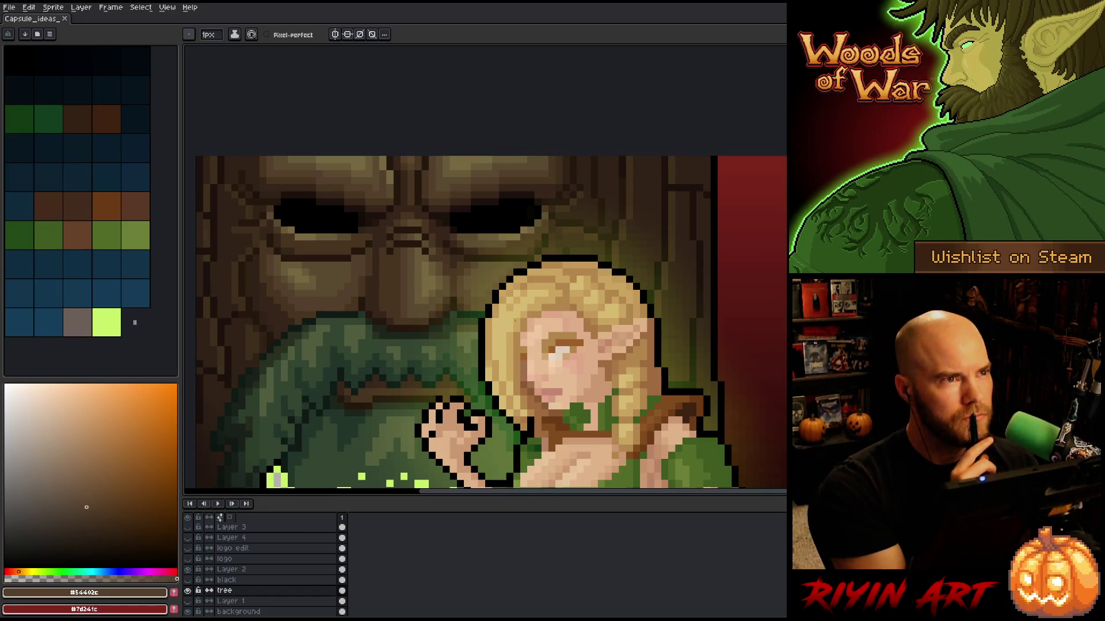
# Step: Add shading pixels near the tree's nose and sample lighter tans and highlights
pyautogui.keyDown('alt'); pyautogui.click(409, 274); pyautogui.keyUp('alt')
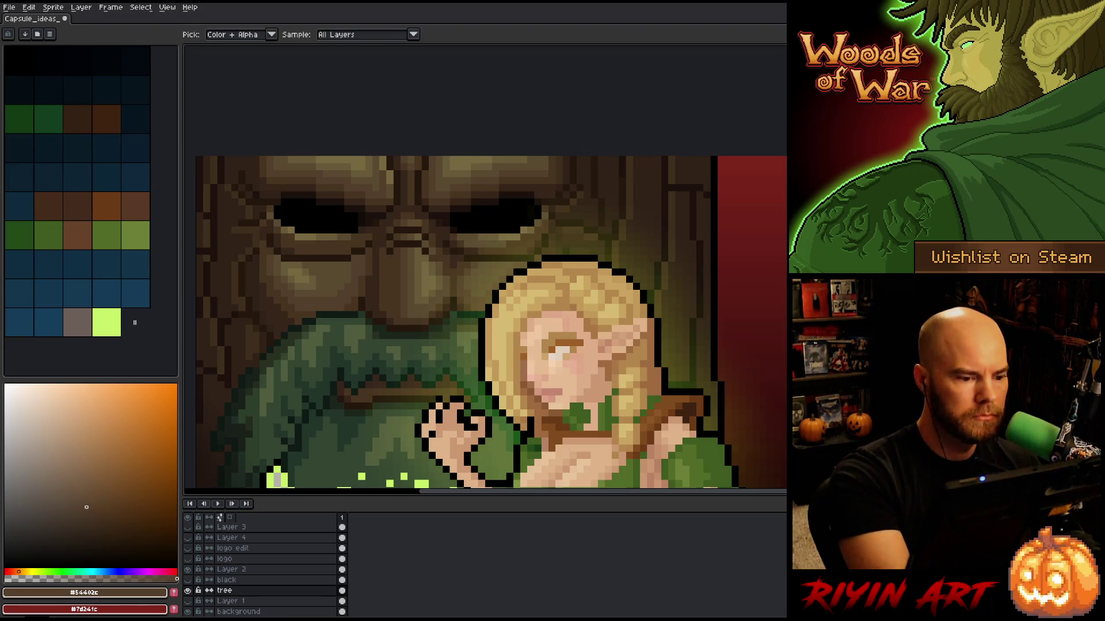
pyautogui.click(400, 296)
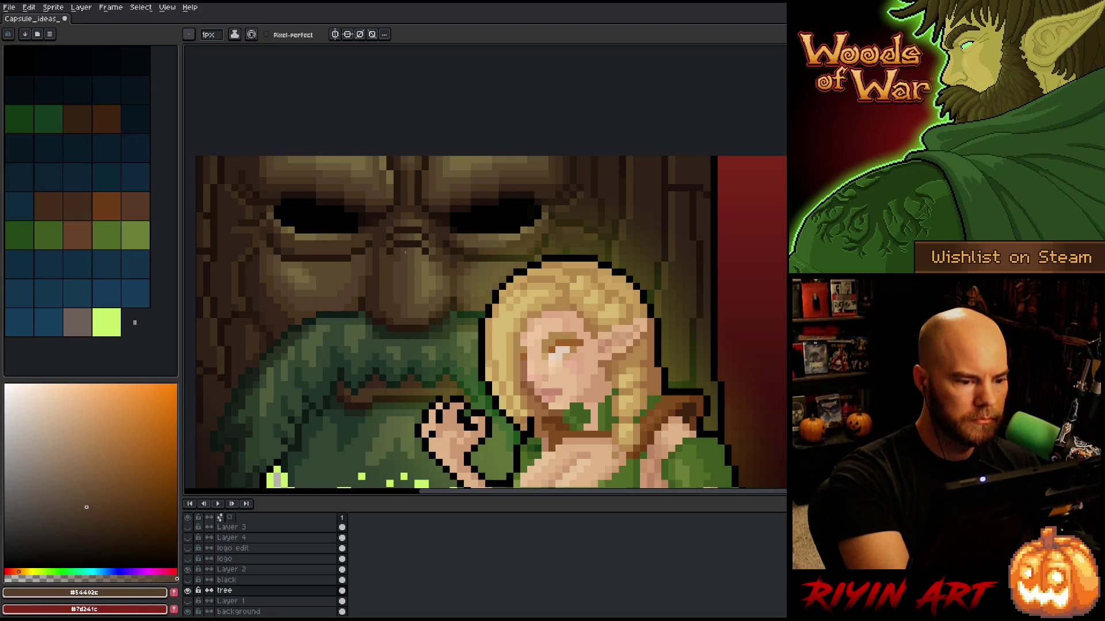
pyautogui.keyDown('alt'); pyautogui.click(406, 269); pyautogui.keyUp('alt')
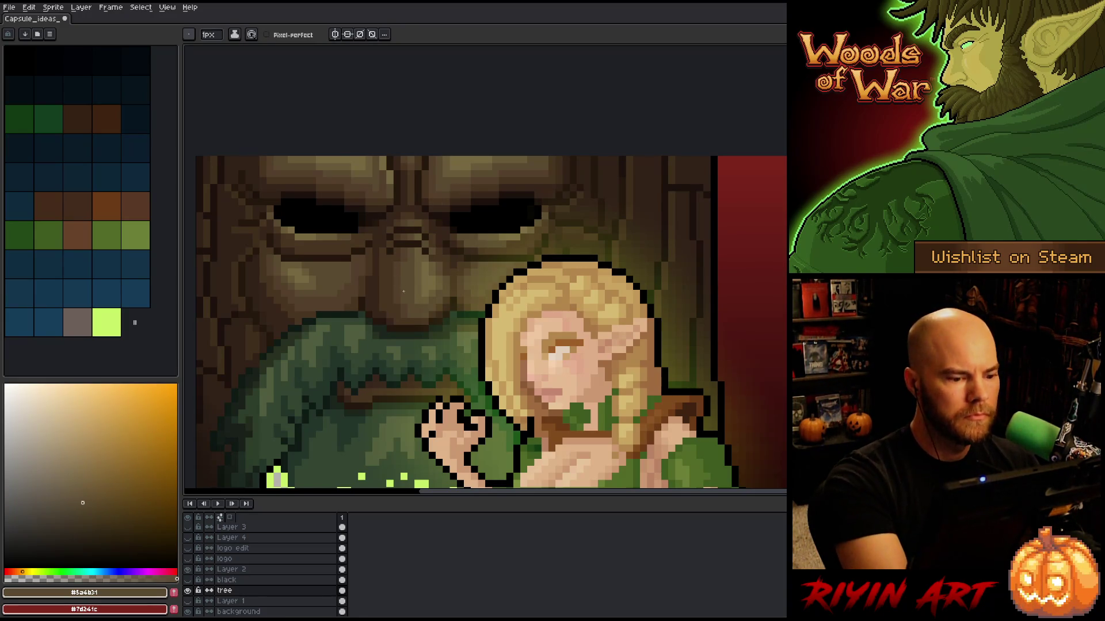
pyautogui.keyDown('alt'); pyautogui.click(463, 291); pyautogui.keyUp('alt')
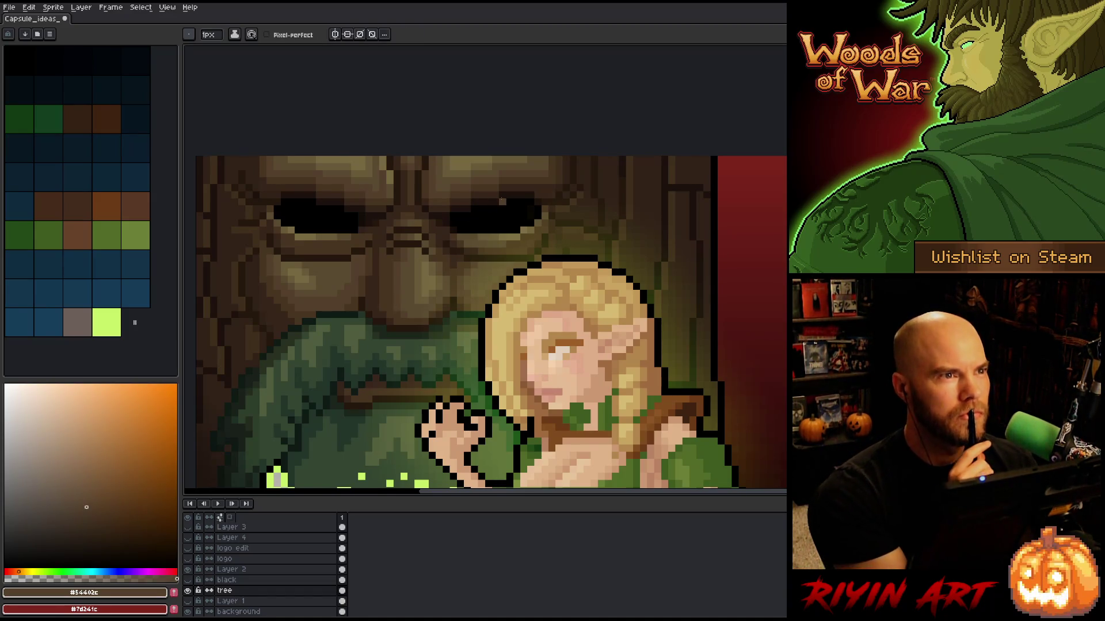
pyautogui.keyDown('alt'); pyautogui.click(428, 290); pyautogui.keyUp('alt')
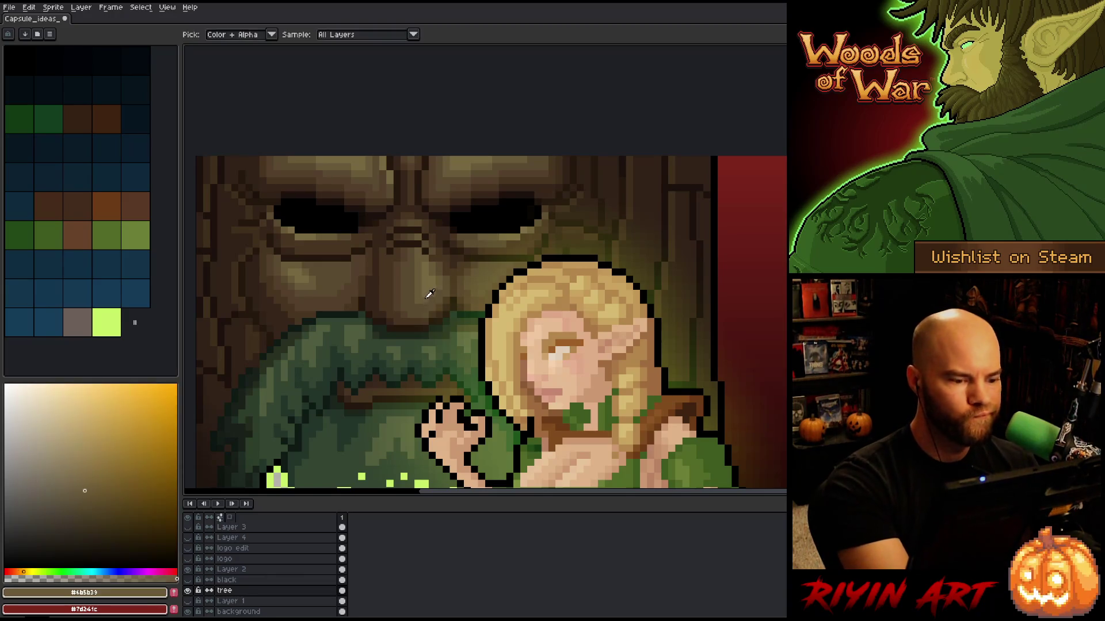
pyautogui.keyDown('alt'); pyautogui.click(426, 297); pyautogui.keyUp('alt')
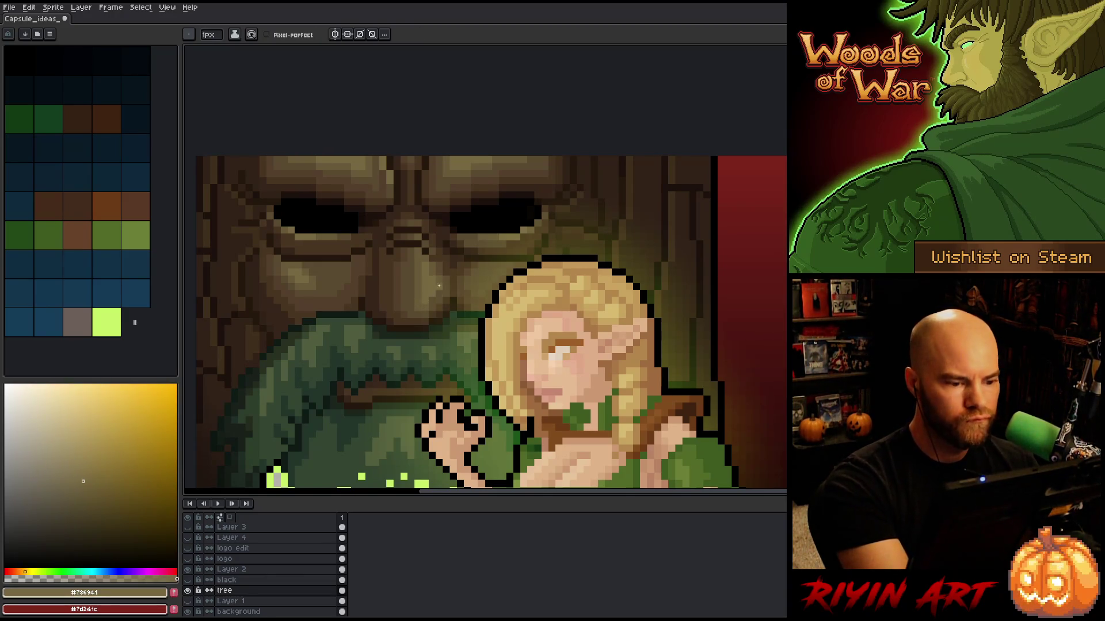
pyautogui.keyDown('alt'); pyautogui.click(438, 290); pyautogui.keyUp('alt')
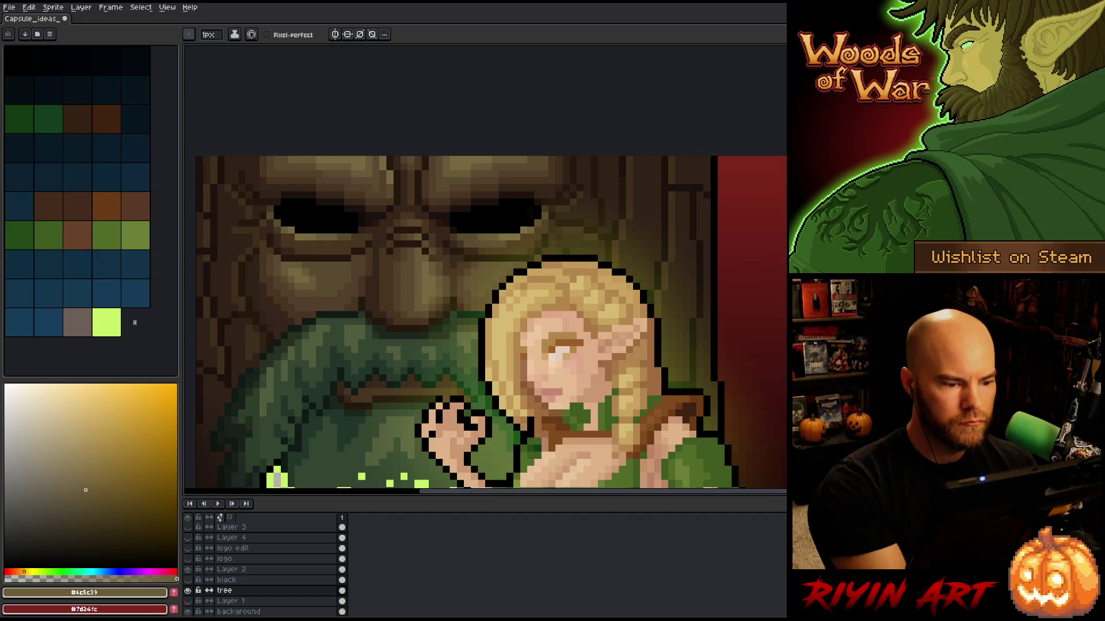
# Step: Dismiss the stray context menu and sample mid, tan and darker browns from the tree
pyautogui.rightClick(533, 280)
pyautogui.press('Escape')
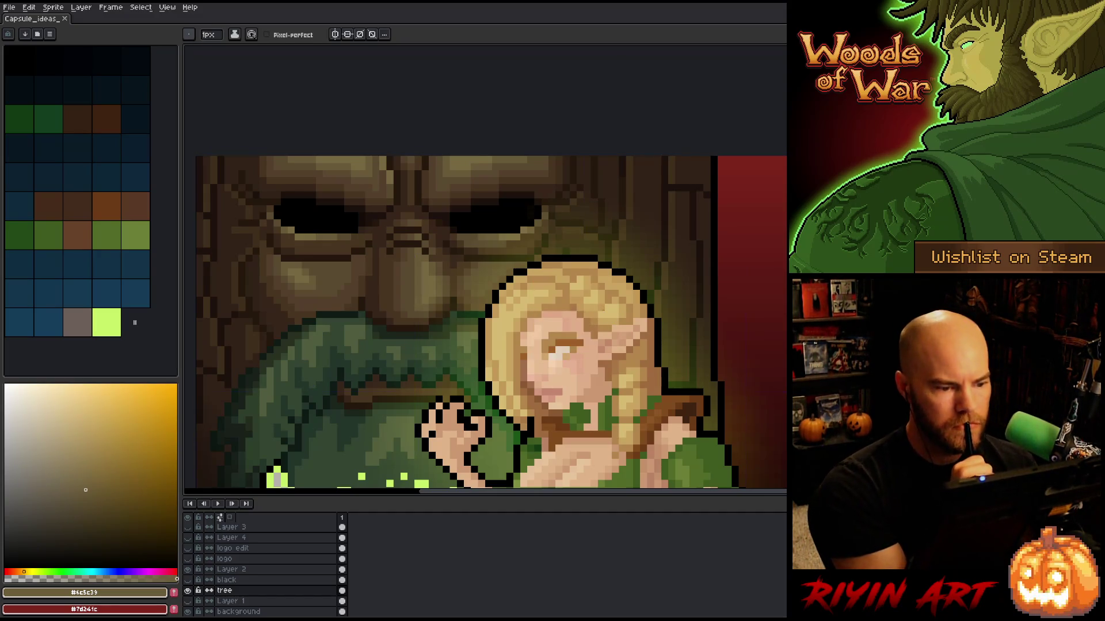
pyautogui.keyDown('alt'); pyautogui.click(442, 263); pyautogui.keyUp('alt')
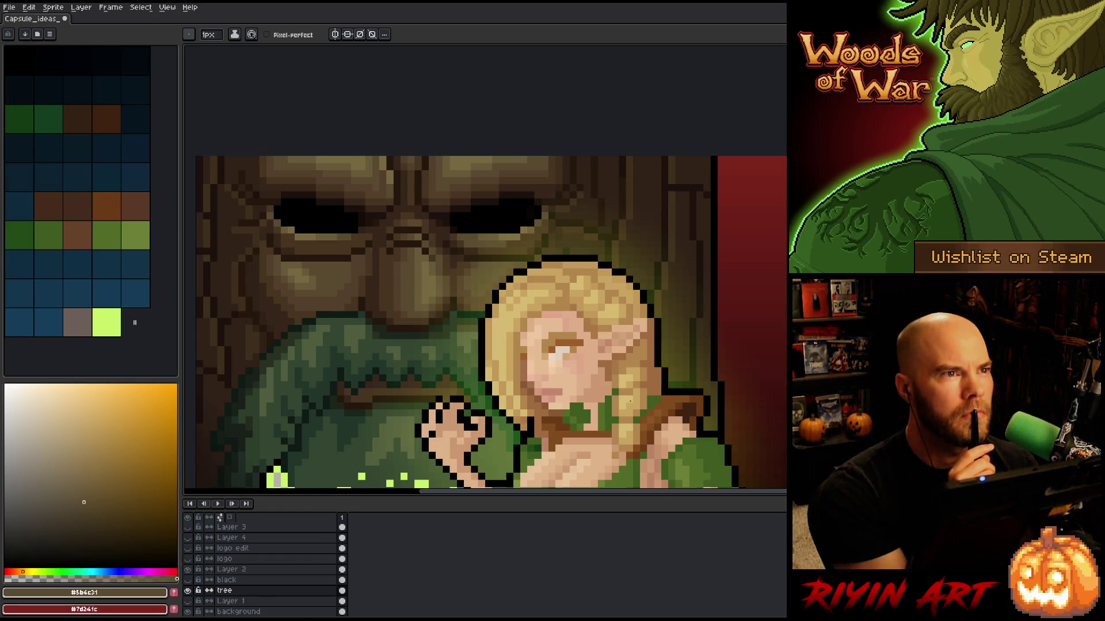
pyautogui.keyDown('alt'); pyautogui.click(432, 261); pyautogui.keyUp('alt')
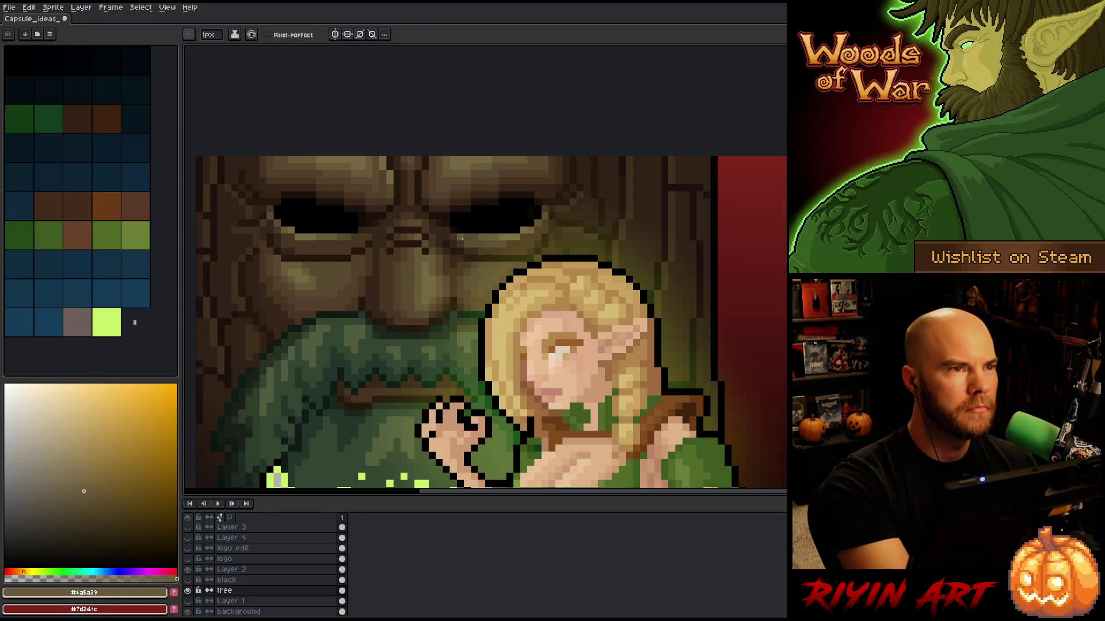
pyautogui.keyDown('alt'); pyautogui.click(424, 249); pyautogui.keyUp('alt')
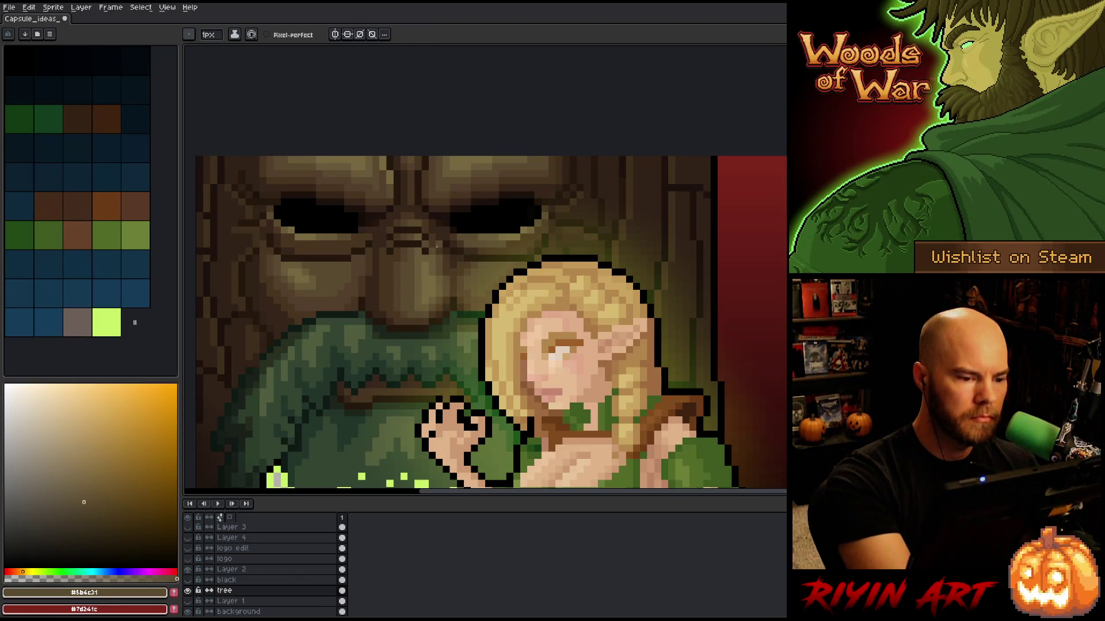
pyautogui.keyDown('alt'); pyautogui.click(438, 243); pyautogui.keyUp('alt')
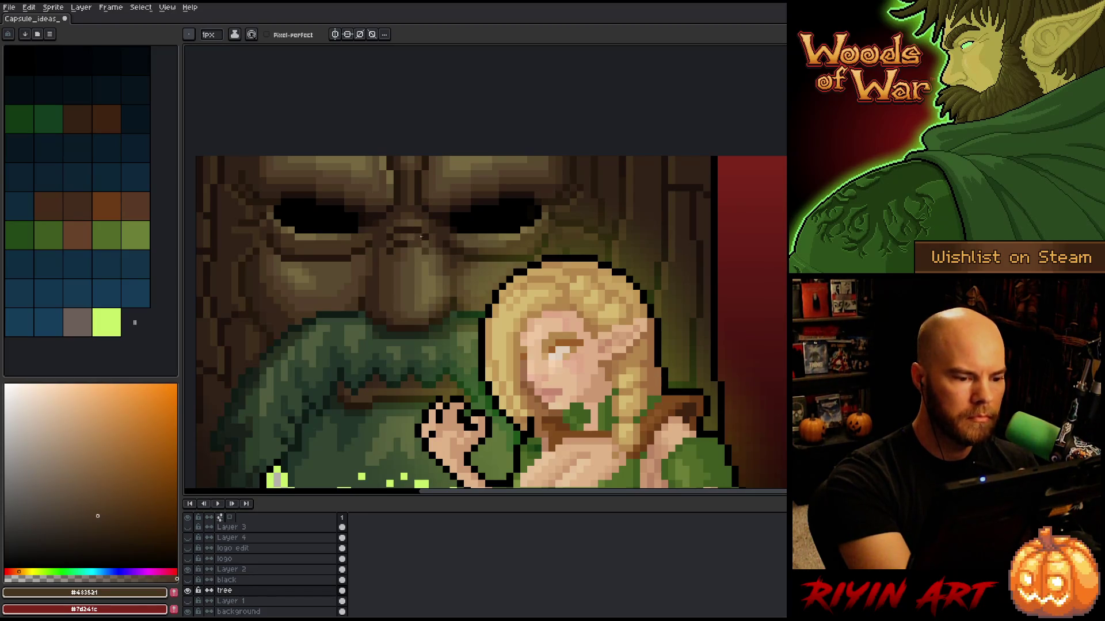
# Step: Sample progressively darker browns from the tree face, ending on dark brown #37261b
pyautogui.keyDown('alt'); pyautogui.click(437, 263); pyautogui.keyUp('alt')
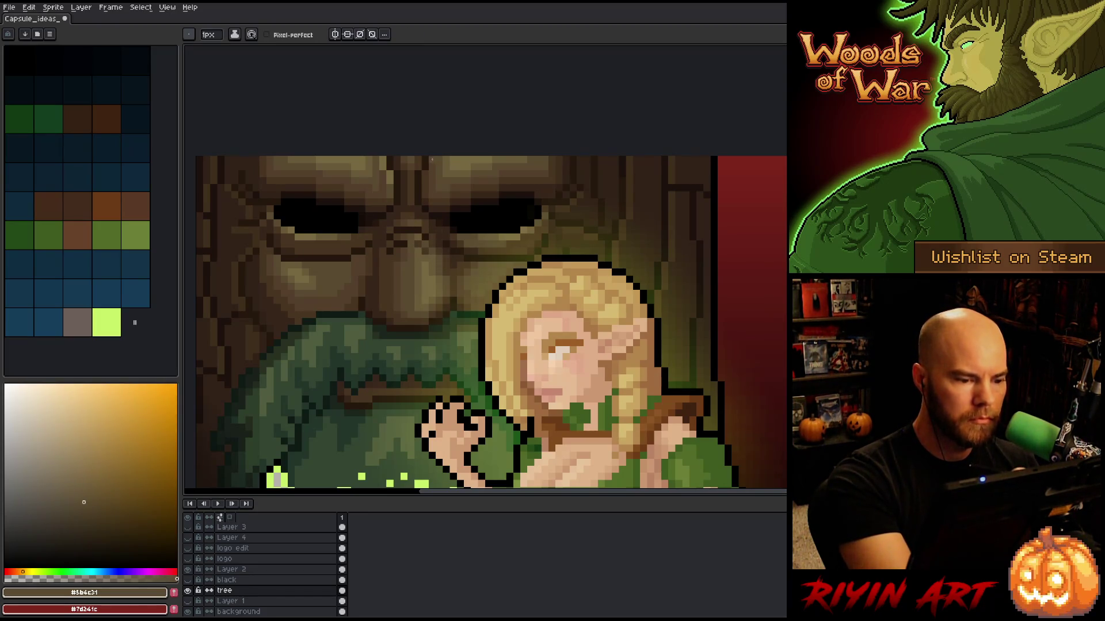
pyautogui.keyDown('alt'); pyautogui.click(422, 235); pyautogui.keyUp('alt')
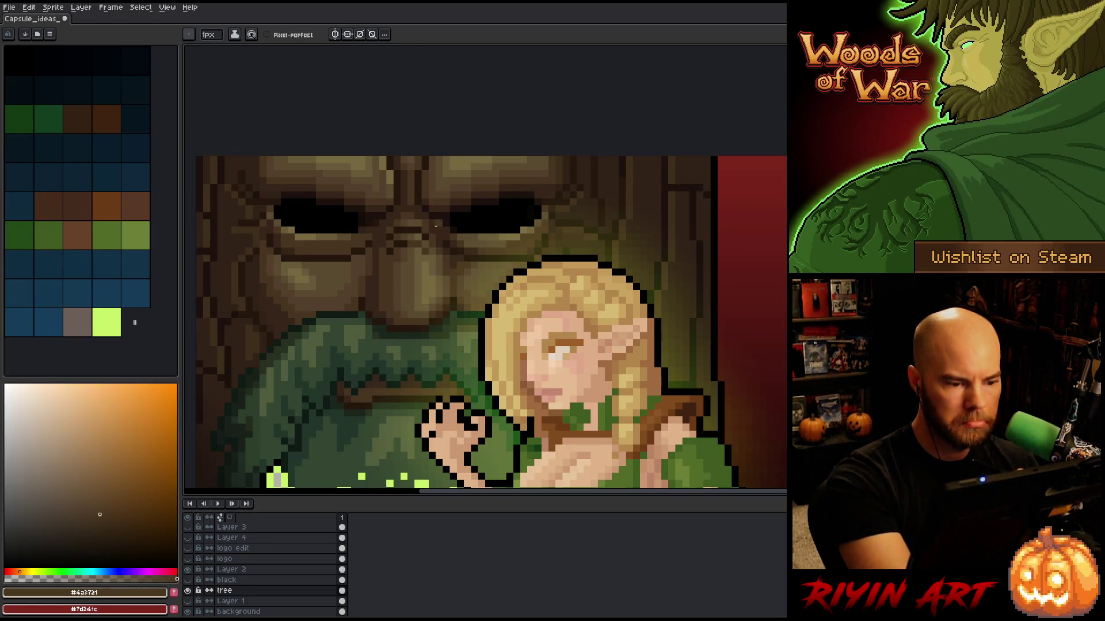
pyautogui.press('alt')
pyautogui.keyDown('alt'); pyautogui.click(416, 242); pyautogui.keyUp('alt')
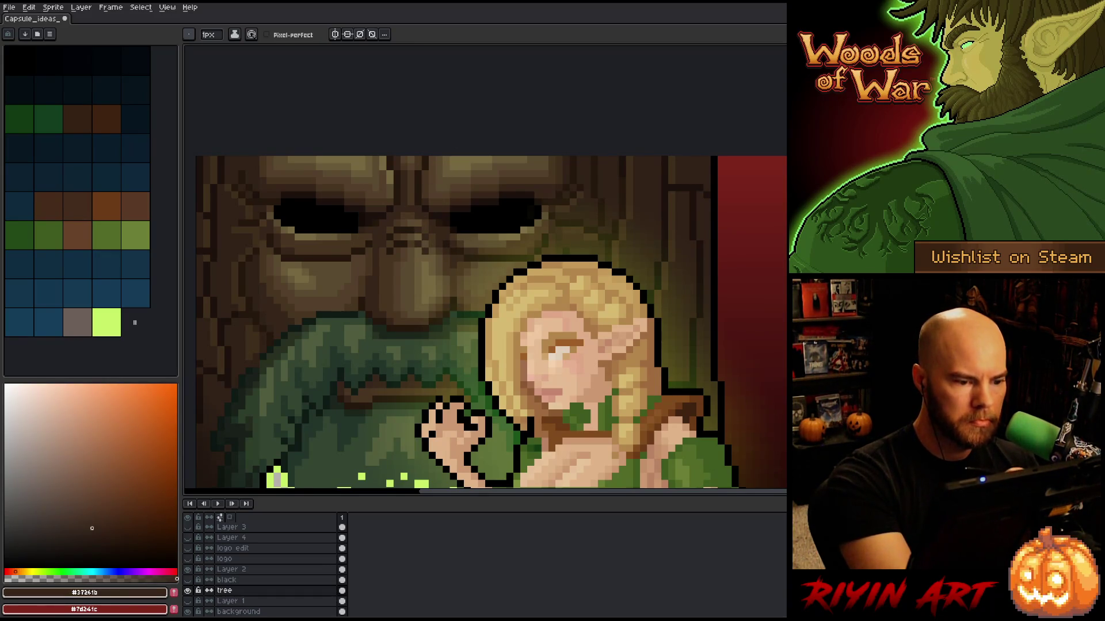
pyautogui.keyDown('alt'); pyautogui.click(412, 233); pyautogui.keyUp('alt')
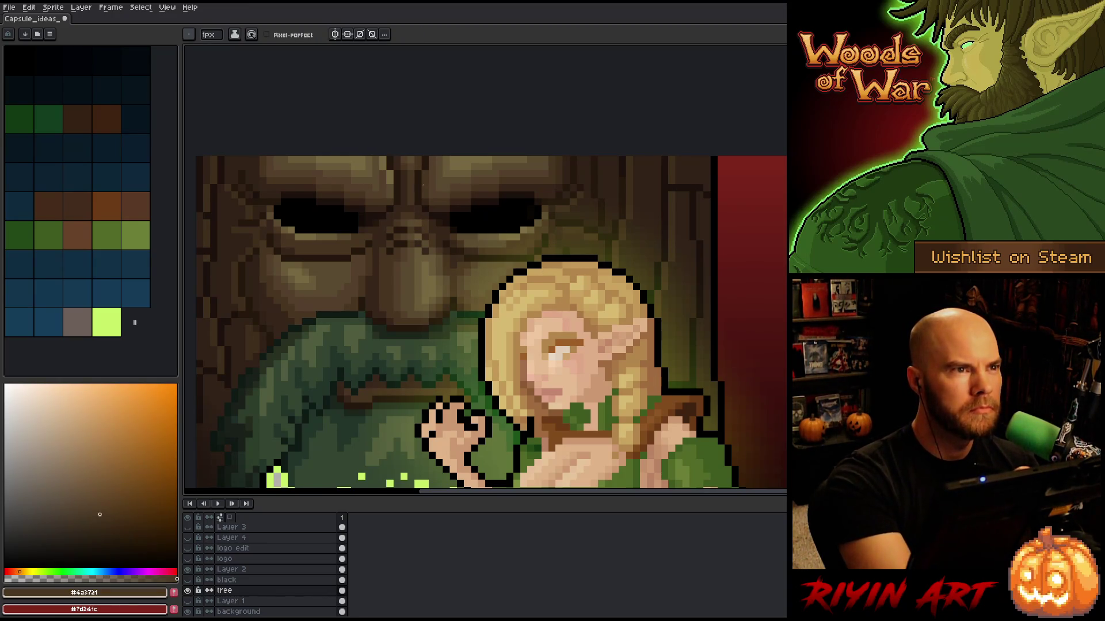
pyautogui.keyDown('alt'); pyautogui.click(412, 236); pyautogui.keyUp('alt')
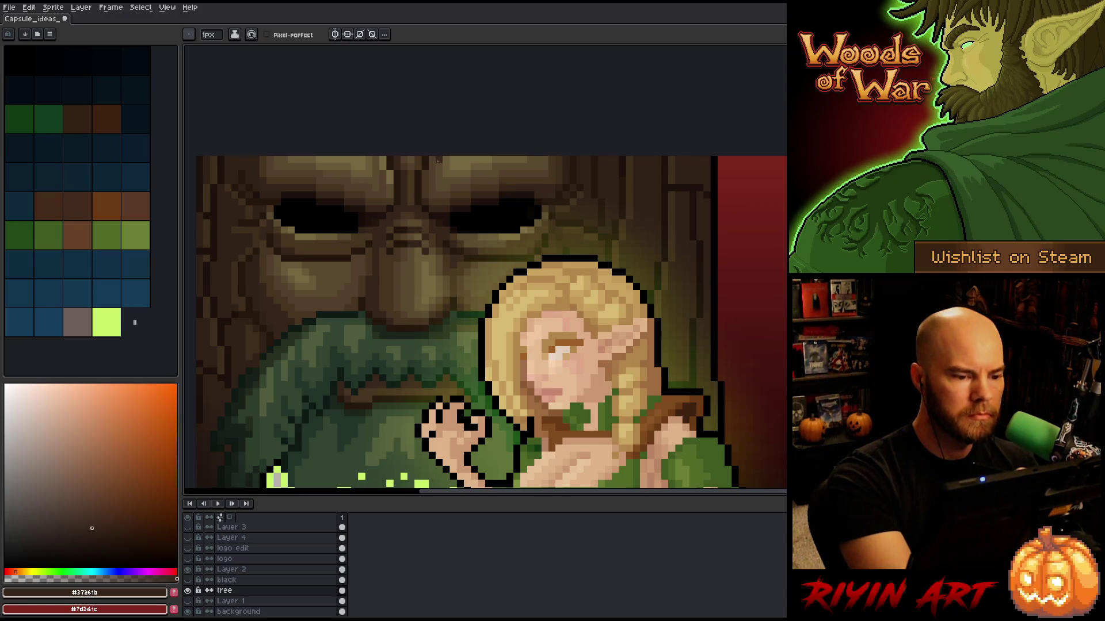
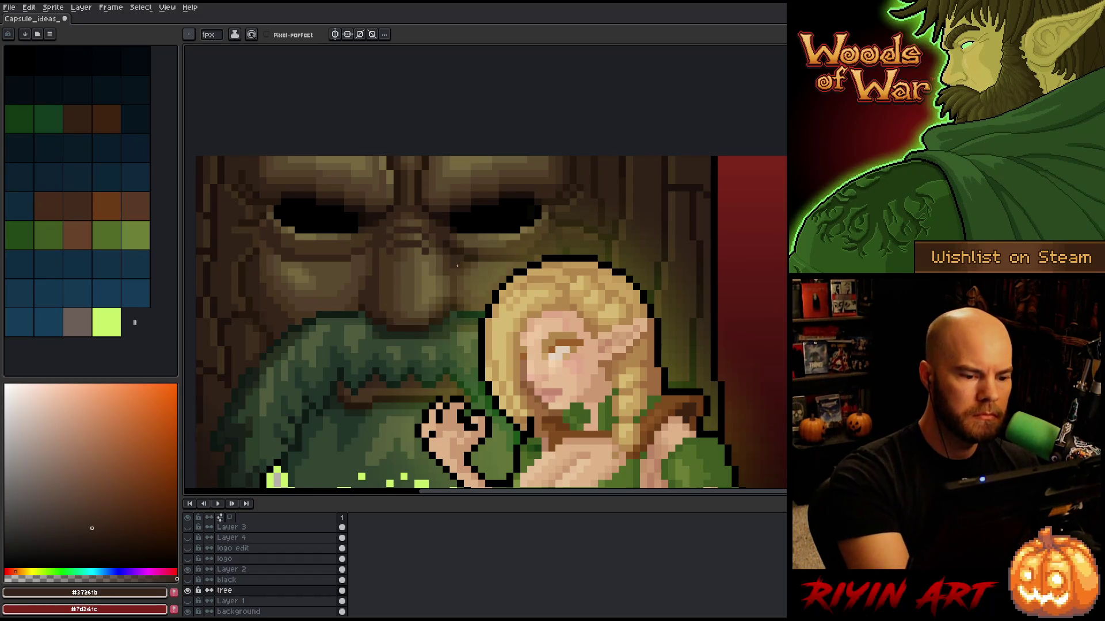
# Step: Sample the darker tree-face browns, down to the darkest and #483521
pyautogui.press('i')
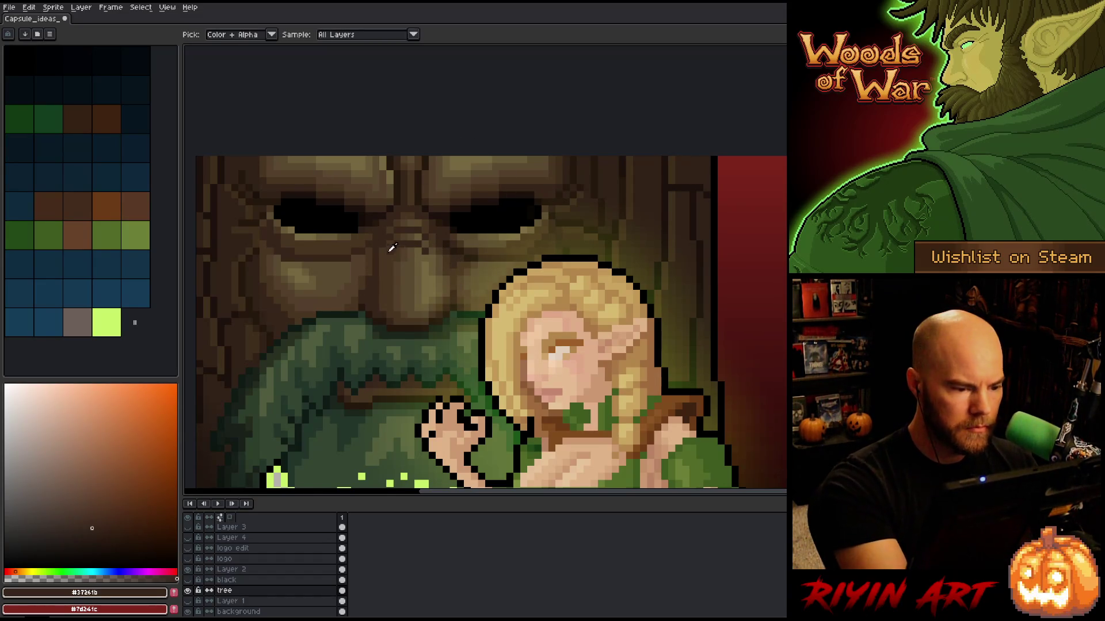
pyautogui.click(359, 294)
pyautogui.press('b')
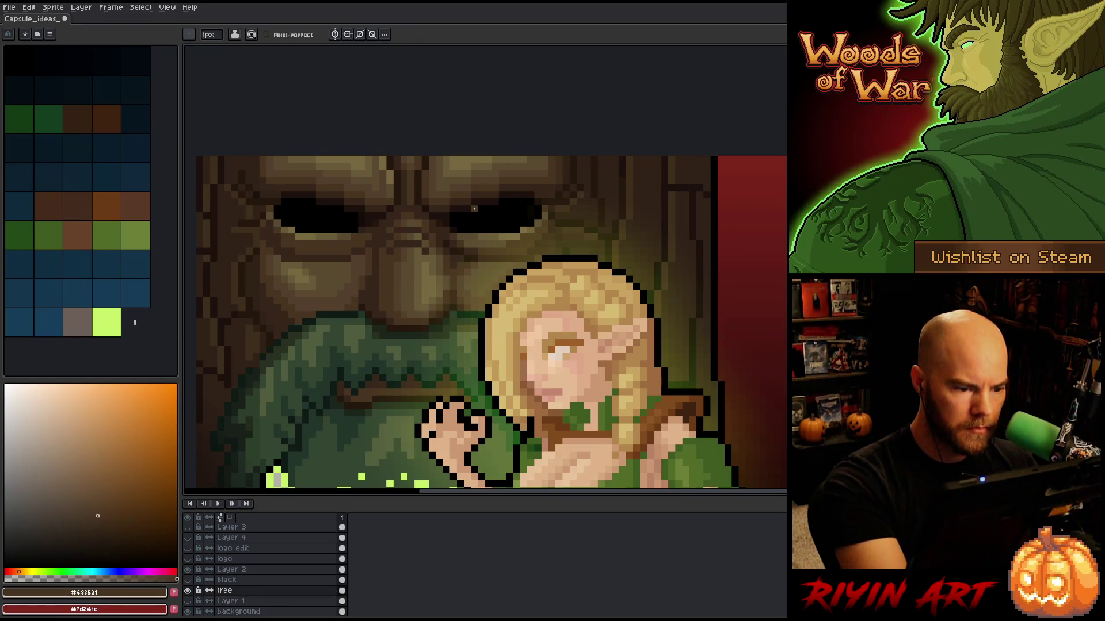
pyautogui.press('i')
pyautogui.press('b')
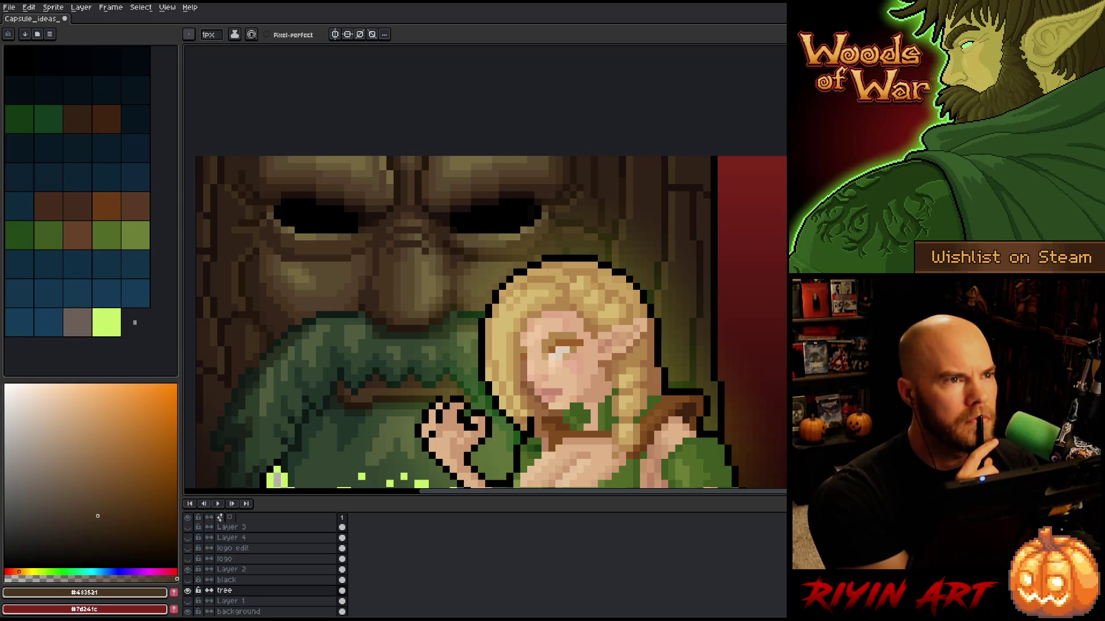
pyautogui.keyDown('alt'); pyautogui.click(365, 290); pyautogui.keyUp('alt')
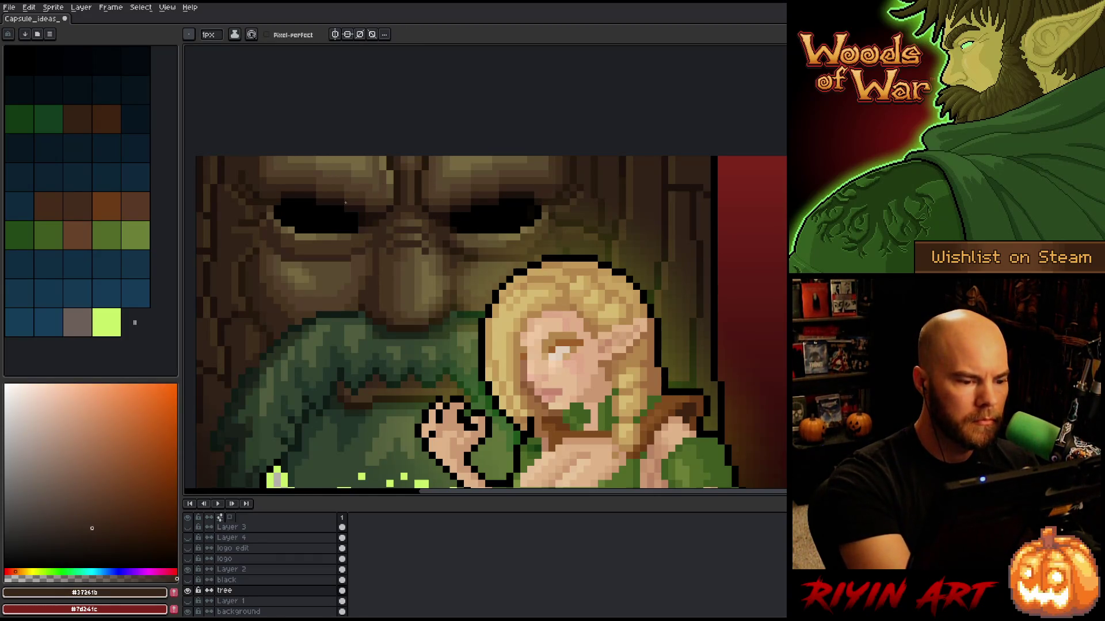
pyautogui.keyDown('alt'); pyautogui.click(450, 292); pyautogui.keyUp('alt')
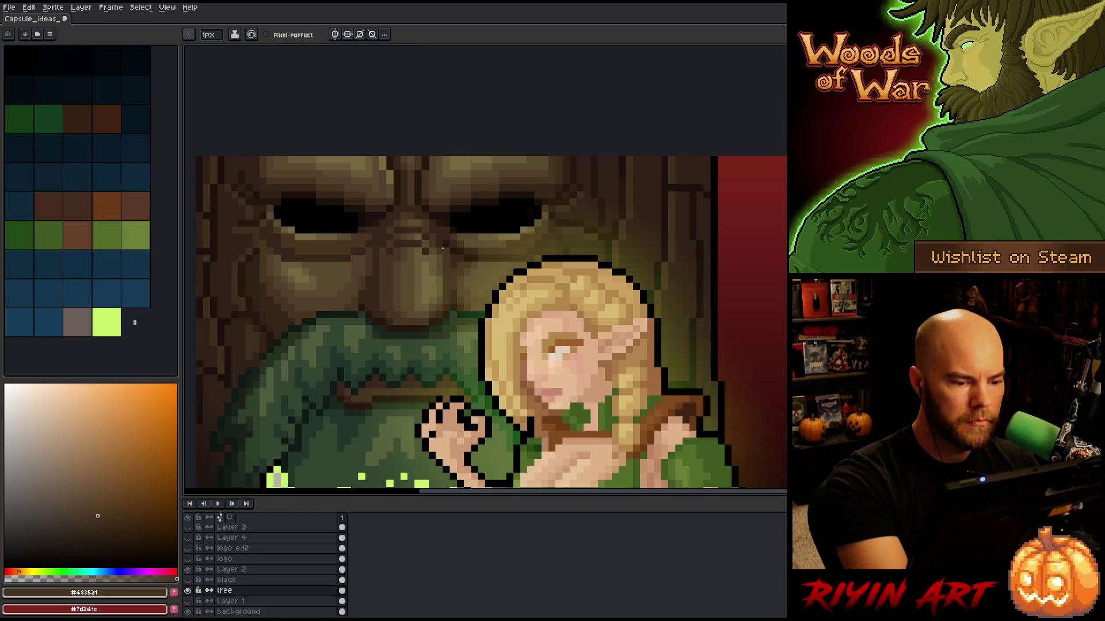
# Step: Sample lighter tans, ending on the #6a5a39 brown, and save the artwork
pyautogui.keyDown('alt'); pyautogui.click(408, 268); pyautogui.keyUp('alt')
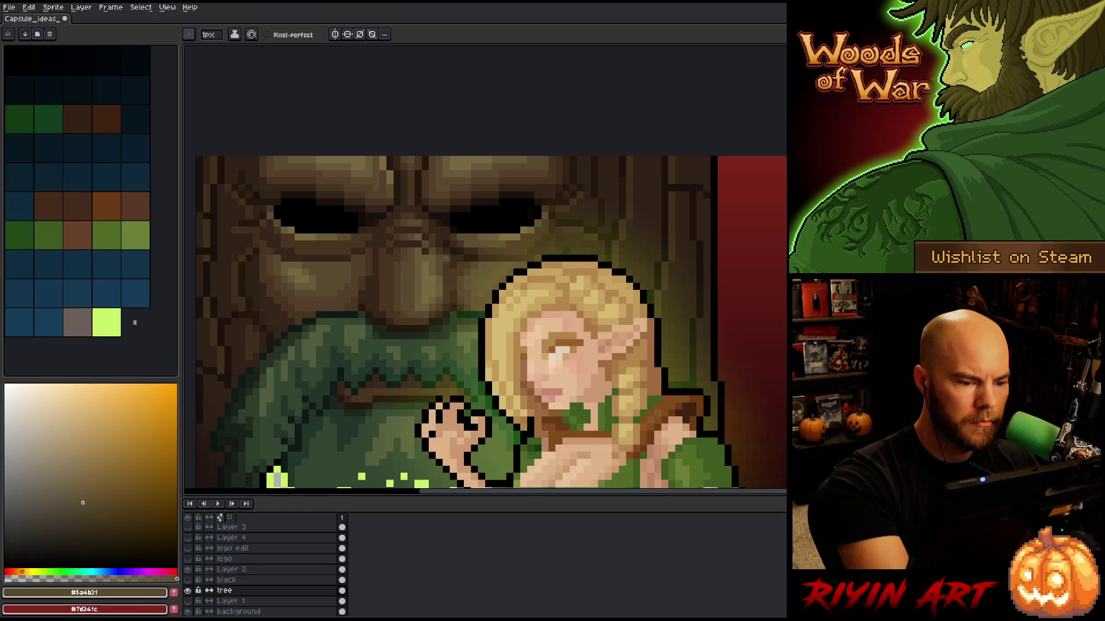
pyautogui.keyDown('alt'); pyautogui.click(437, 254); pyautogui.keyUp('alt')
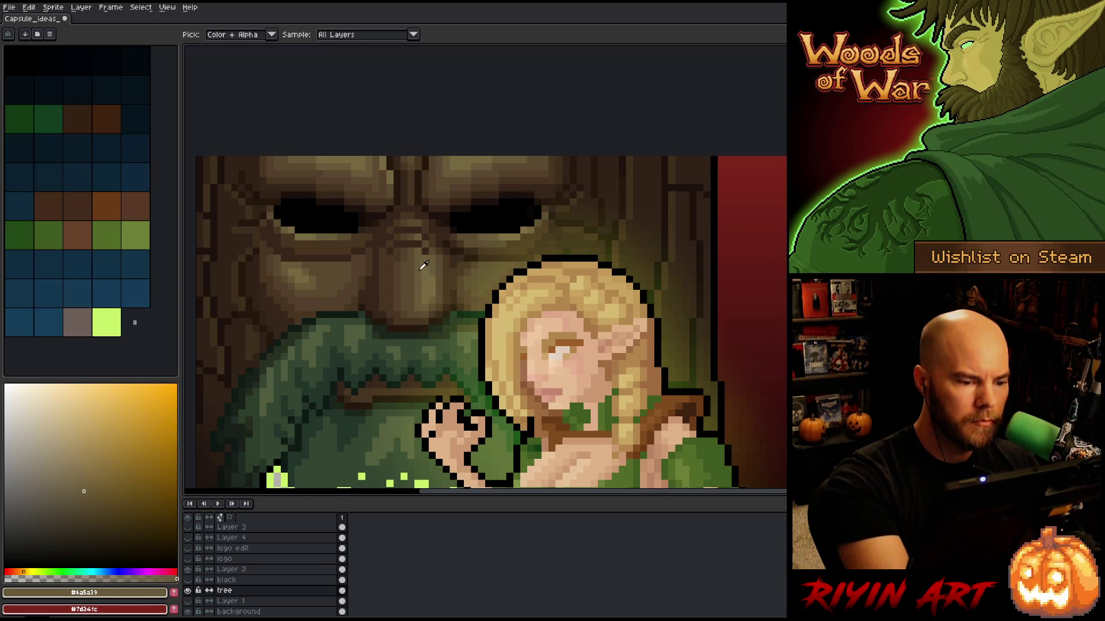
pyautogui.keyDown('alt'); pyautogui.click(297, 259); pyautogui.keyUp('alt')
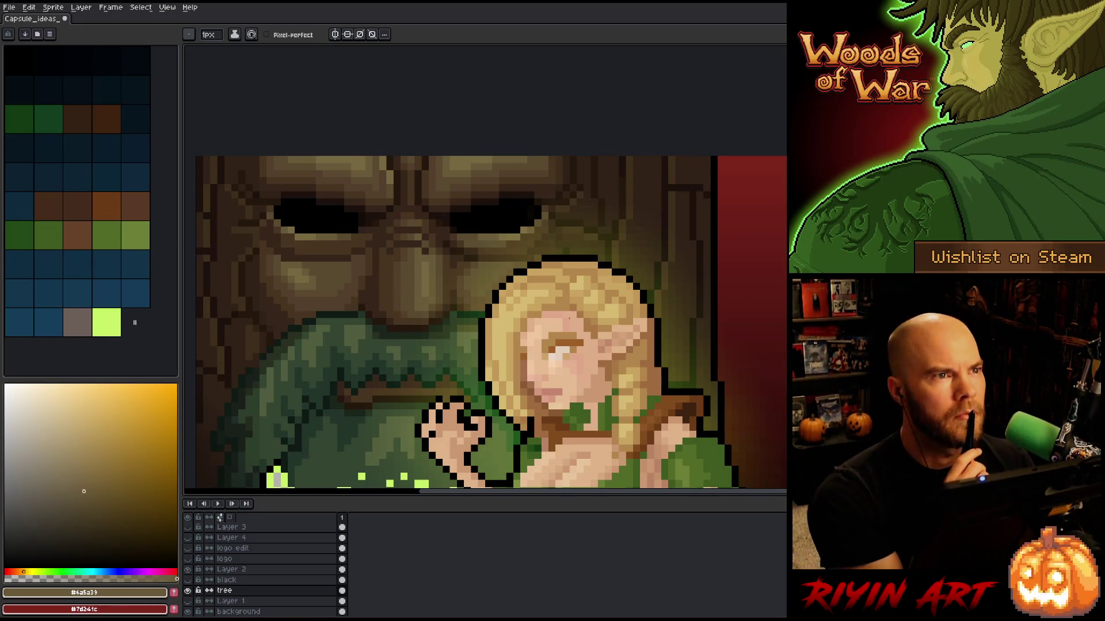
pyautogui.keyDown('alt'); pyautogui.click(413, 263); pyautogui.keyUp('alt')
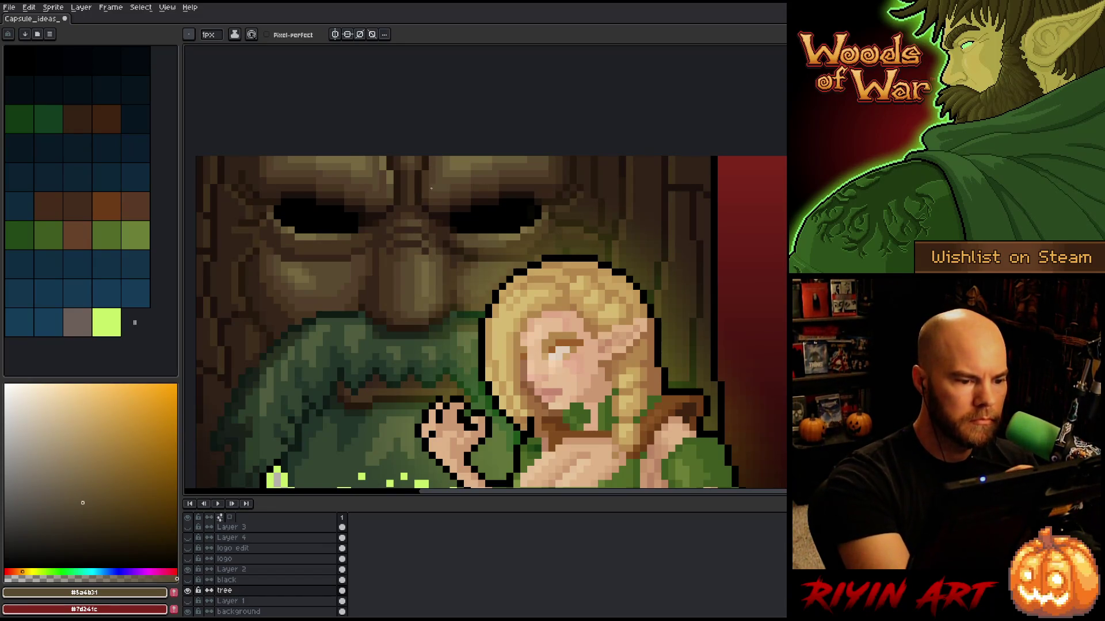
pyautogui.keyDown('alt'); pyautogui.click(420, 224); pyautogui.keyUp('alt')
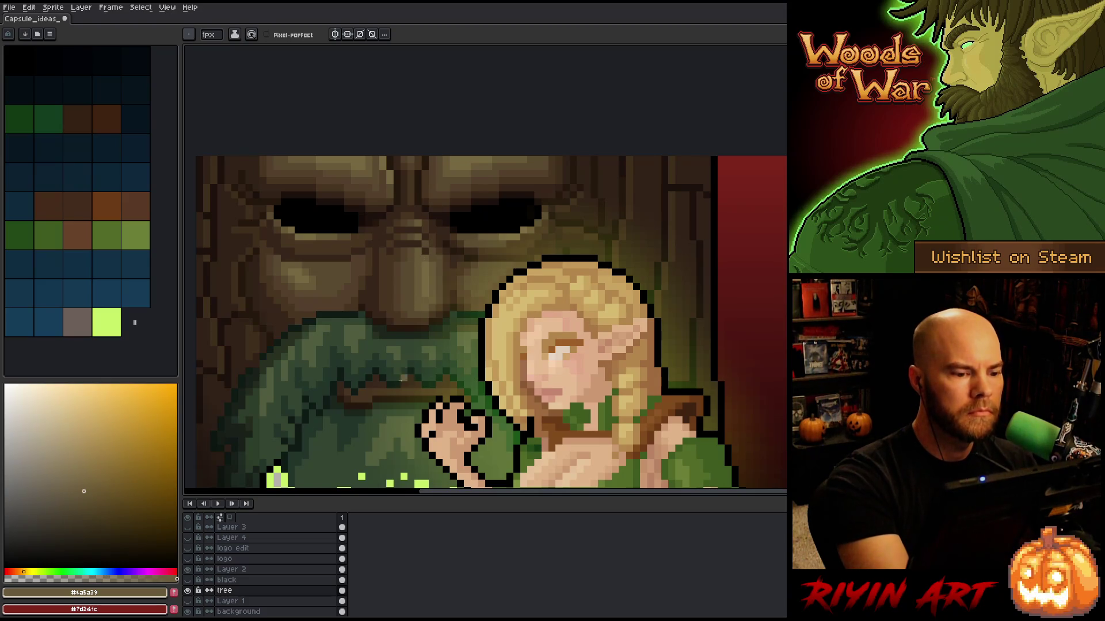
pyautogui.hotkey('ctrl', 's')
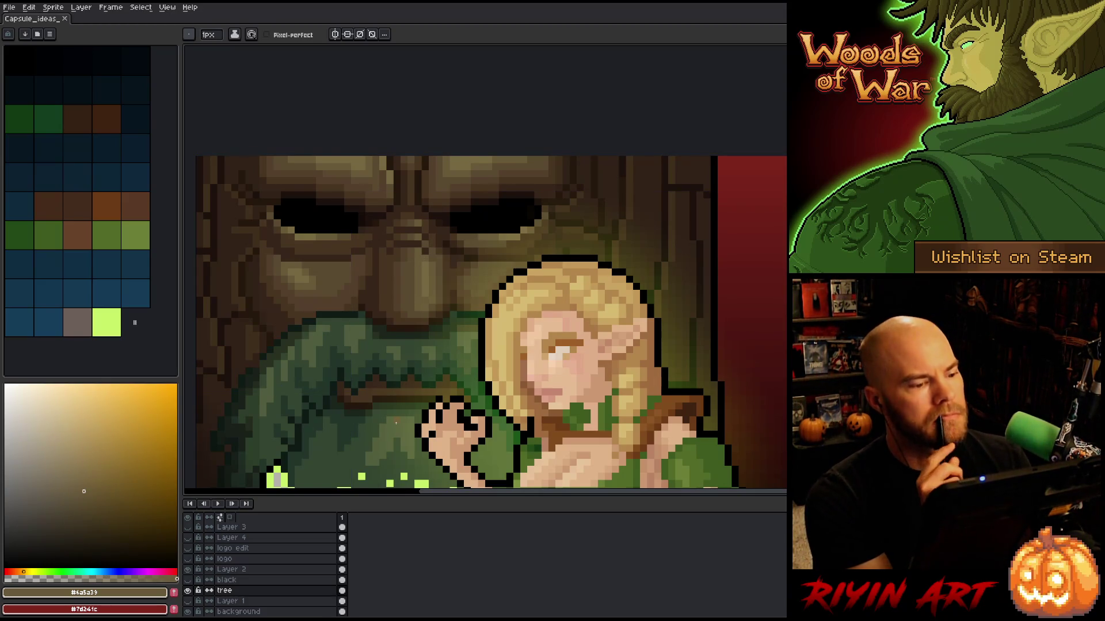
# Step: Pick the lighter tree-face brown and save the artwork
pyautogui.press('b')
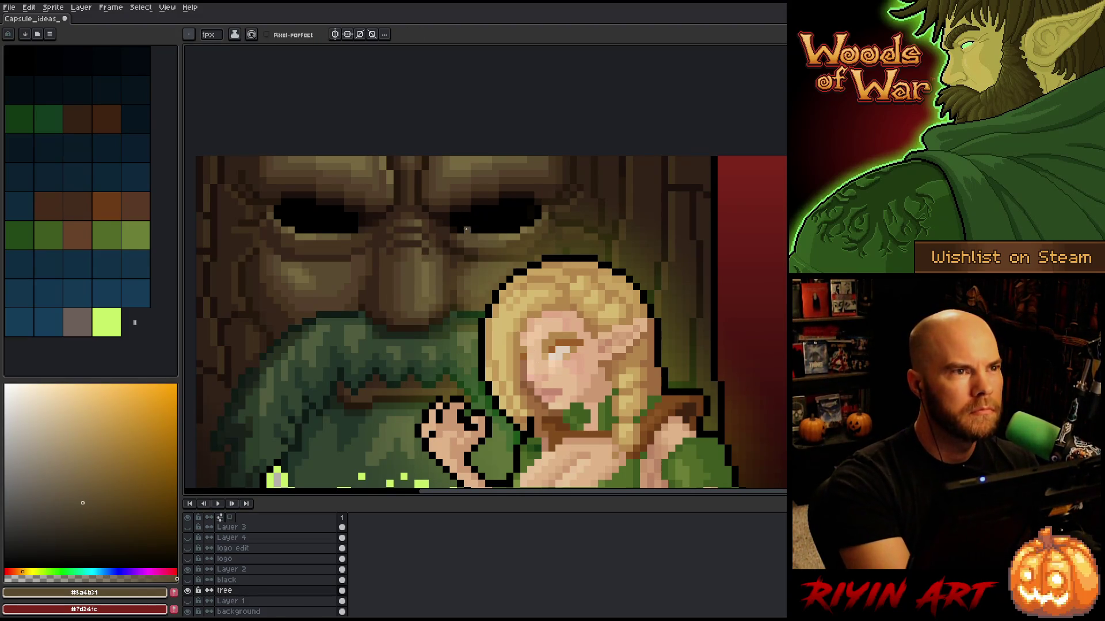
pyautogui.keyDown('alt'); pyautogui.click(439, 202); pyautogui.keyUp('alt')
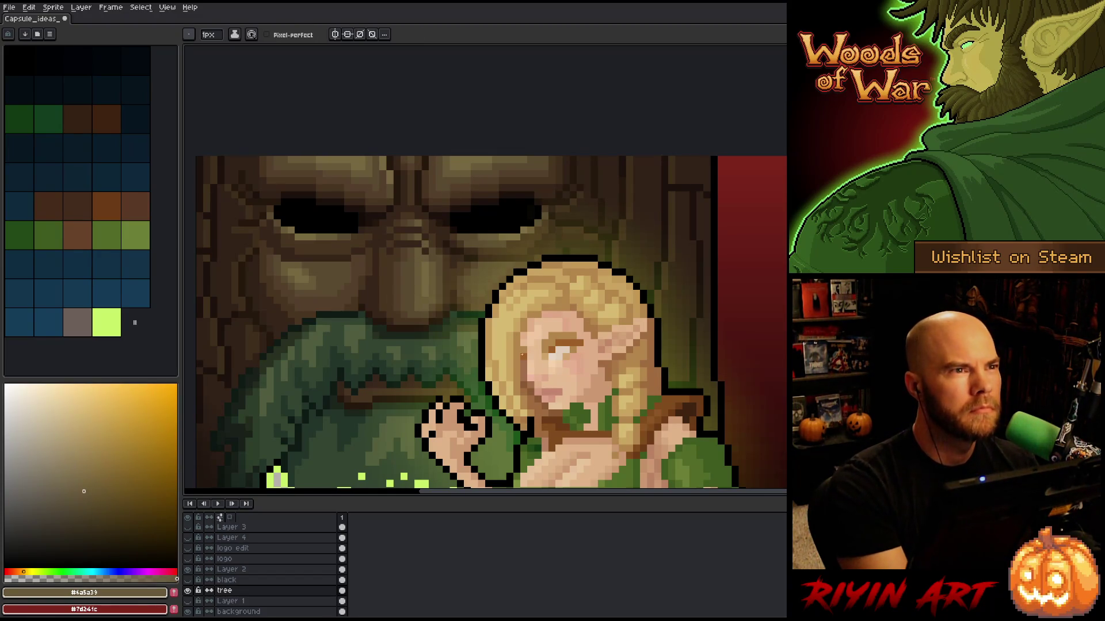
pyautogui.hotkey('ctrl', 's')
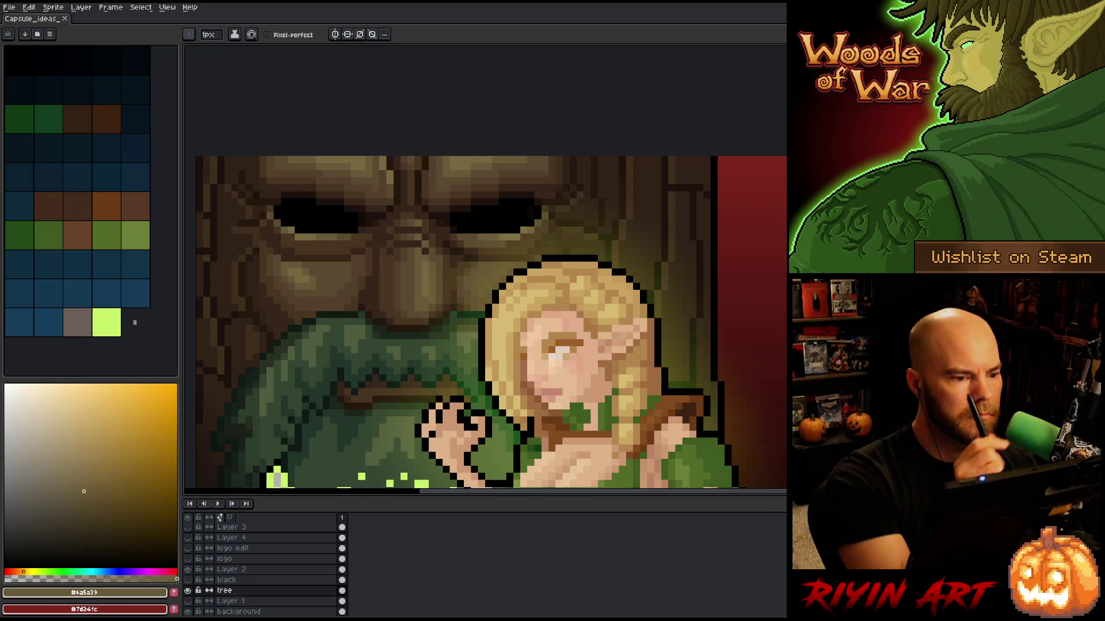
# Step: Sample #5a4b31 and #54402c browns, save again, then undo and redo the last edit
pyautogui.keyDown('alt'); pyautogui.click(378, 171); pyautogui.keyUp('alt')
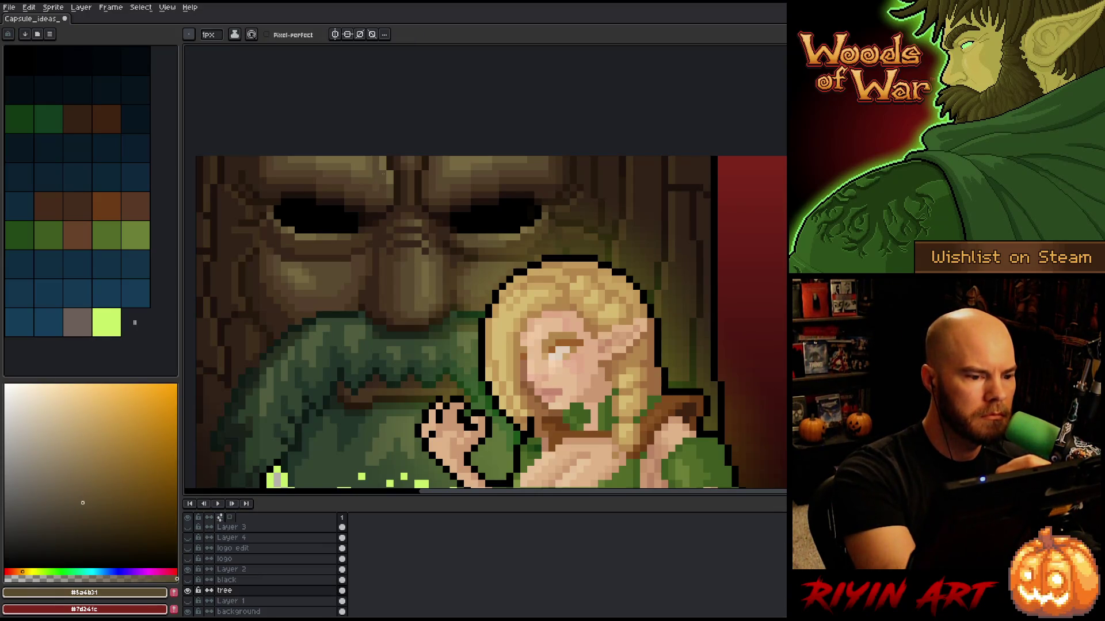
pyautogui.keyDown('alt'); pyautogui.click(383, 185); pyautogui.keyUp('alt')
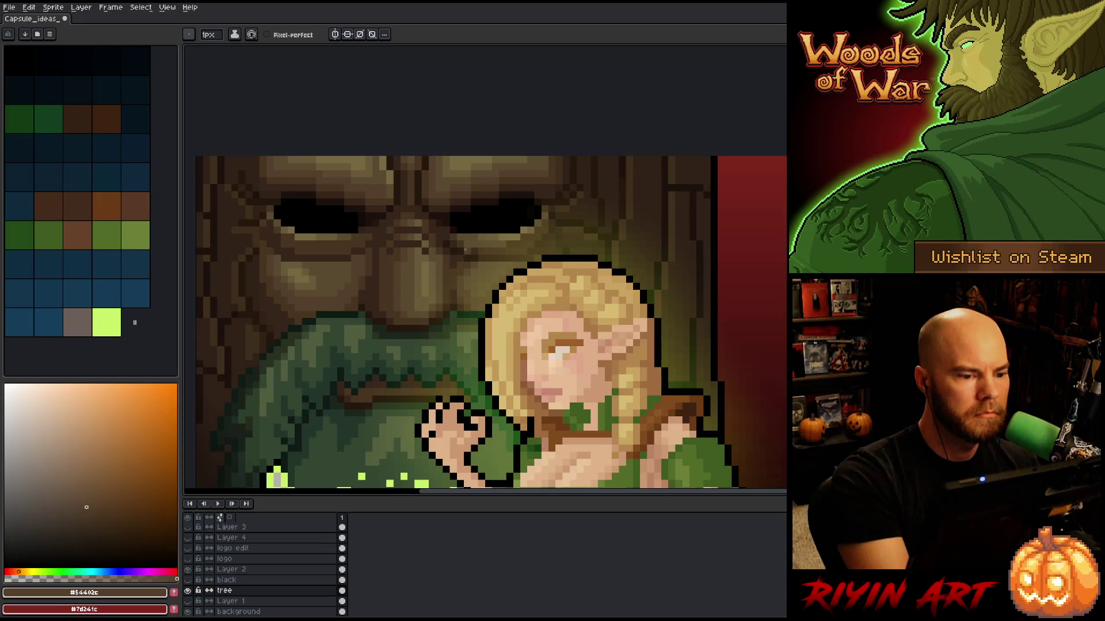
pyautogui.keyDown('alt'); pyautogui.click(393, 171); pyautogui.keyUp('alt')
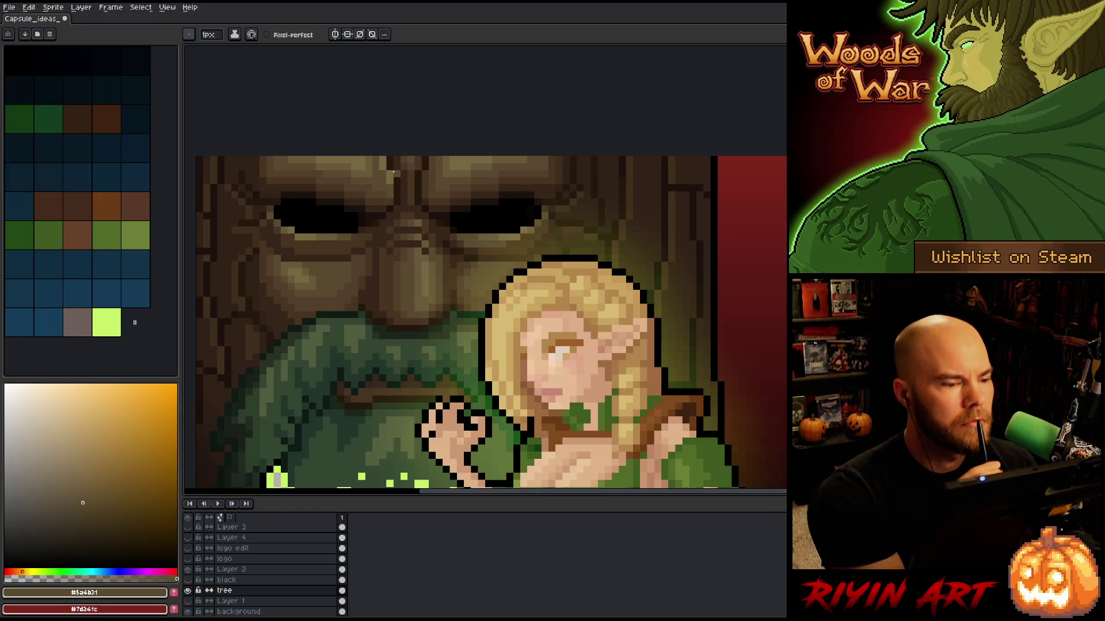
pyautogui.hotkey('ctrl', 's')
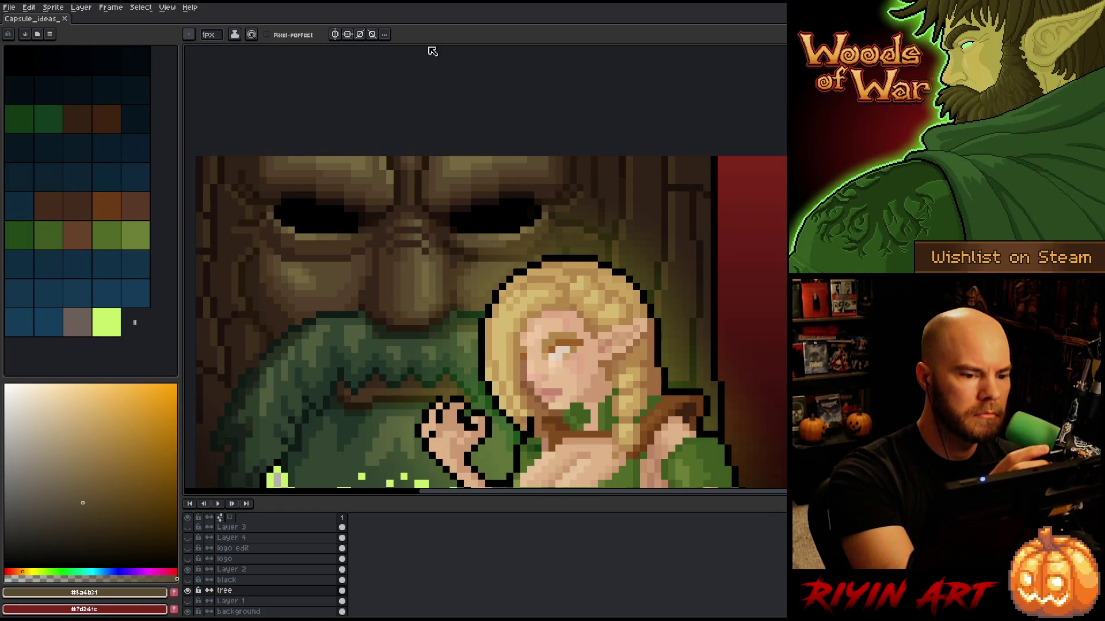
pyautogui.hotkey('ctrl', 'z')
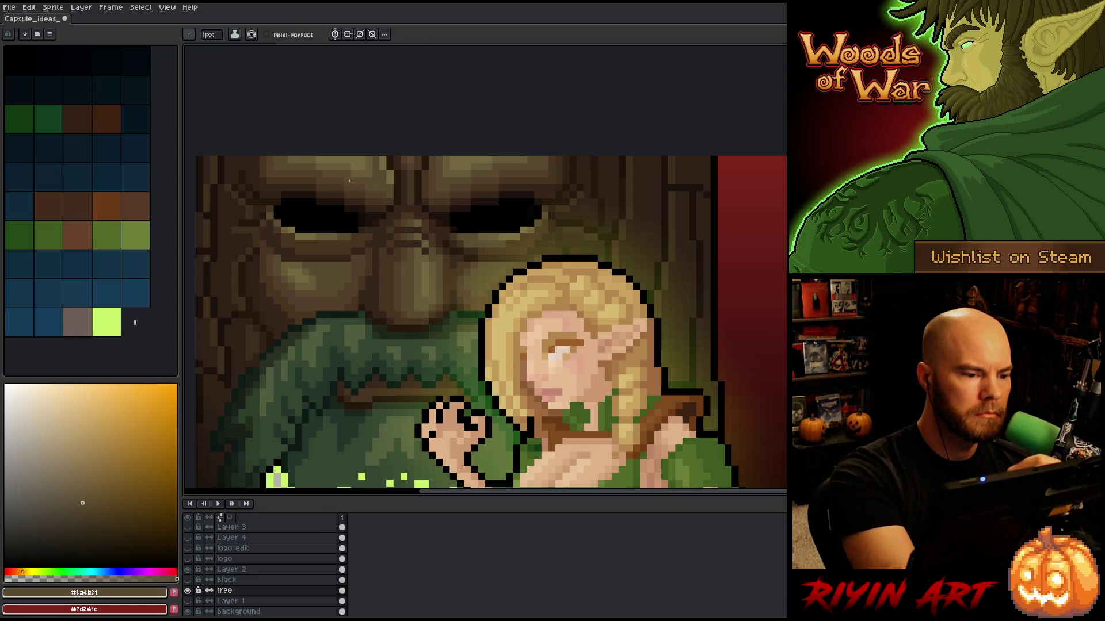
pyautogui.hotkey('ctrl', 'y')
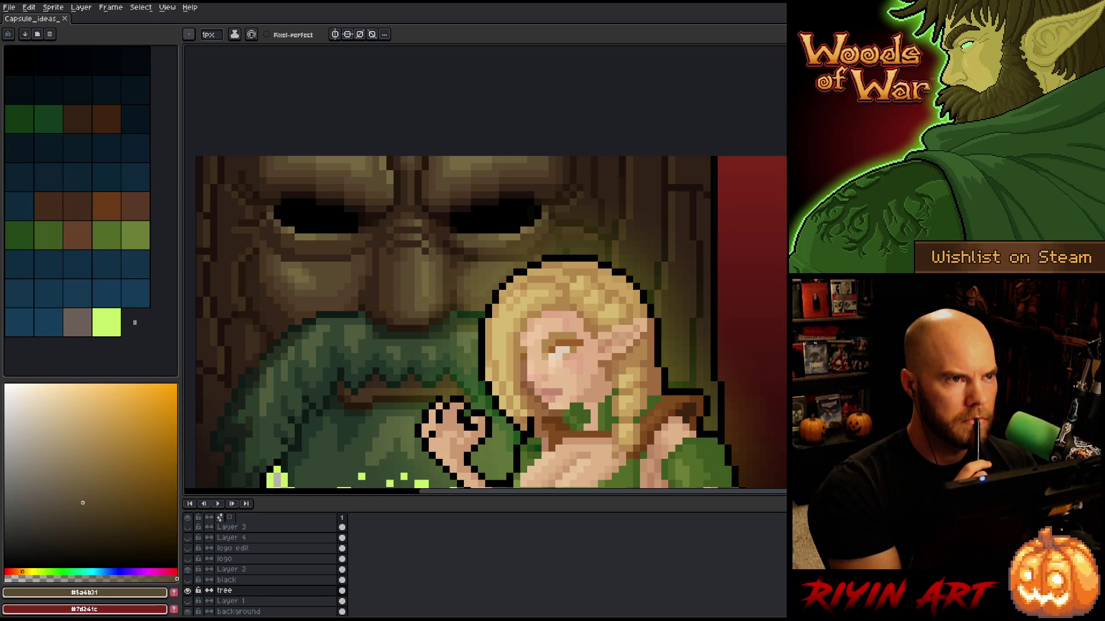
pyautogui.press('space')
# Step: Bring the lower scene into view and add a dark brown pixel to the tree face
pyautogui.moveTo(402, 239); pyautogui.dragTo(462, 167)
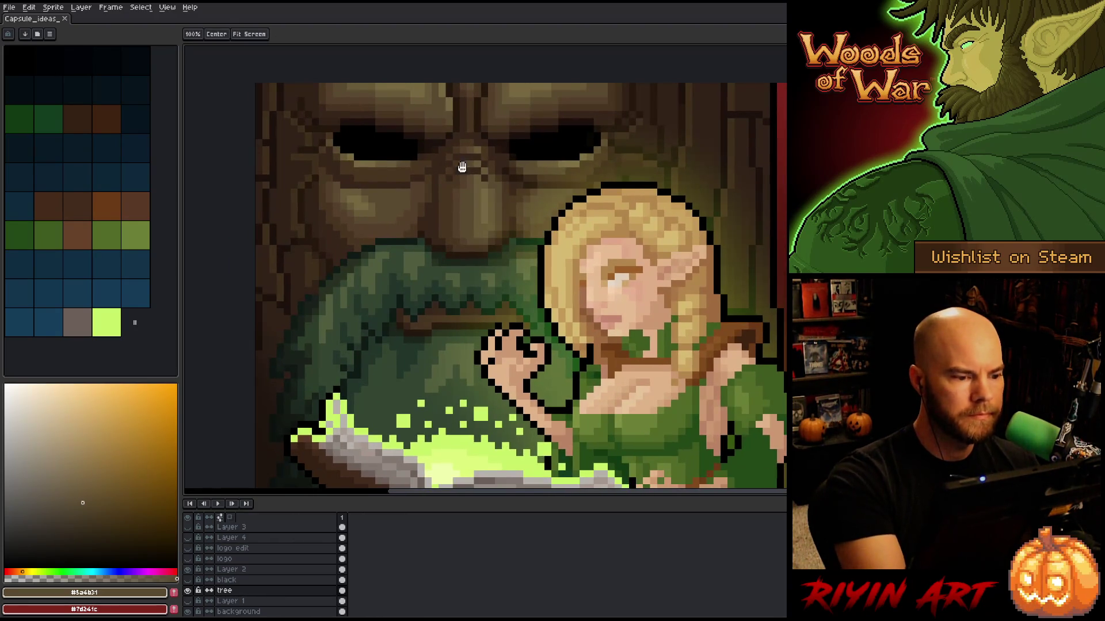
pyautogui.keyDown('alt'); pyautogui.click(322, 220); pyautogui.keyUp('alt')
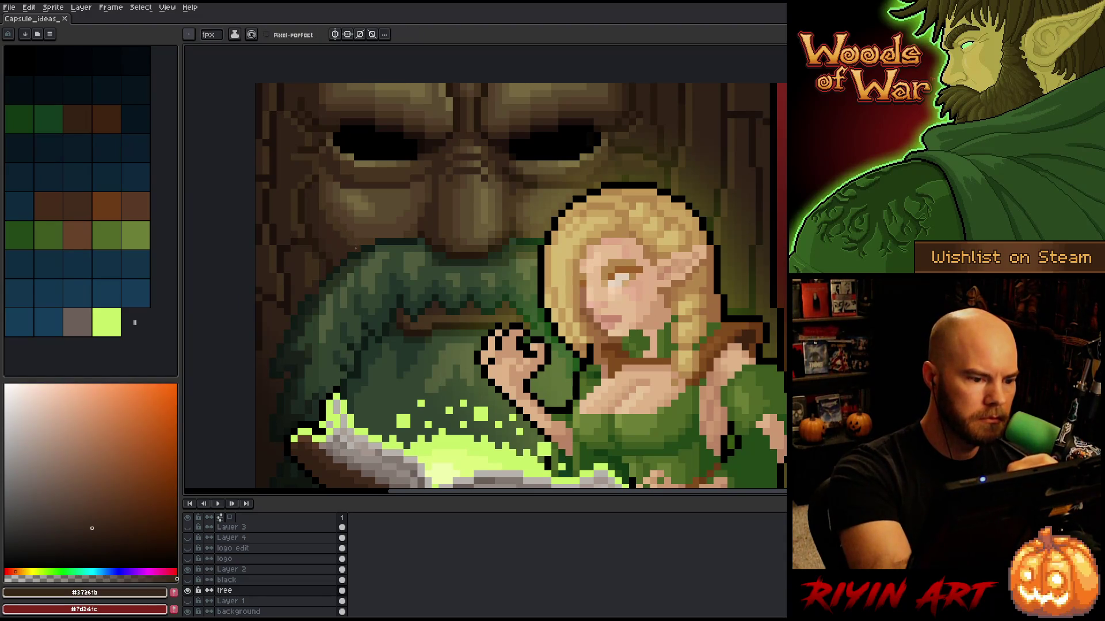
pyautogui.click(385, 220)
pyautogui.keyDown('alt'); pyautogui.click(336, 247); pyautogui.keyUp('alt')
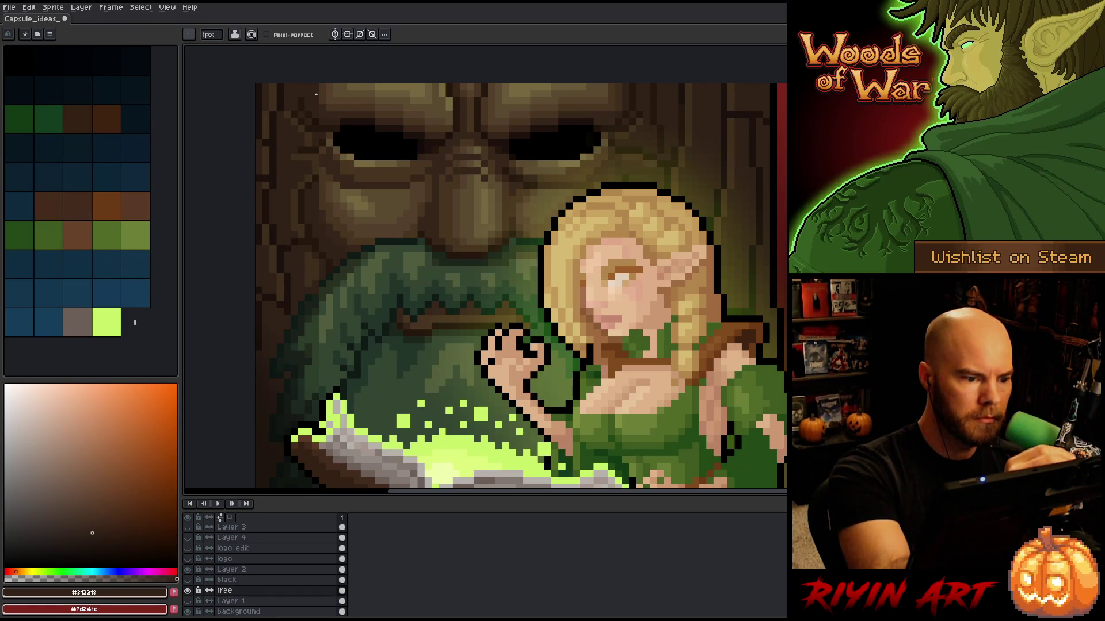
pyautogui.keyDown('alt'); pyautogui.click(337, 229); pyautogui.keyUp('alt')
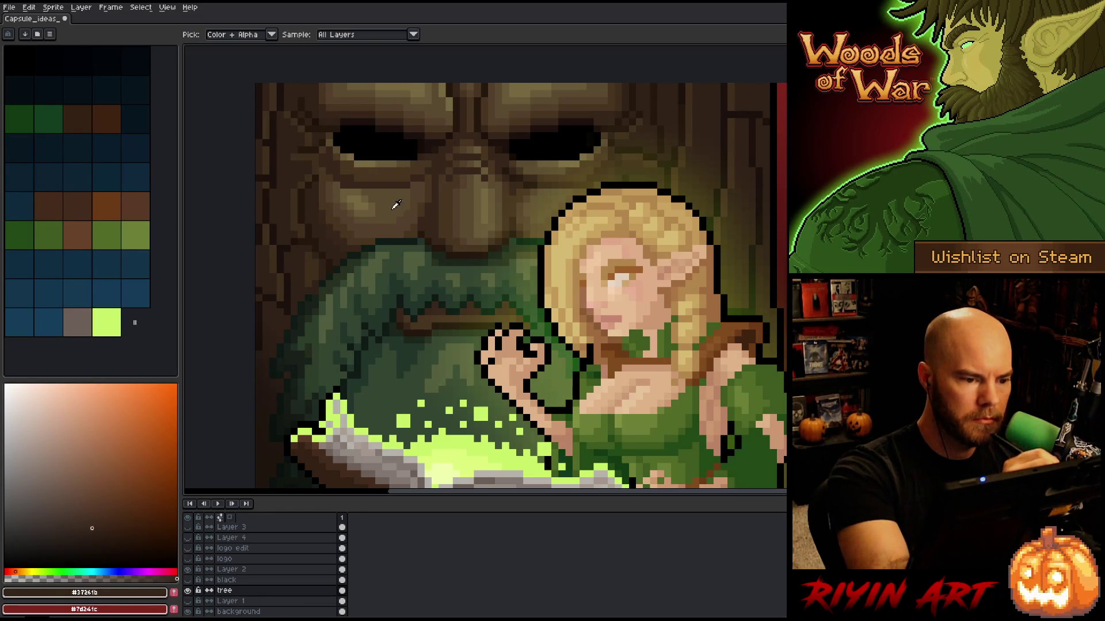
pyautogui.keyDown('alt'); pyautogui.click(323, 234); pyautogui.keyUp('alt')
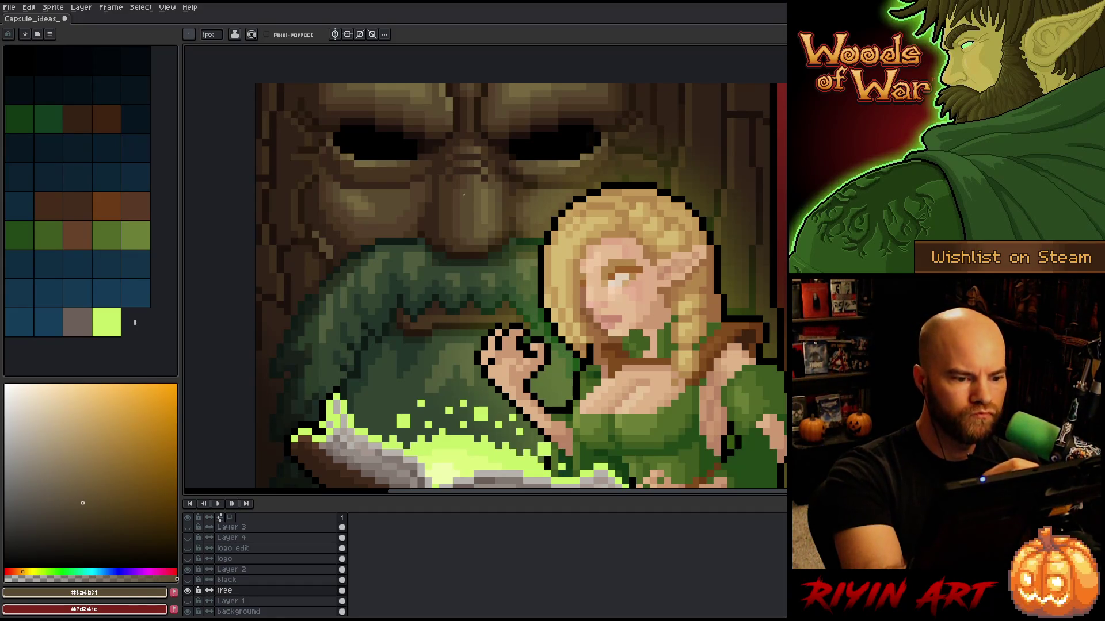
# Step: Sample the #6b5b39, #5a4b31 and #54402c browns around the tree's nose and trunk
pyautogui.keyDown('alt'); pyautogui.click(484, 221); pyautogui.keyUp('alt')
pyautogui.keyDown('alt'); pyautogui.click(484, 223); pyautogui.keyUp('alt')
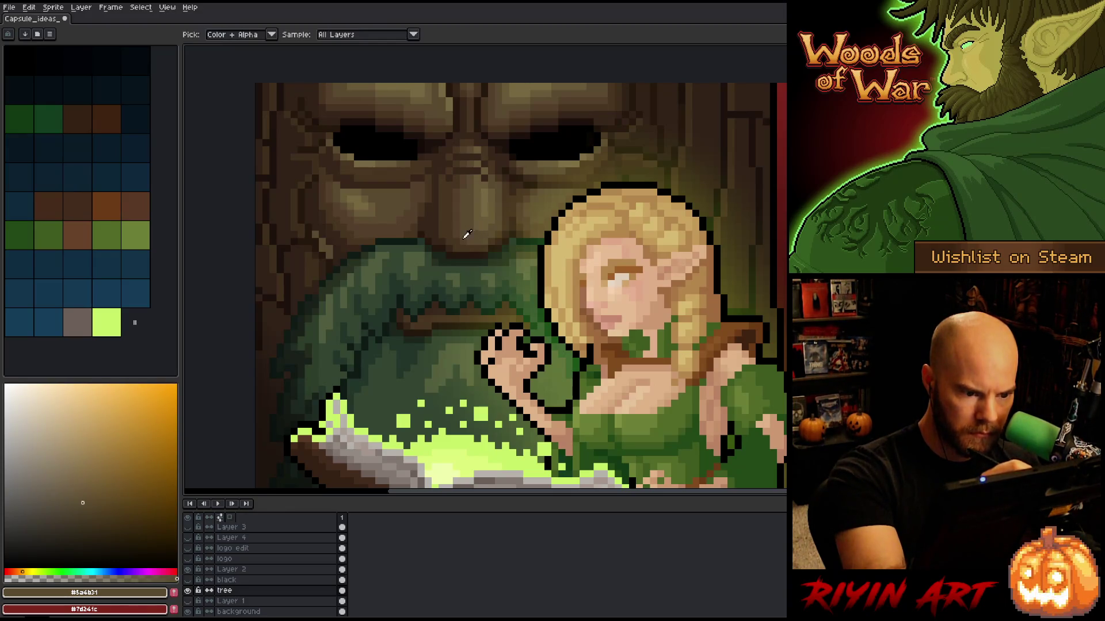
pyautogui.keyDown('alt'); pyautogui.click(486, 224); pyautogui.keyUp('alt')
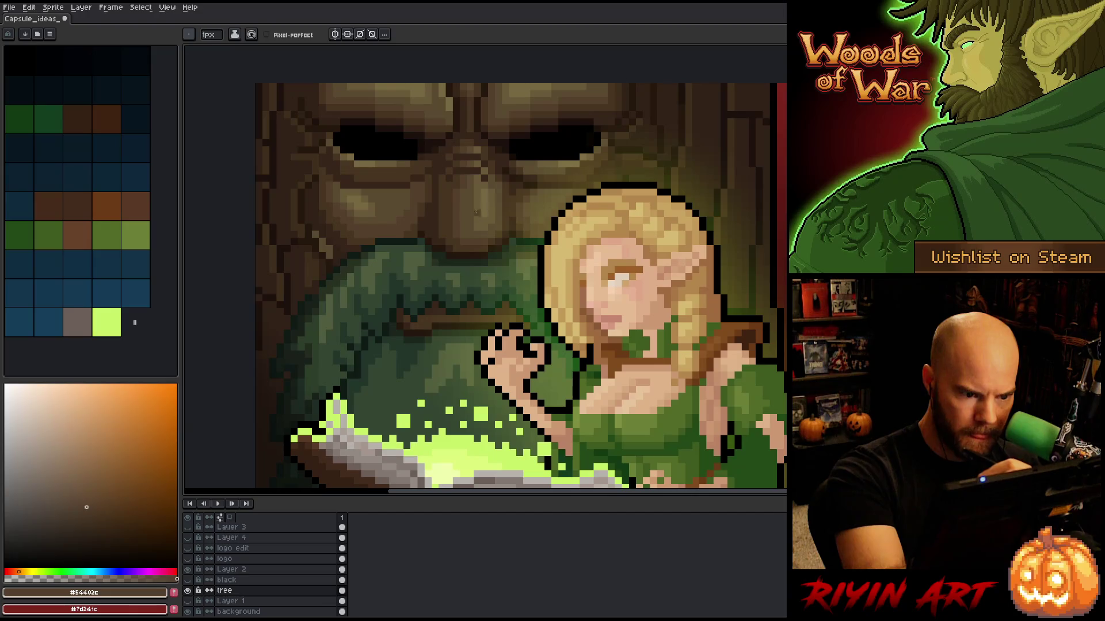
pyautogui.keyDown('alt'); pyautogui.click(490, 212); pyautogui.keyUp('alt')
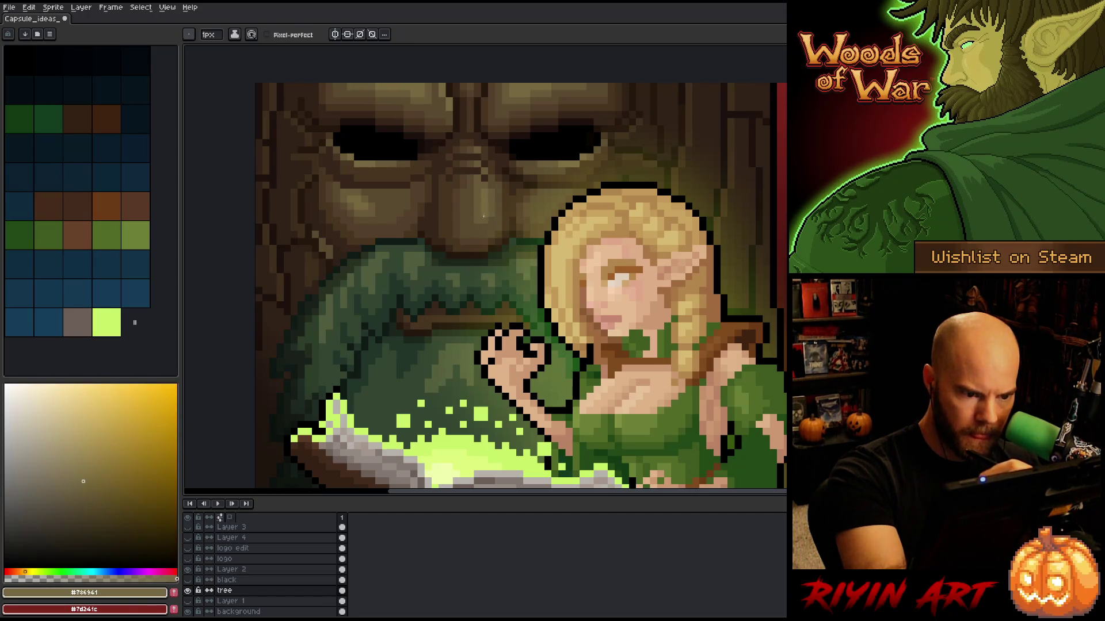
pyautogui.keyDown('alt'); pyautogui.click(479, 234); pyautogui.keyUp('alt')
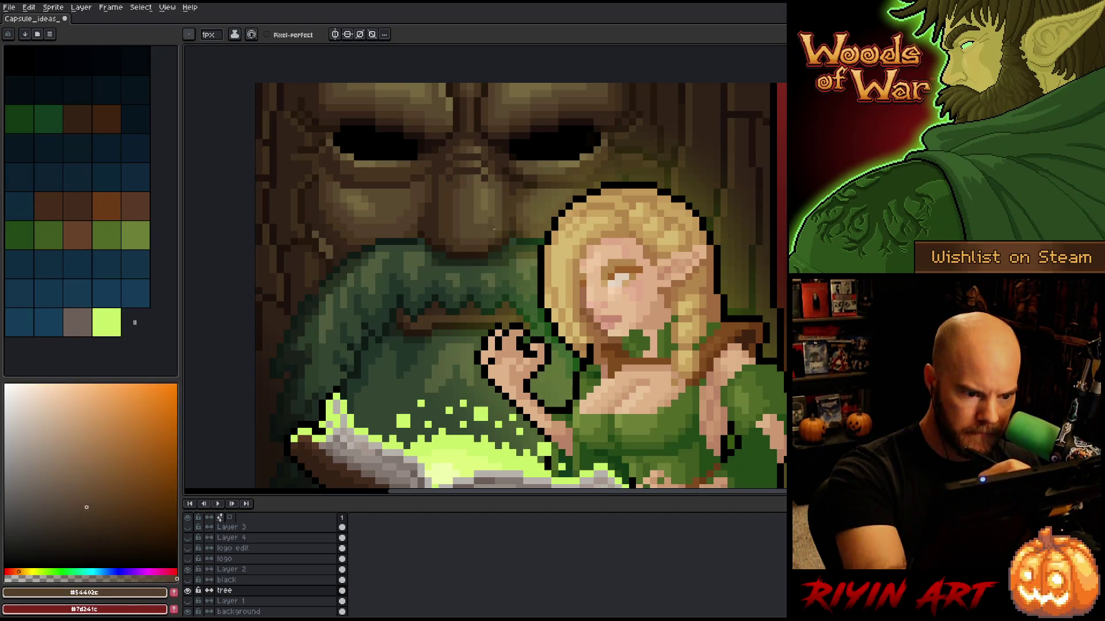
pyautogui.keyDown('alt'); pyautogui.click(457, 229); pyautogui.keyUp('alt')
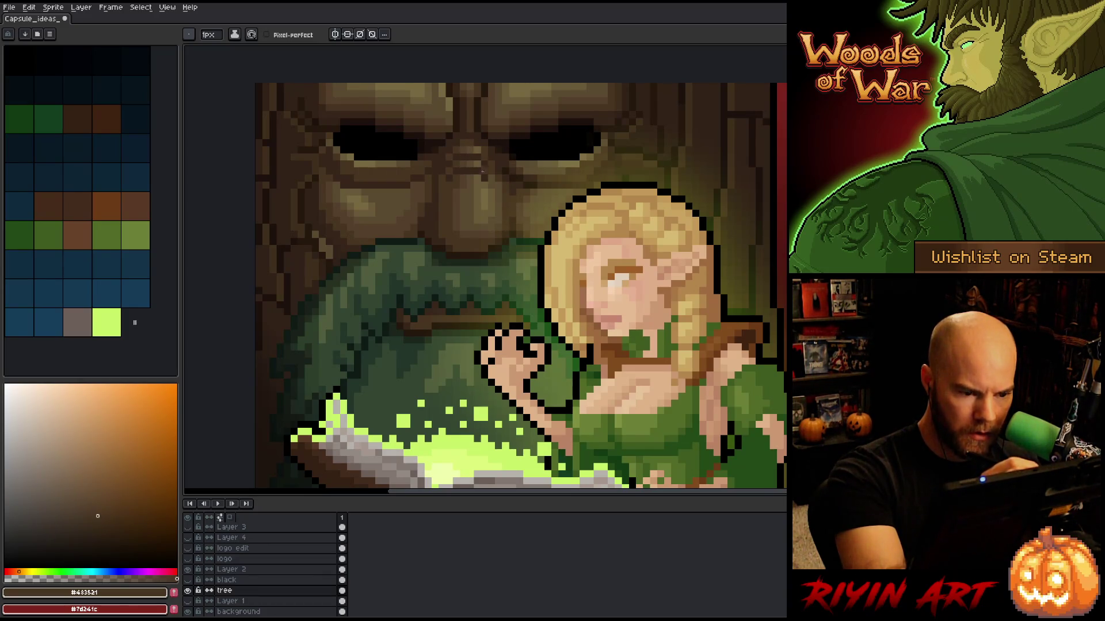
pyautogui.keyDown('alt'); pyautogui.click(480, 229); pyautogui.keyUp('alt')
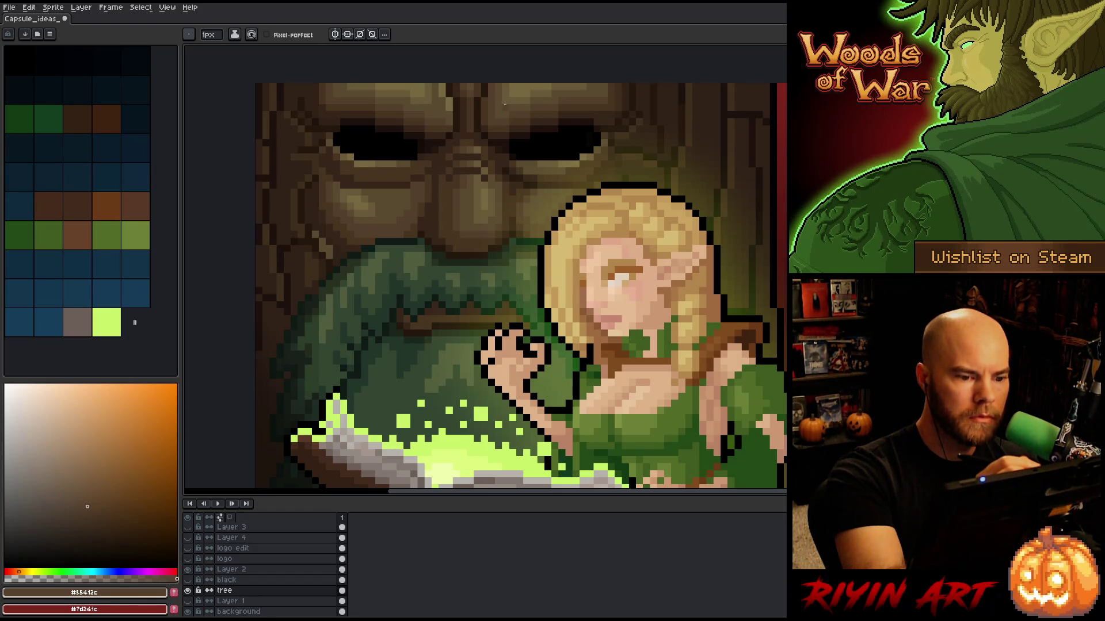
pyautogui.keyDown('alt'); pyautogui.click(461, 193); pyautogui.keyUp('alt')
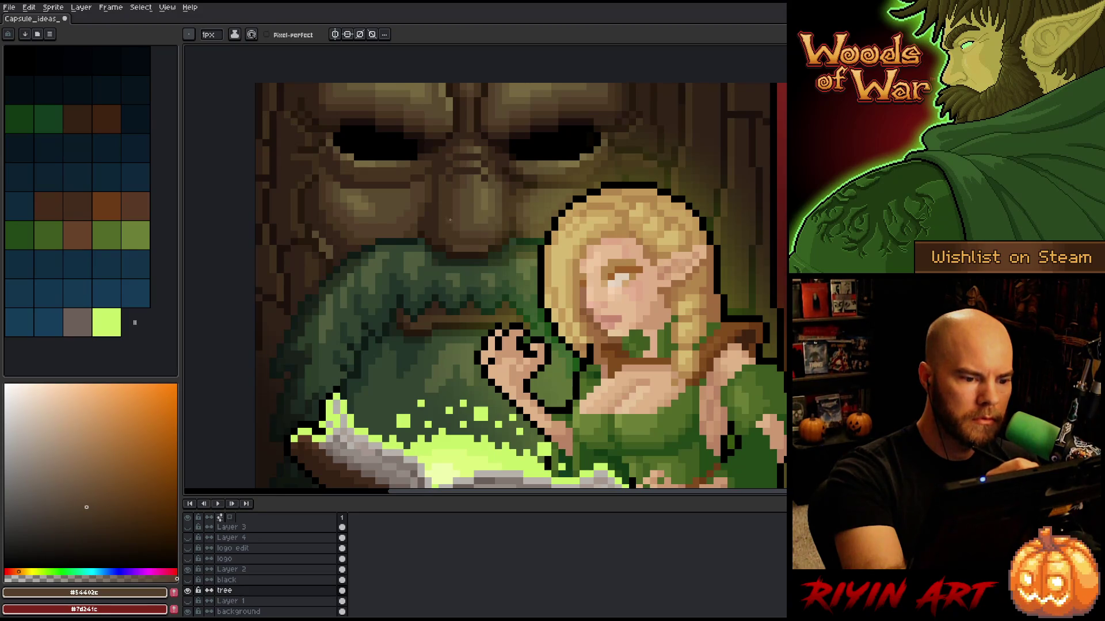
pyautogui.keyDown('alt'); pyautogui.click(449, 242); pyautogui.keyUp('alt')
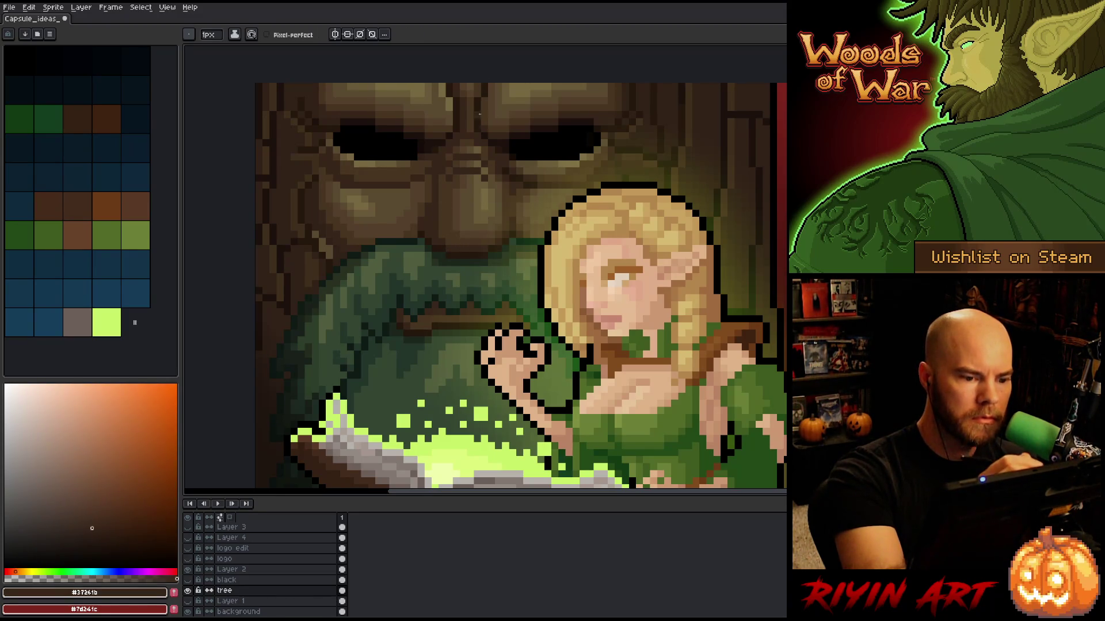
pyautogui.keyDown('alt'); pyautogui.click(493, 232); pyautogui.keyUp('alt')
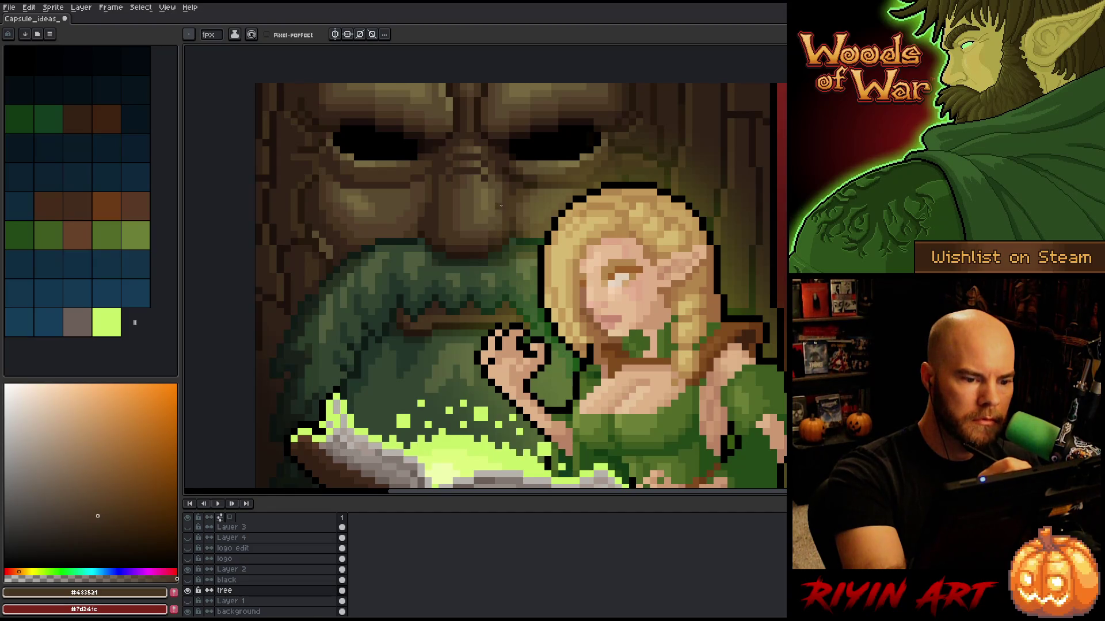
# Step: Sample mid-dark, tan highlight and shadow browns from the face, then save
pyautogui.keyDown('alt'); pyautogui.click(502, 216); pyautogui.keyUp('alt')
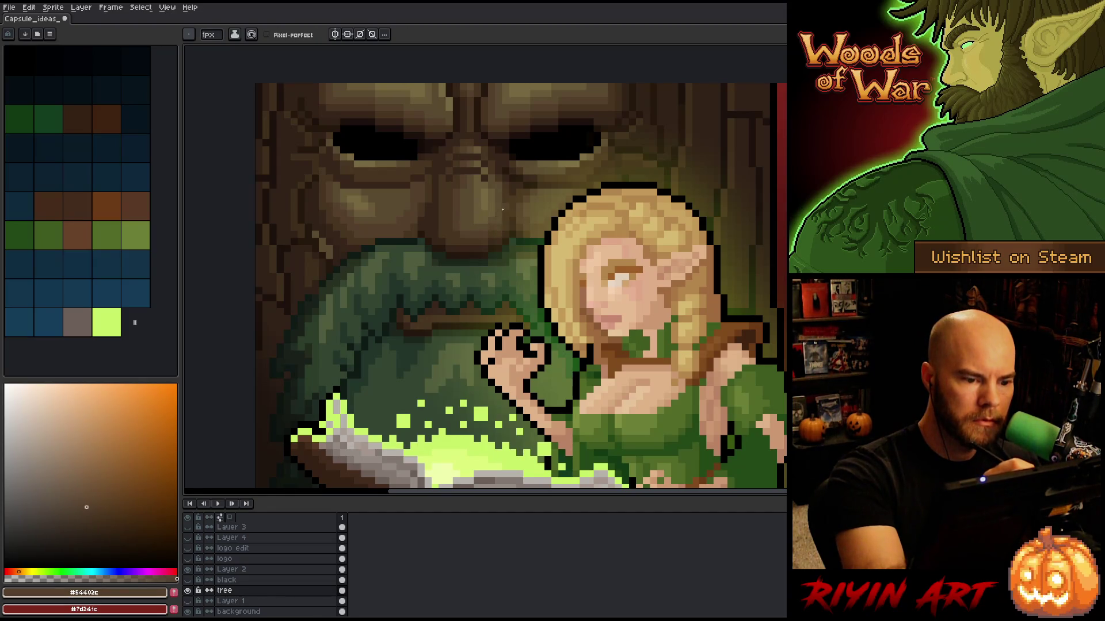
pyautogui.keyDown('alt'); pyautogui.click(501, 229); pyautogui.keyUp('alt')
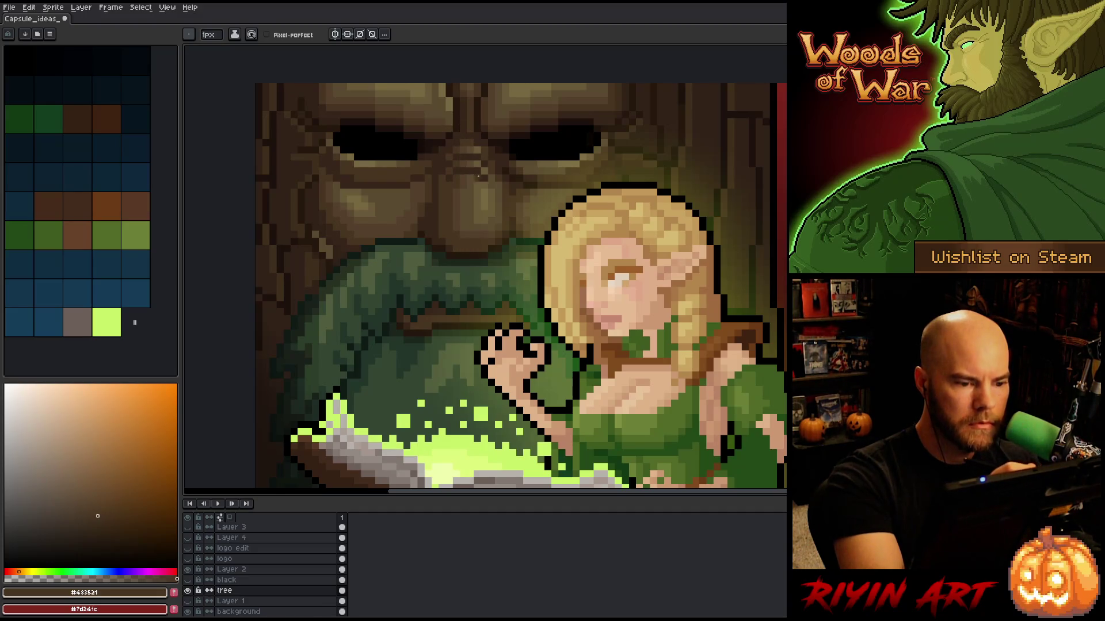
pyautogui.keyDown('alt'); pyautogui.click(482, 177); pyautogui.keyUp('alt')
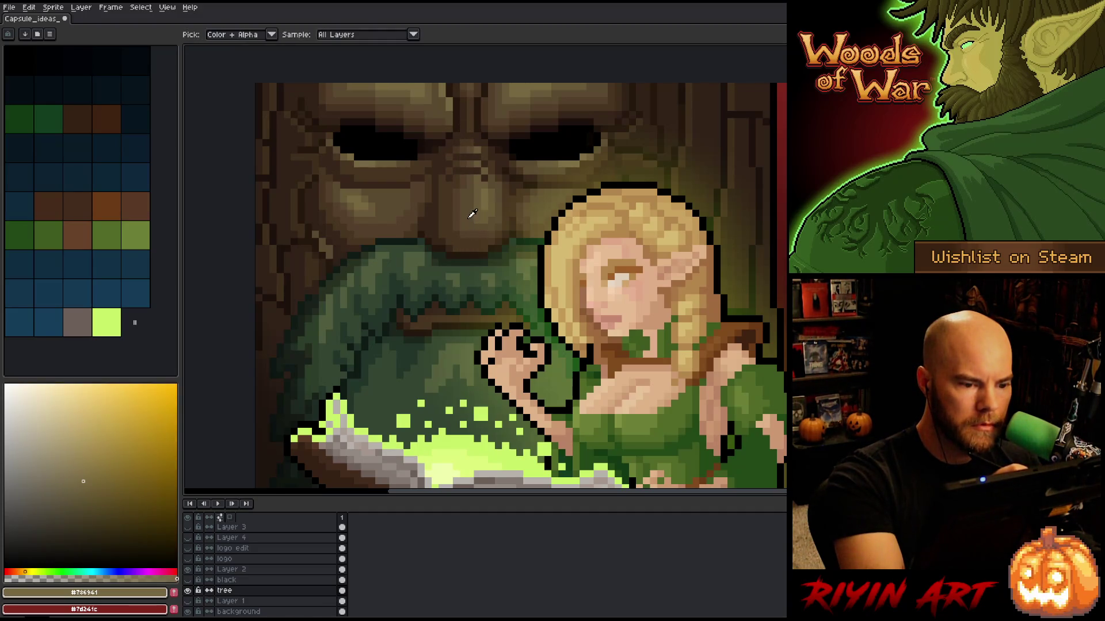
pyautogui.keyDown('alt'); pyautogui.click(473, 219); pyautogui.keyUp('alt')
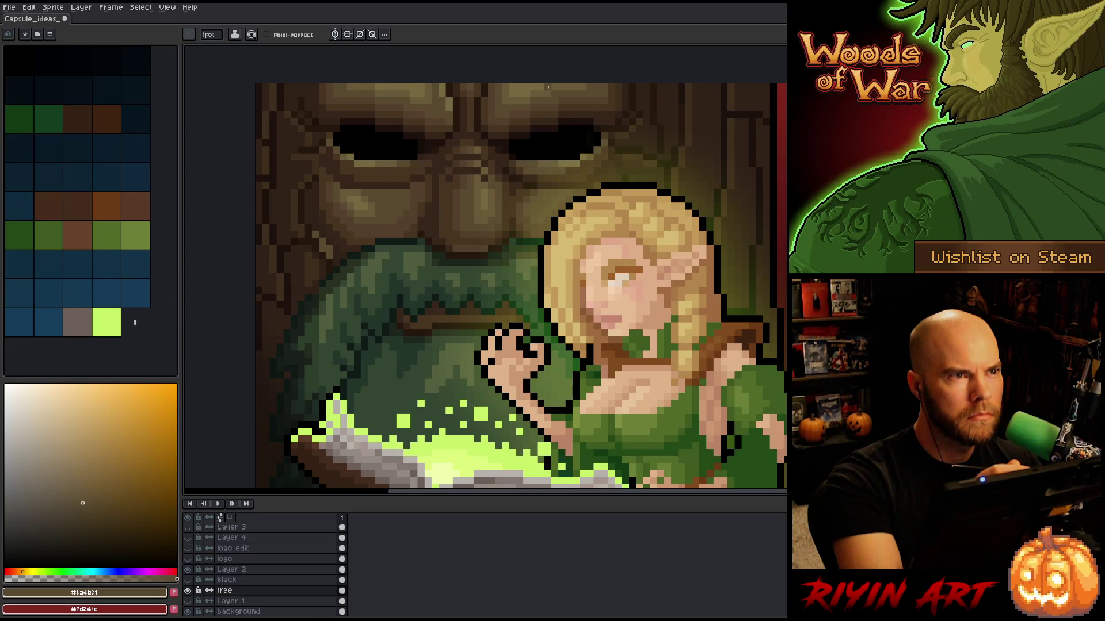
pyautogui.keyDown('alt'); pyautogui.click(484, 249); pyautogui.keyUp('alt')
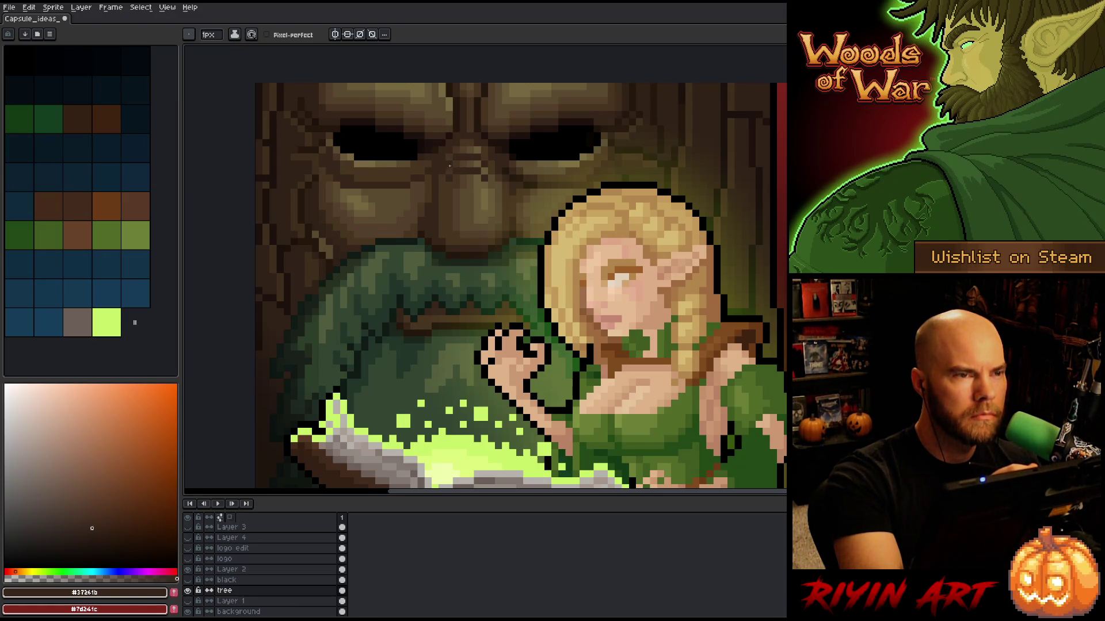
pyautogui.keyDown('alt'); pyautogui.click(447, 203); pyautogui.keyUp('alt')
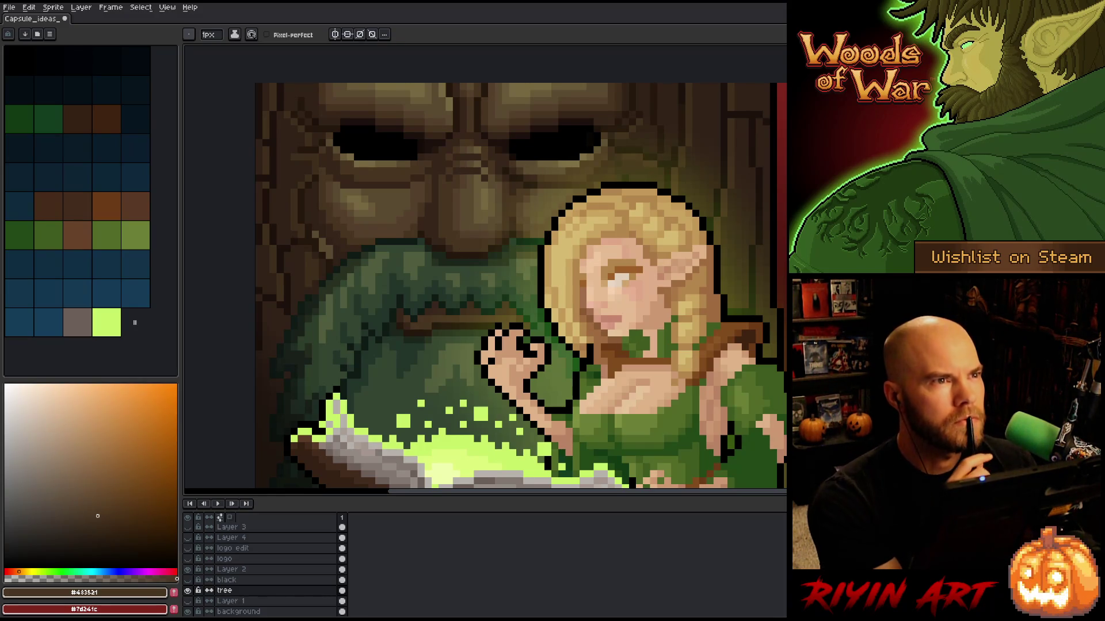
pyautogui.hotkey('ctrl', 's')
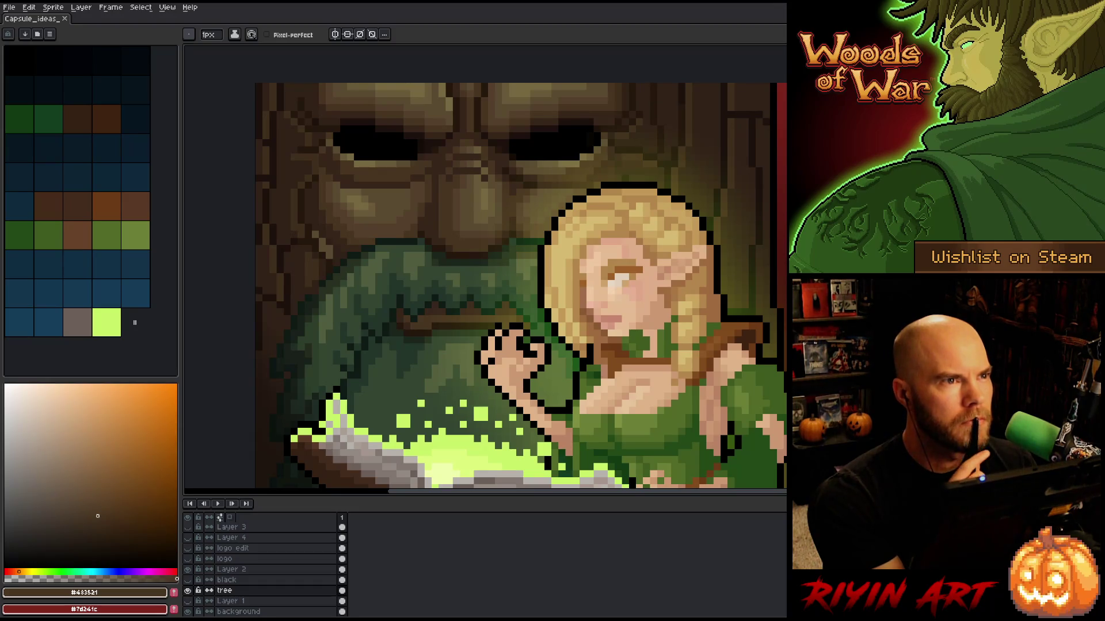
# Step: Save again and paint dark #312218 shadow pixels onto the tree face
pyautogui.keyDown('alt'); pyautogui.click(482, 249); pyautogui.keyUp('alt')
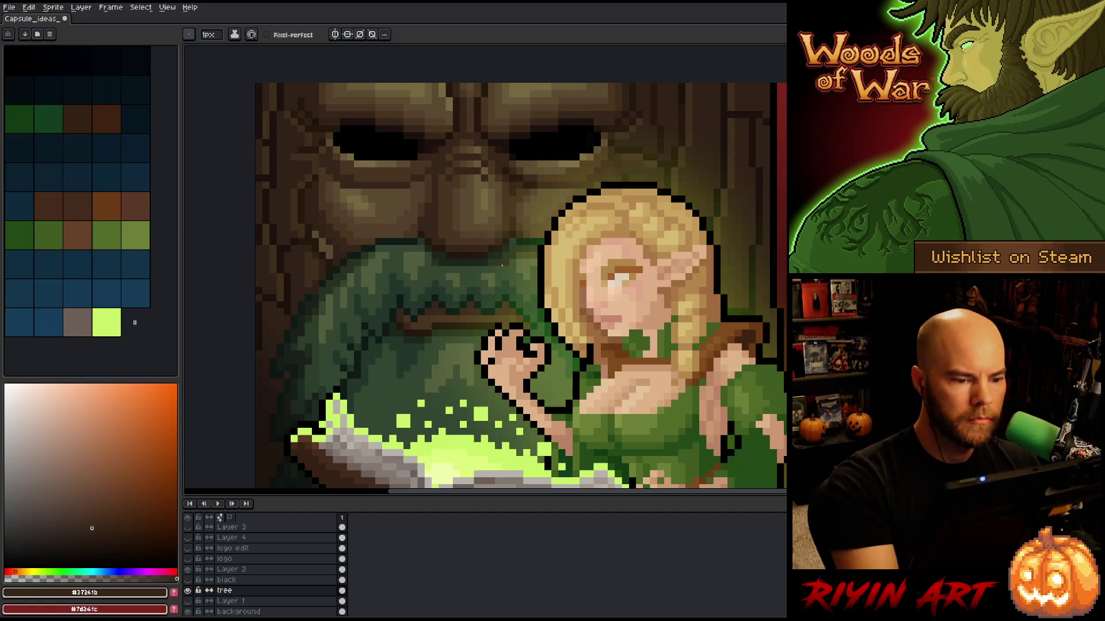
pyautogui.hotkey('ctrl', 's')
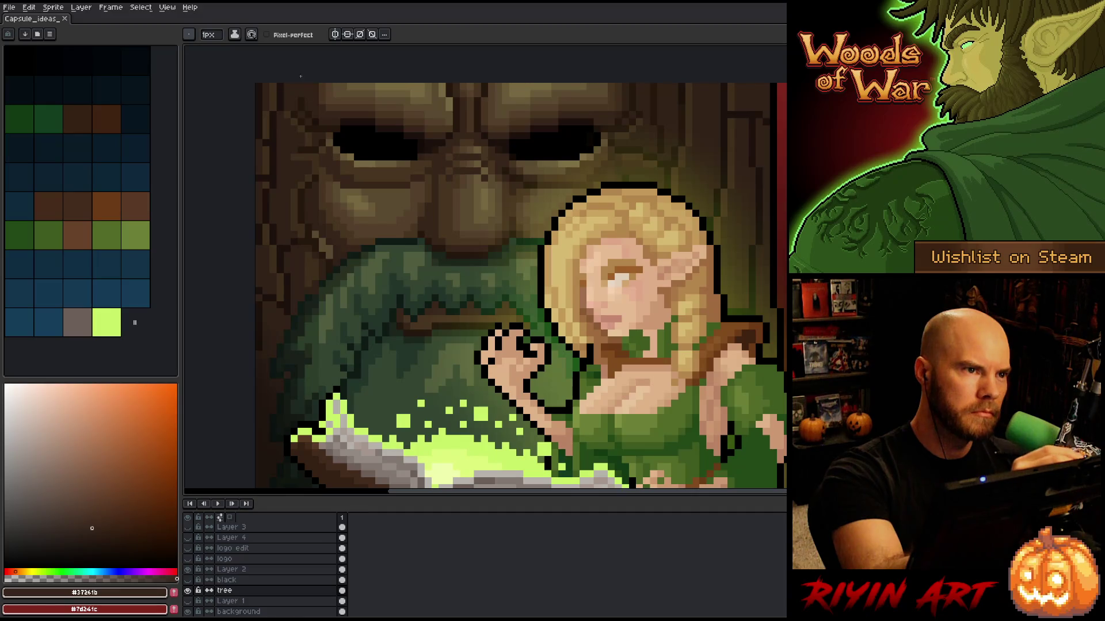
pyautogui.keyDown('alt'); pyautogui.click(319, 219); pyautogui.keyUp('alt')
pyautogui.moveTo(321, 241); pyautogui.dragTo(327, 247)
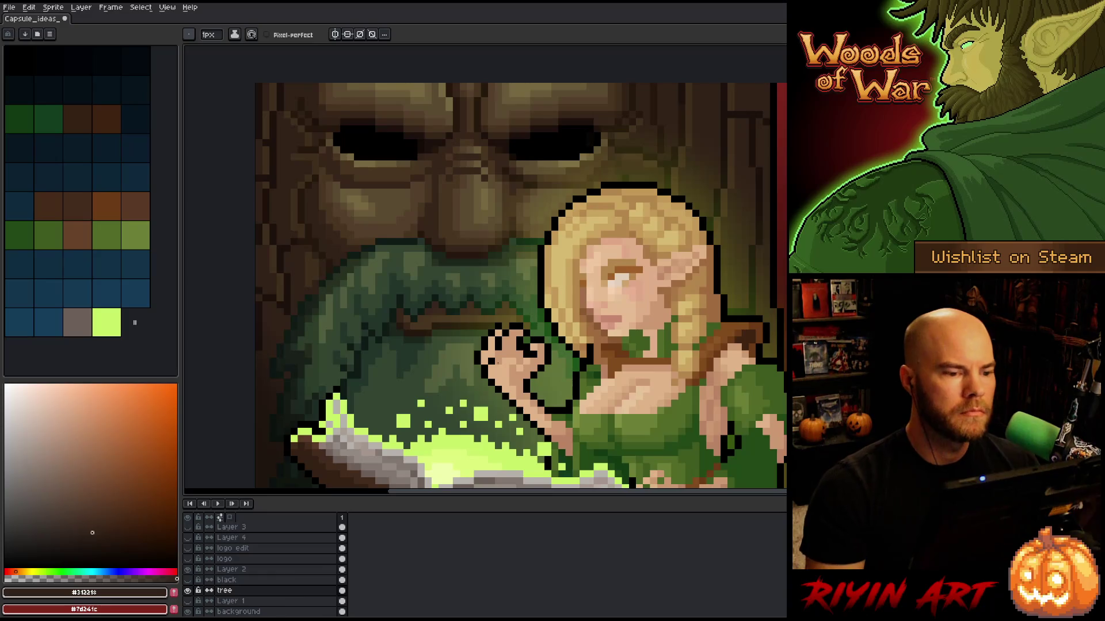
pyautogui.scroll(-3, 507, 339)
pyautogui.scroll(2, 615, 435)
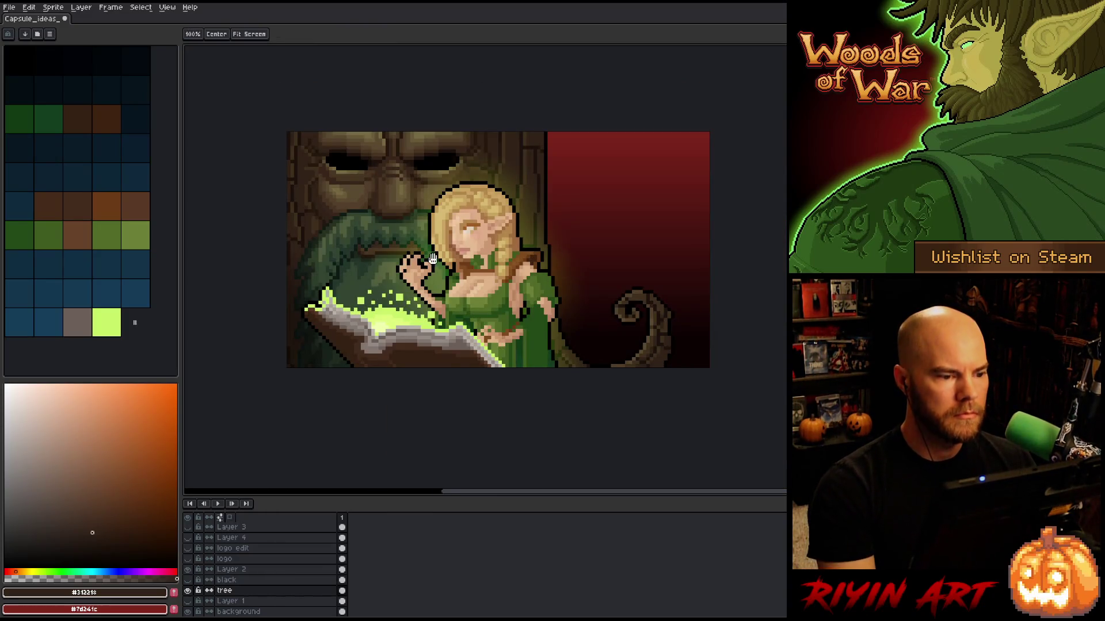
pyautogui.scroll(4, 350, 166)
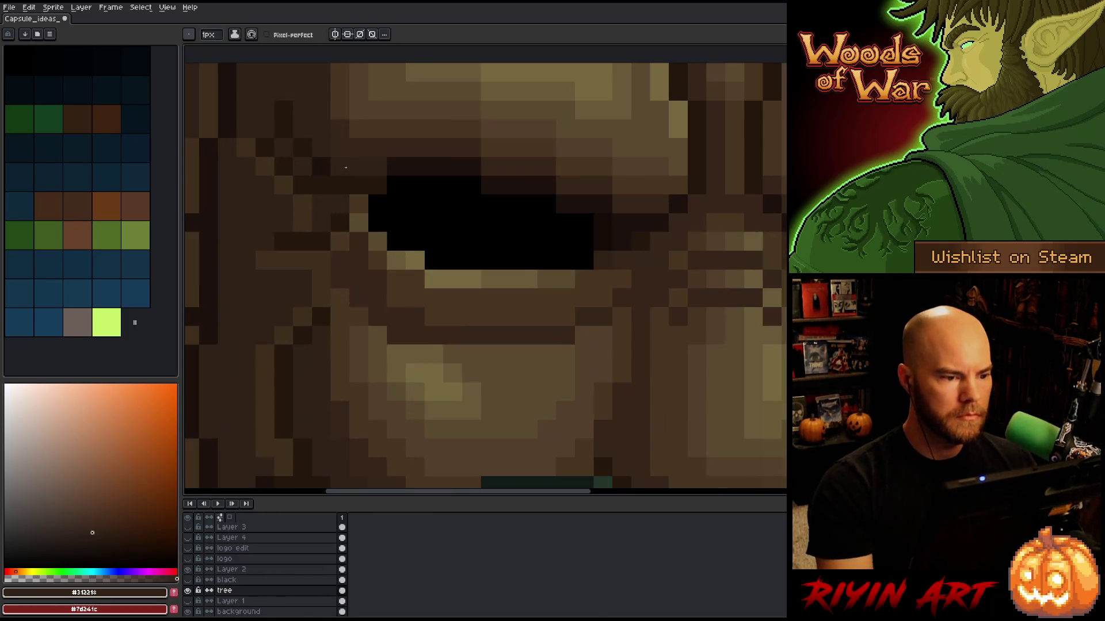
pyautogui.keyDown('alt'); pyautogui.click(397, 185); pyautogui.keyUp('alt')
pyautogui.click(377, 167)
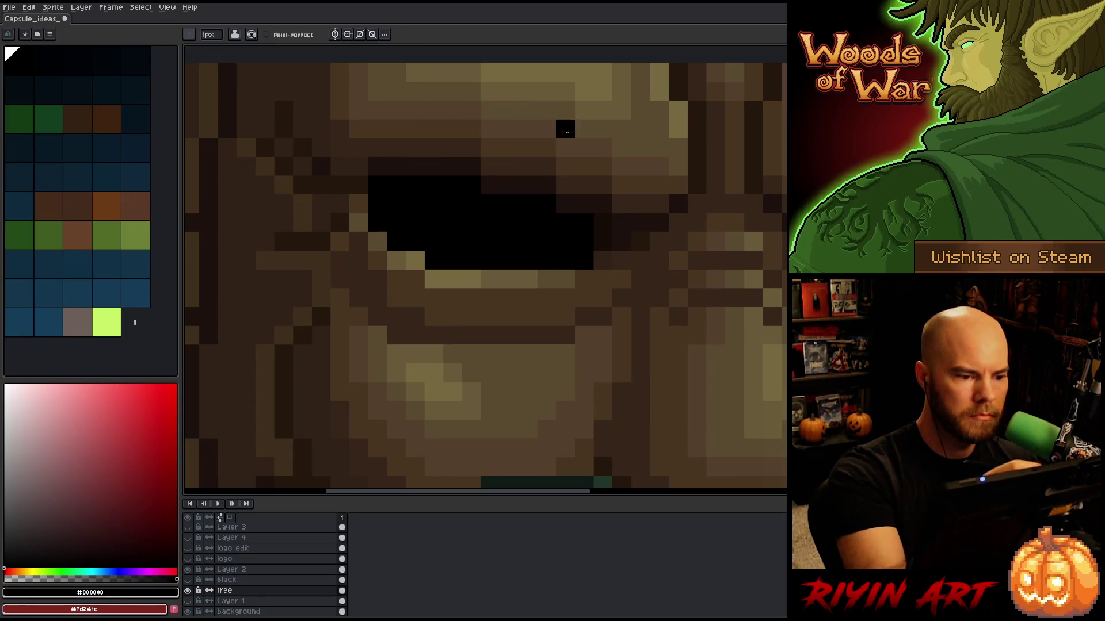
pyautogui.hotkey('ctrl', 'z')
pyautogui.hotkey('ctrl', 'z')
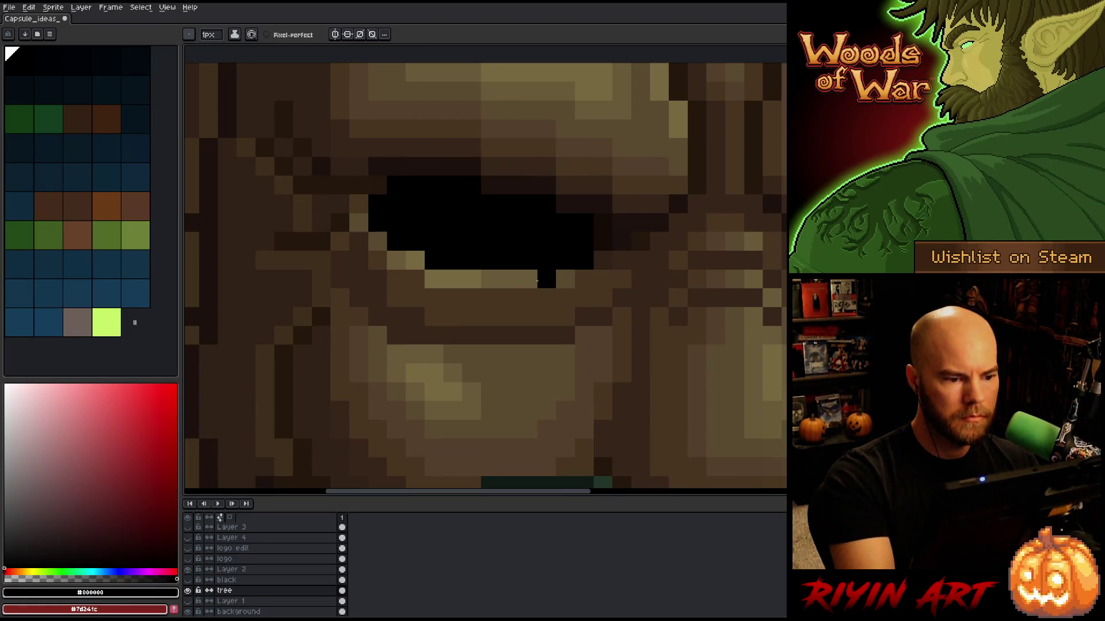
pyautogui.moveTo(634, 333)
pyautogui.mouseDown()
pyautogui.moveTo(431, 340)
pyautogui.moveTo(575, 316)
pyautogui.moveTo(485, 338)
pyautogui.moveTo(358, 345)
pyautogui.mouseUp()
pyautogui.scroll(-3, 475, 345)
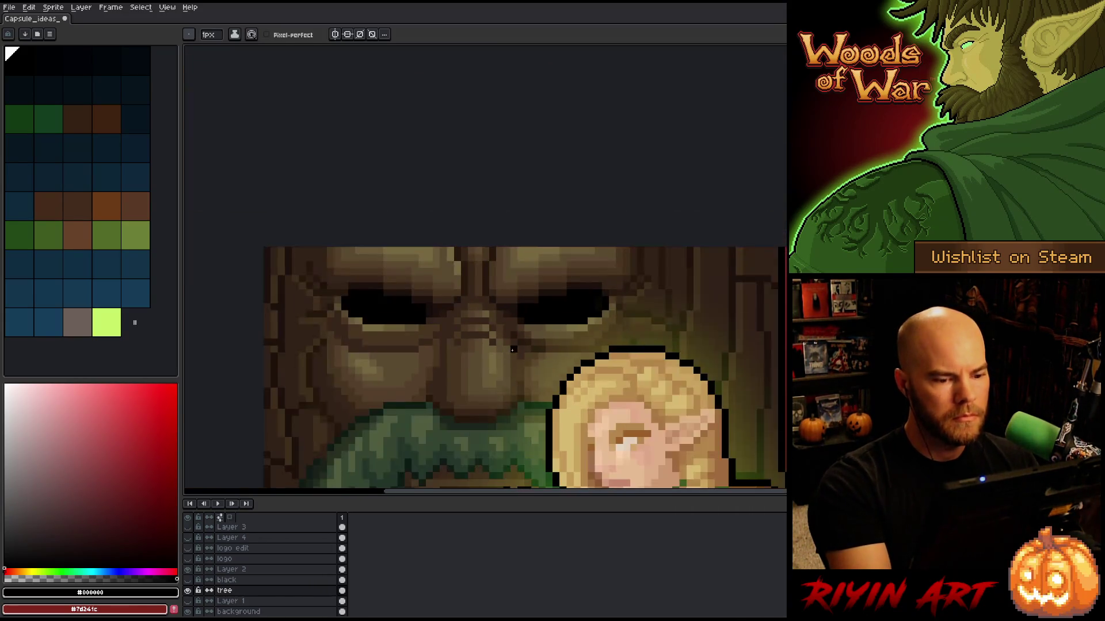
pyautogui.scroll(2, 511, 356)
pyautogui.scroll(-1, 511, 356)
pyautogui.moveTo(503, 355)
pyautogui.mouseDown()
pyautogui.moveTo(468, 372)
pyautogui.moveTo(498, 310)
pyautogui.mouseUp()
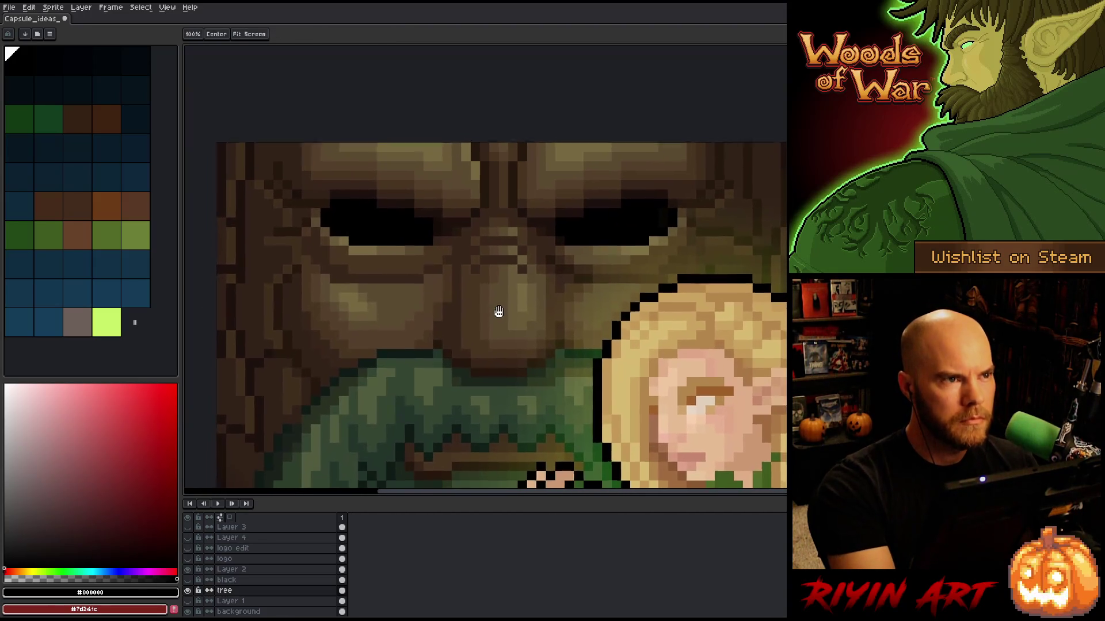
pyautogui.moveTo(633, 287); pyautogui.dragTo(636, 236)
pyautogui.keyDown('alt'); pyautogui.click(691, 95); pyautogui.keyUp('alt')
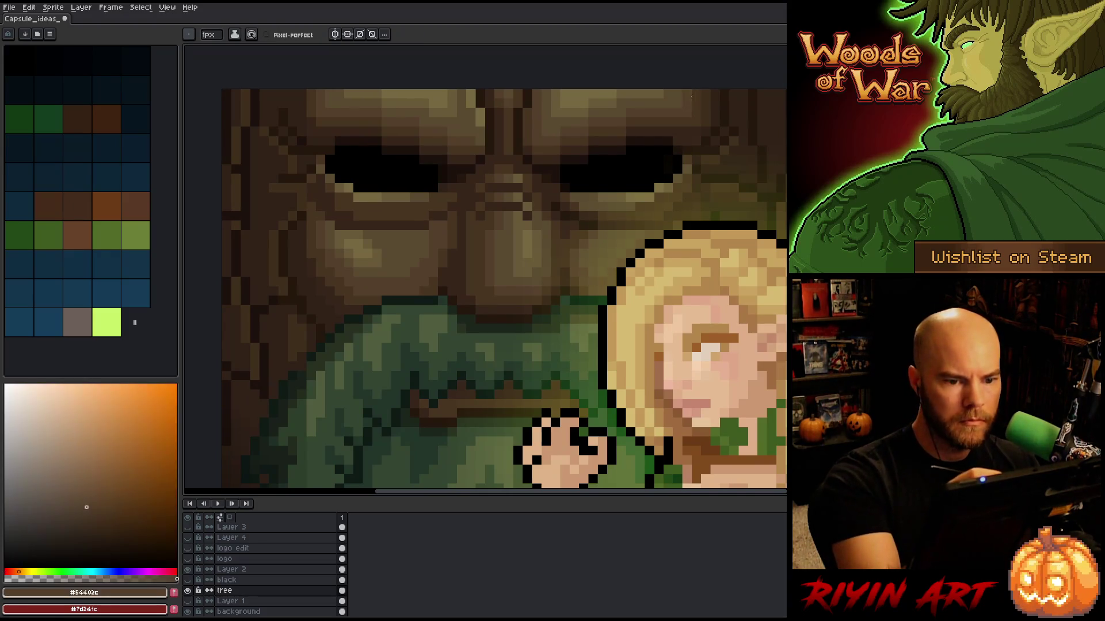
pyautogui.keyDown('alt'); pyautogui.click(683, 96); pyautogui.keyUp('alt')
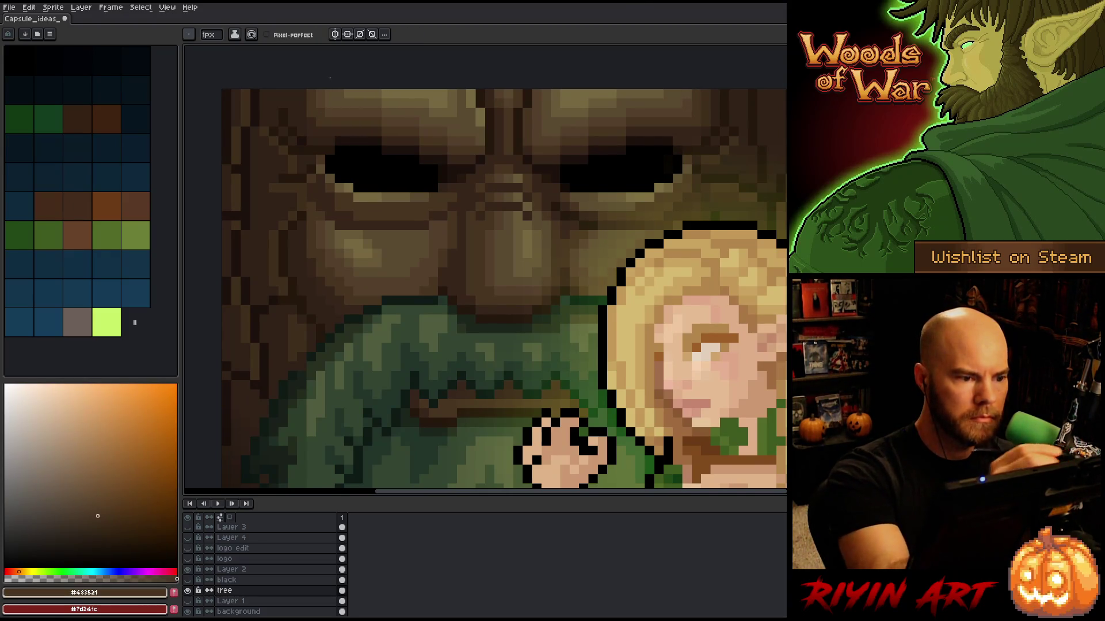
pyautogui.keyDown('alt'); pyautogui.click(687, 114); pyautogui.keyUp('alt')
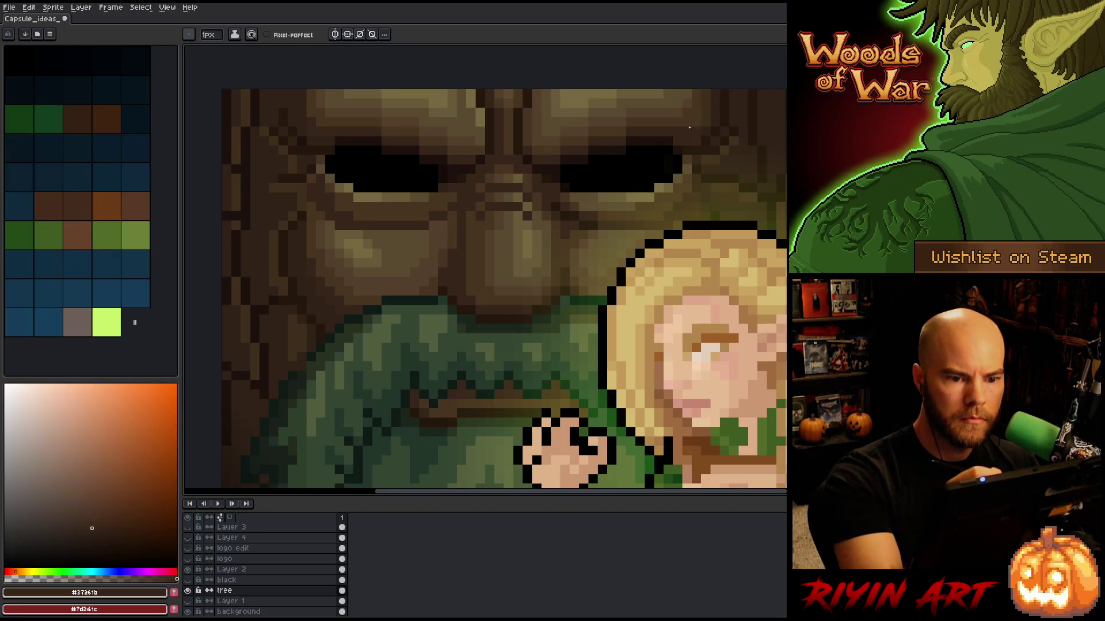
pyautogui.keyDown('alt'); pyautogui.click(706, 103); pyautogui.keyUp('alt')
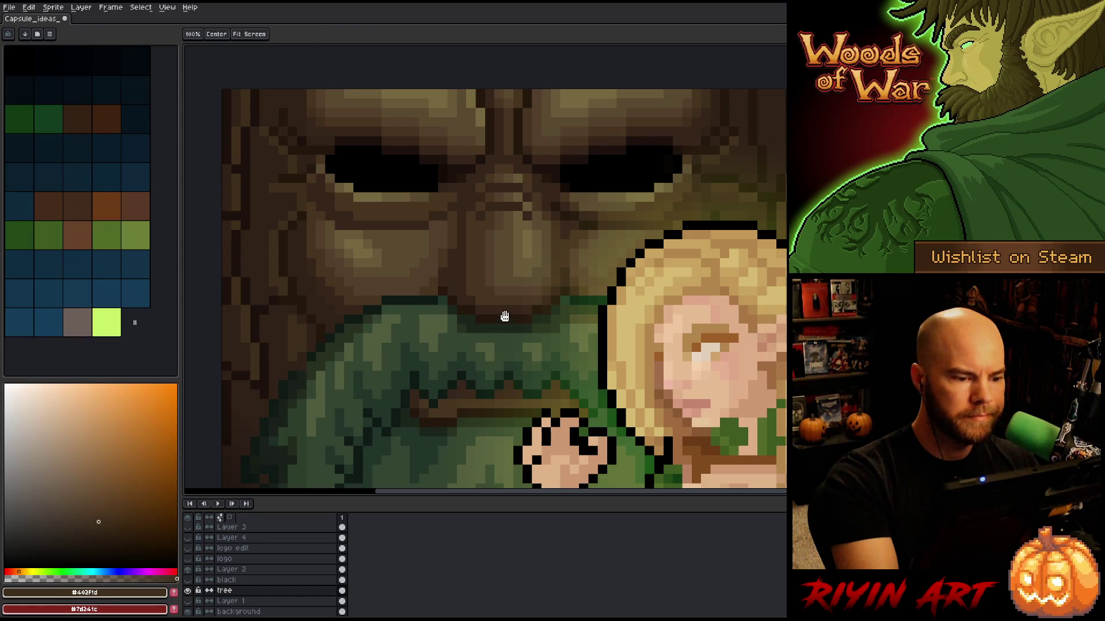
# Step: Sample the mid, darker and lighter tan browns from the tree face
pyautogui.scroll(-2, 505, 288)
pyautogui.keyDown('alt'); pyautogui.click(424, 173); pyautogui.keyUp('alt')
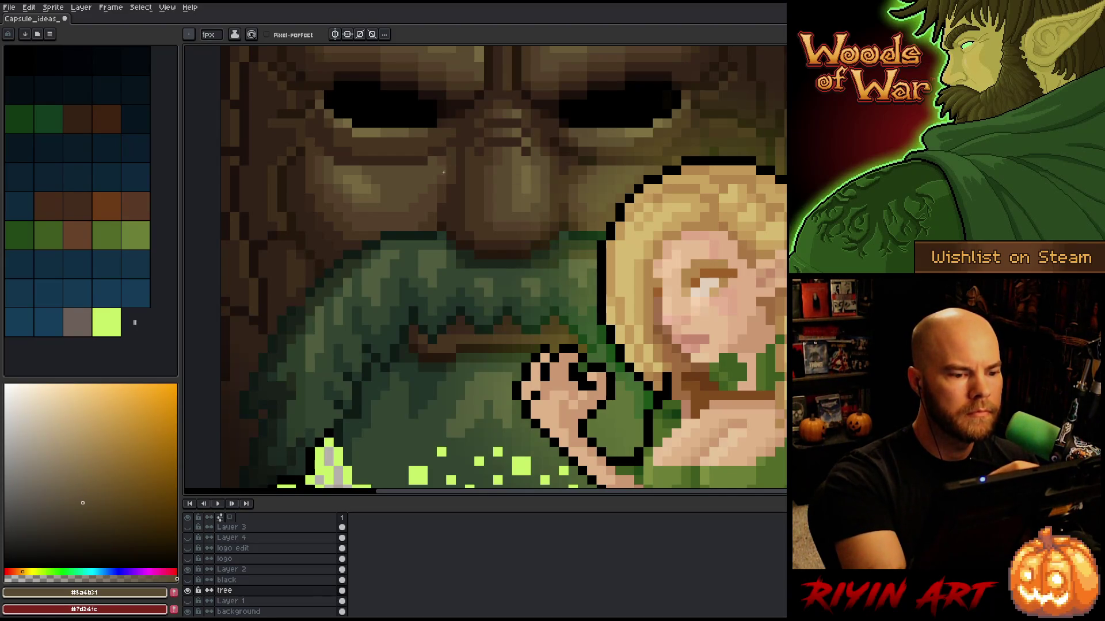
pyautogui.keyDown('alt'); pyautogui.click(443, 172); pyautogui.keyUp('alt')
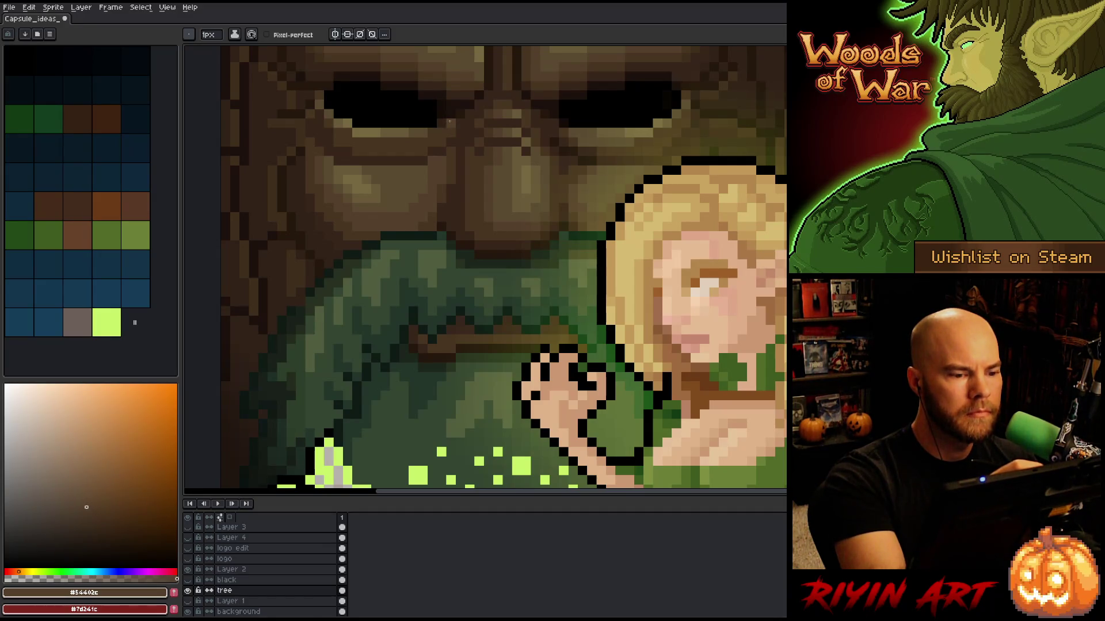
pyautogui.keyDown('alt'); pyautogui.click(433, 166); pyautogui.keyUp('alt')
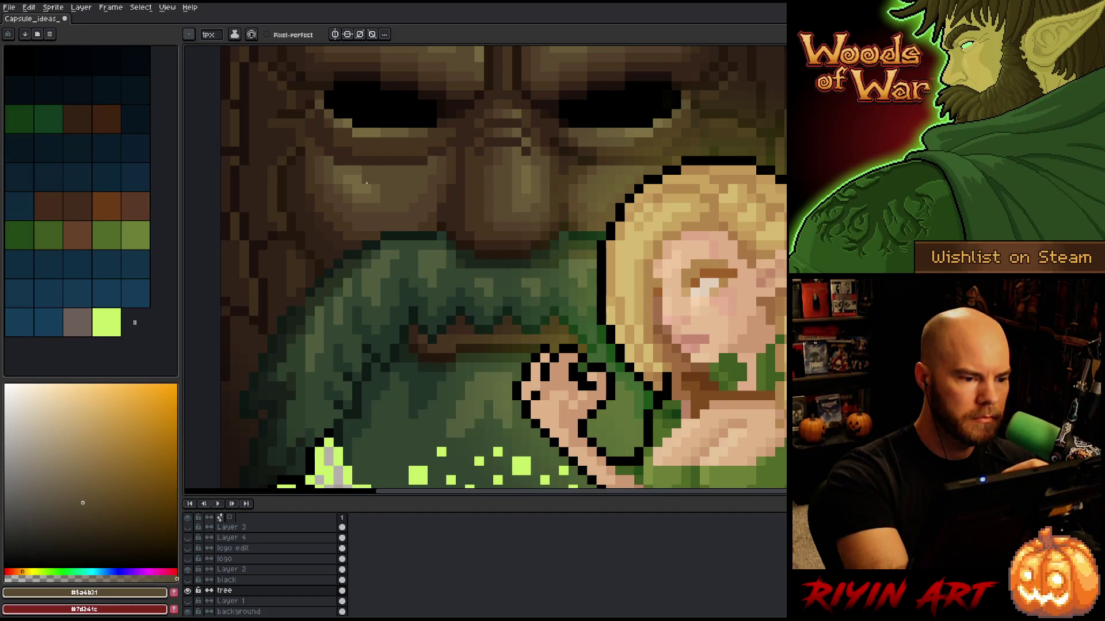
pyautogui.keyDown('alt'); pyautogui.click(367, 177); pyautogui.keyUp('alt')
pyautogui.keyDown('alt'); pyautogui.click(374, 185); pyautogui.keyUp('alt')
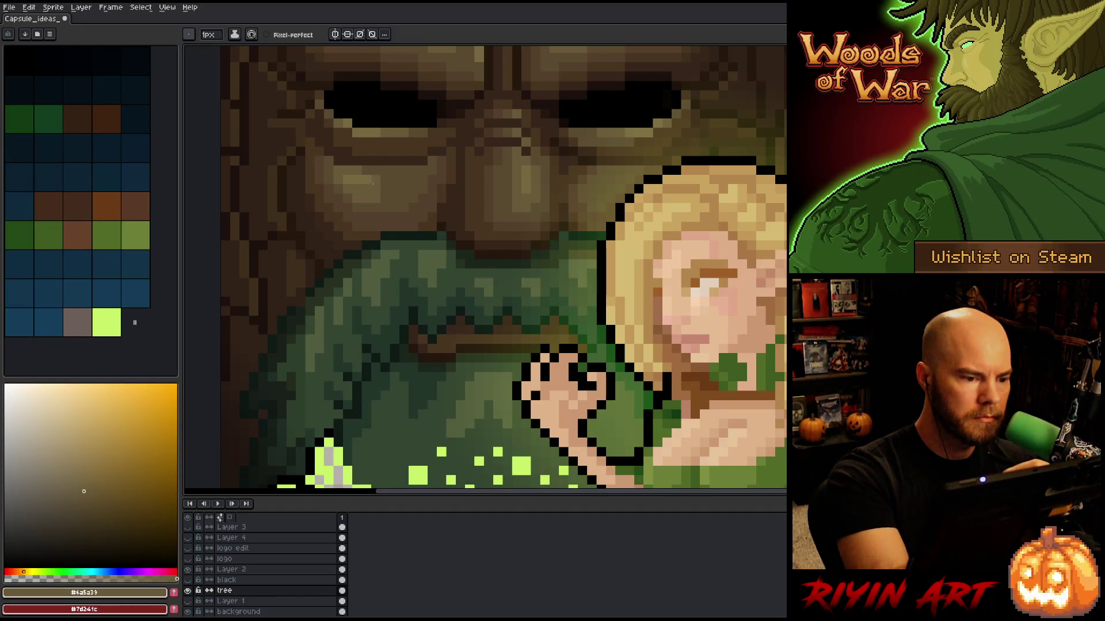
pyautogui.keyDown('alt'); pyautogui.click(355, 198); pyautogui.keyUp('alt')
pyautogui.keyDown('alt'); pyautogui.click(384, 193); pyautogui.keyUp('alt')
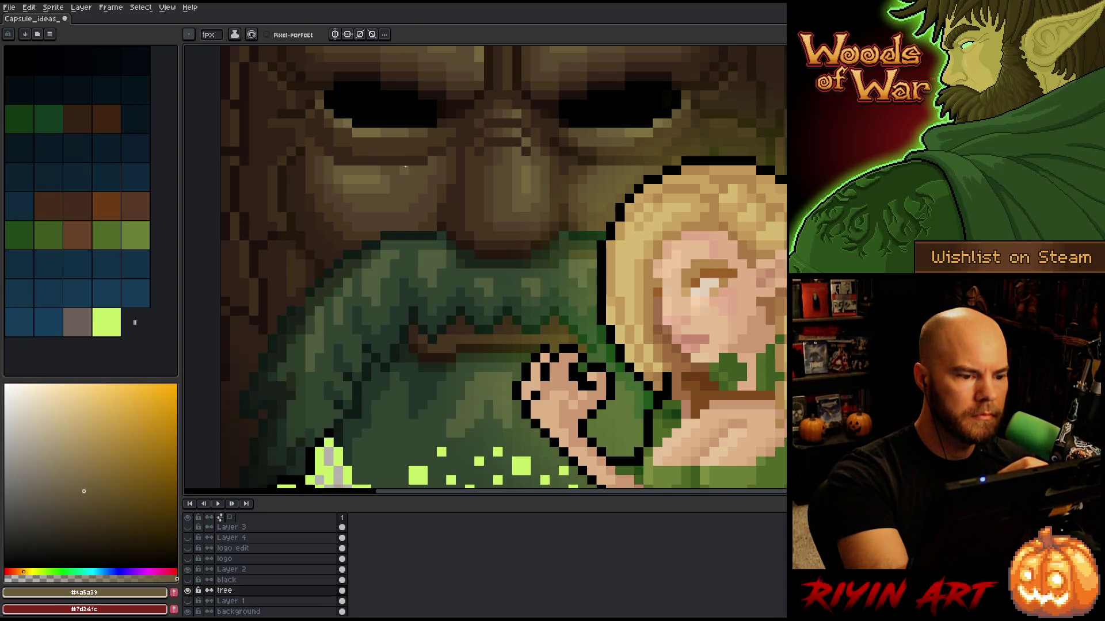
# Step: Lasso the red gap beside the elf's head and paint it brown
pyautogui.press('m')
pyautogui.moveTo(391, 168)
pyautogui.mouseDown()
pyautogui.moveTo(351, 168)
pyautogui.moveTo(340, 186)
pyautogui.moveTo(405, 201)
pyautogui.moveTo(385, 175)
pyautogui.moveTo(338, 165)
pyautogui.moveTo(338, 183)
pyautogui.mouseUp()
pyautogui.press('b')
pyautogui.keyDown('alt'); pyautogui.click(356, 172); pyautogui.keyUp('alt')
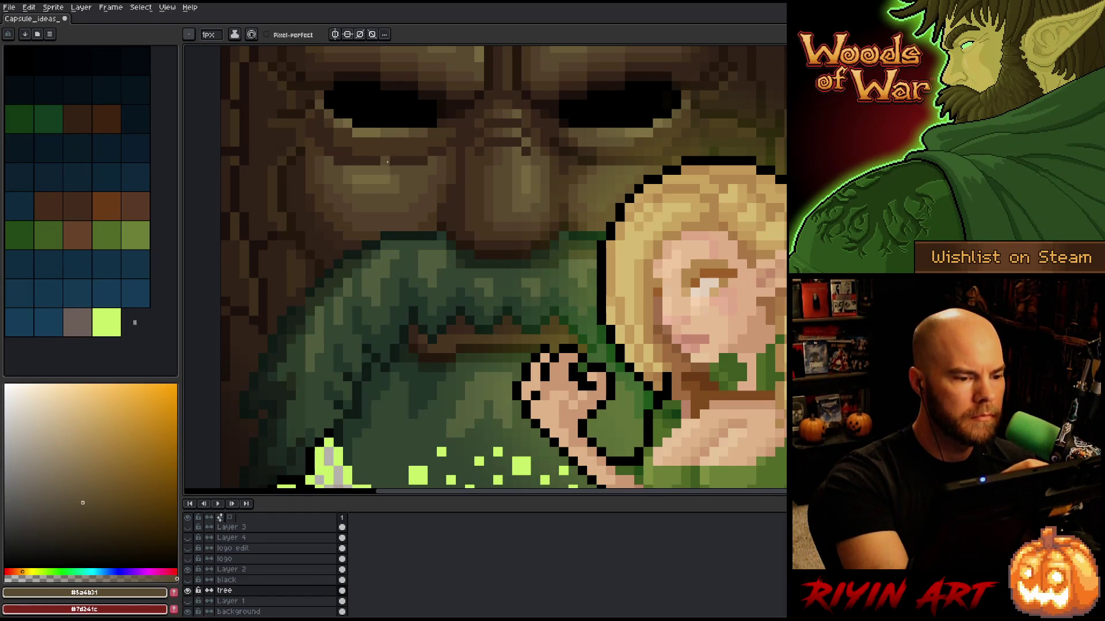
# Step: Shade the tree's cheek by alternating medium brown and lighter tan
pyautogui.keyDown('alt'); pyautogui.click(395, 173); pyautogui.keyUp('alt')
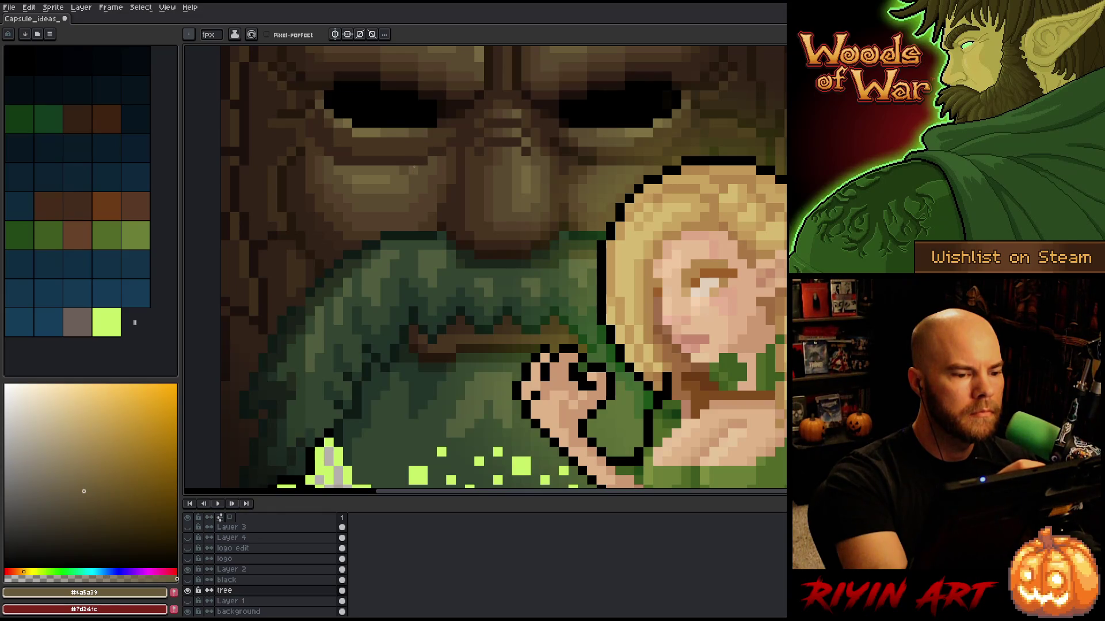
pyautogui.keyDown('alt'); pyautogui.click(393, 180); pyautogui.keyUp('alt')
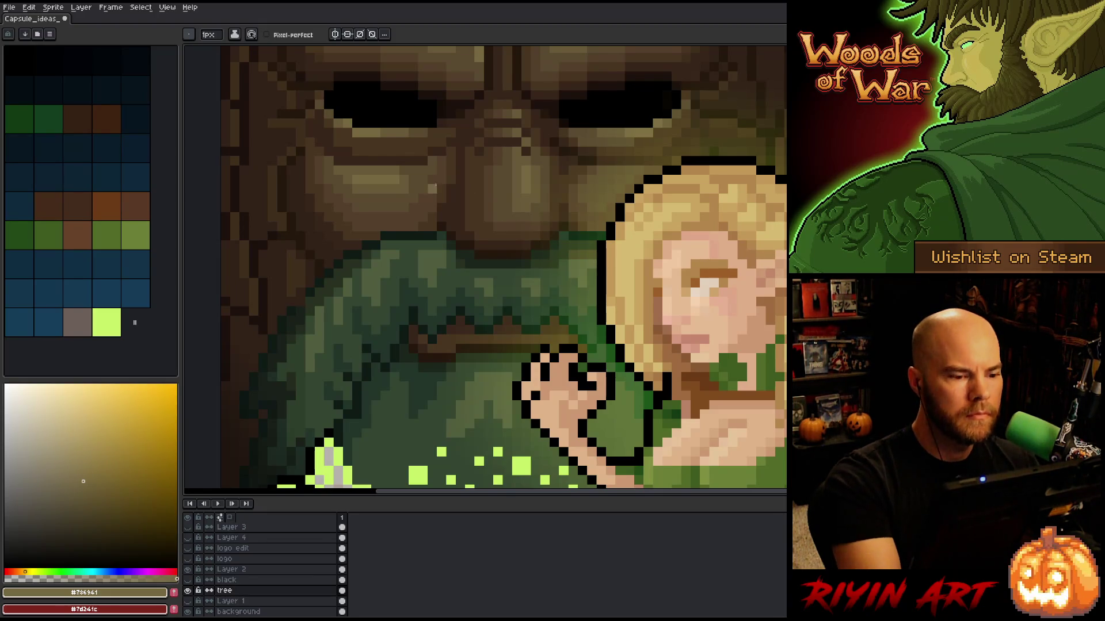
pyautogui.keyDown('alt'); pyautogui.click(400, 180); pyautogui.keyUp('alt')
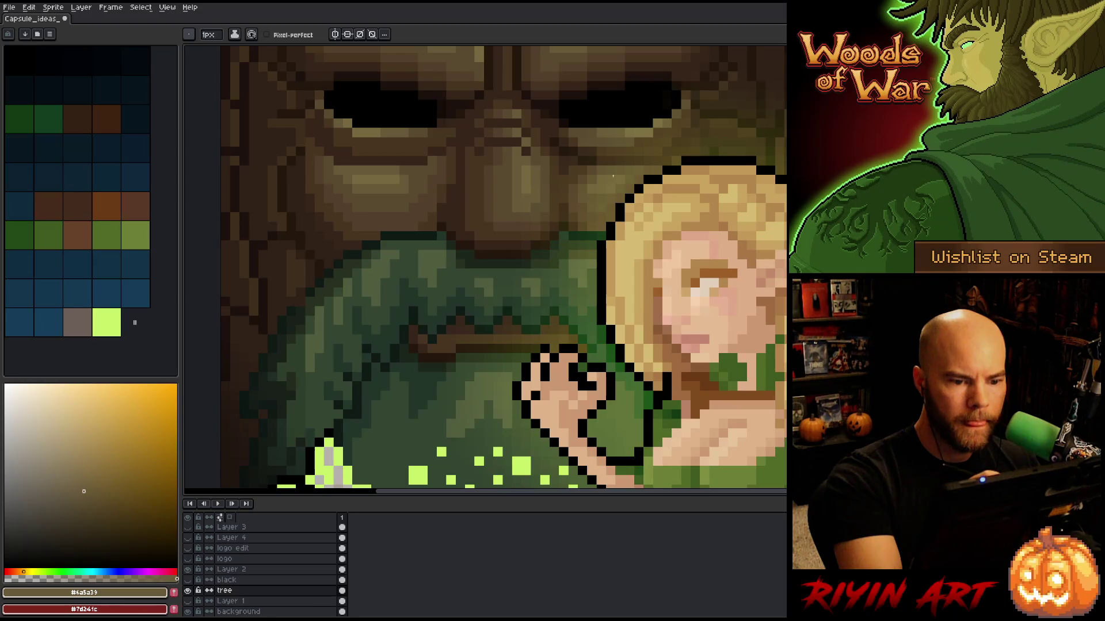
pyautogui.keyDown('alt'); pyautogui.click(382, 178); pyautogui.keyUp('alt')
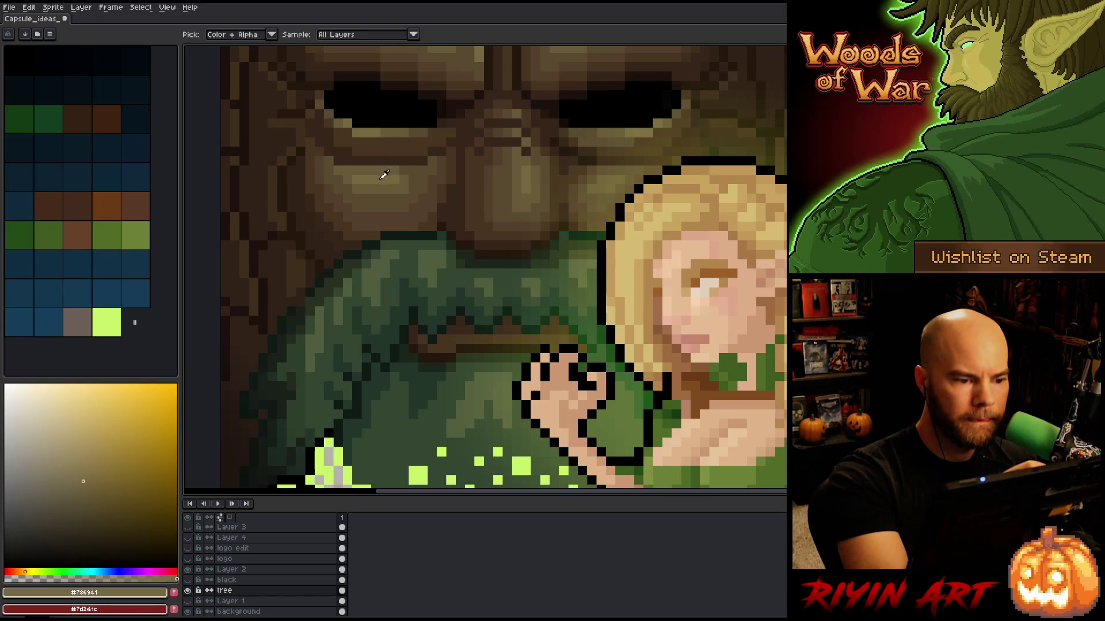
pyautogui.keyDown('alt'); pyautogui.click(386, 167); pyautogui.keyUp('alt')
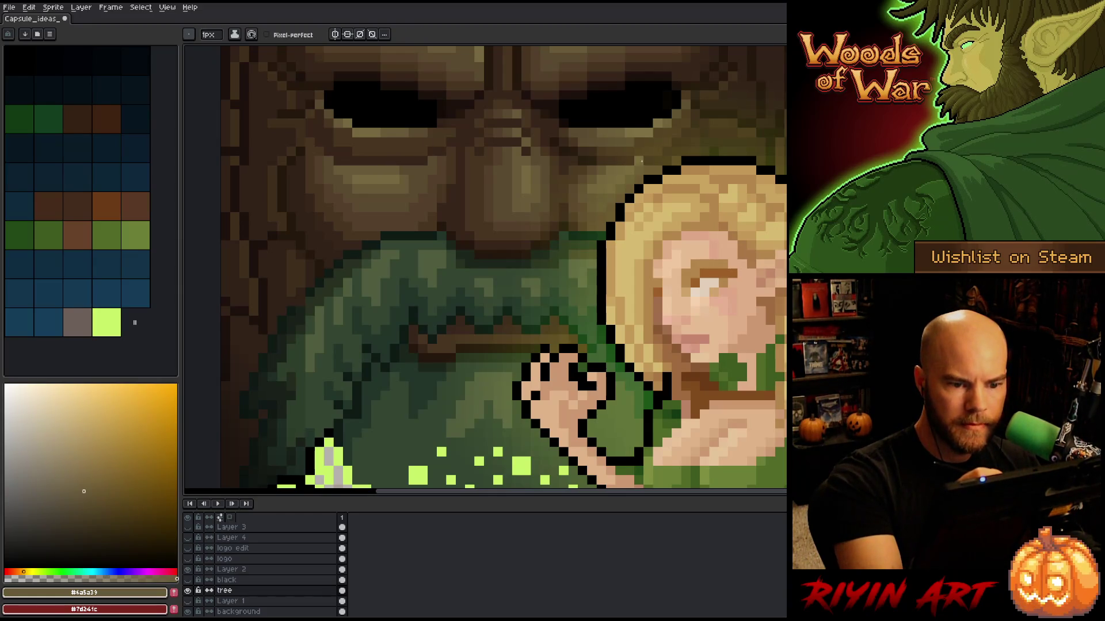
pyautogui.keyDown('alt'); pyautogui.click(387, 167); pyautogui.keyUp('alt')
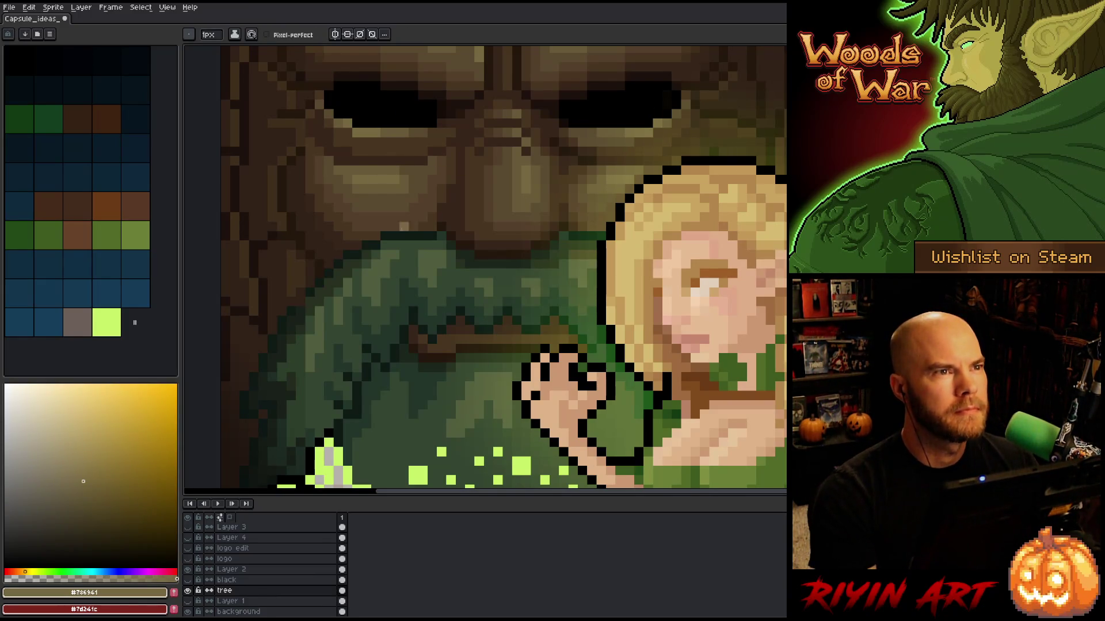
# Step: Zoom out, centre the whole capsule artwork and save it
pyautogui.scroll(-3, 478, 283)
pyautogui.scroll(2, 510, 301)
pyautogui.scroll(-1, 510, 302)
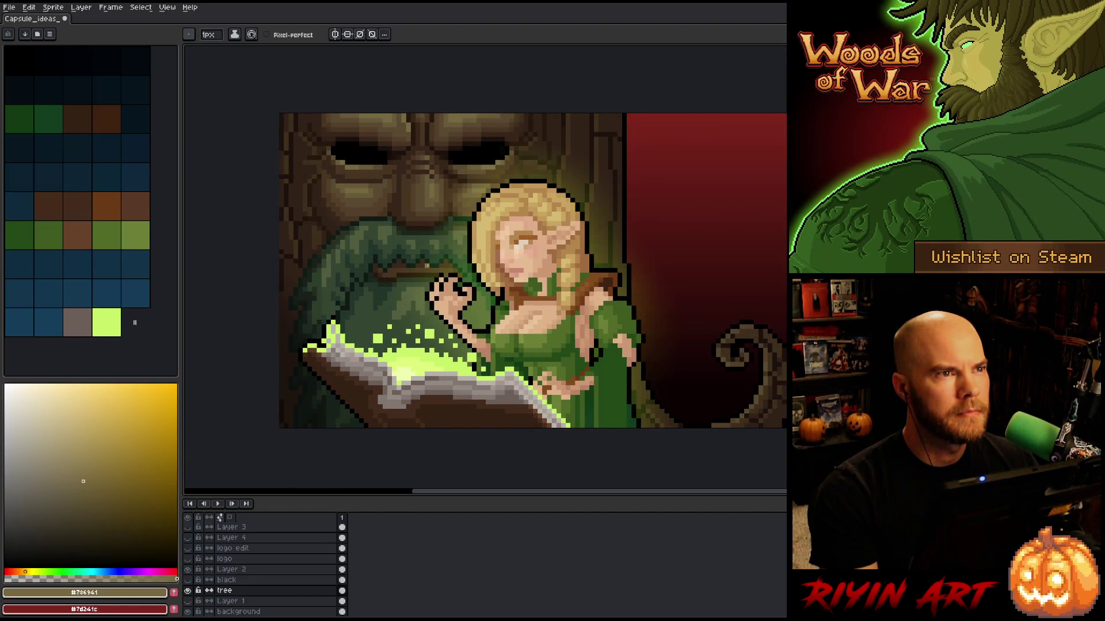
pyautogui.scroll(1, 436, 258)
pyautogui.scroll(-1, 435, 256)
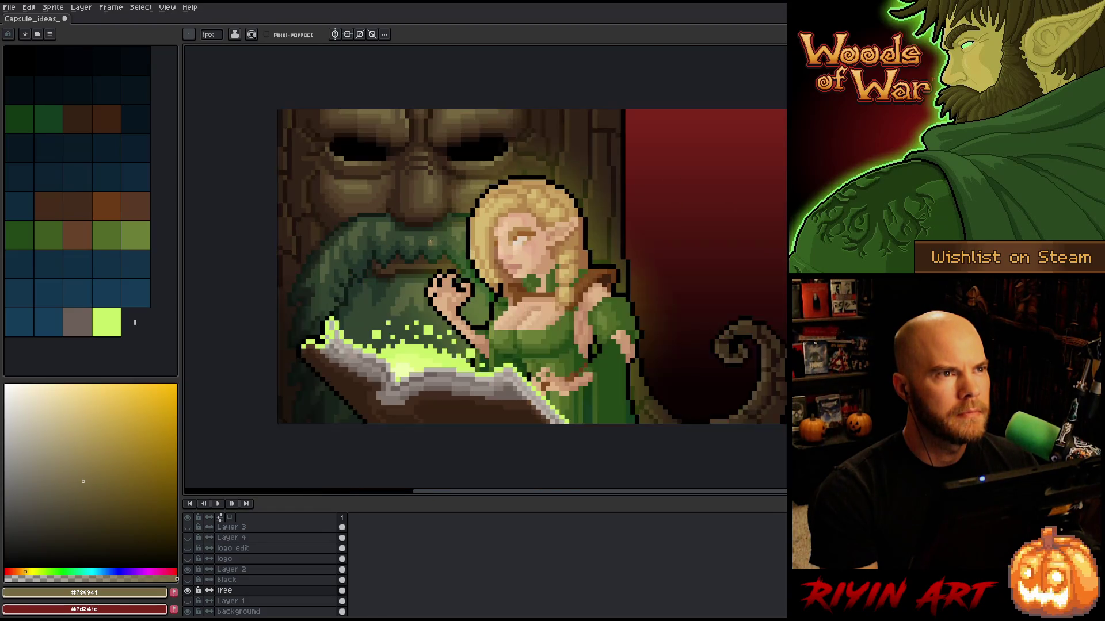
pyautogui.moveTo(424, 257); pyautogui.dragTo(440, 275)
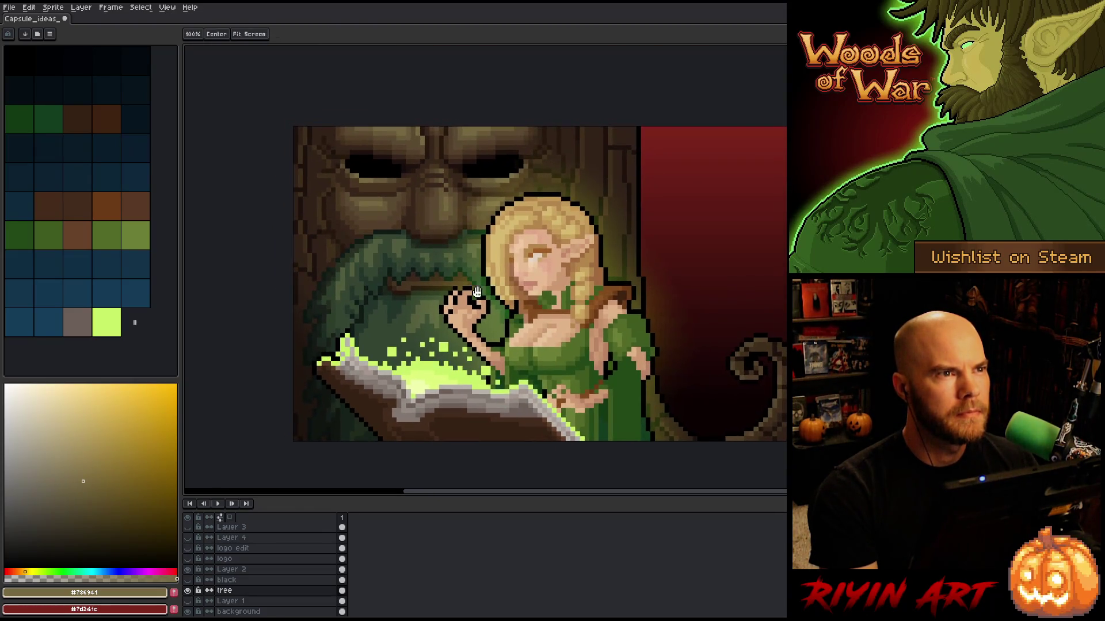
pyautogui.hotkey('ctrl', 's')
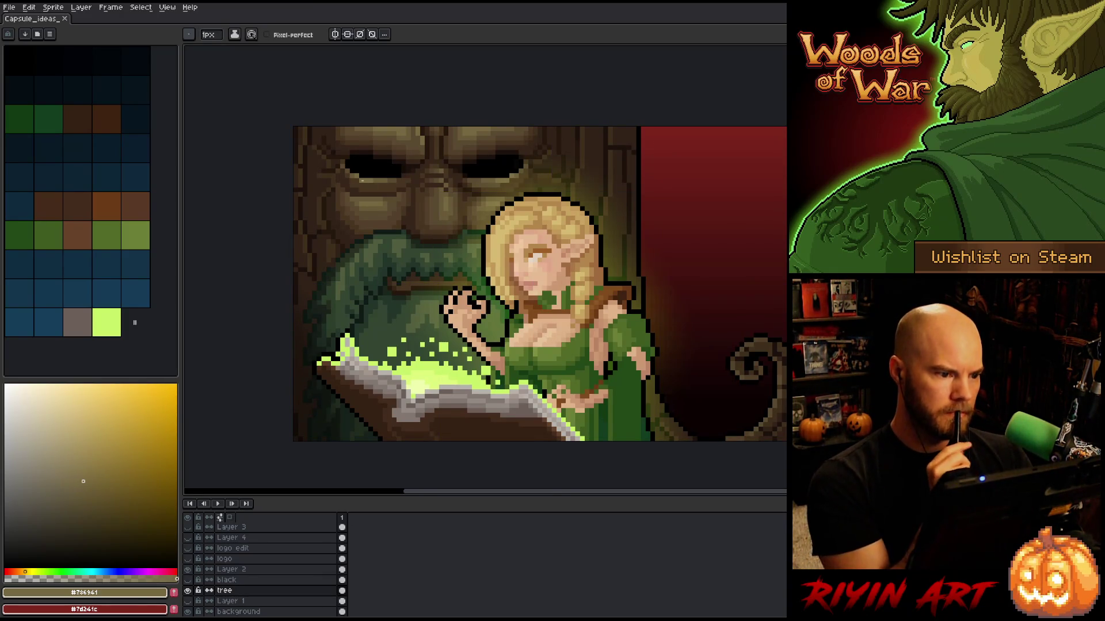
# Step: Zoom back in toward the tree's left eye, sampling its darkest brown
pyautogui.scroll(3, 346, 162)
pyautogui.keyDown('alt'); pyautogui.click(283, 93); pyautogui.keyUp('alt')
pyautogui.moveTo(284, 94)
pyautogui.mouseDown()
pyautogui.moveTo(419, 180)
pyautogui.moveTo(401, 255)
pyautogui.mouseUp()
# Step: Paint a dark pixel on the tree face and pan over to the nose bridge
pyautogui.click(351, 206)
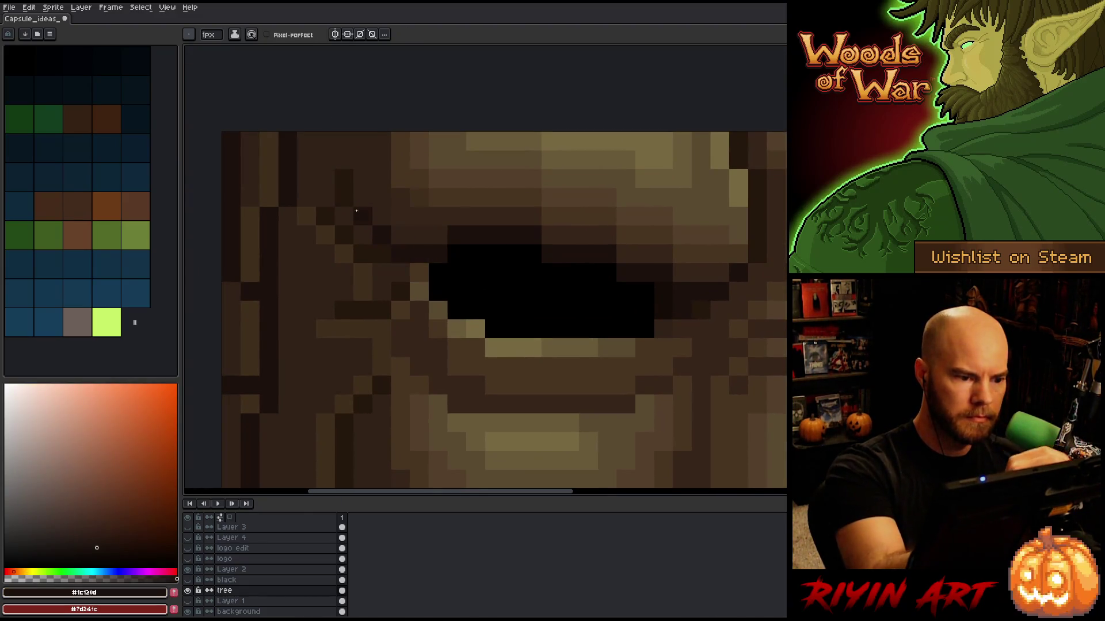
pyautogui.hscroll(5, 333, 258)
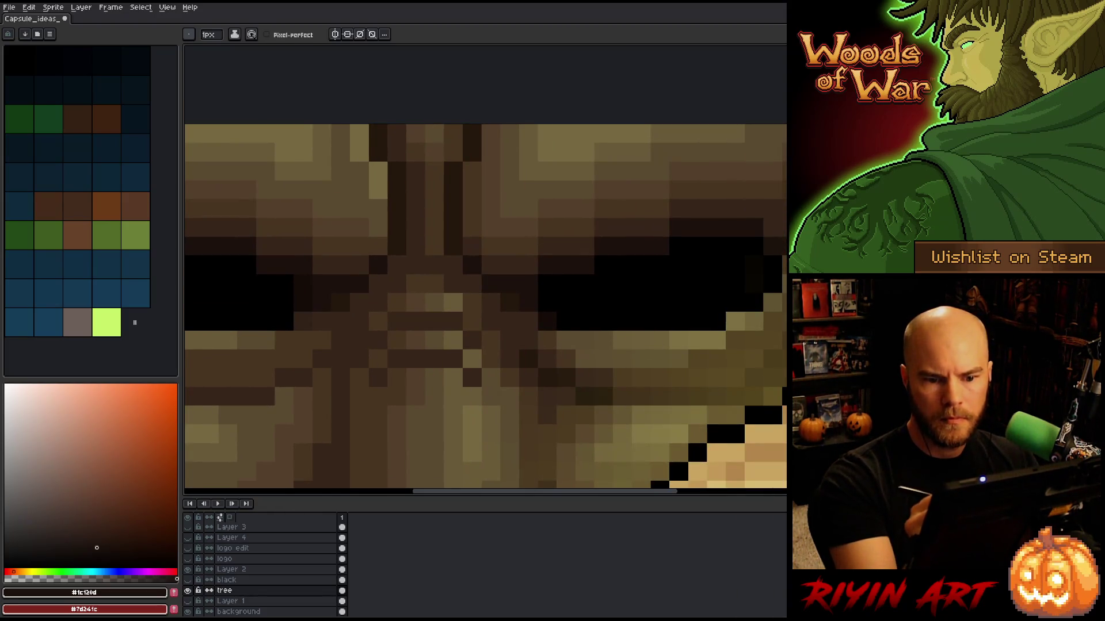
pyautogui.press('space')
pyautogui.moveTo(518, 343); pyautogui.dragTo(694, 348)
pyautogui.hscroll(-5, 694, 348)
pyautogui.hscroll(4, 382, 340)
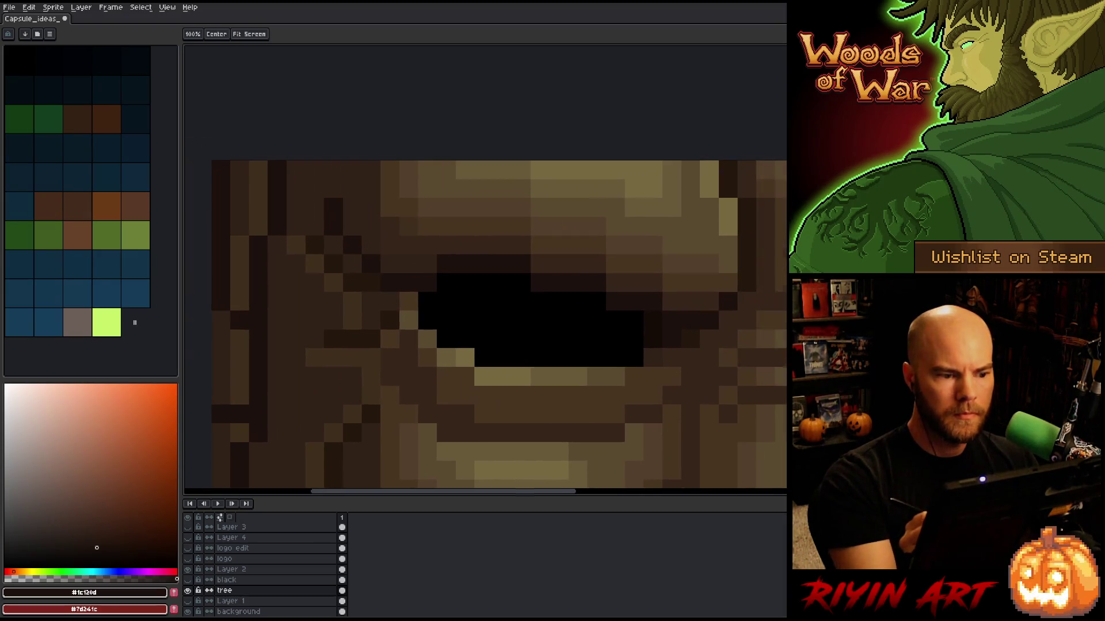
# Step: Sample a dark brown near the eye, zoom out to the full artwork and save
pyautogui.press('i')
pyautogui.click(239, 282)
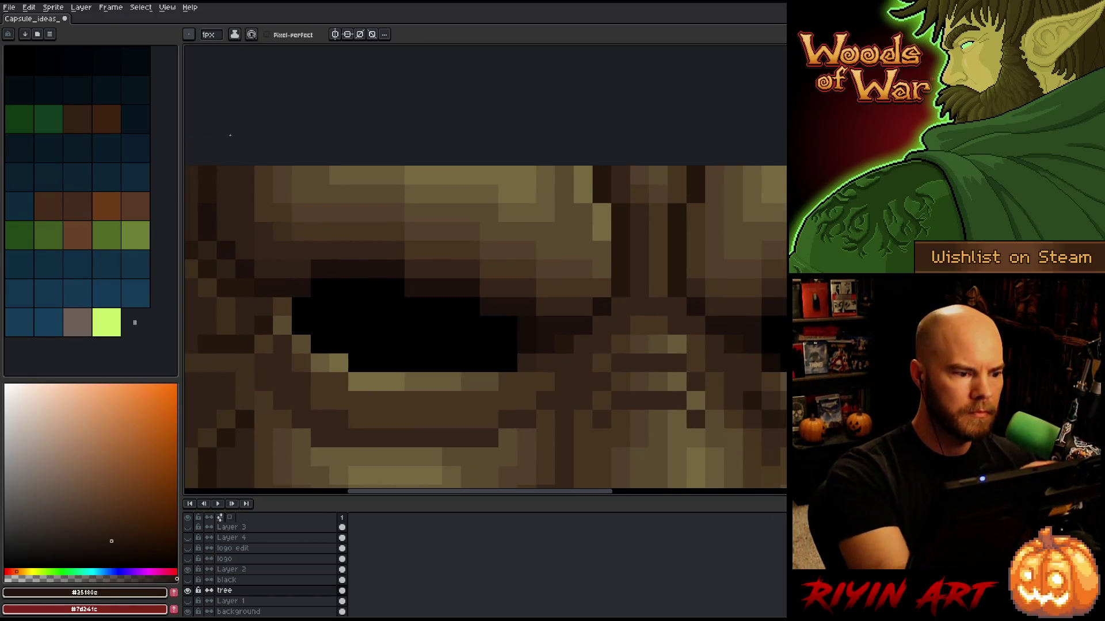
pyautogui.scroll(-2, 287, 486)
pyautogui.scroll(-1, 287, 486)
pyautogui.moveTo(287, 486); pyautogui.dragTo(306, 432)
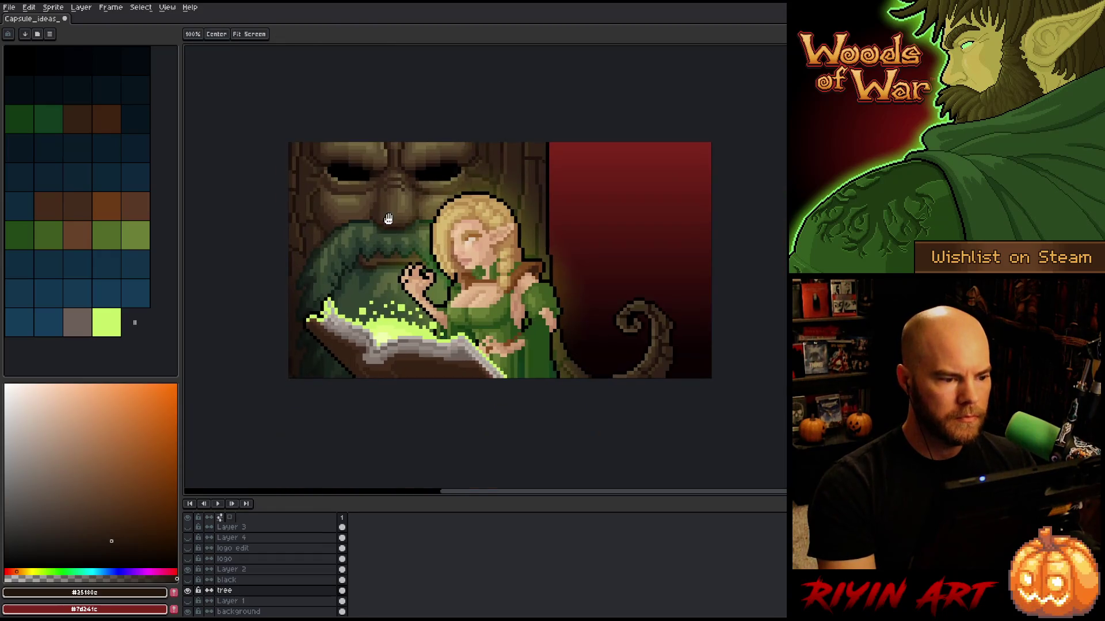
pyautogui.rightClick(531, 280)
pyautogui.hotkey('ctrl', 's')
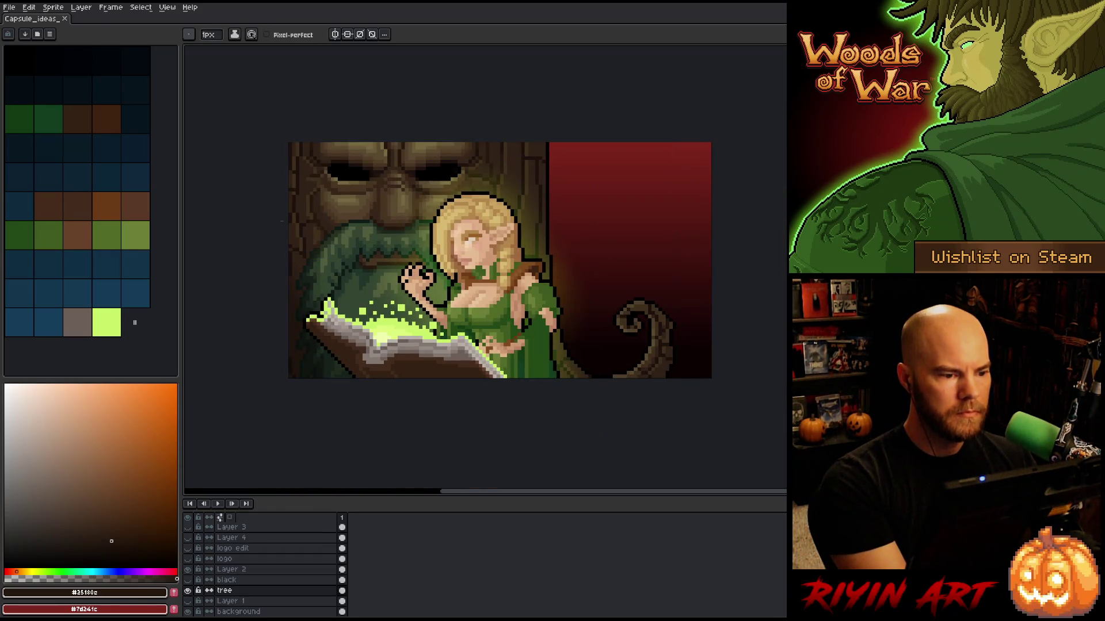
pyautogui.scroll(4, 303, 159)
# Step: Paint dark pixels above the left eye and sample dark browns beside the right eye
pyautogui.keyDown('alt'); pyautogui.click(357, 148); pyautogui.keyUp('alt')
pyautogui.click(344, 154)
pyautogui.click(337, 136)
pyautogui.keyDown('alt'); pyautogui.click(344, 141); pyautogui.keyUp('alt')
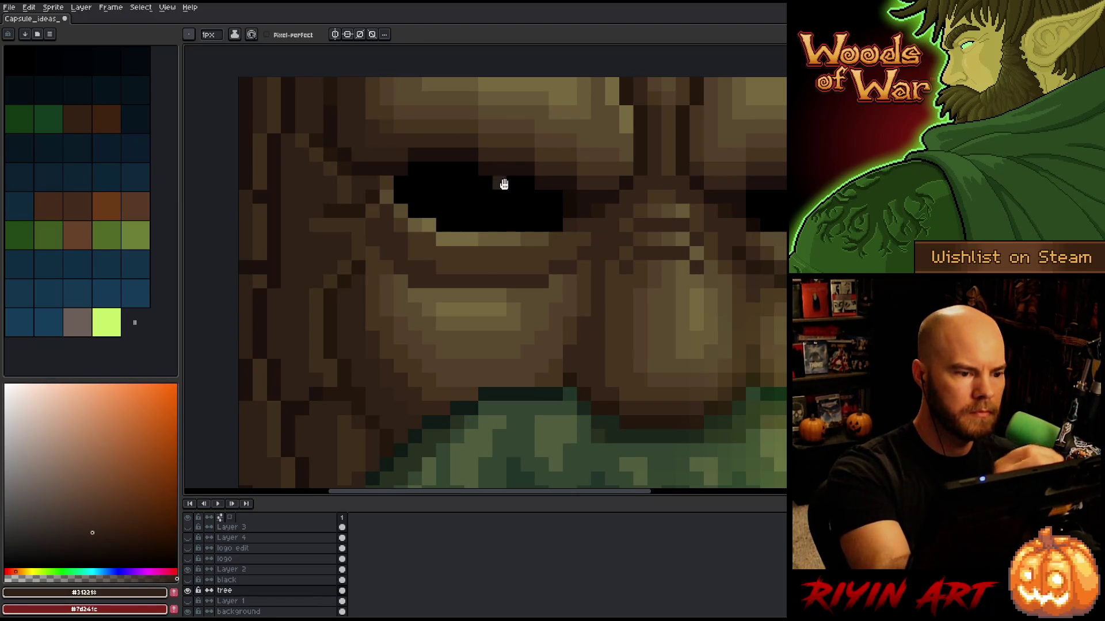
pyautogui.moveTo(652, 304); pyautogui.dragTo(348, 374)
pyautogui.keyDown('alt'); pyautogui.click(671, 226); pyautogui.keyUp('alt')
pyautogui.keyDown('alt'); pyautogui.click(676, 196); pyautogui.keyUp('alt')
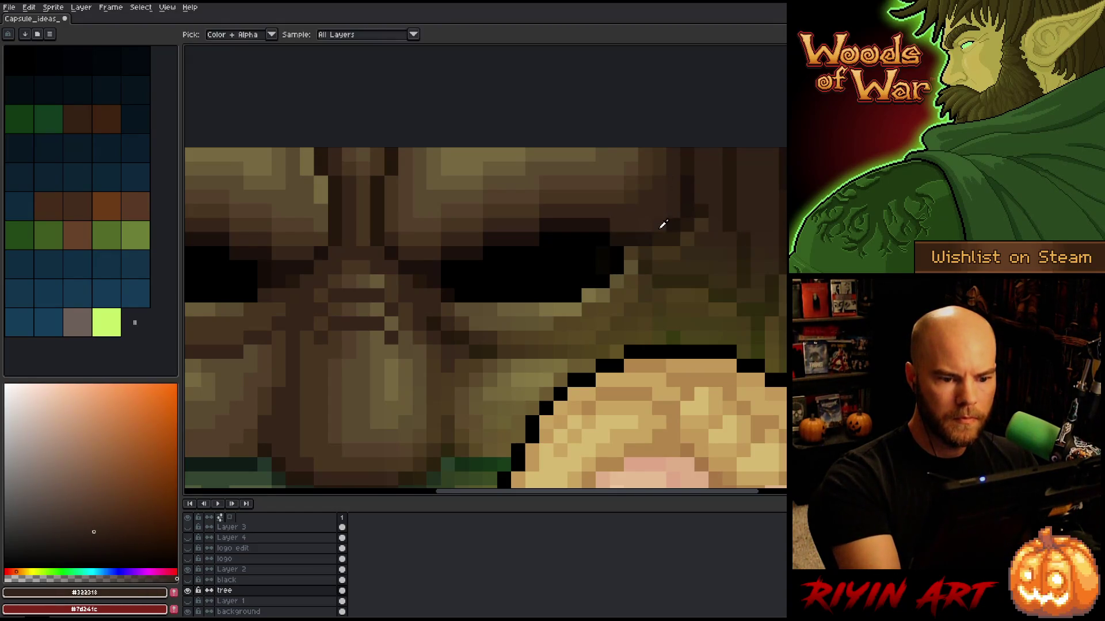
pyautogui.keyDown('alt'); pyautogui.click(661, 222); pyautogui.keyUp('alt')
pyautogui.moveTo(190, 230); pyautogui.dragTo(417, 249)
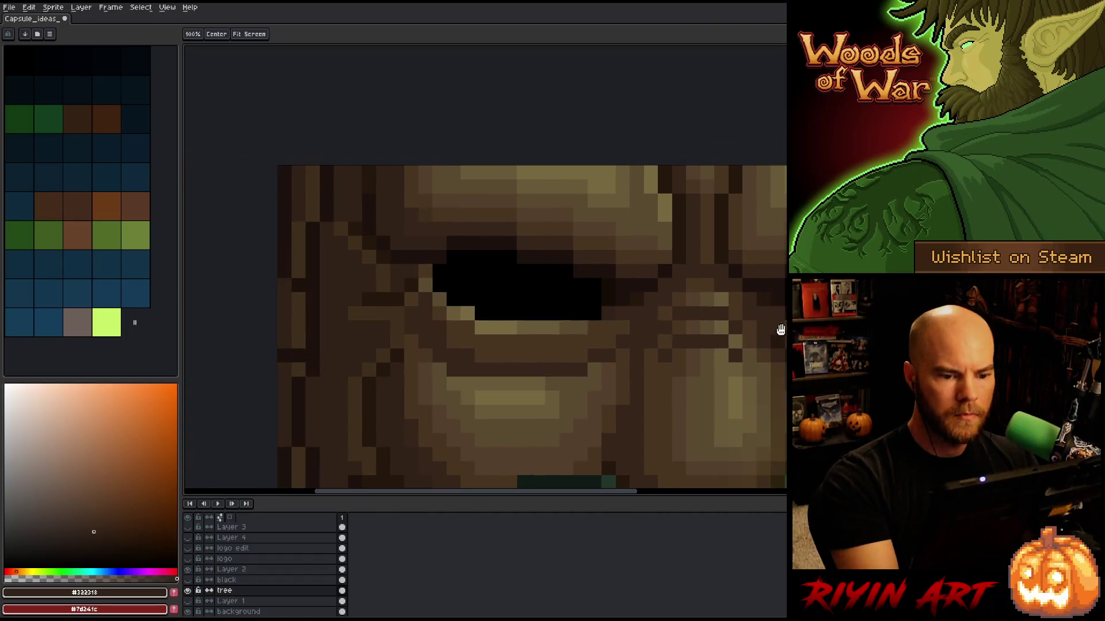
pyautogui.keyDown('alt'); pyautogui.click(401, 217); pyautogui.keyUp('alt')
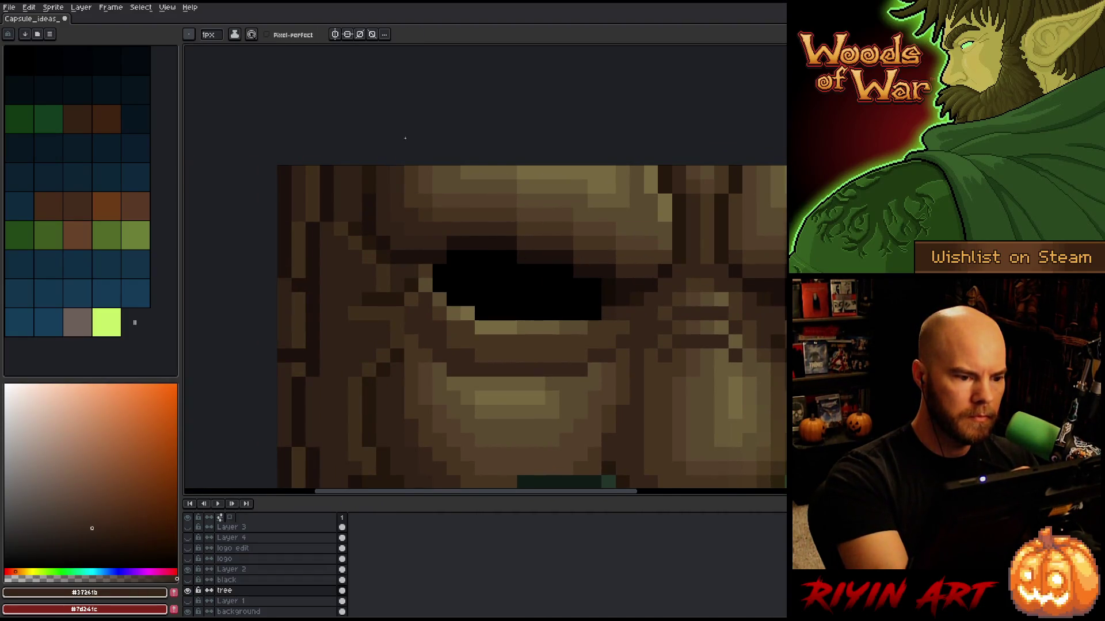
# Step: Draw a darker brown stroke along the lower-left edge of the left eye
pyautogui.scroll(-5, 459, 128)
pyautogui.moveTo(536, 208); pyautogui.dragTo(484, 209)
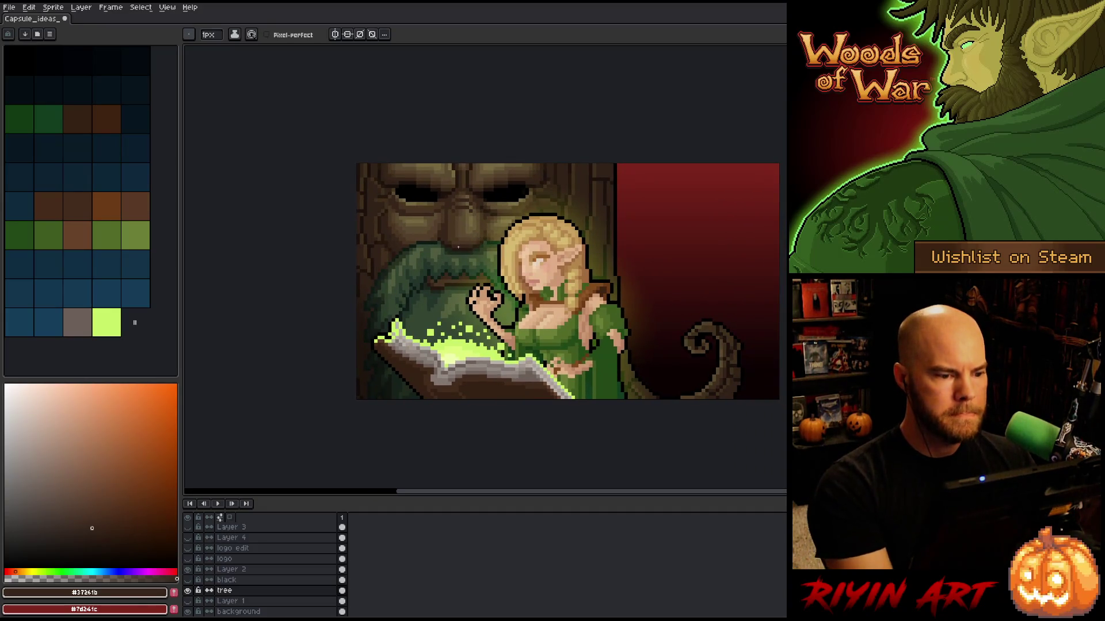
pyautogui.scroll(5, 397, 197)
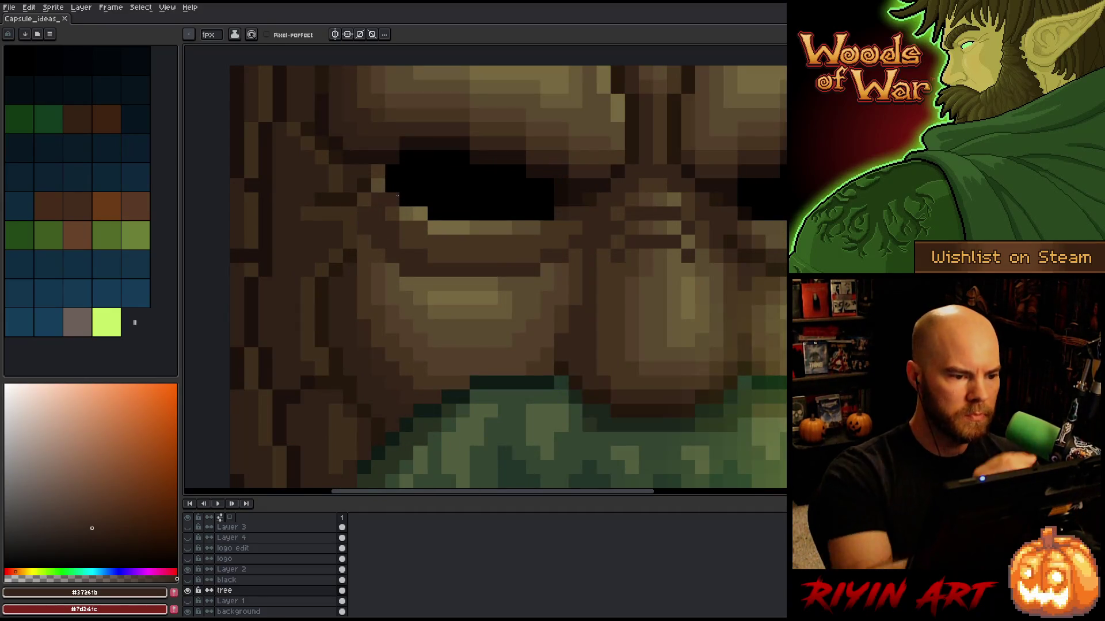
pyautogui.keyDown('alt'); pyautogui.click(363, 148); pyautogui.keyUp('alt')
pyautogui.moveTo(364, 213); pyautogui.dragTo(391, 254)
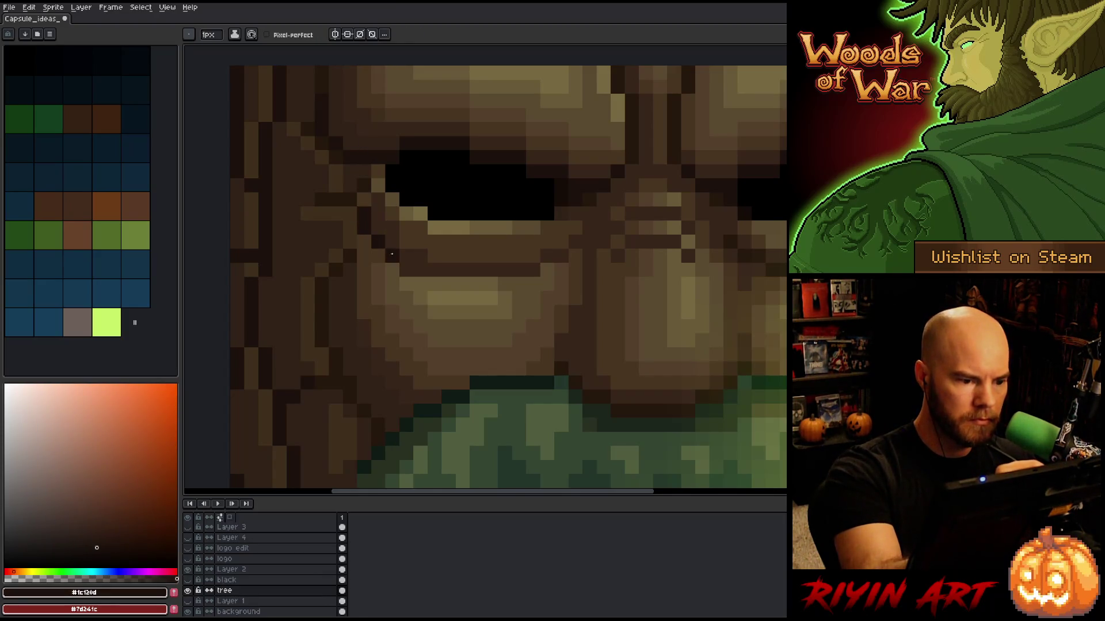
pyautogui.keyDown('alt'); pyautogui.click(362, 162); pyautogui.keyUp('alt')
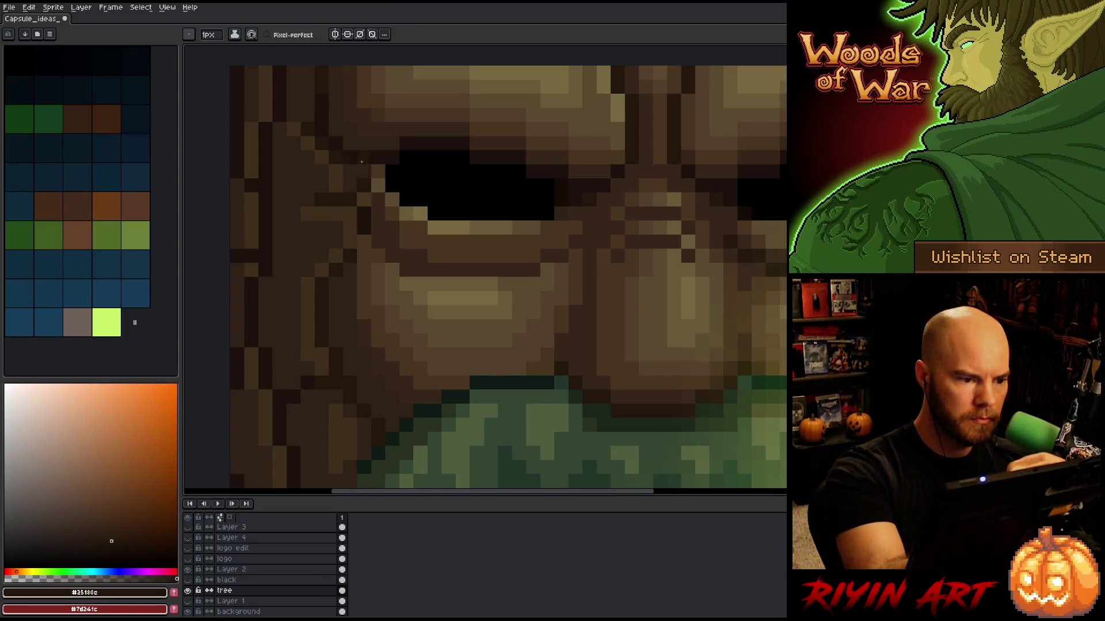
pyautogui.moveTo(597, 348); pyautogui.dragTo(322, 345)
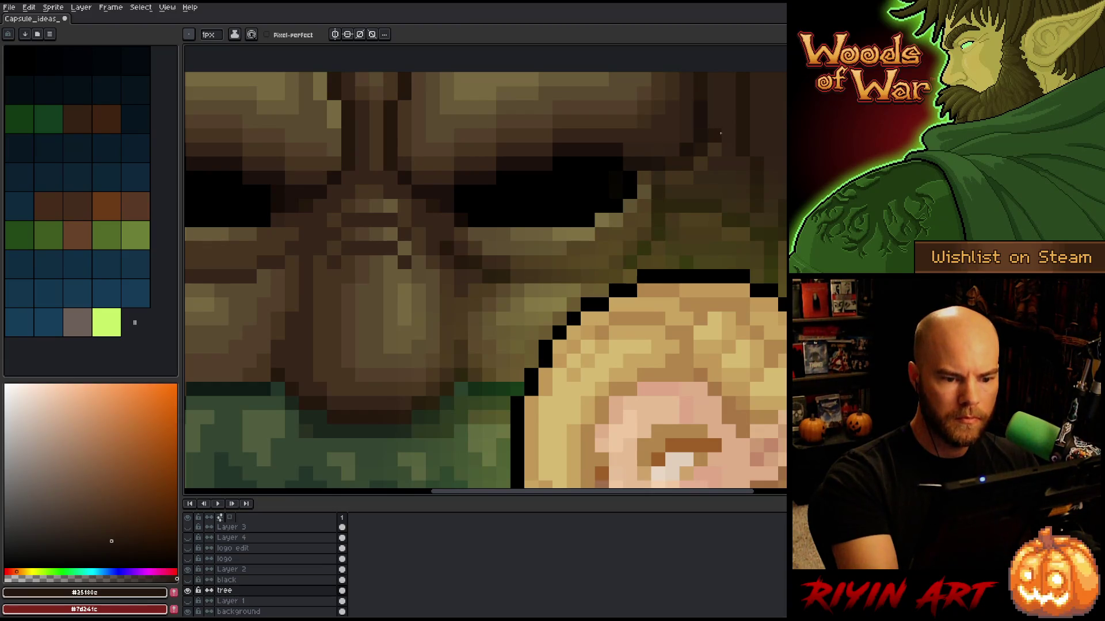
pyautogui.scroll(-4, 720, 133)
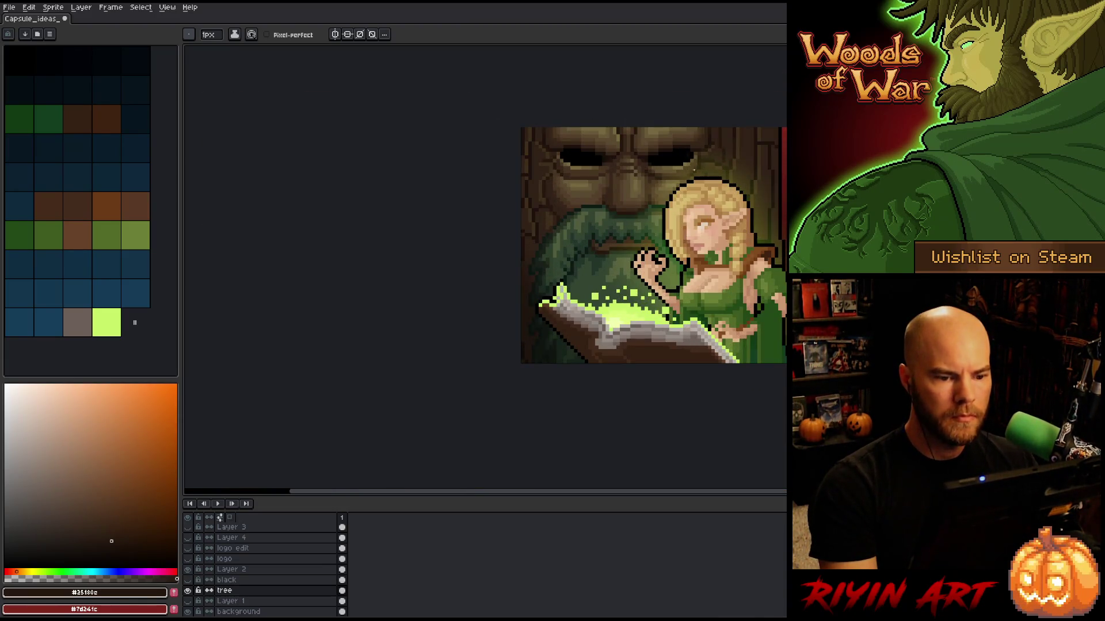
pyautogui.scroll(3, 689, 173)
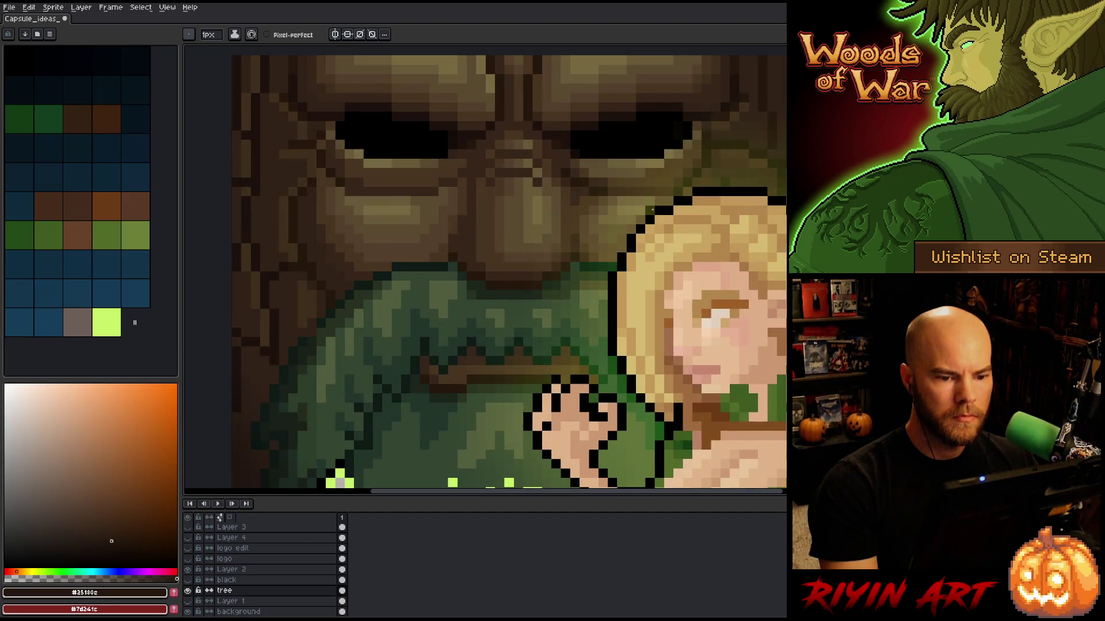
# Step: Sample the mid, lighter and darker browns from the tree face
pyautogui.scroll(-3, 654, 208)
pyautogui.scroll(4, 501, 153)
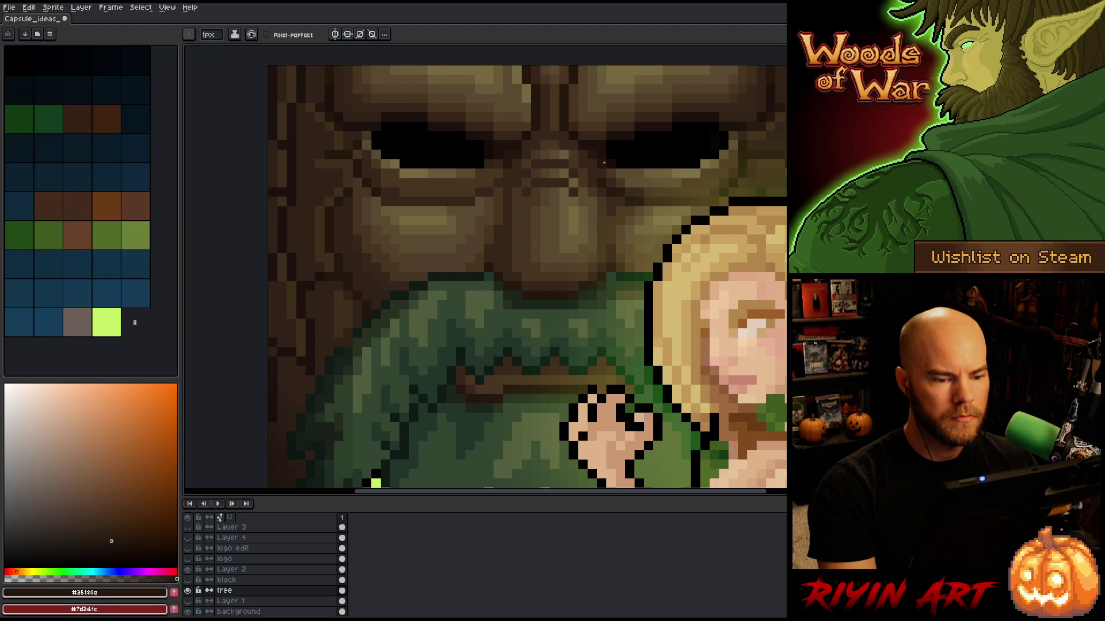
pyautogui.keyDown('alt'); pyautogui.click(434, 198); pyautogui.keyUp('alt')
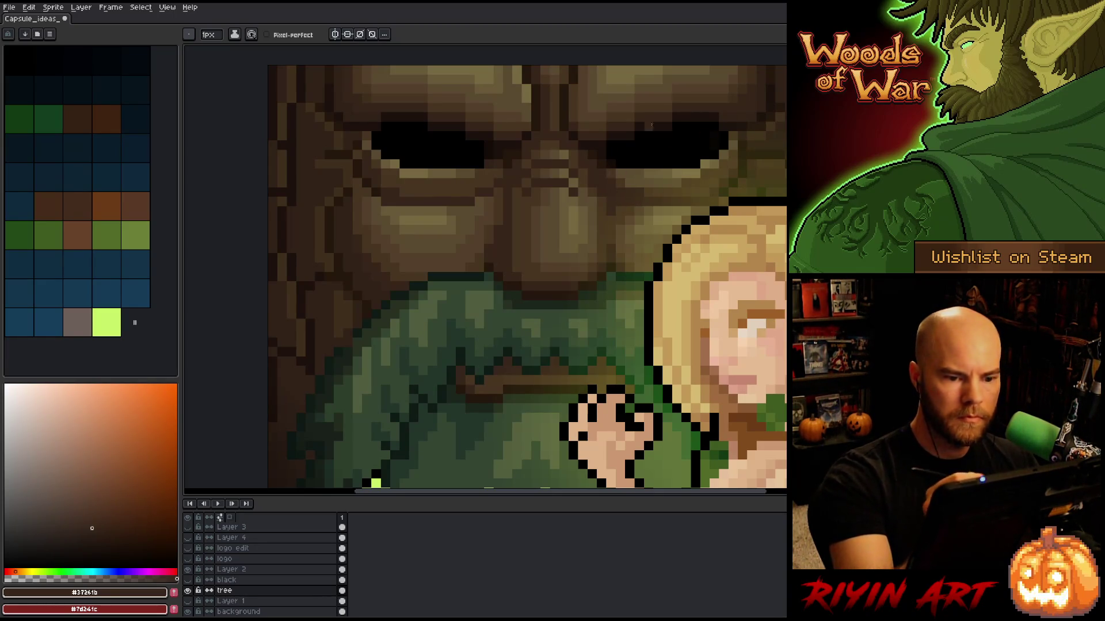
pyautogui.keyDown('alt'); pyautogui.click(441, 177); pyautogui.keyUp('alt')
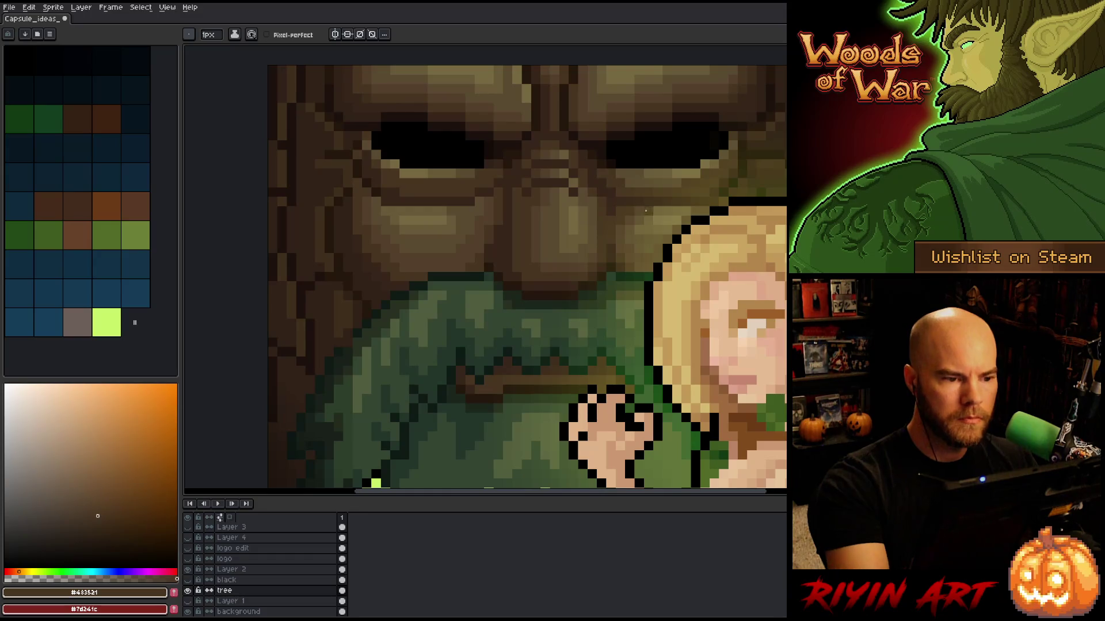
pyautogui.moveTo(481, 136); pyautogui.dragTo(371, 130)
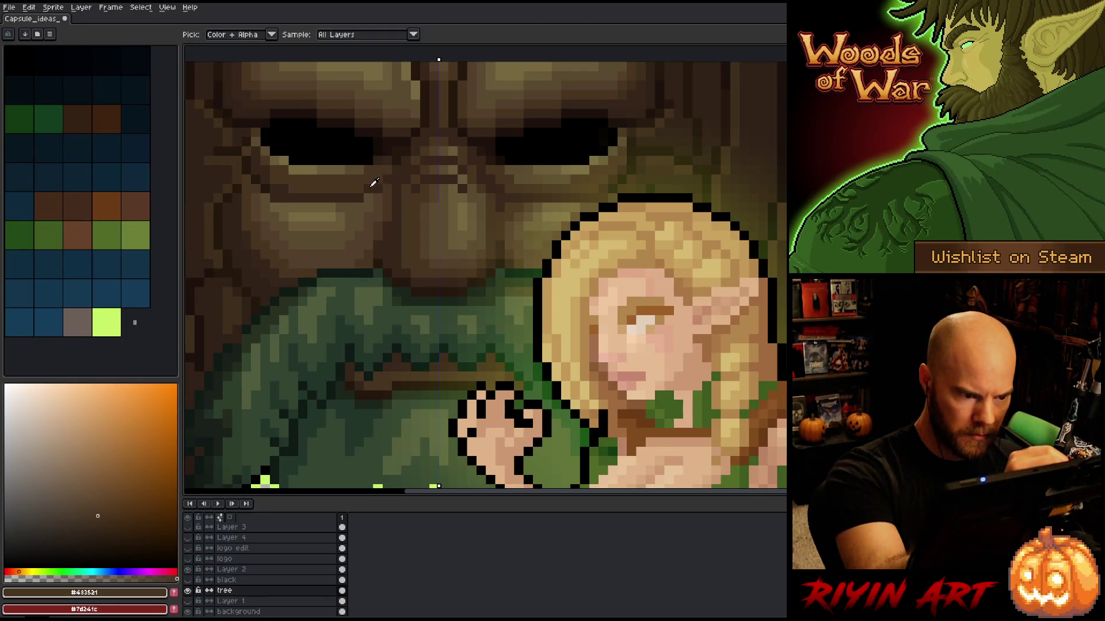
pyautogui.keyDown('alt'); pyautogui.click(369, 183); pyautogui.keyUp('alt')
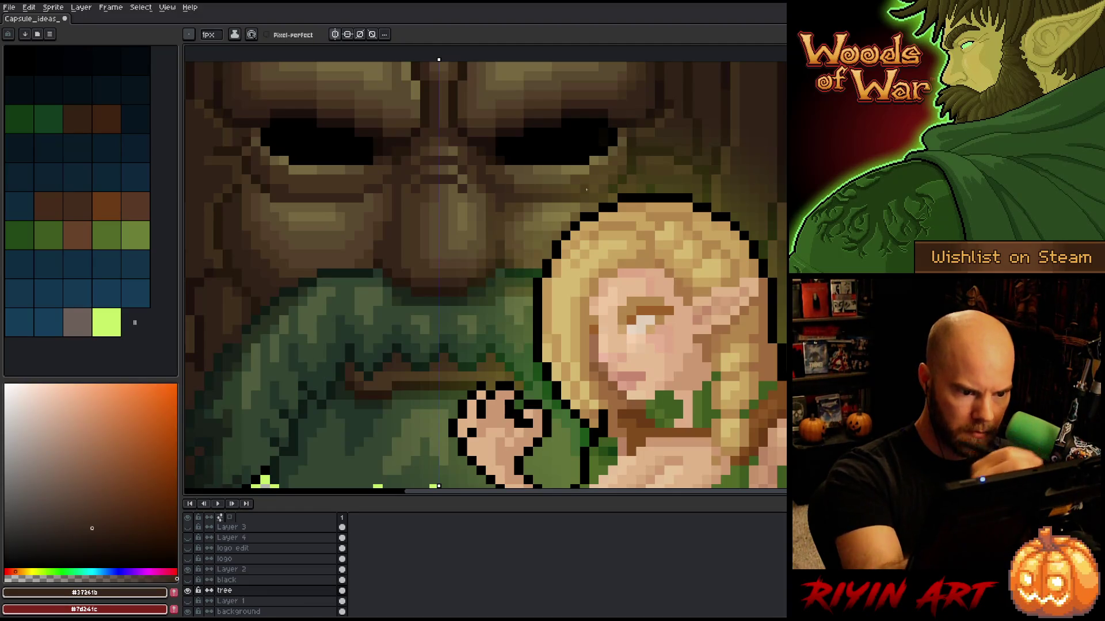
pyautogui.keyDown('alt'); pyautogui.click(364, 178); pyautogui.keyUp('alt')
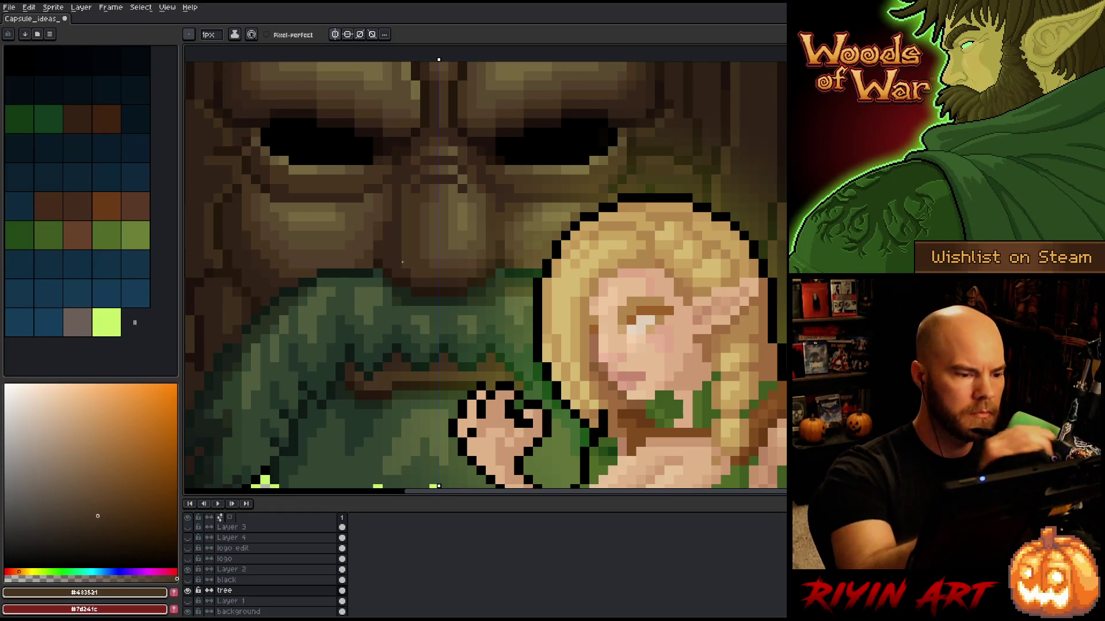
pyautogui.keyDown('alt'); pyautogui.click(270, 174); pyautogui.keyUp('alt')
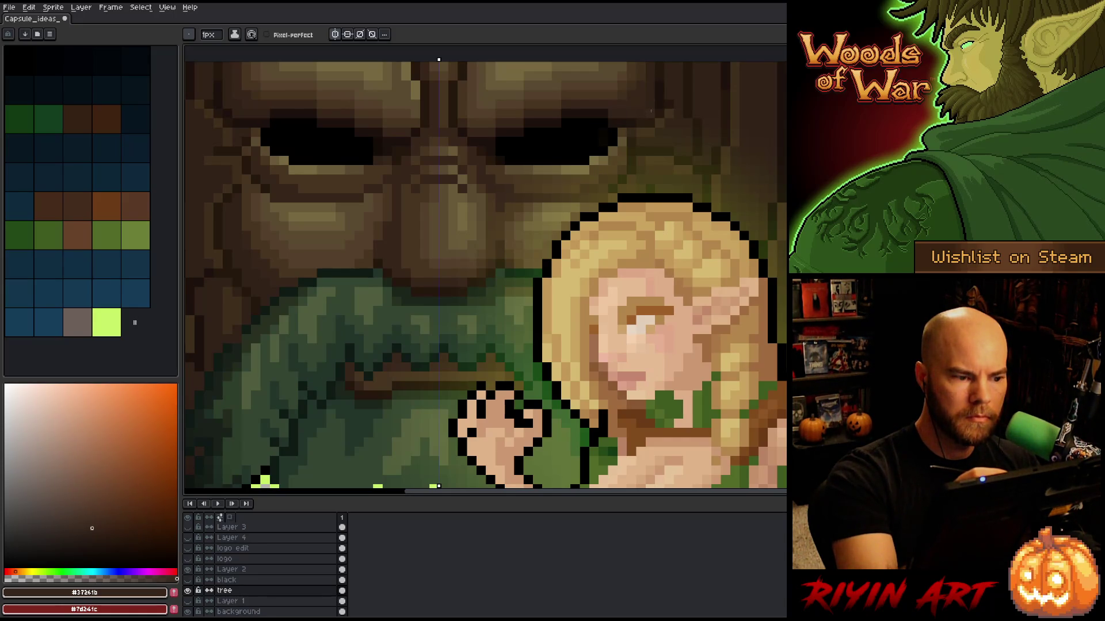
# Step: Turn off mirrored symmetry and re-sample the browns near the tree's eyes
pyautogui.click(334, 34)
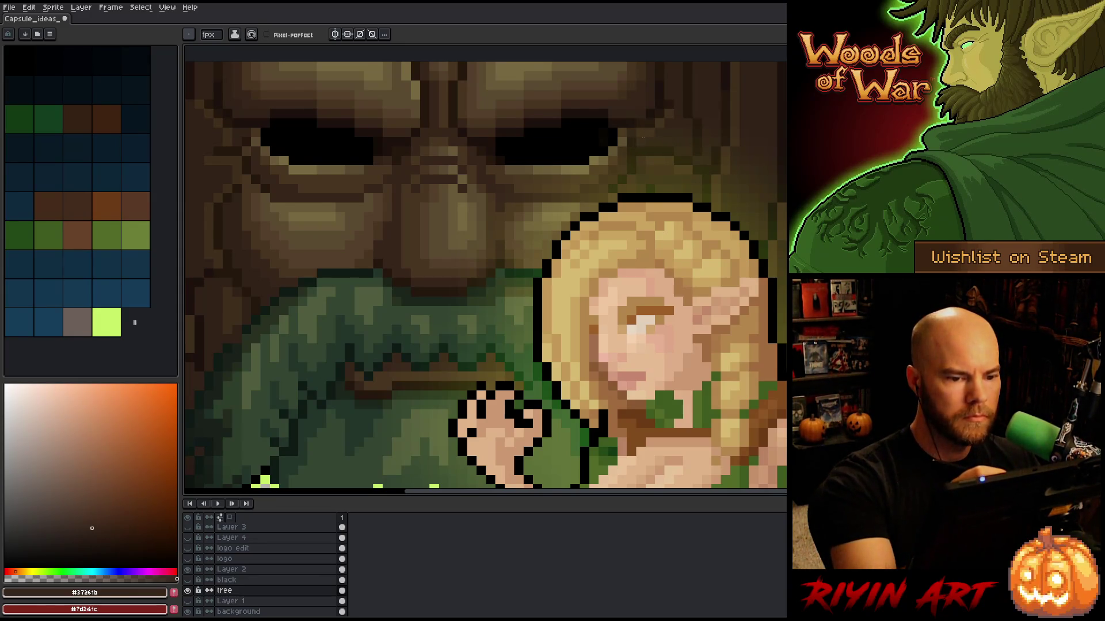
pyautogui.keyDown('alt'); pyautogui.click(630, 141); pyautogui.keyUp('alt')
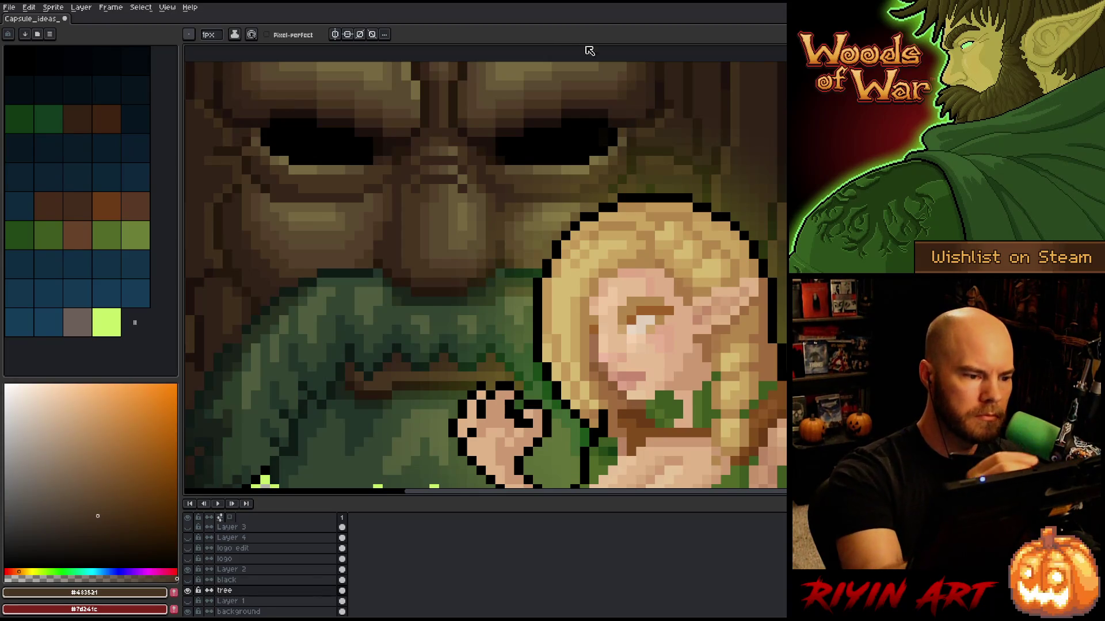
pyautogui.keyDown('alt'); pyautogui.click(264, 154); pyautogui.keyUp('alt')
pyautogui.keyDown('alt'); pyautogui.click(259, 148); pyautogui.keyUp('alt')
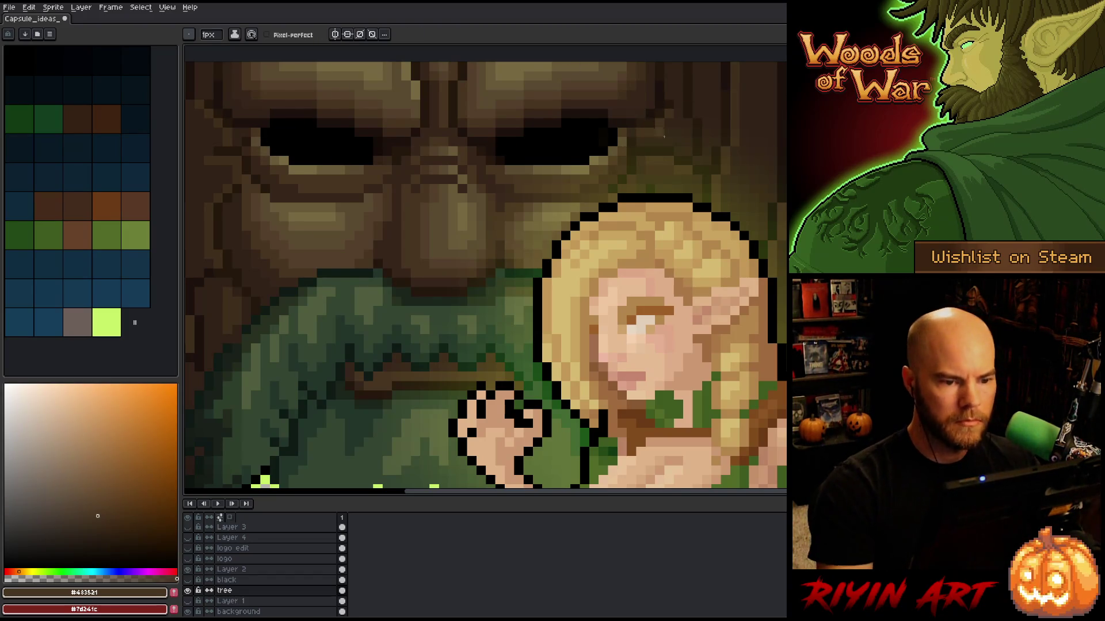
pyautogui.scroll(-5, 643, 114)
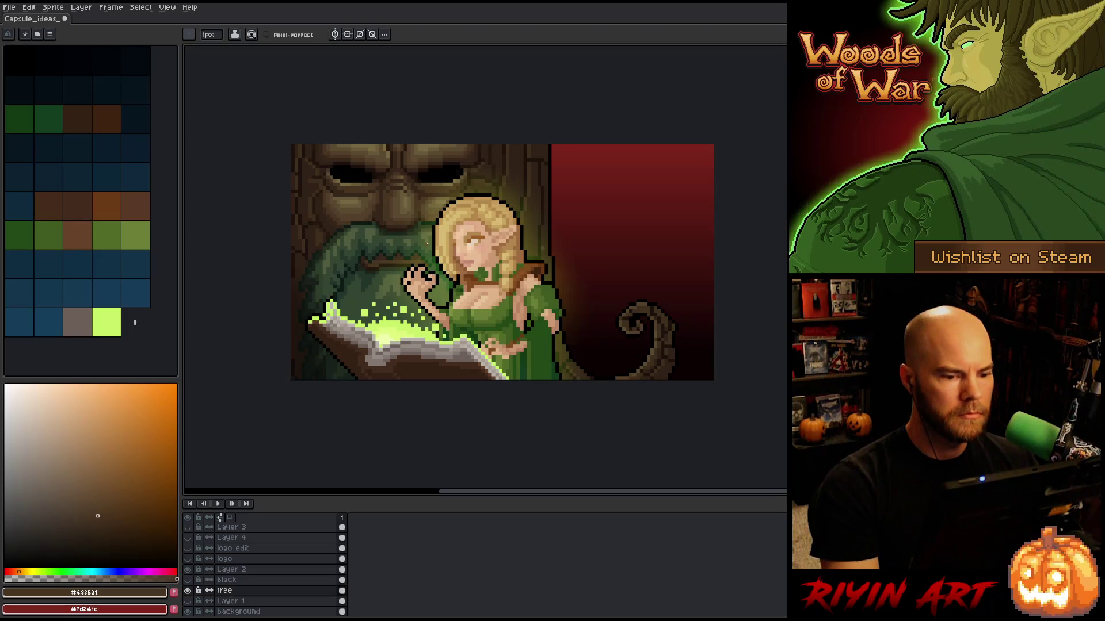
# Step: Solo the tree layer to inspect its bark, then show all scene layers again
pyautogui.scroll(1, 429, 243)
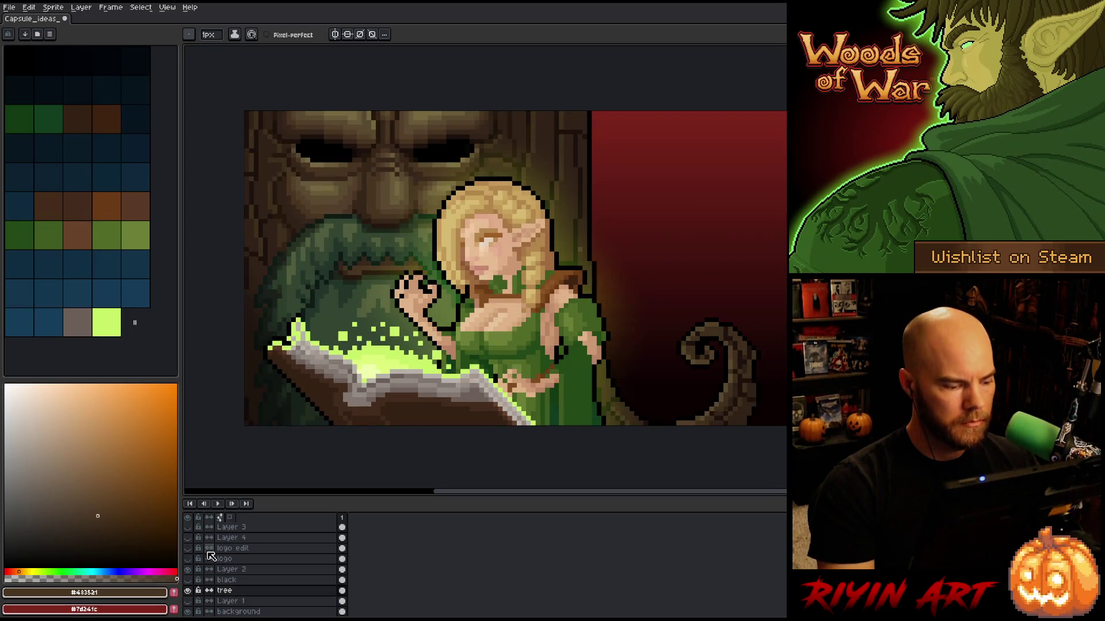
pyautogui.keyDown('alt'); pyautogui.click(190, 591); pyautogui.keyUp('alt')
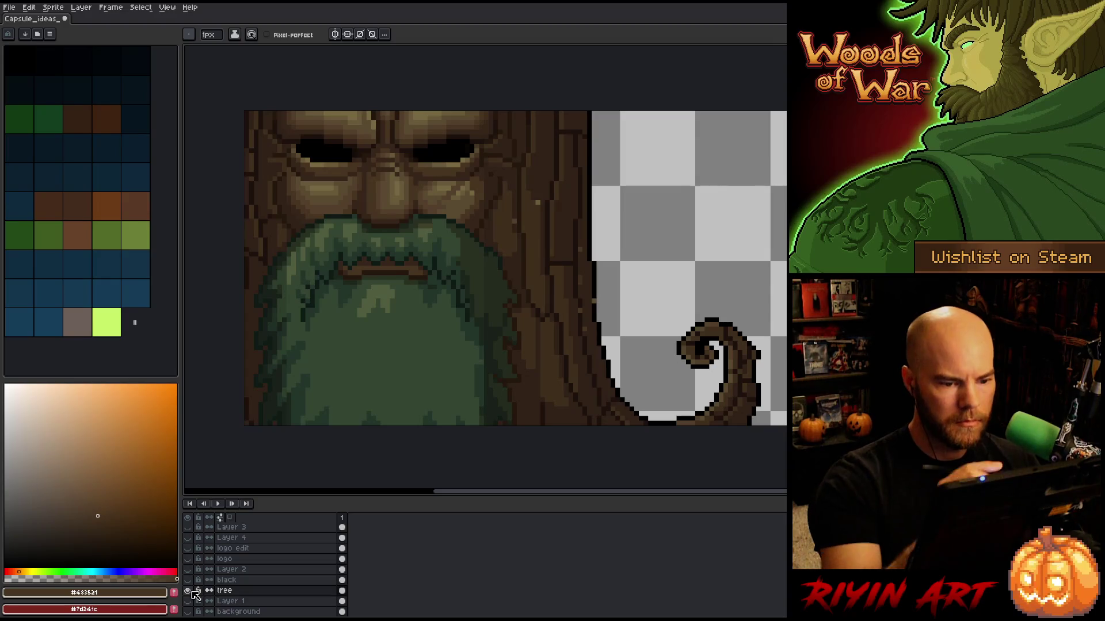
pyautogui.keyDown('alt'); pyautogui.click(542, 192); pyautogui.keyUp('alt')
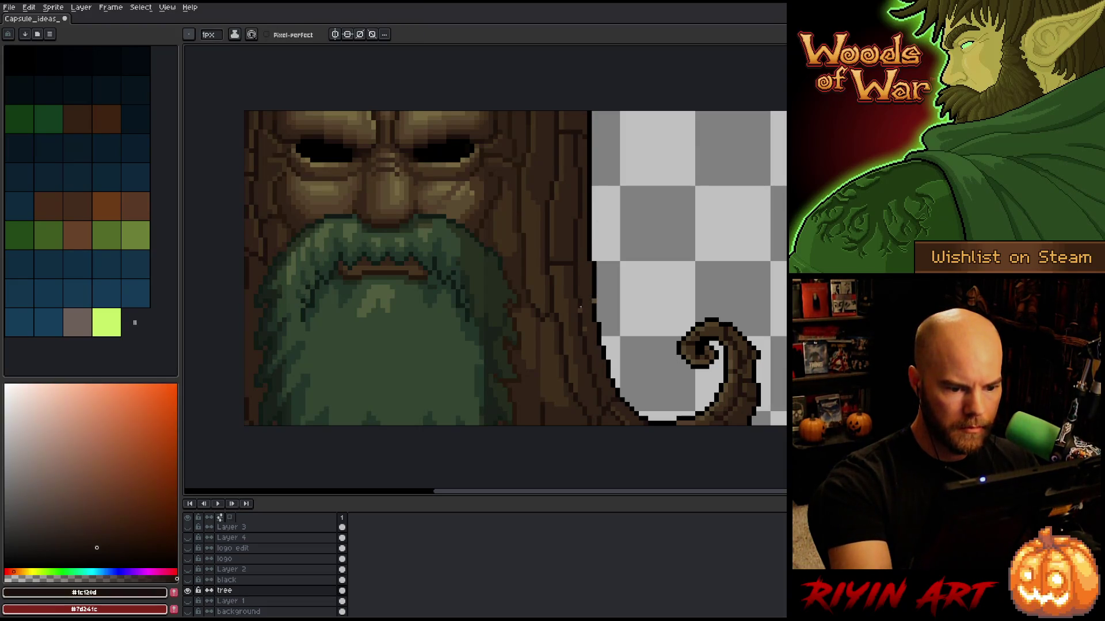
pyautogui.keyDown('alt'); pyautogui.click(608, 226); pyautogui.keyUp('alt')
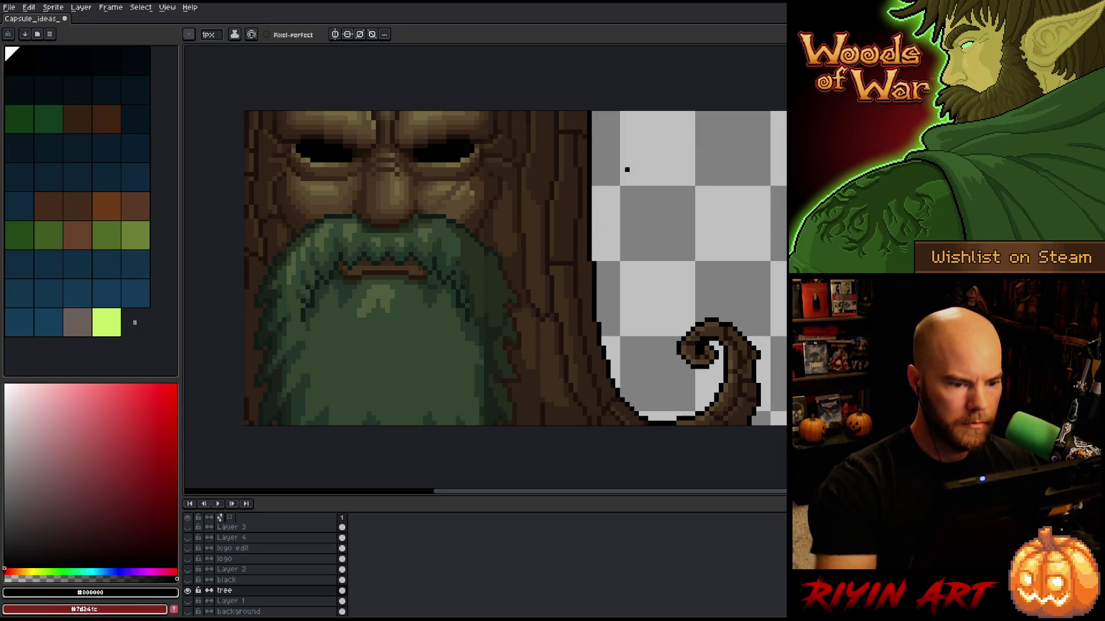
pyautogui.keyDown('alt'); pyautogui.click(188, 591); pyautogui.keyUp('alt')
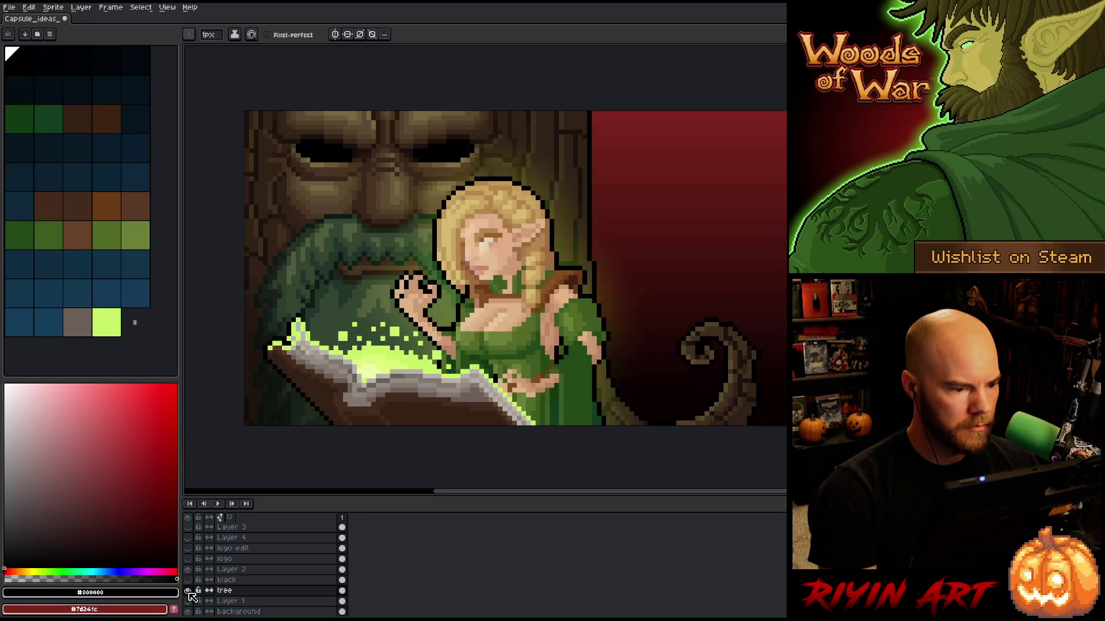
# Step: Zoom onto the curled root and sample its brown as the drawing colour
pyautogui.scroll(-1, 535, 290)
pyautogui.scroll(1, 558, 325)
pyautogui.moveTo(563, 332); pyautogui.dragTo(548, 289)
pyautogui.press('v')
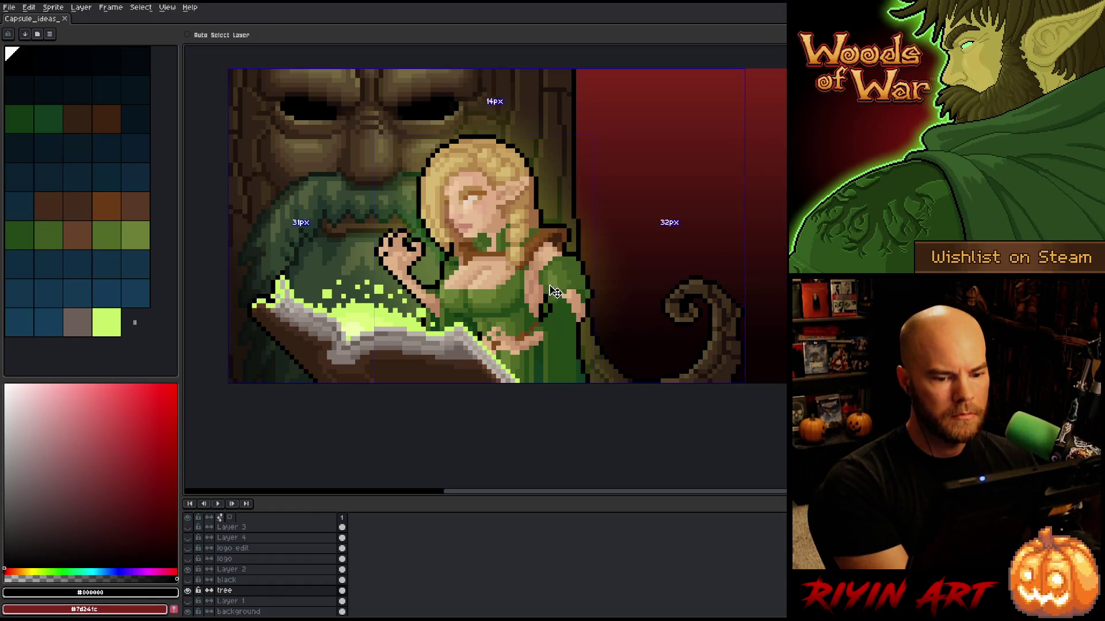
pyautogui.press('b')
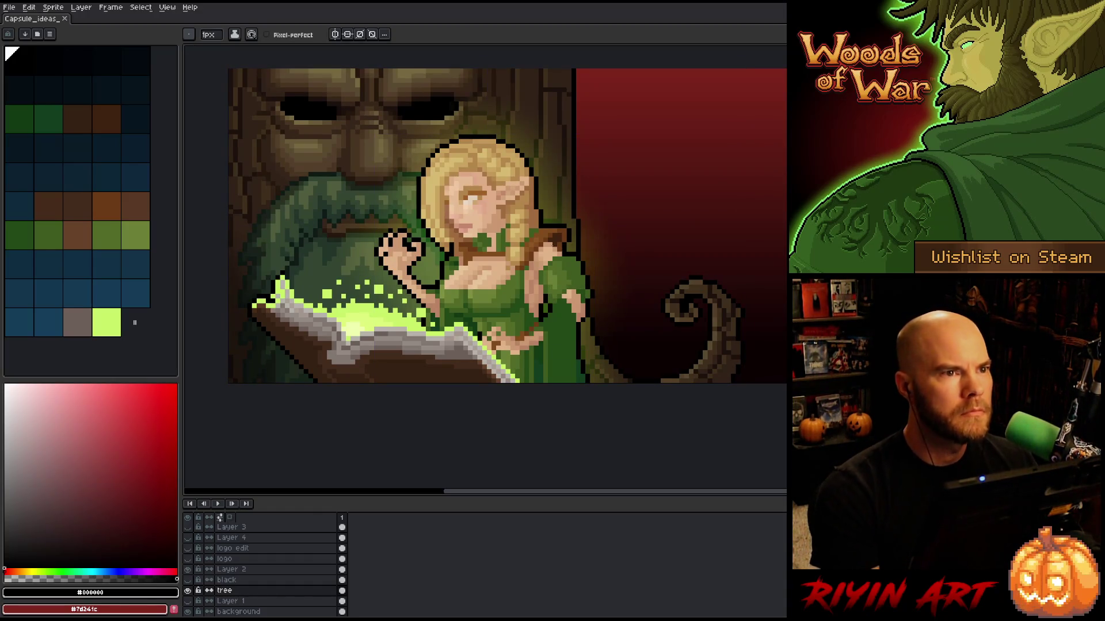
pyautogui.scroll(5, 717, 359)
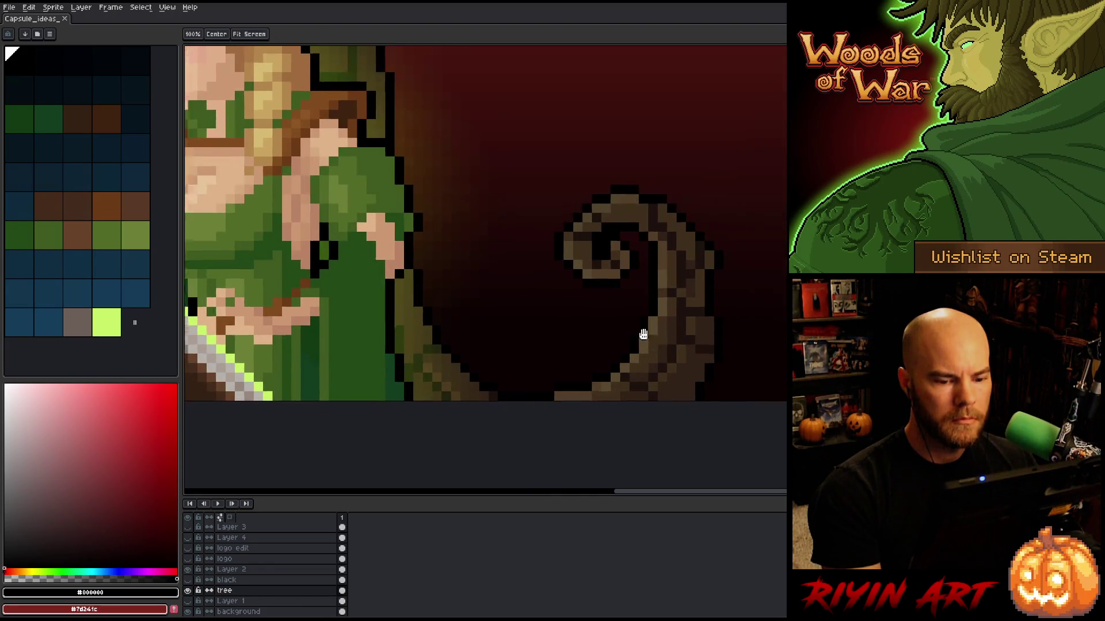
pyautogui.keyDown('alt'); pyautogui.click(523, 283); pyautogui.keyUp('alt')
pyautogui.keyDown('alt'); pyautogui.click(537, 285); pyautogui.keyUp('alt')
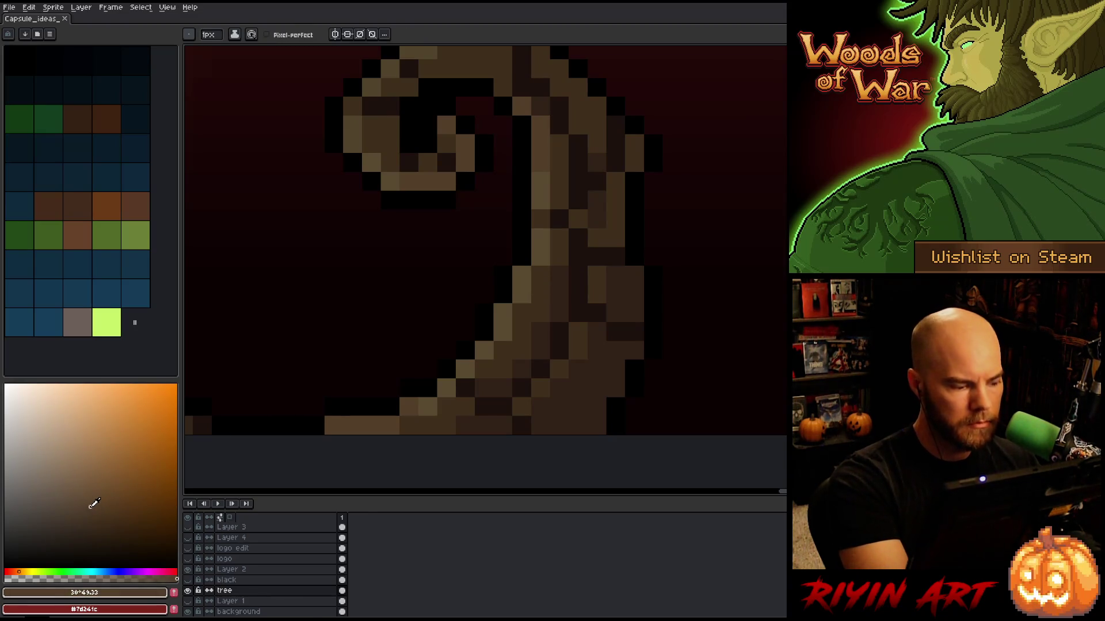